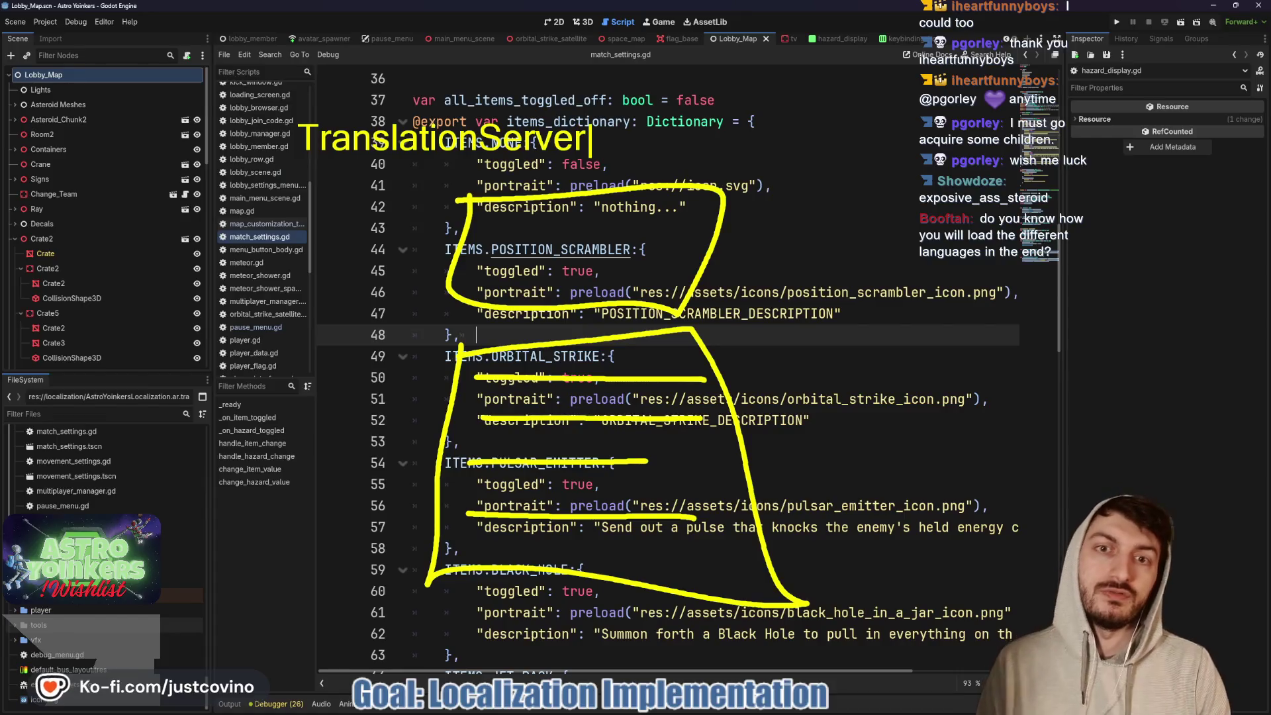
- Write on-screen notes 'r.set_locale' and 'OS.get_locale', then clear all notes and markings
type(".set_lcoa")
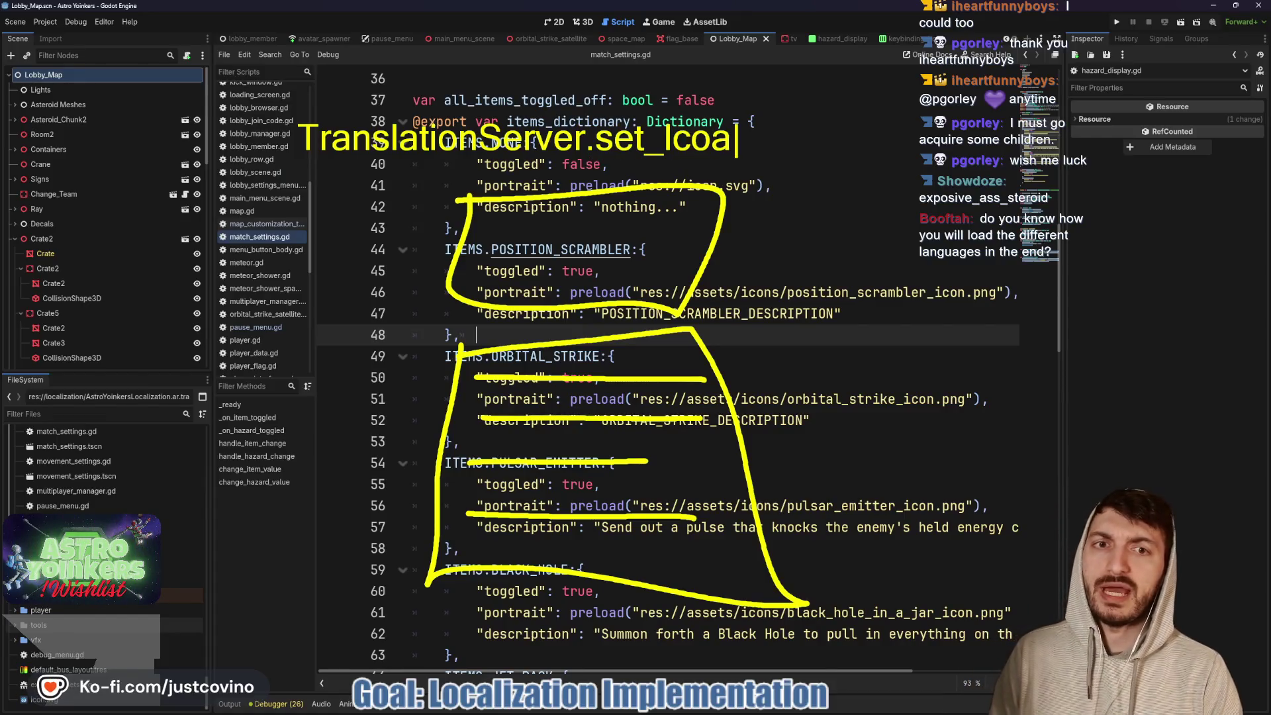
key("BackSpace")
key("BackSpace")
key("BackSpace")
type("ocale(en_US")
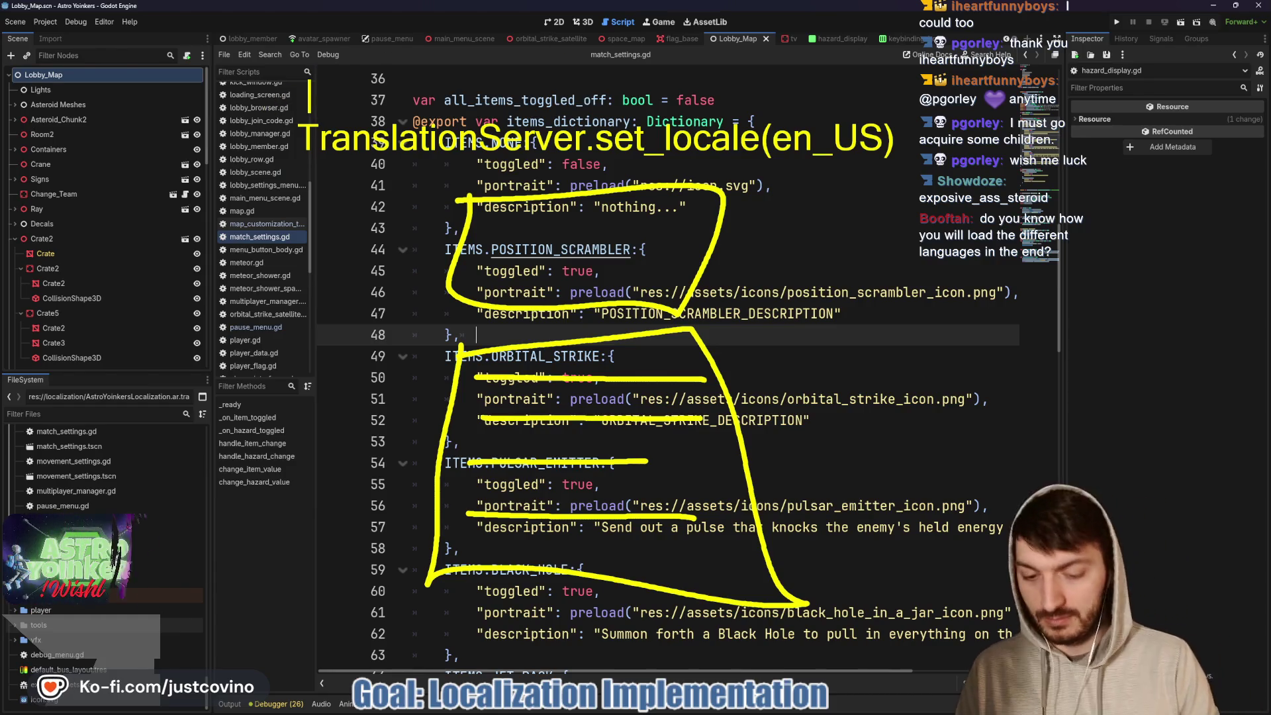
type("OS.get_locale")
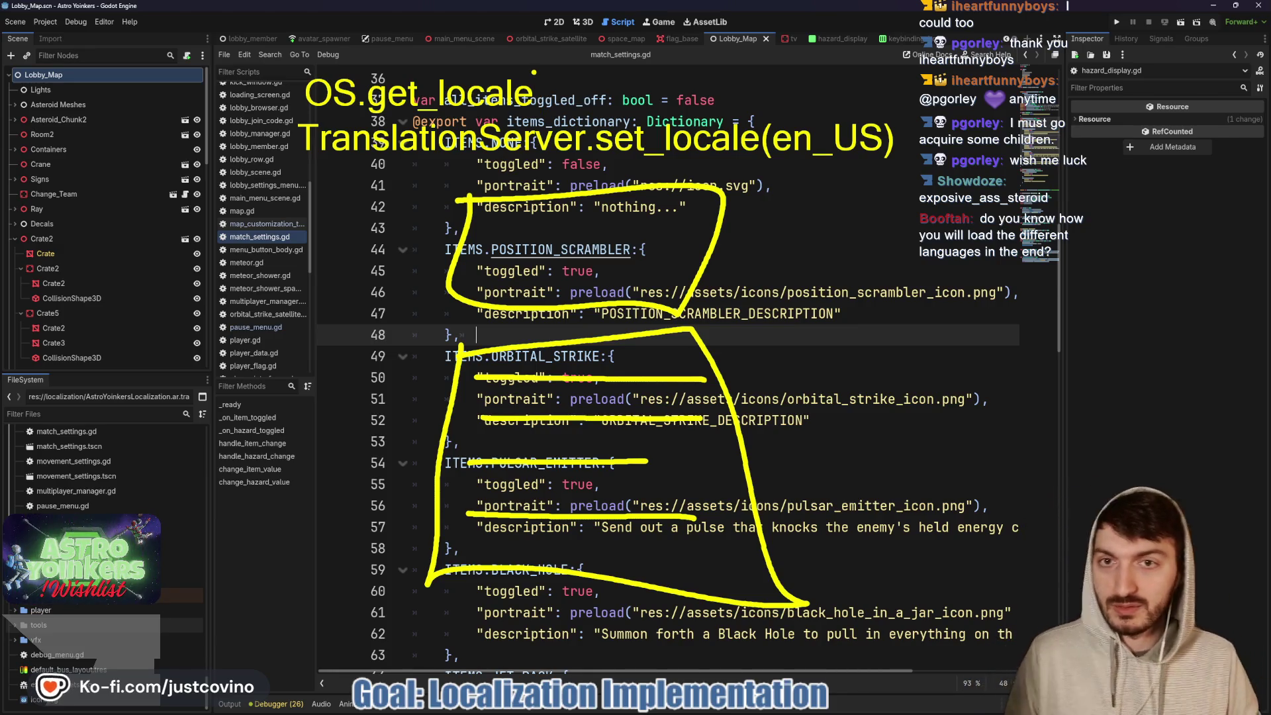
key("Escape")
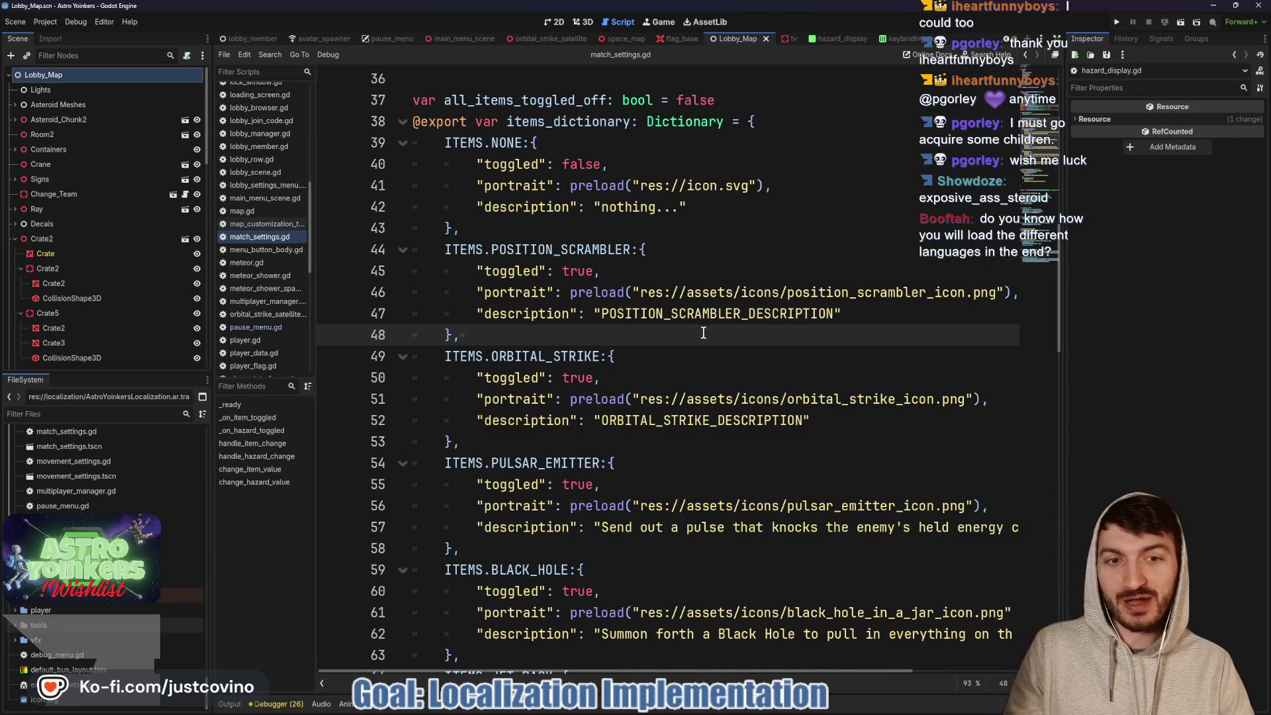
- Replace the Pulsar Emitter description on line 57 with the PULSAR_EMITTER_DESCRIPTION key
scroll(665, 292, "down", 2)
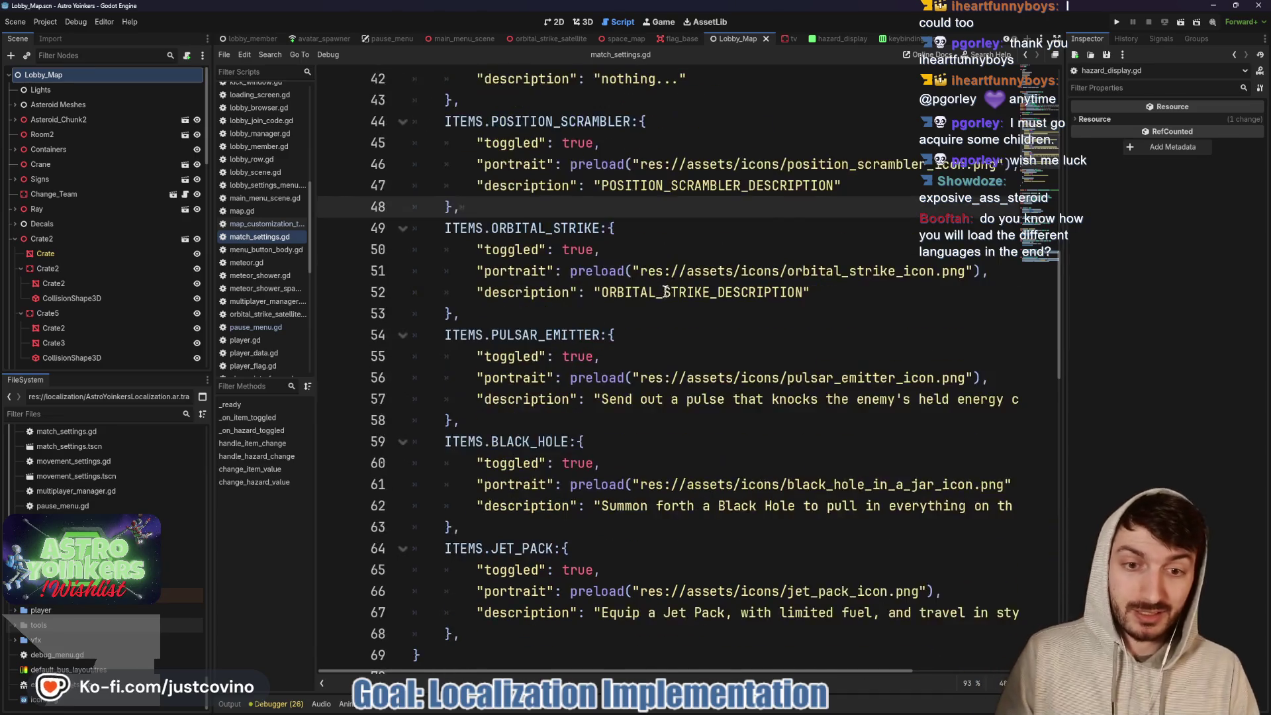
scroll(666, 292, "down", 1)
left_click_drag(601, 335, 1026, 343)
key("BackSpace")
type("PULSAR_EMITTER_")
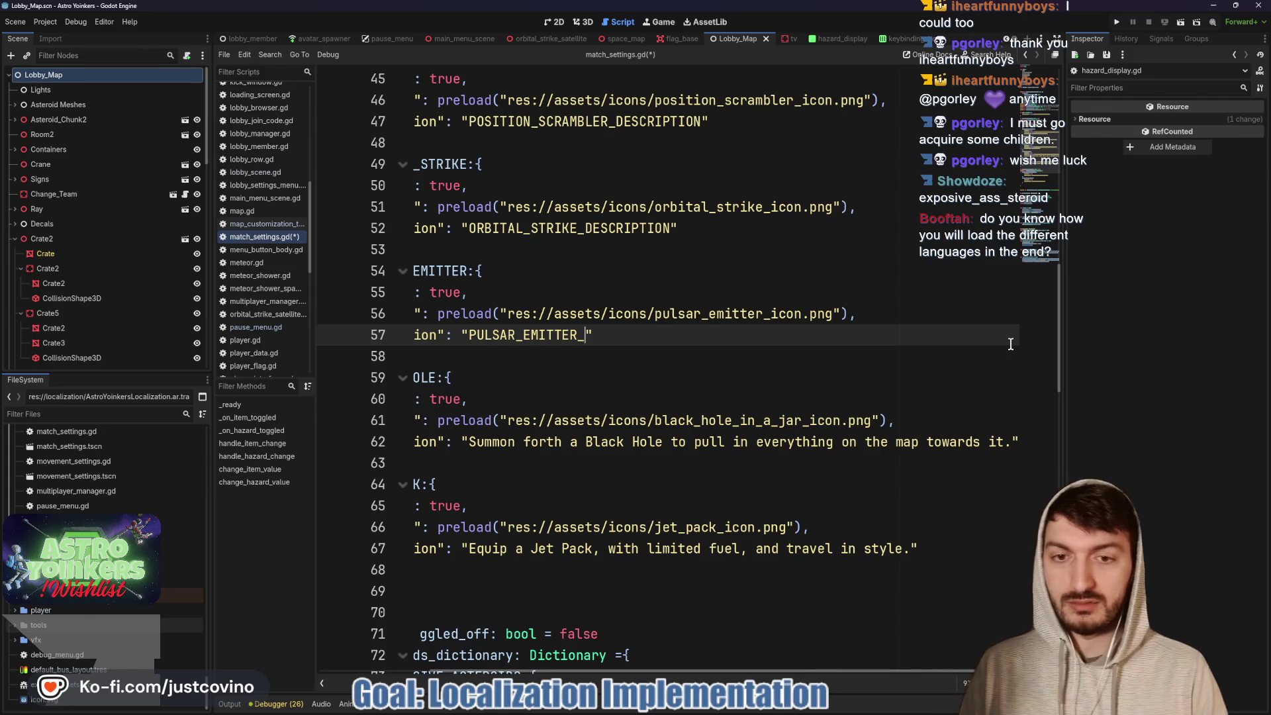
type("DESCRIPTION")
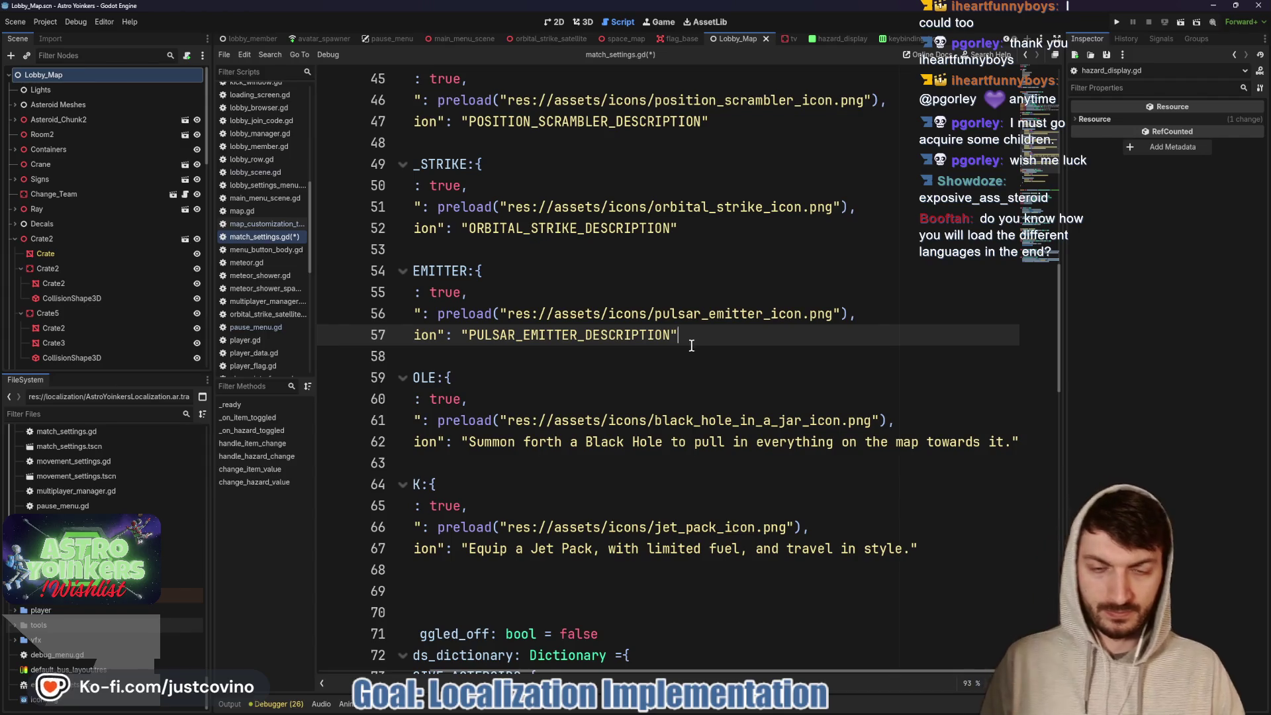
- Replace the Black Hole description on line 62 with BLACKHOLE_DESCRIPTION
scroll(678, 344, "left", 3)
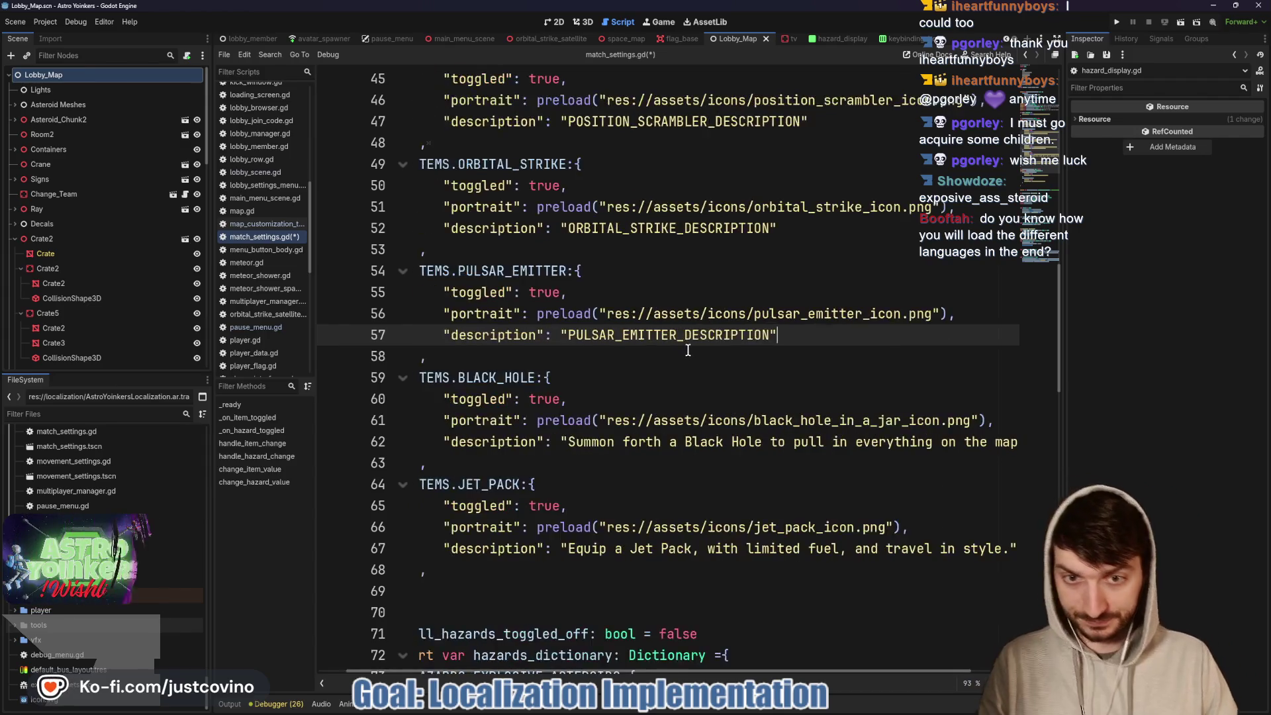
scroll(675, 351, "down", 2)
left_click_drag(604, 314, 1009, 318)
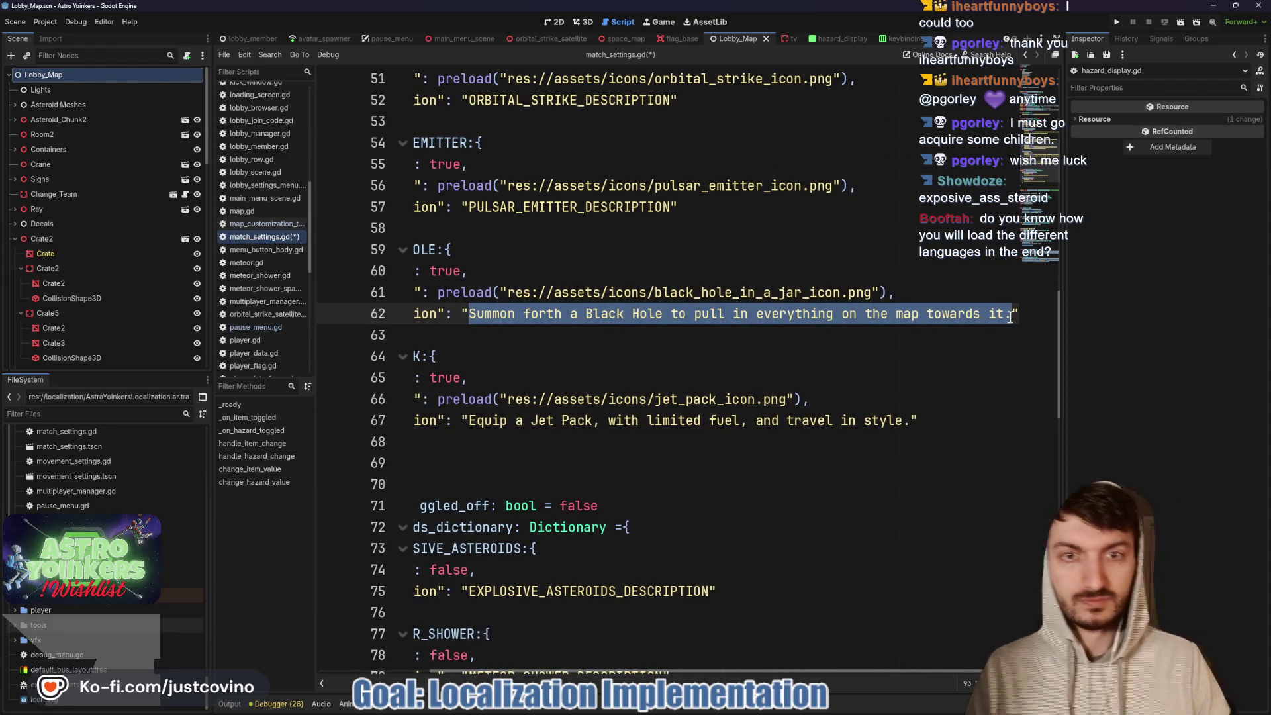
type("BLACKHO")
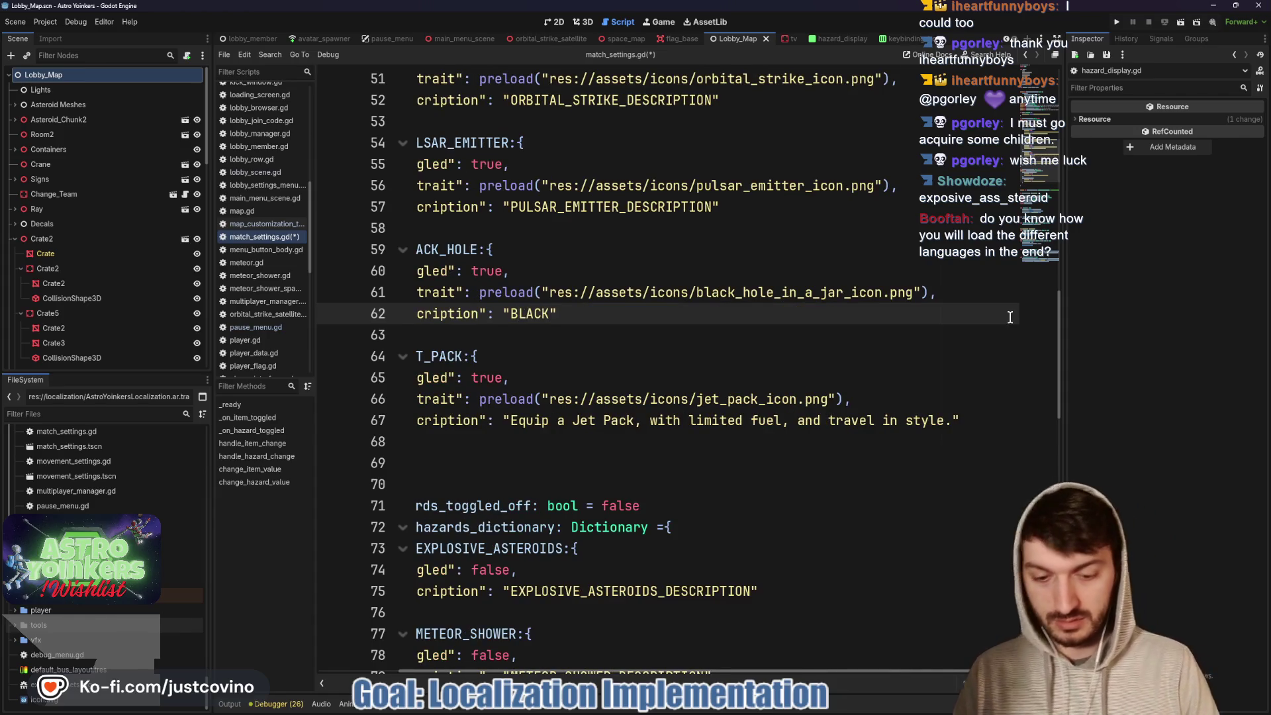
type("LE_DESCRIP")
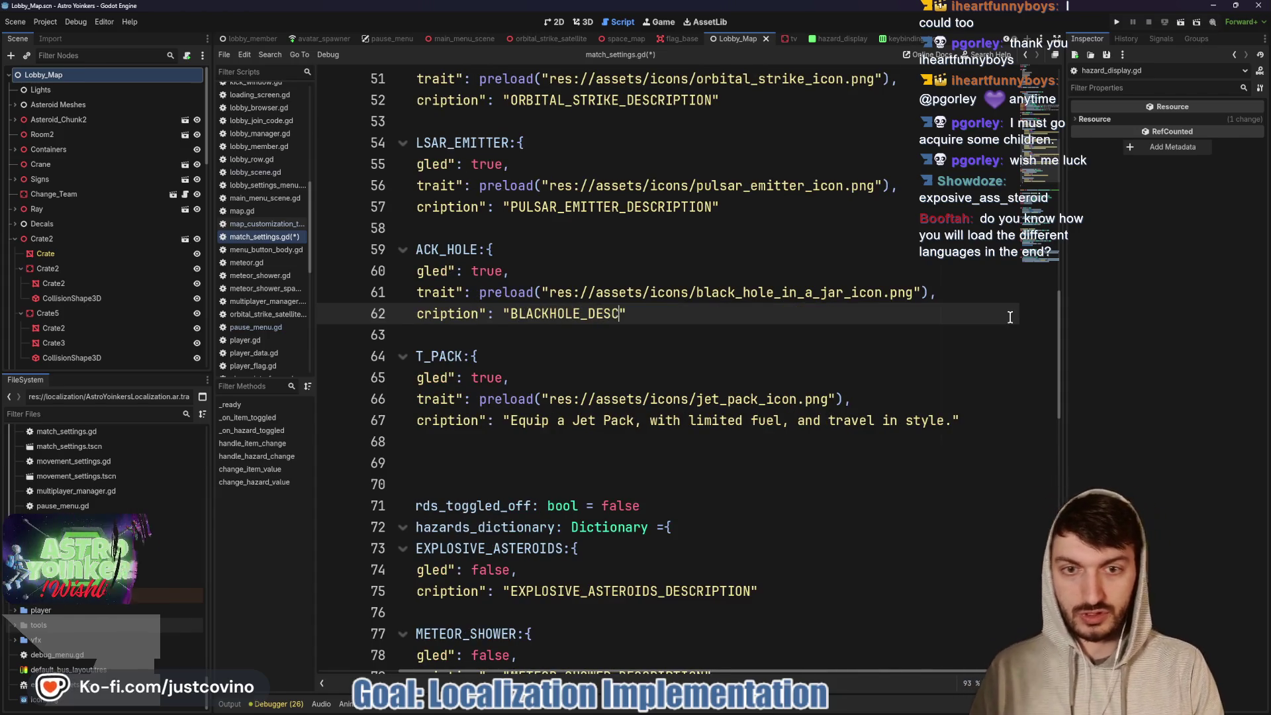
type("TION")
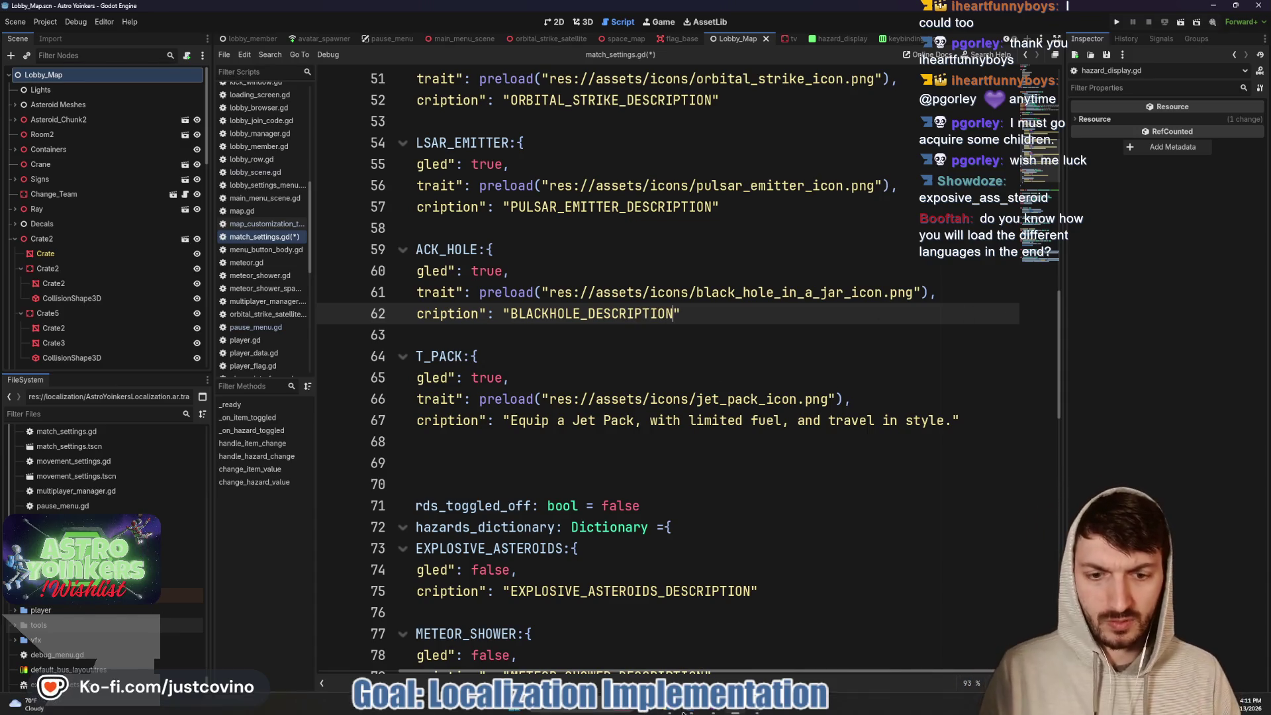
- Check the localization sheet, correct the key to BLACK_HOLE_DESCRIPTION, and save match_settings.gd
key("alt+Tab")
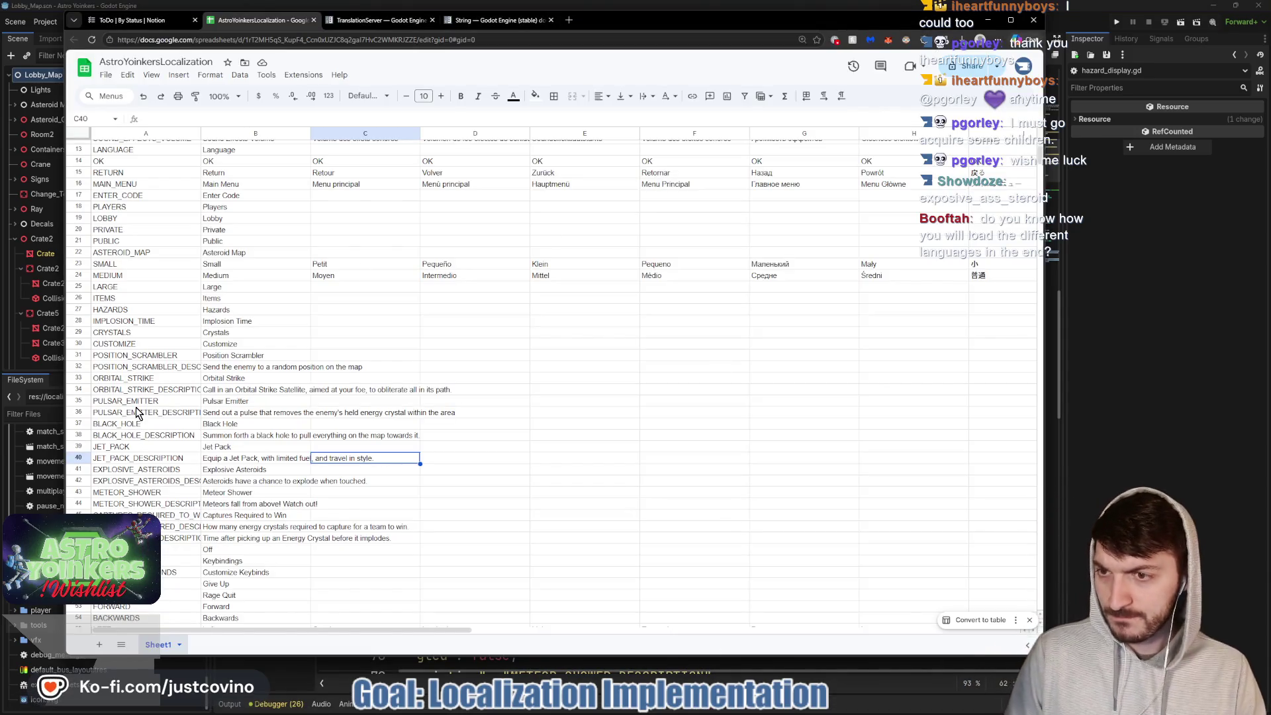
left_click(1073, 339)
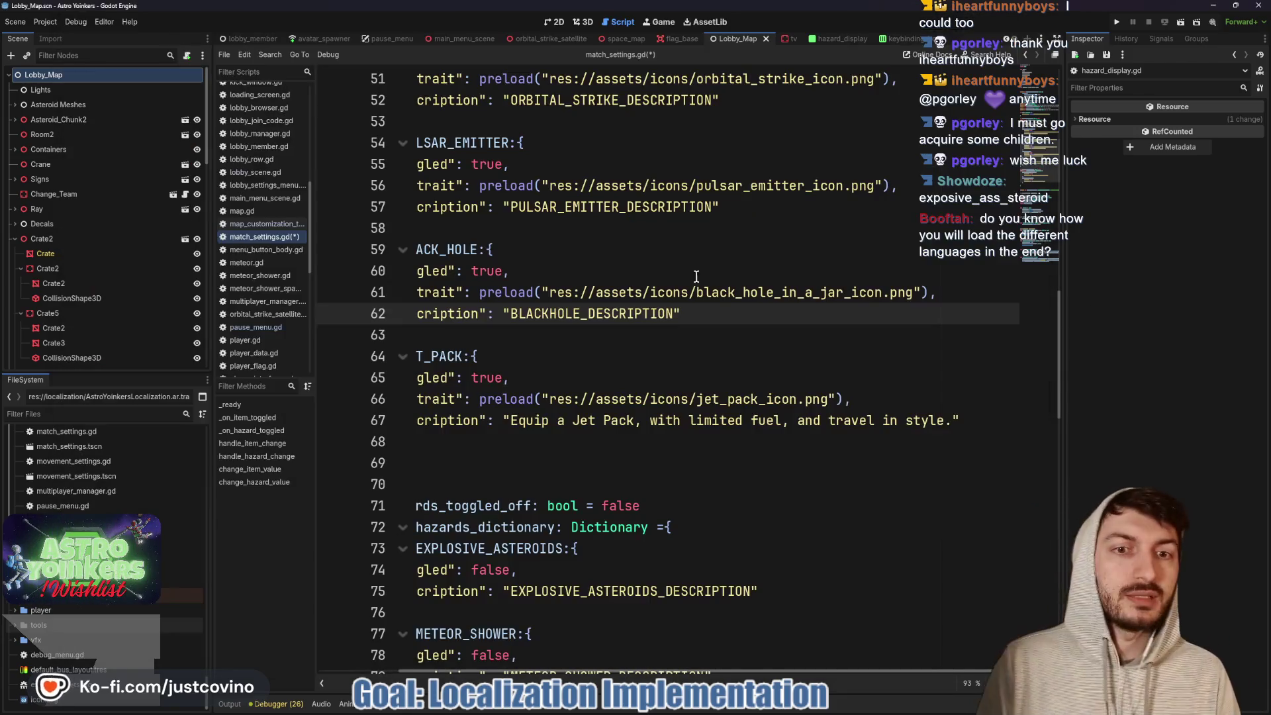
type("_")
left_click(606, 334)
key("ctrl+s")
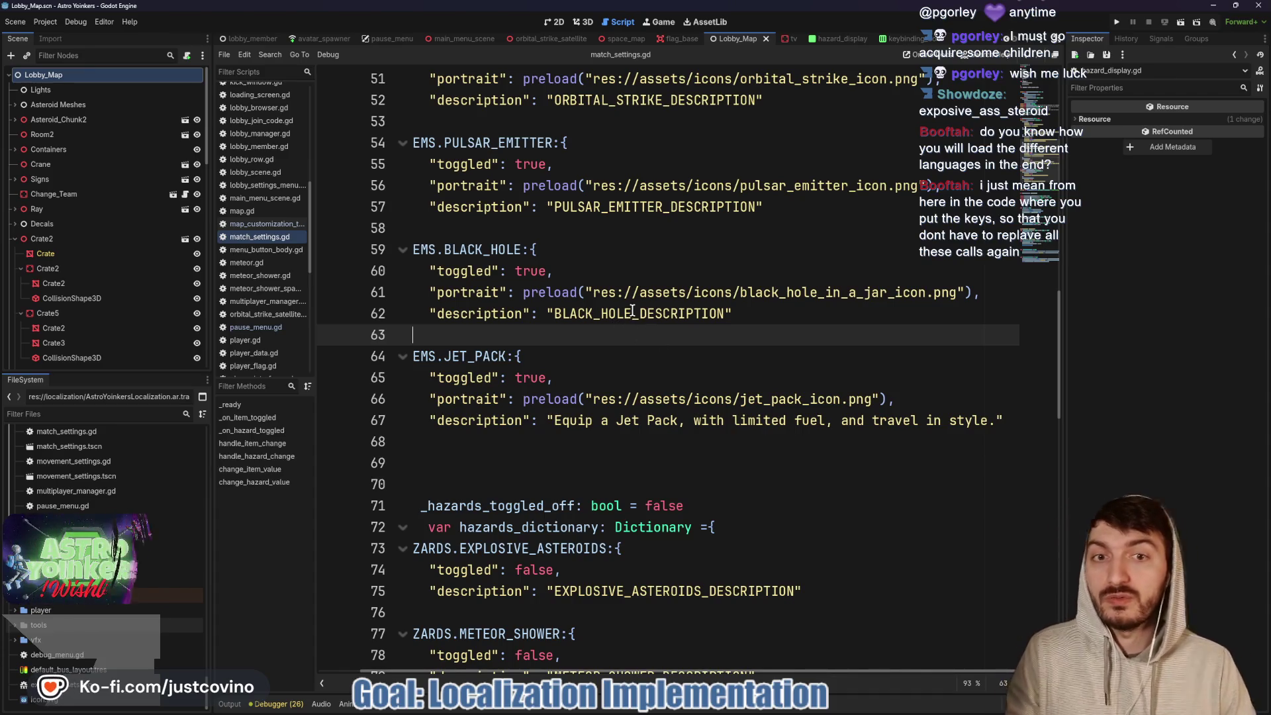
left_click(626, 311)
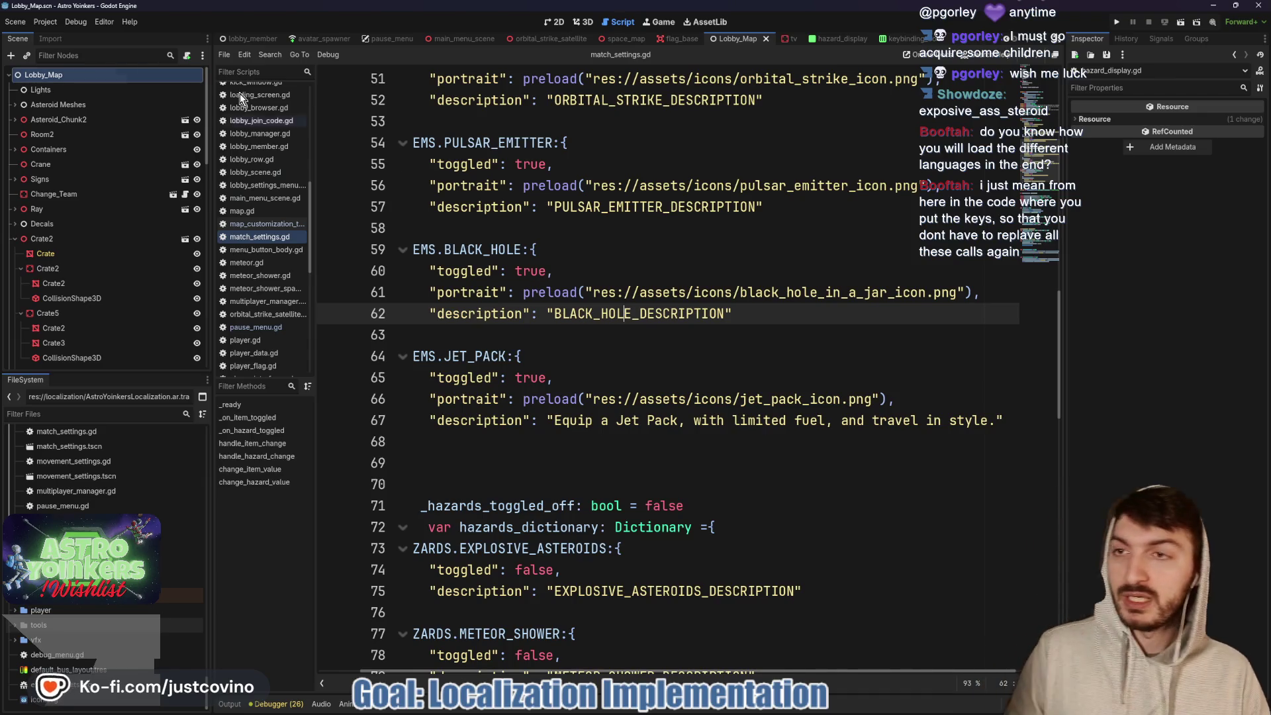
left_click(46, 22)
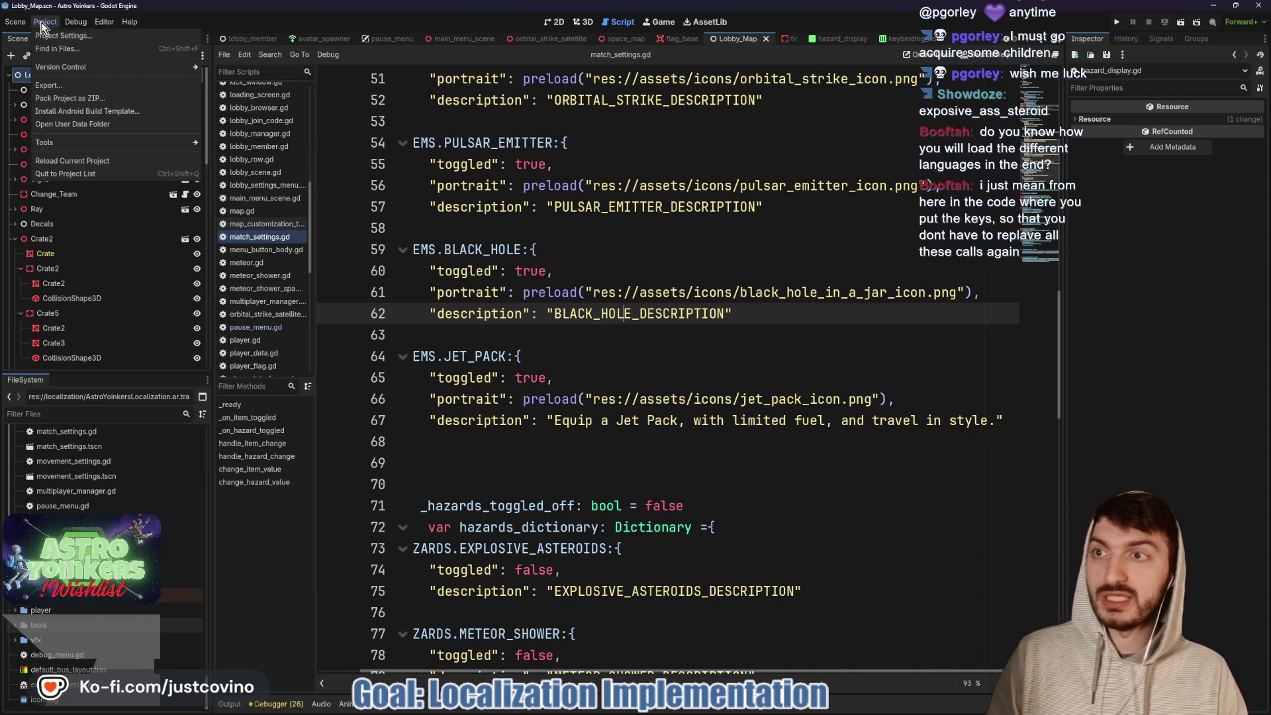
left_click(66, 37)
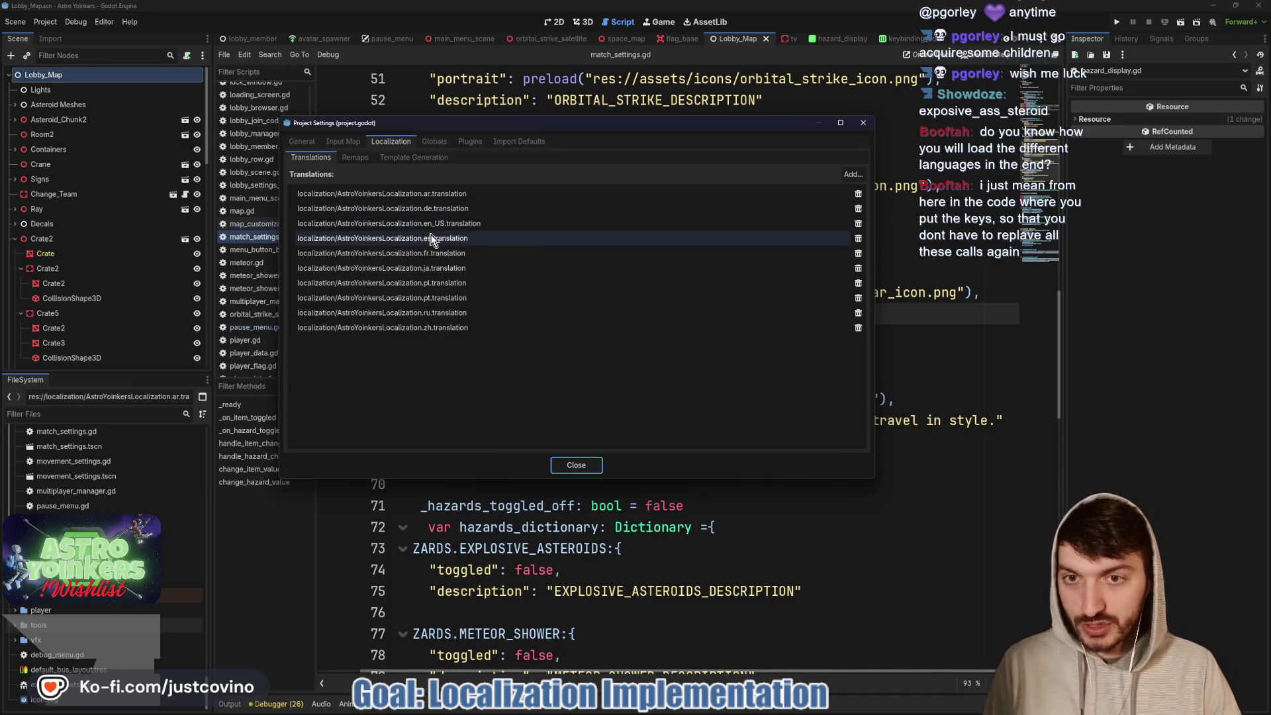
left_click(570, 466)
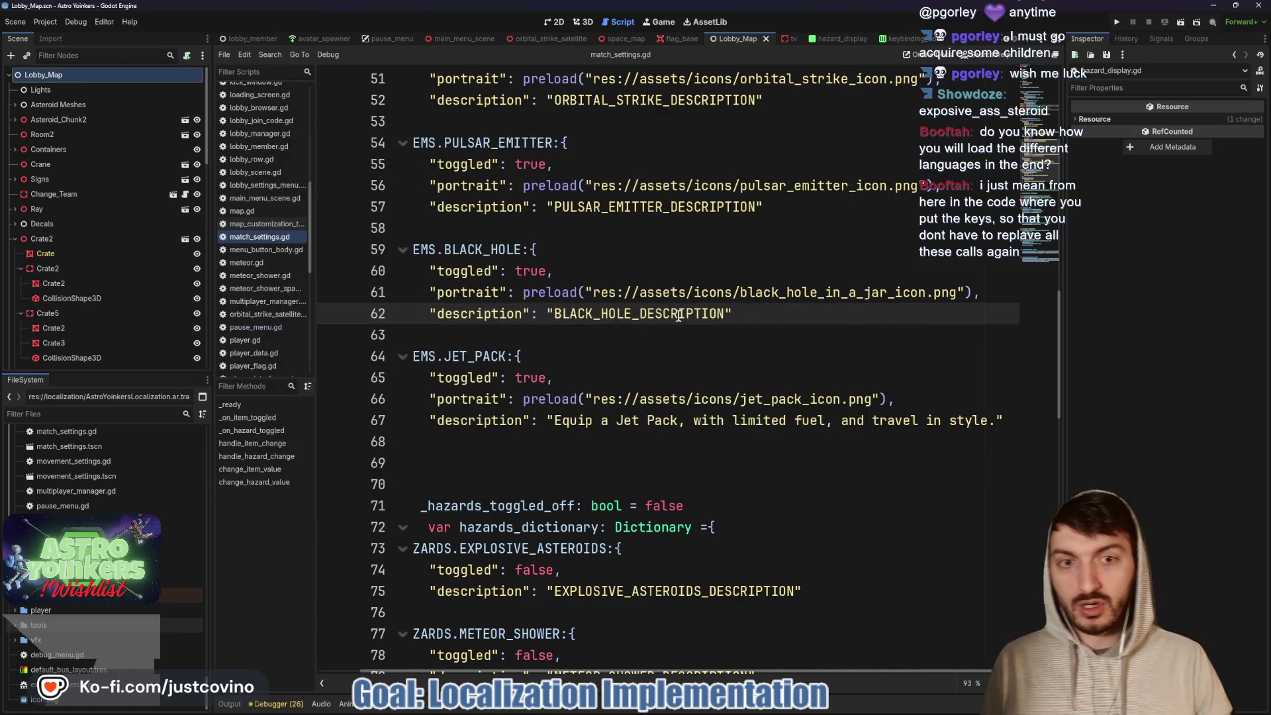
left_click_drag(728, 314, 553, 318)
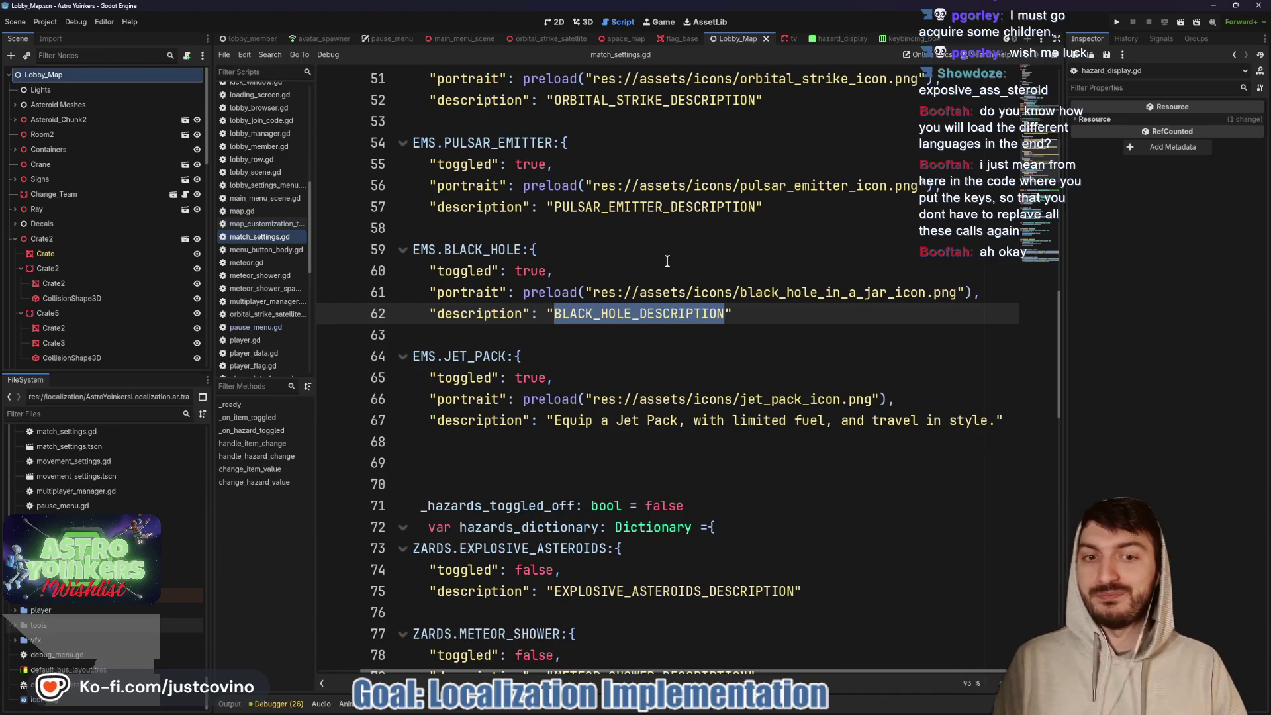
left_click(558, 420)
left_click_drag(558, 421, 995, 421)
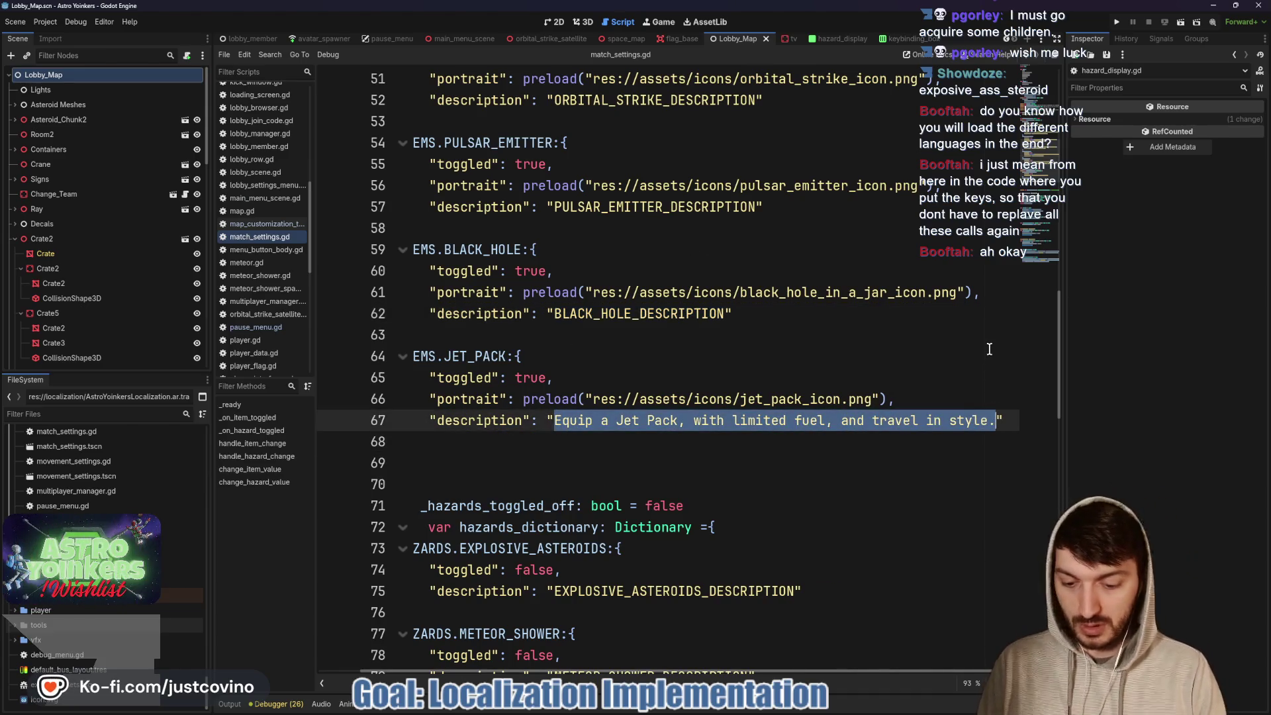
- Change the Jet Pack description to JET_PACK_DESCRIPTION, checked against the sheet, and save
type("JET")
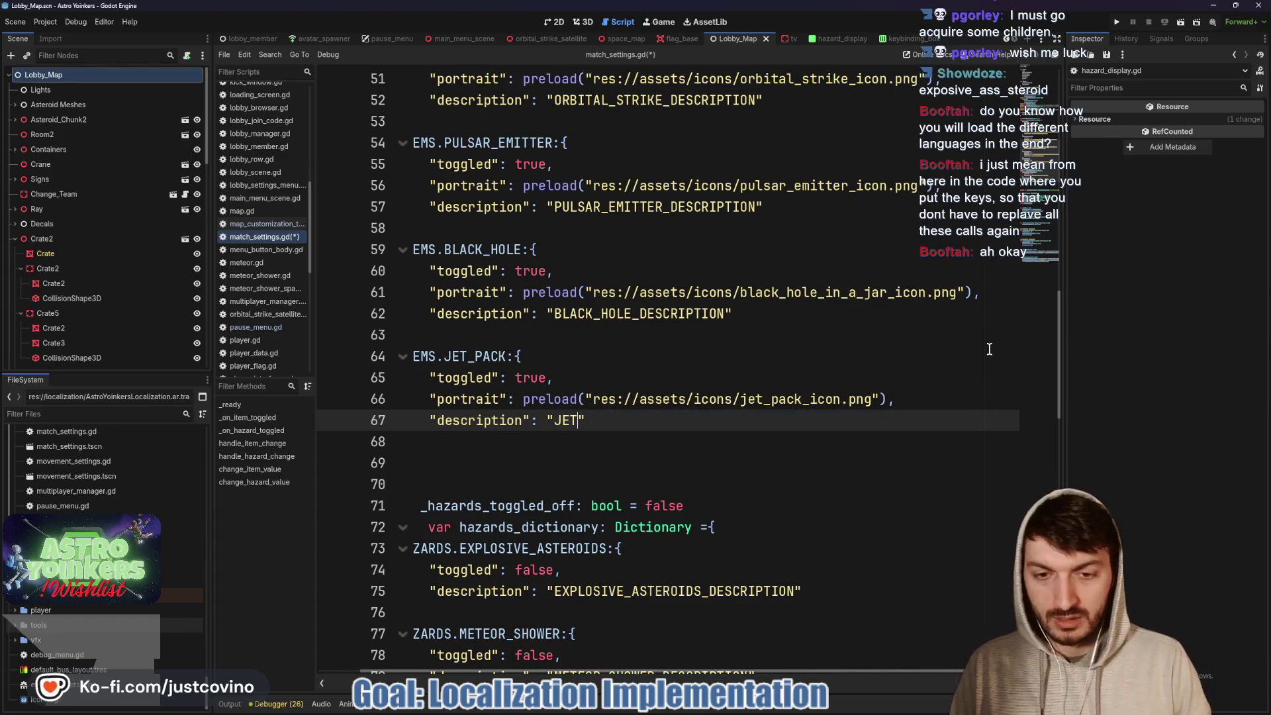
key("alt+Tab")
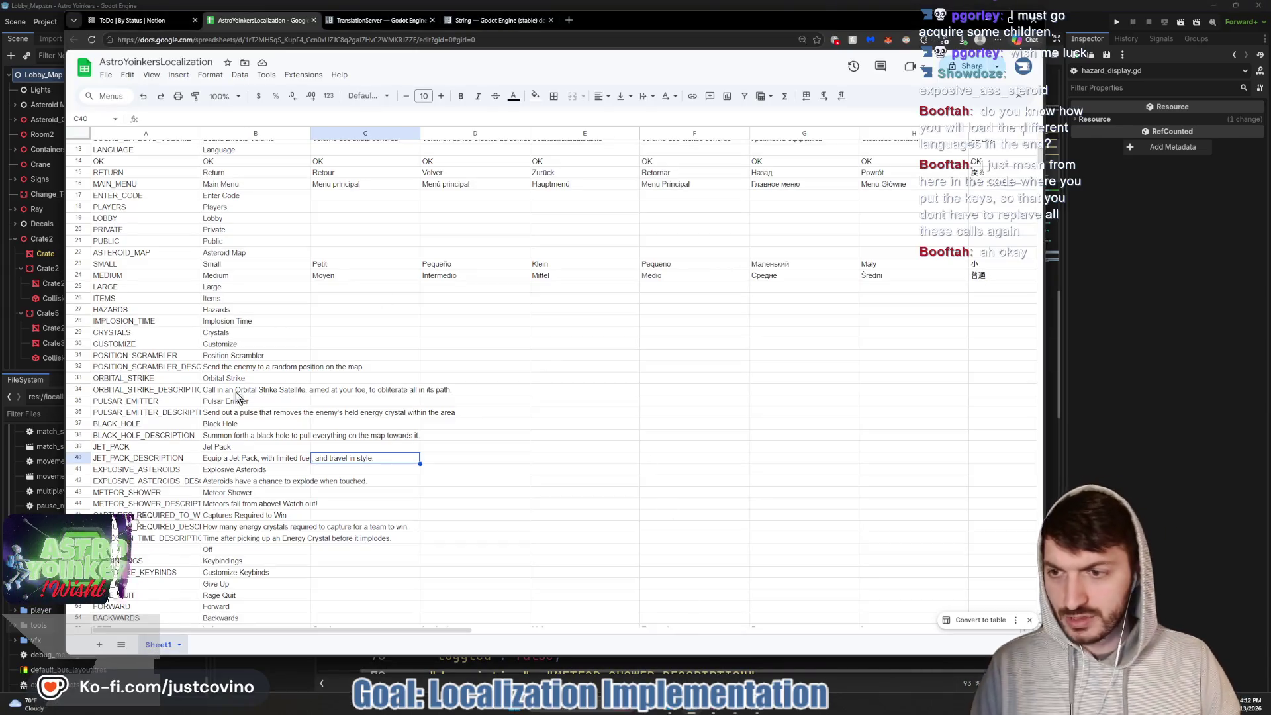
left_click(1112, 386)
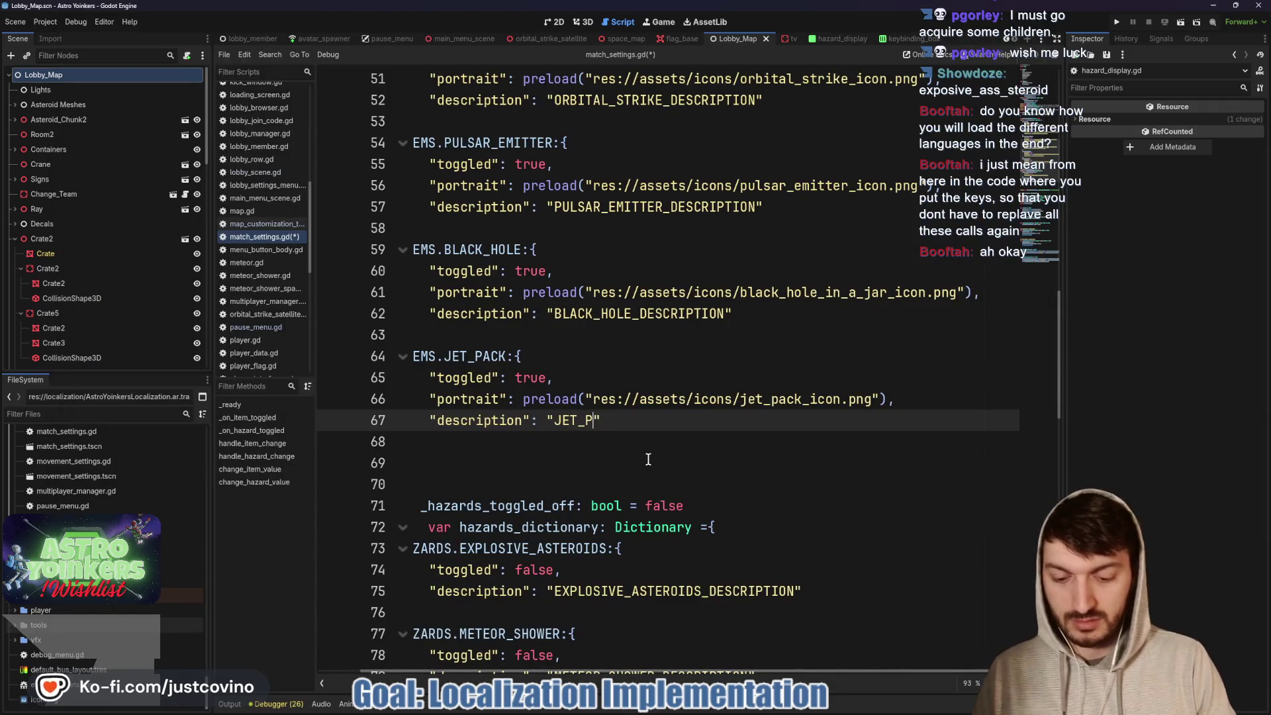
type("ACK_DESC")
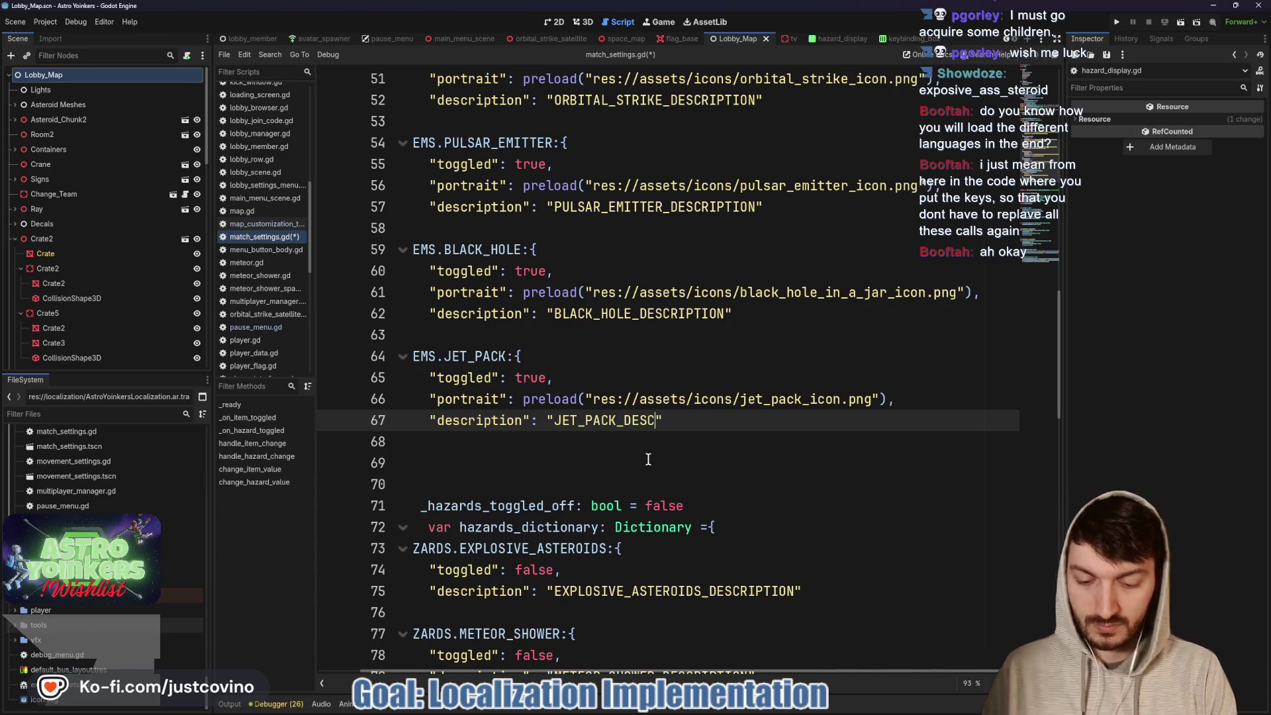
type("RIPTION")
left_click(675, 439)
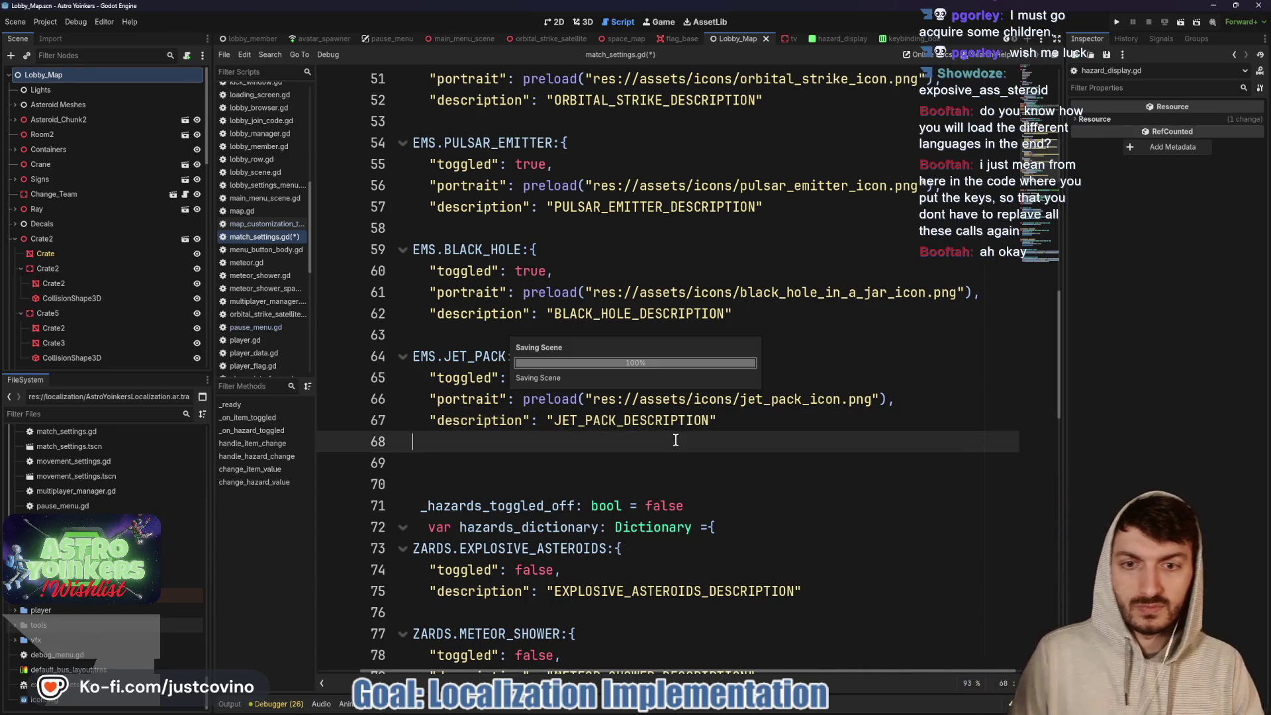
key("ctrl+s")
- Add a trailing comma and a new line after all five item description lines at once
scroll(589, 382, "left", 1)
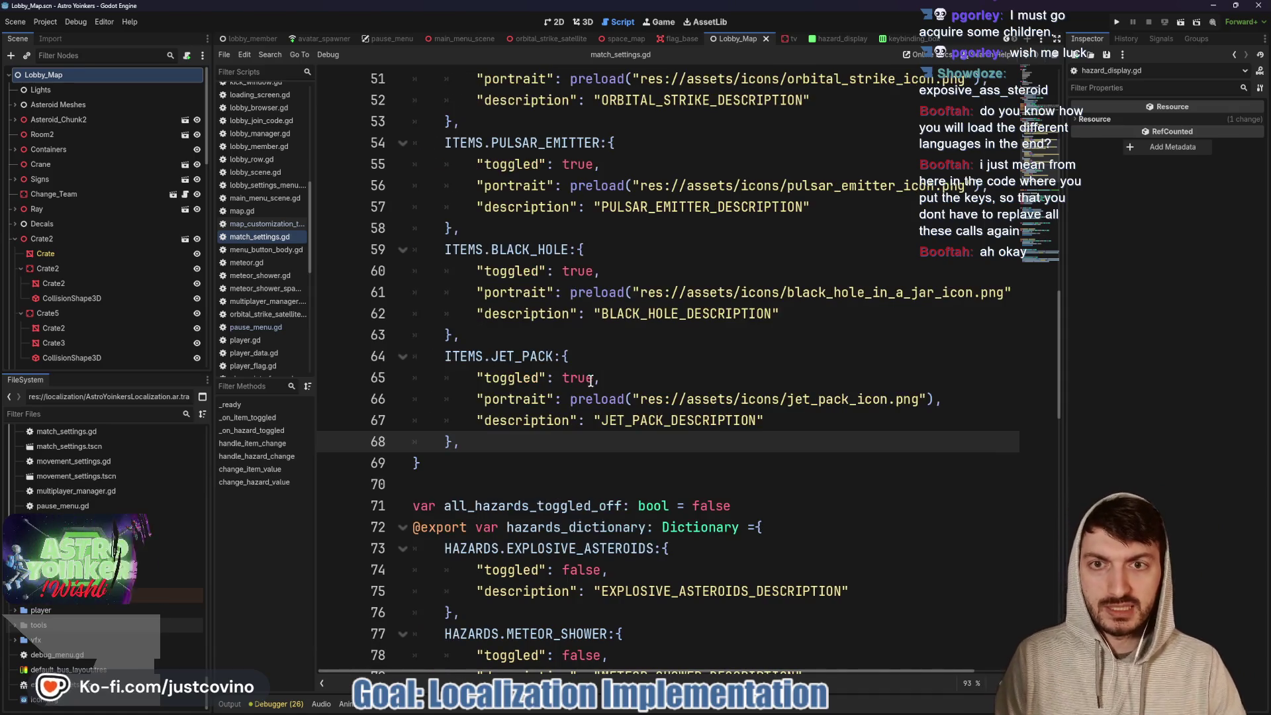
scroll(589, 377, "up", 3)
scroll(621, 336, "up", 3)
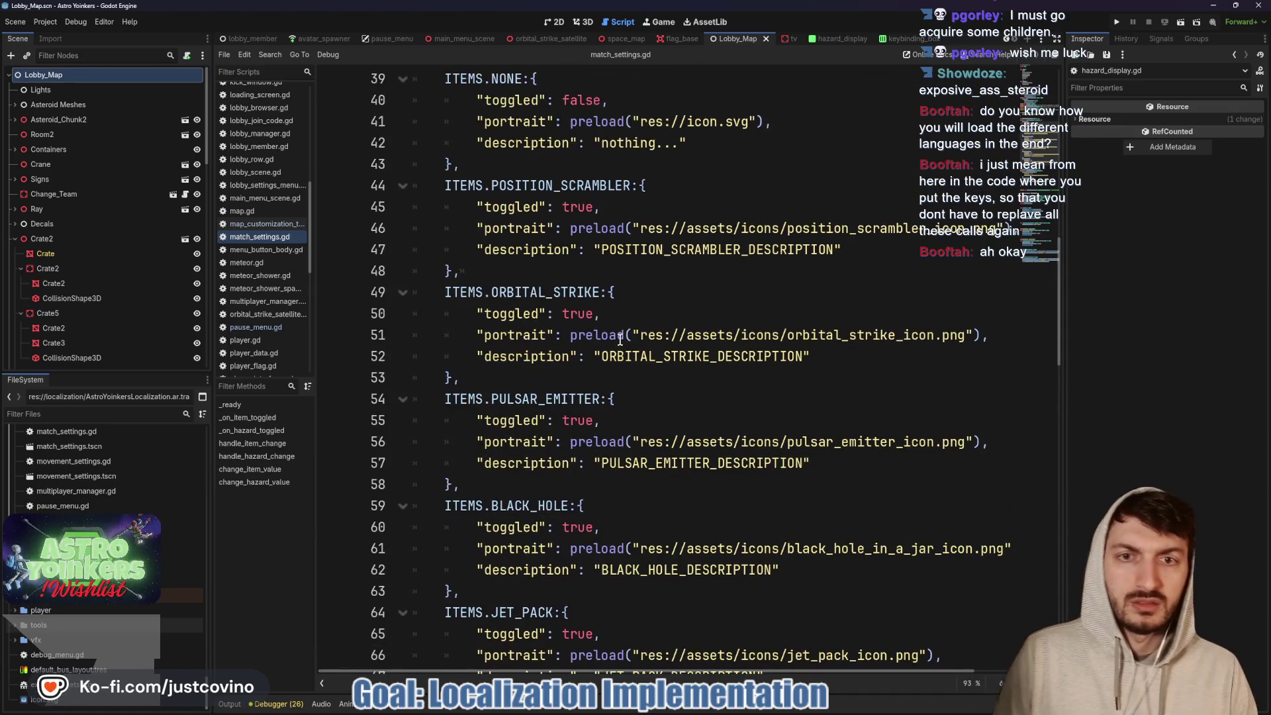
scroll(612, 334, "down", 1)
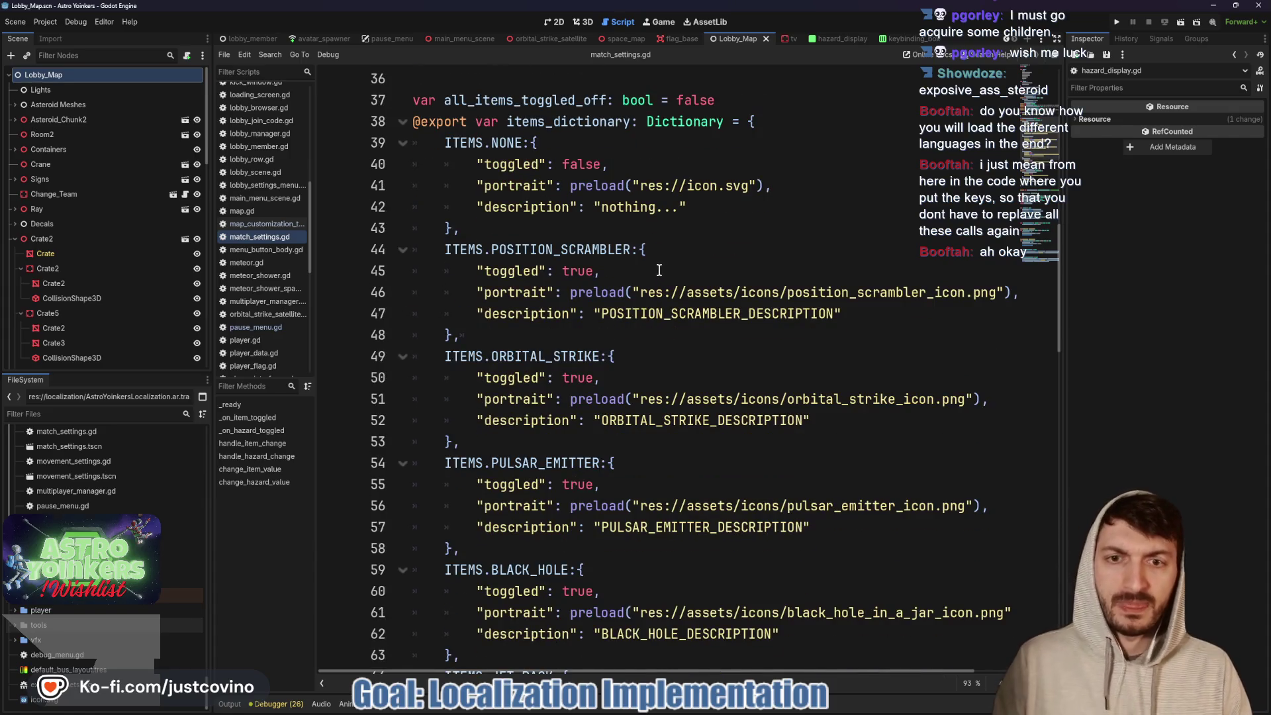
left_click(881, 317)
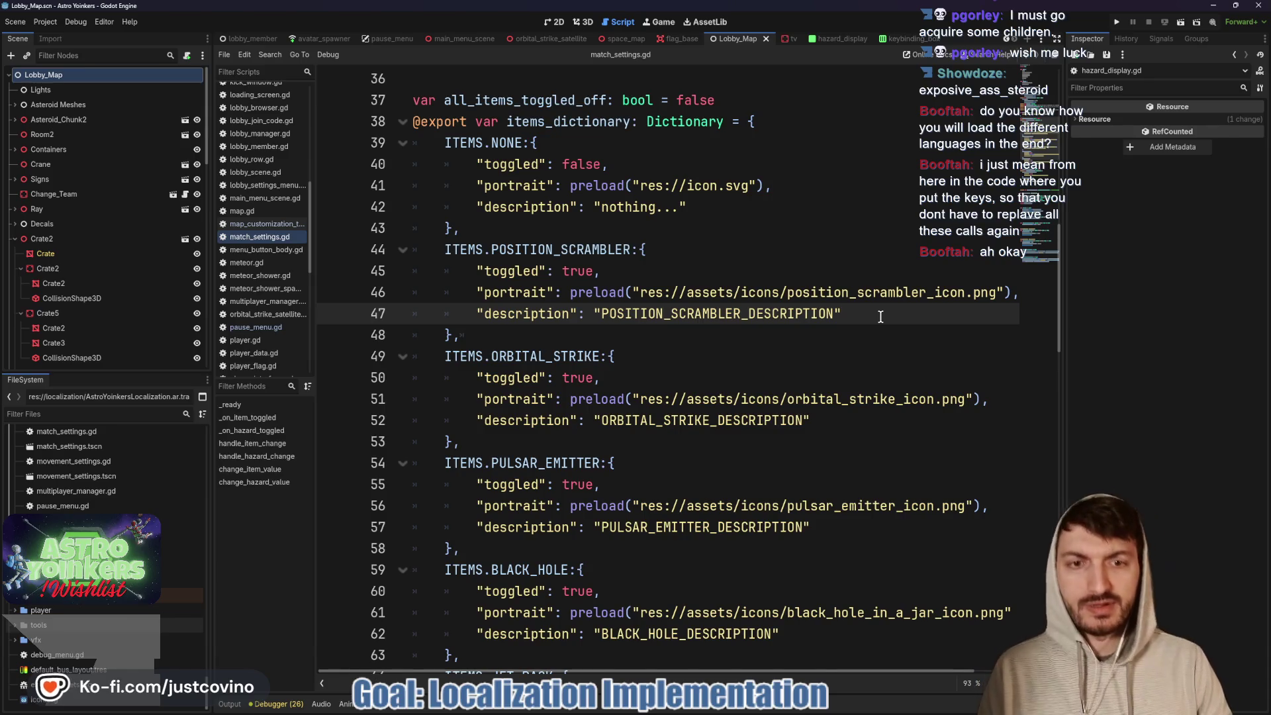
left_click(820, 421, "alt")
left_click(818, 529, "alt")
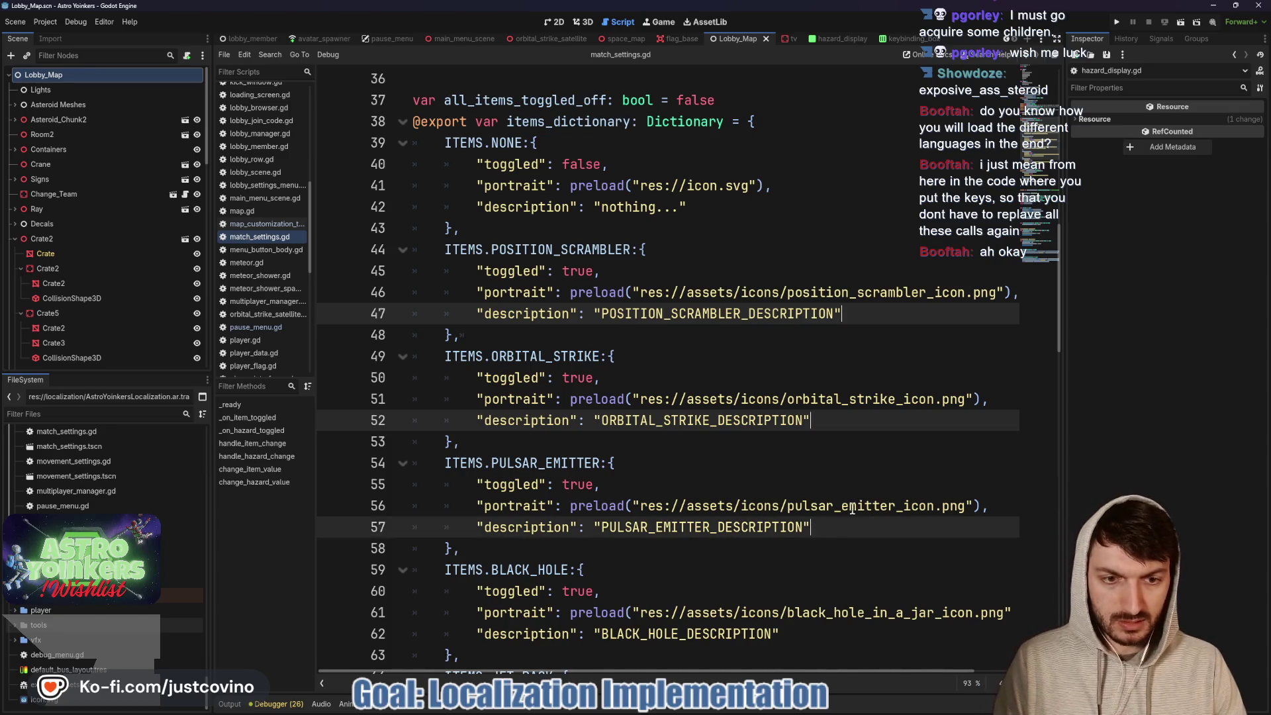
scroll(852, 508, "down", 3)
left_click(818, 441, "alt")
left_click(819, 548, "alt")
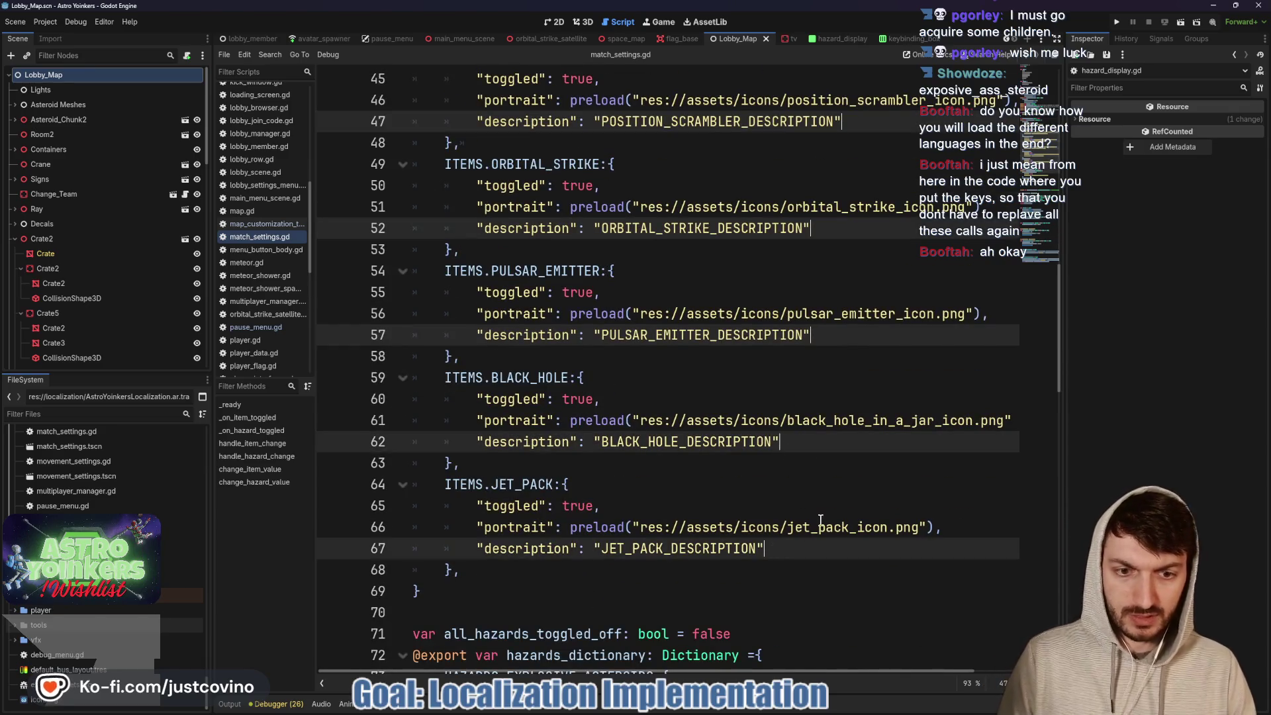
type(",")
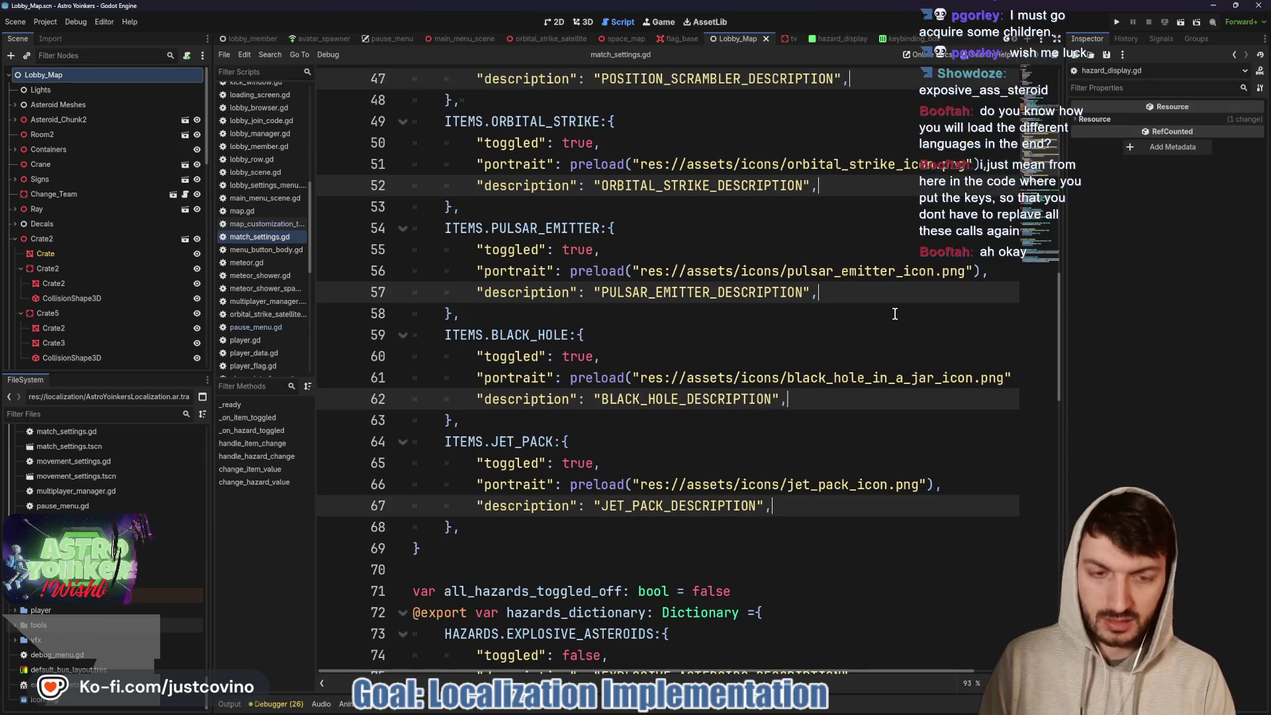
scroll(897, 313, "down", 1)
key("Return")
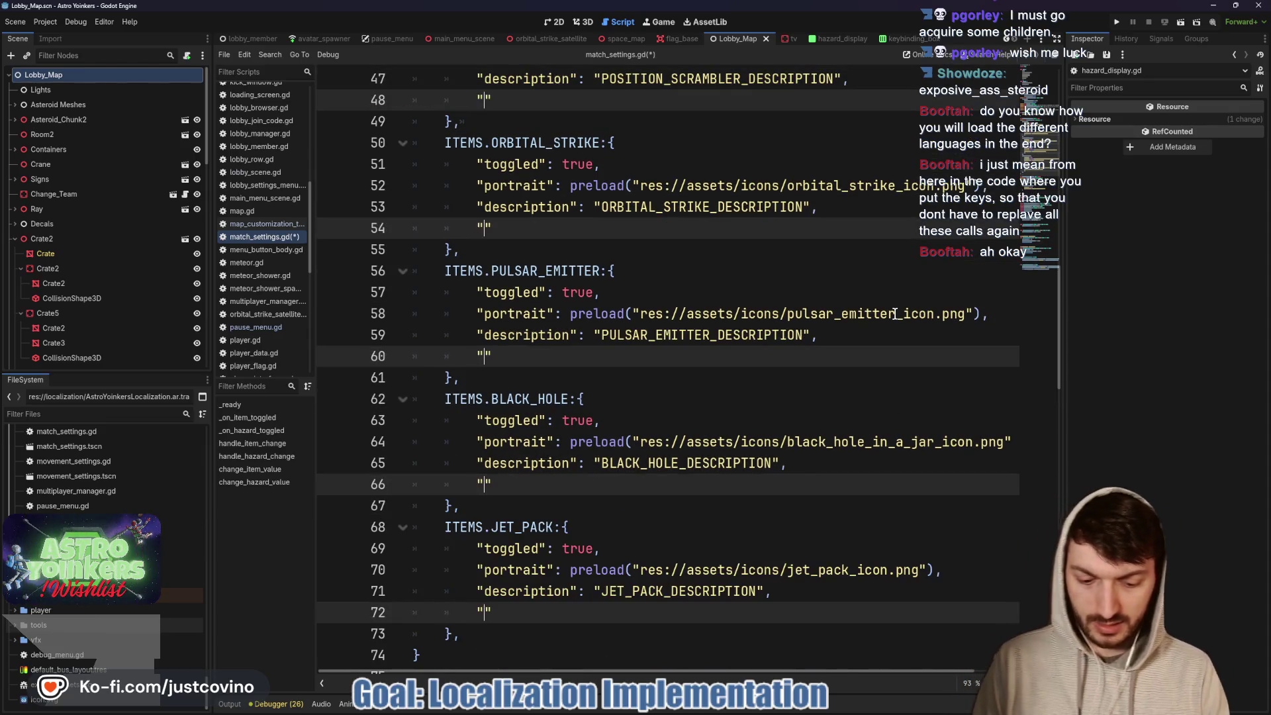
- Add "name": "" lines to every item, filling POSITION_SCRAMBLER and ORBITAL_STRIKE
type("name\"")
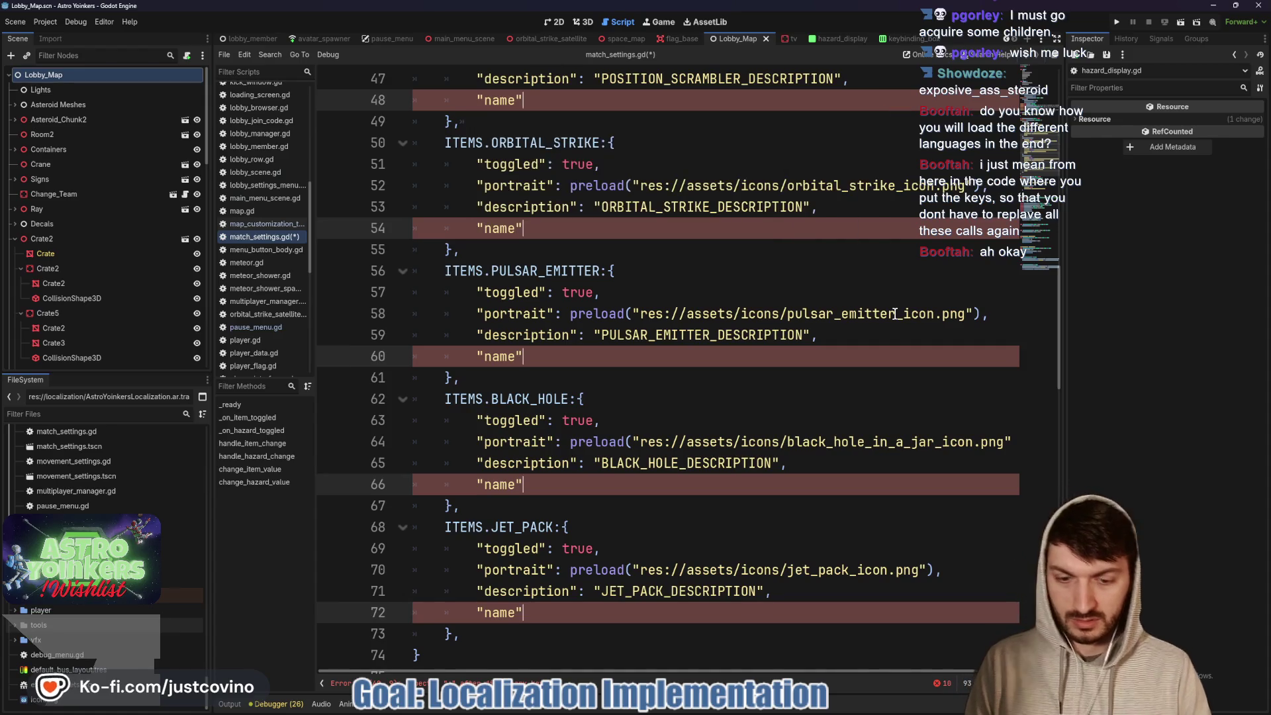
type(": ")
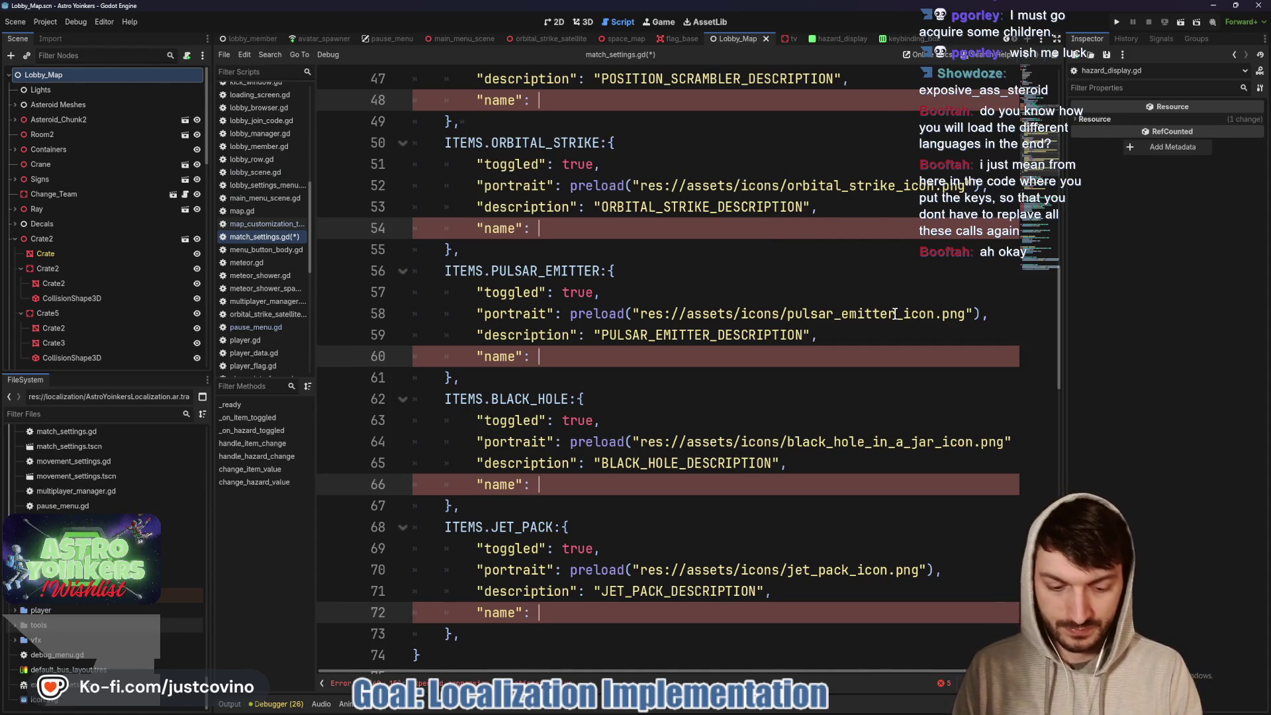
type("\"")
scroll(662, 265, "up", 2)
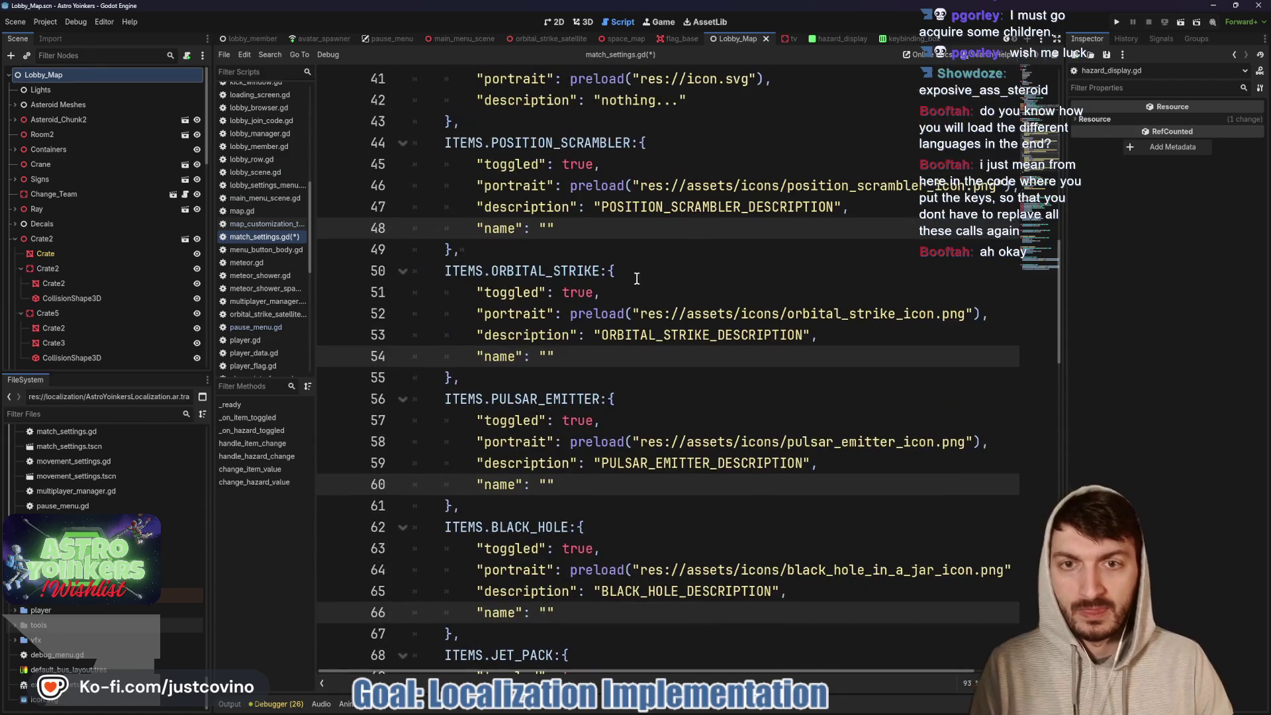
left_click(548, 228)
type("POS")
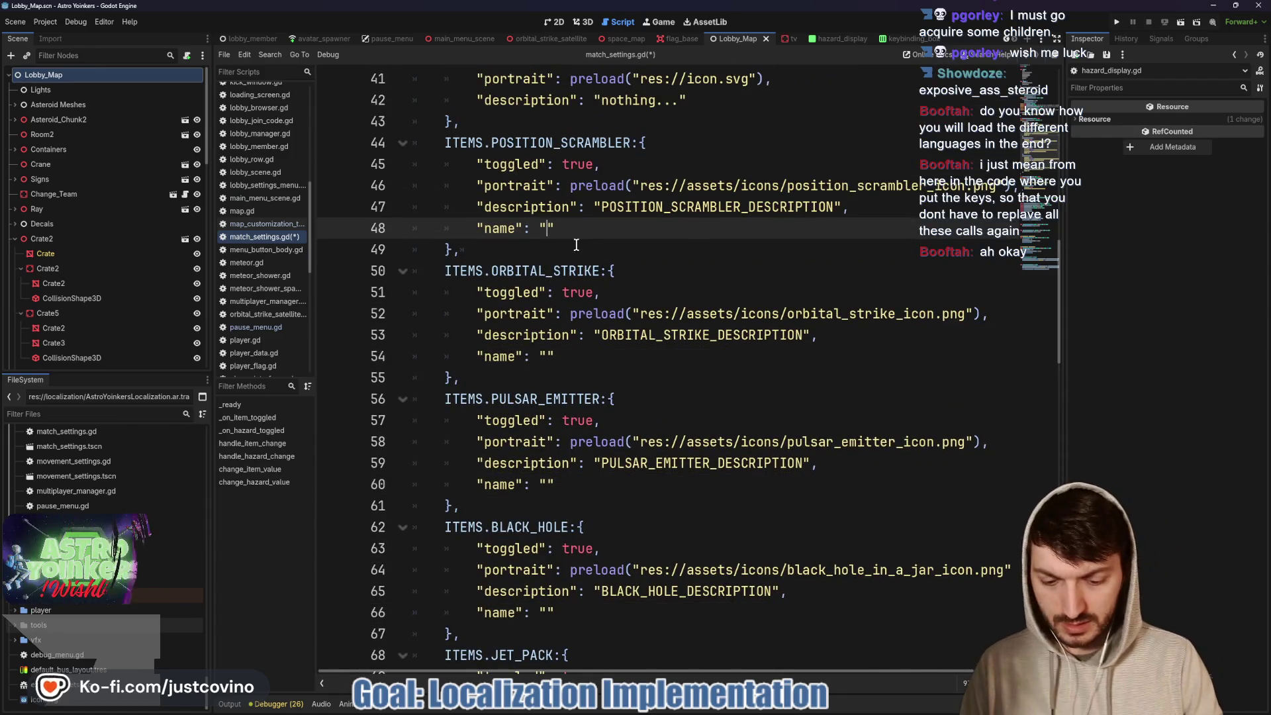
type("ITION_SCRAMBLER")
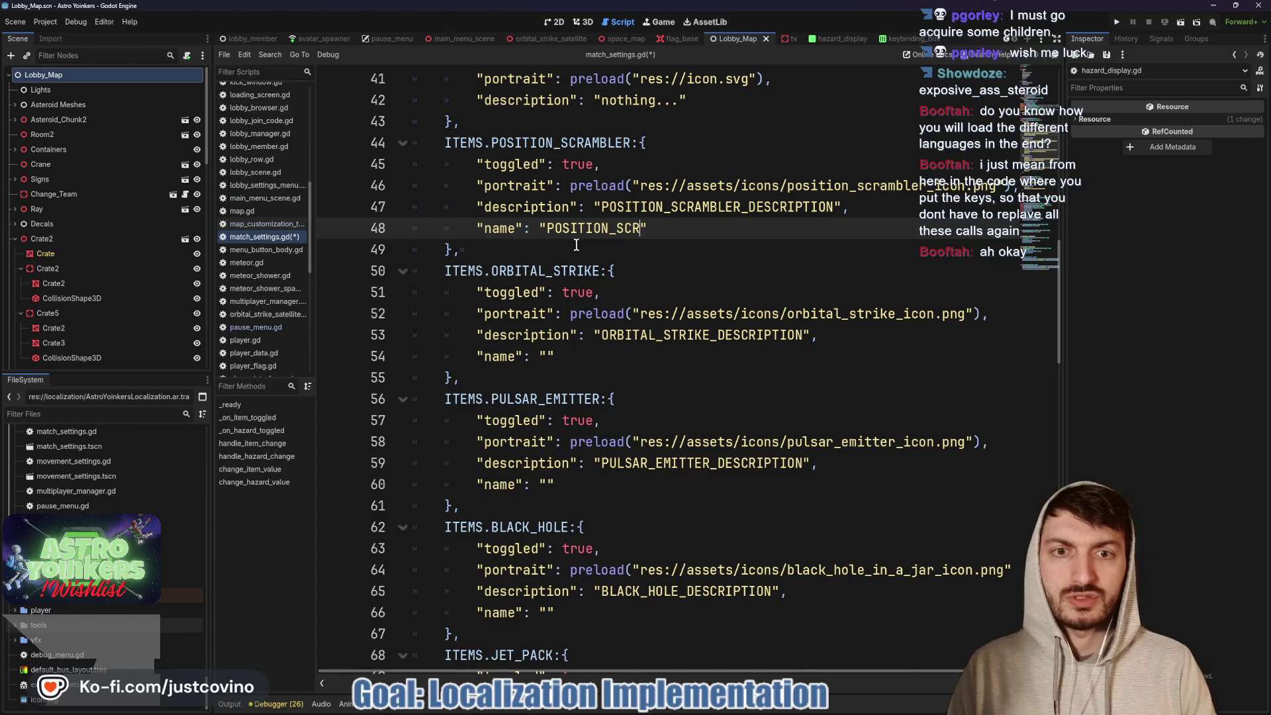
left_click(548, 356)
type("ORBITAL")
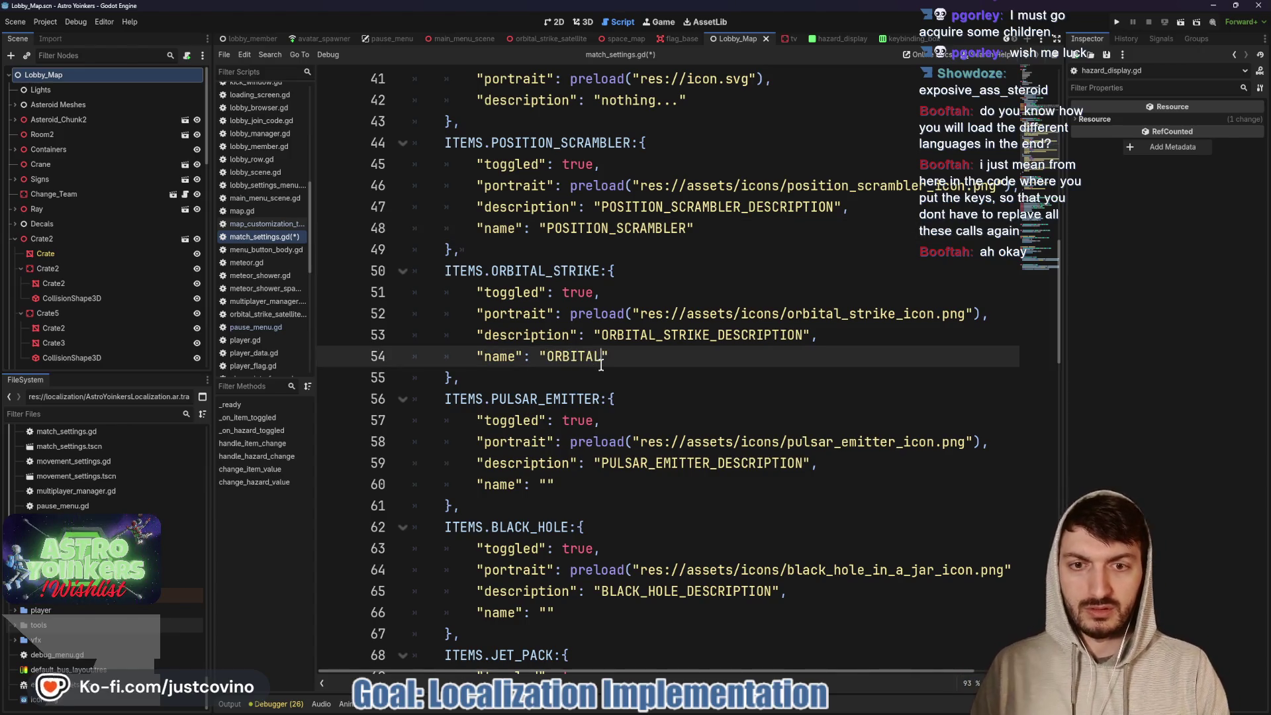
type("_STRIKE")
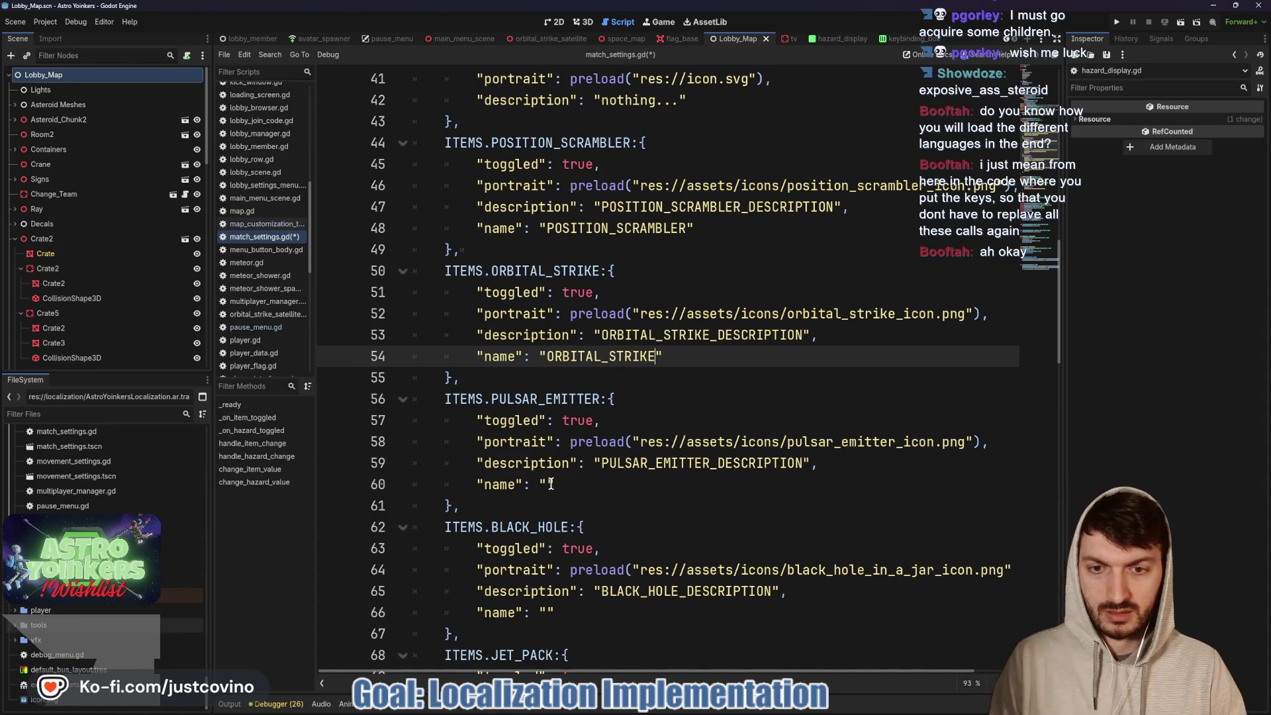
- Fill the PULSAR_EMITTER, BLACK_HOLE and JET_PACK name keys and save the script
left_click(548, 483)
type("PULSAR_EMITT")
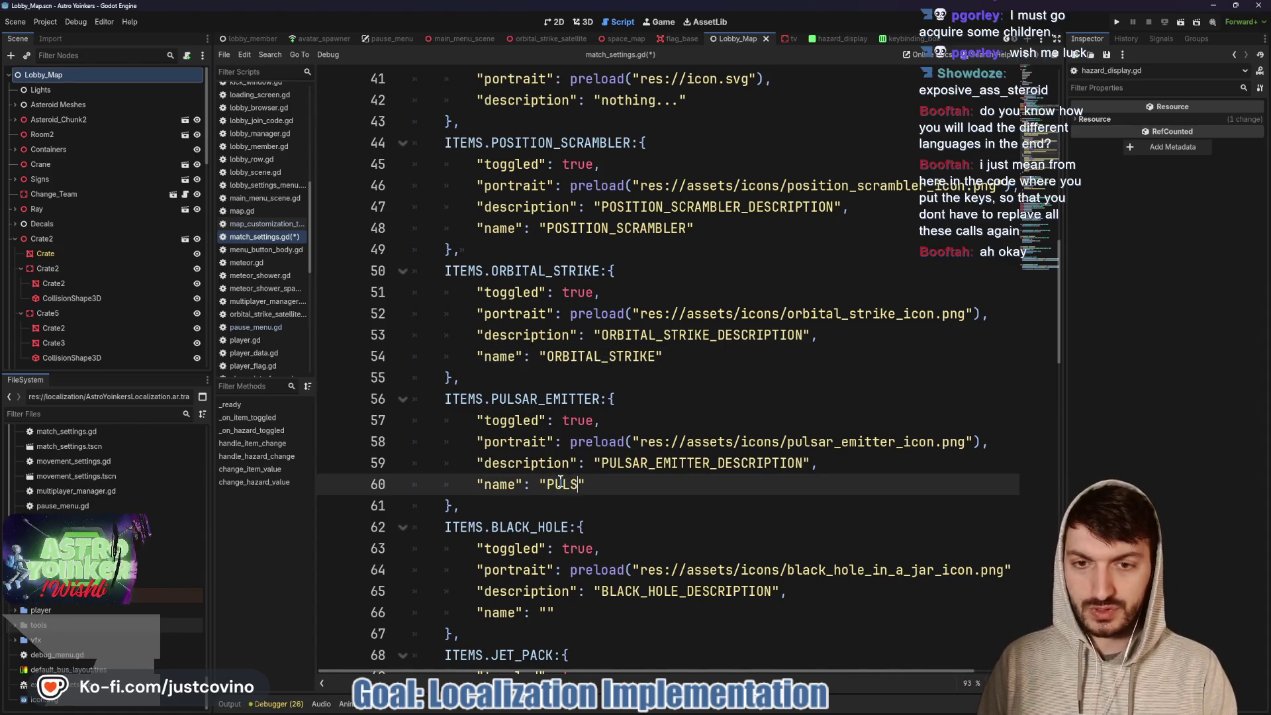
type("ER")
left_click(548, 612)
type("ACK_HOLE")
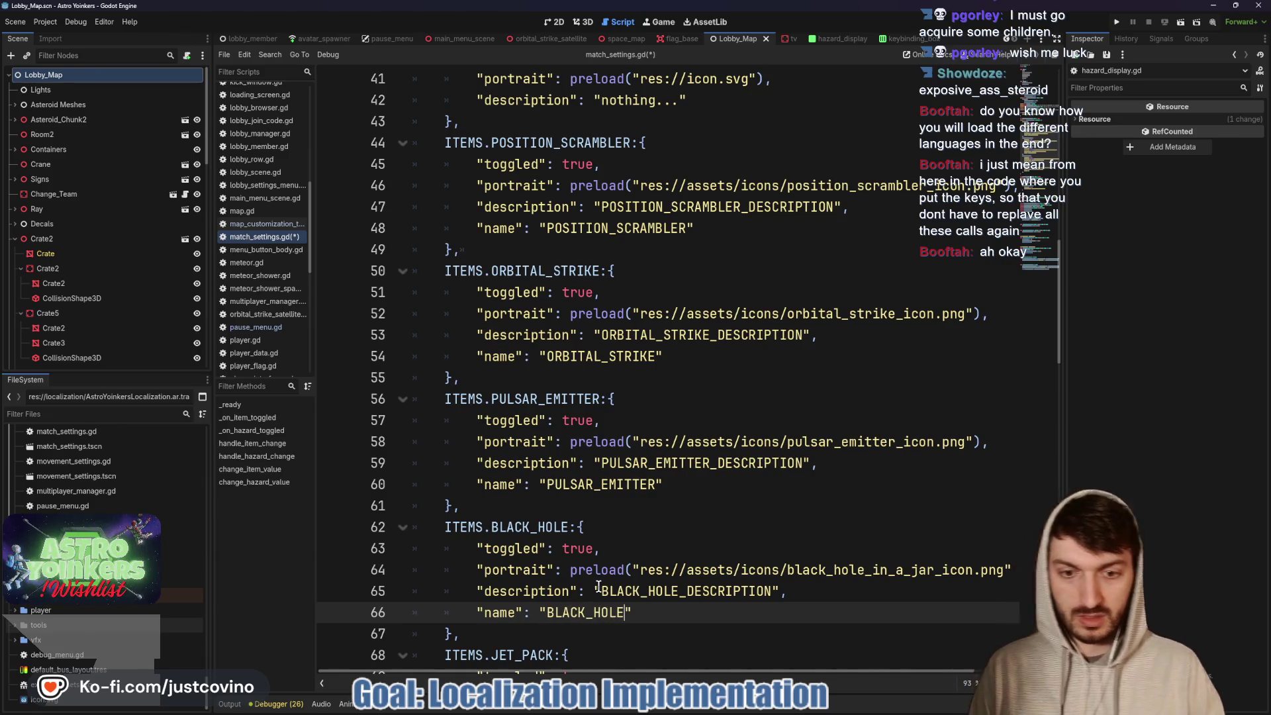
scroll(701, 500, "down", 5)
left_click(546, 422)
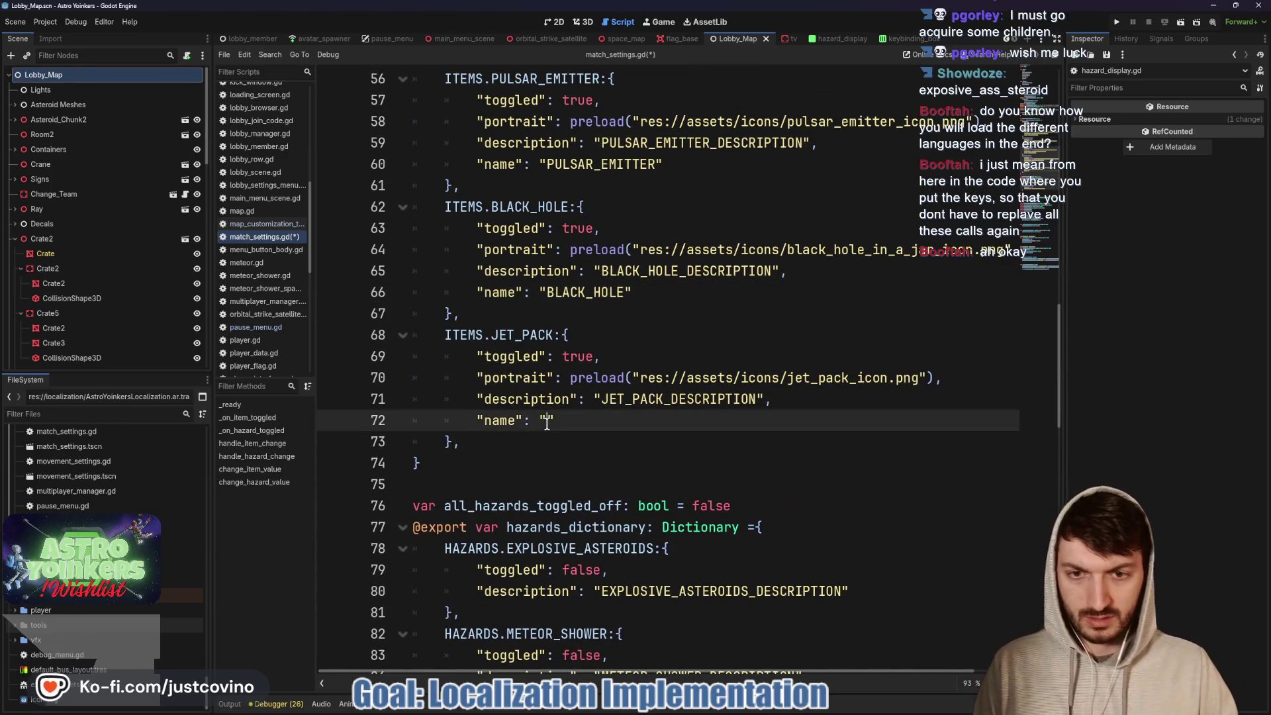
type("JET_PACK")
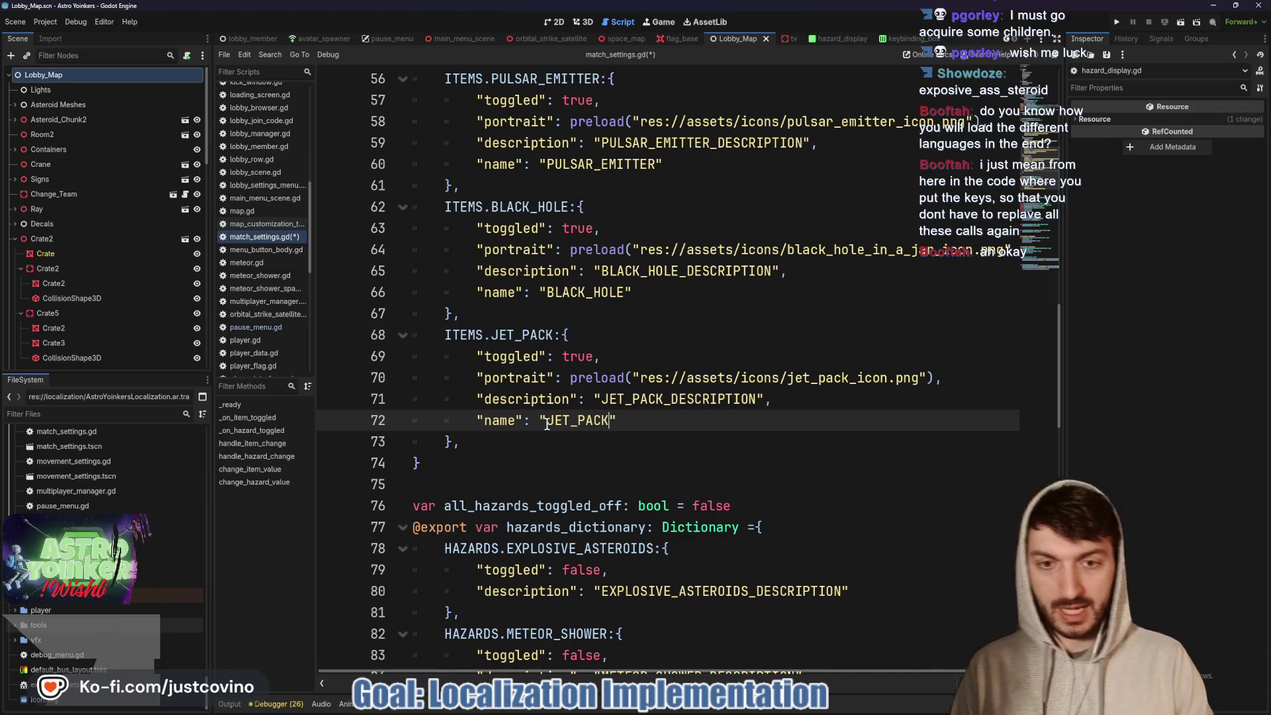
scroll(556, 422, "down", 2)
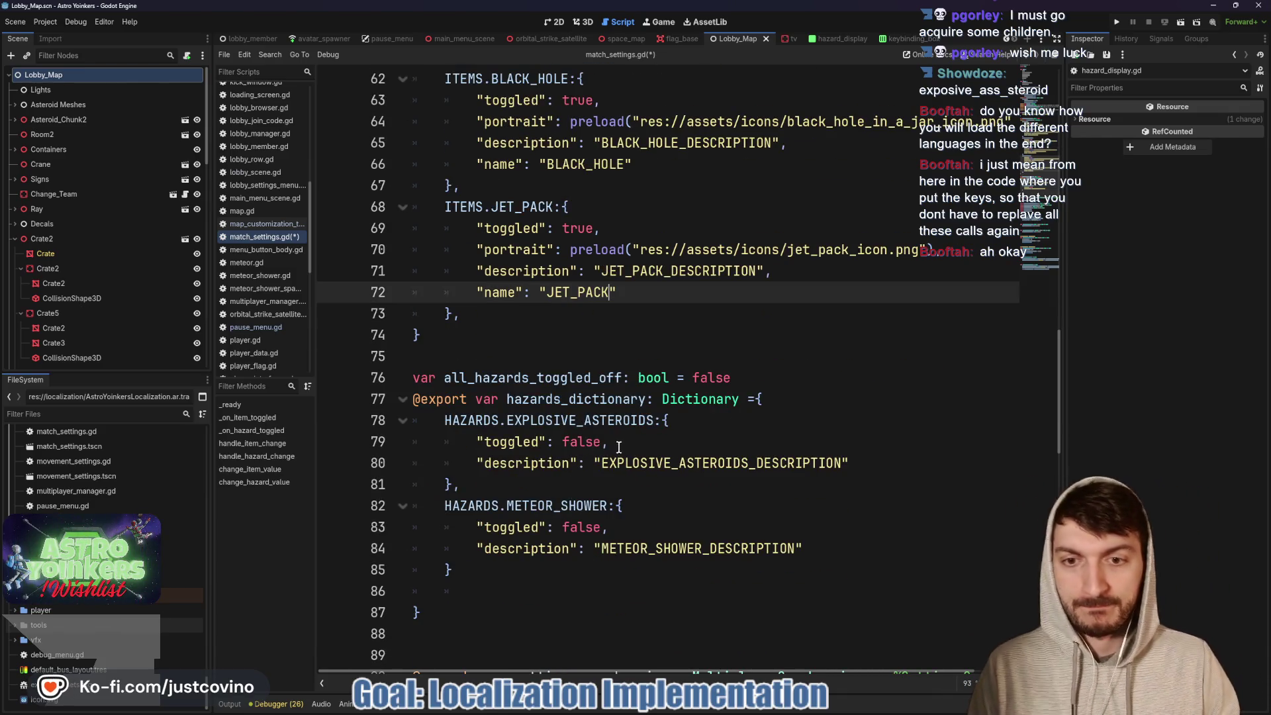
left_click(625, 320)
key("ctrl+s")
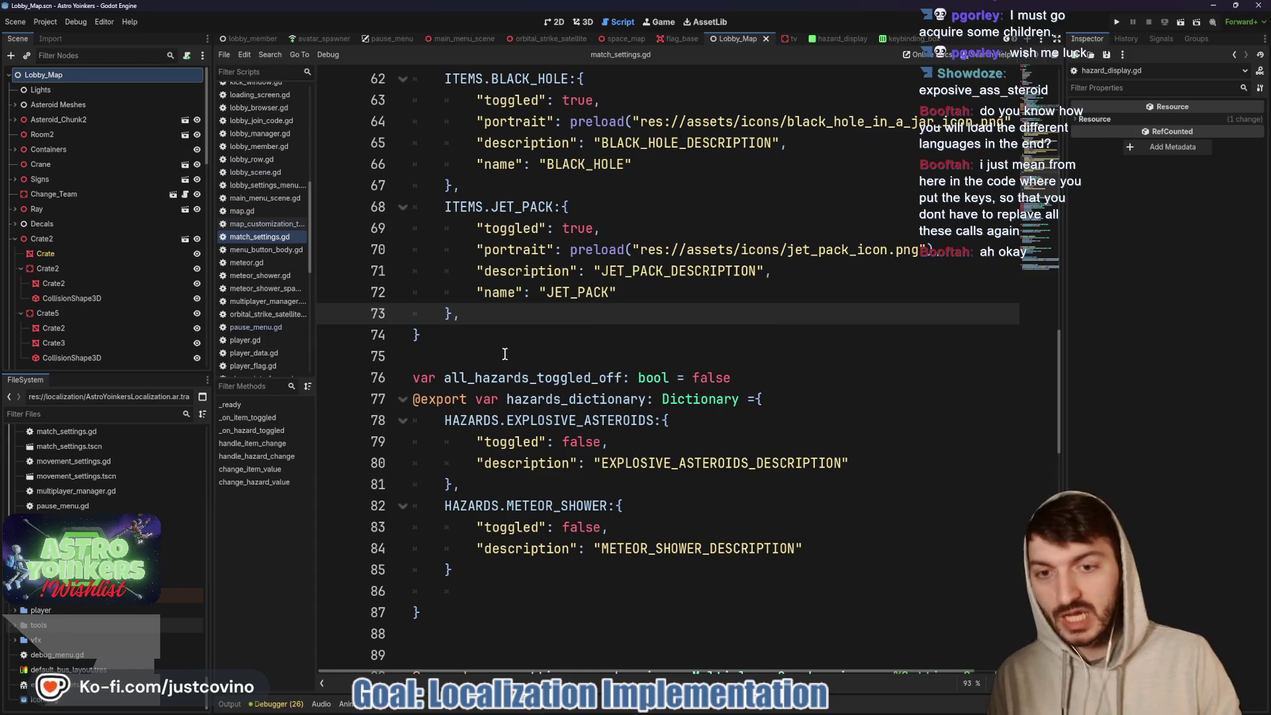
- Add a comma and a "name": line under both hazard descriptions
left_click(867, 463)
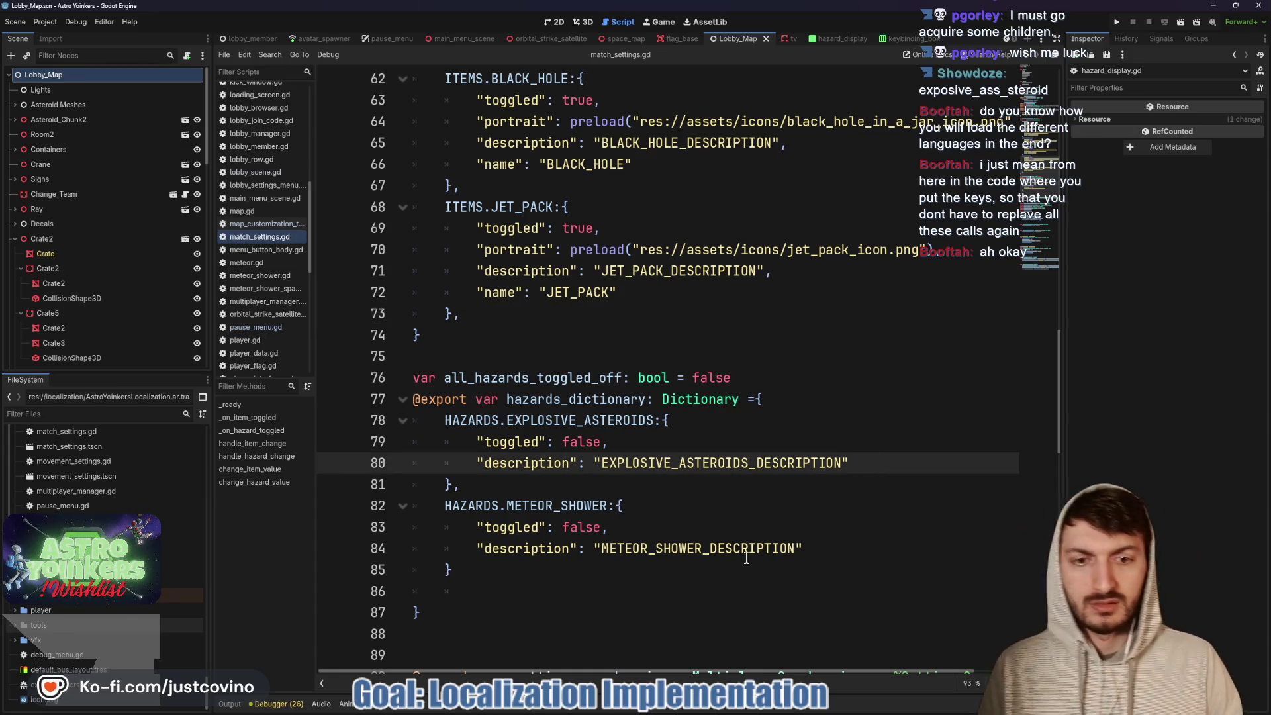
left_click(808, 547, "alt")
type(",")
key("Return")
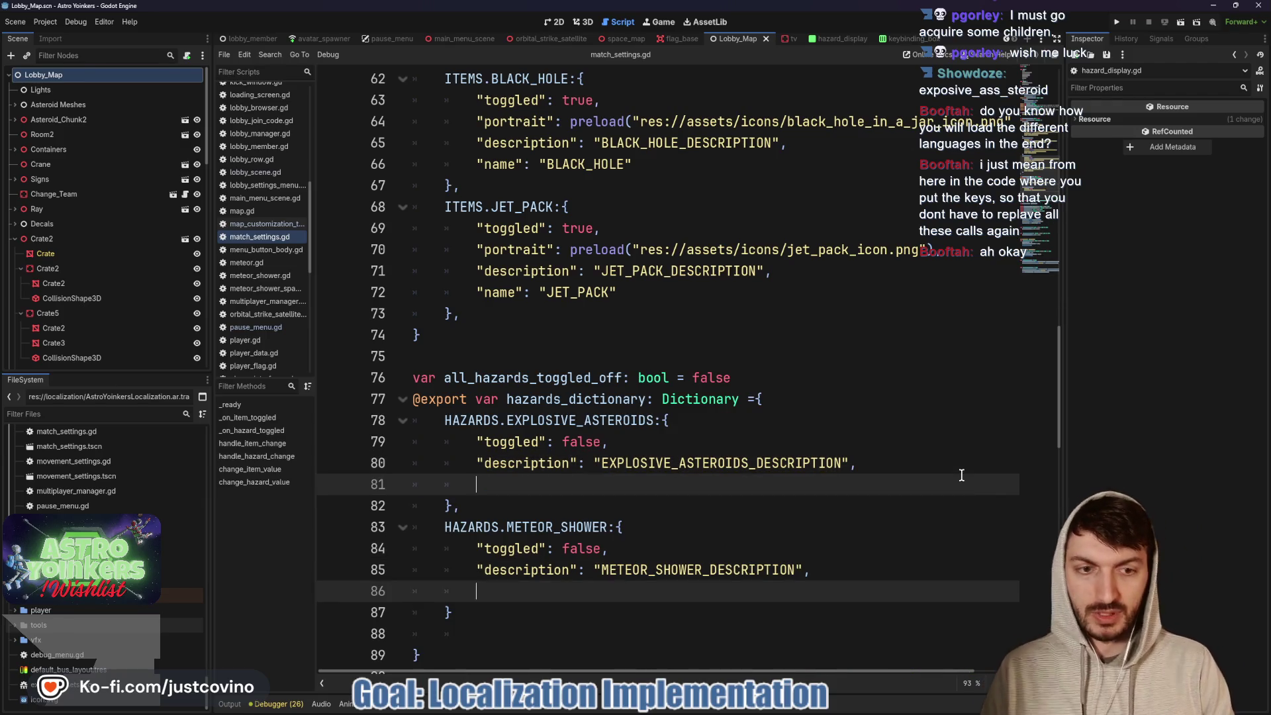
type("\"name\"")
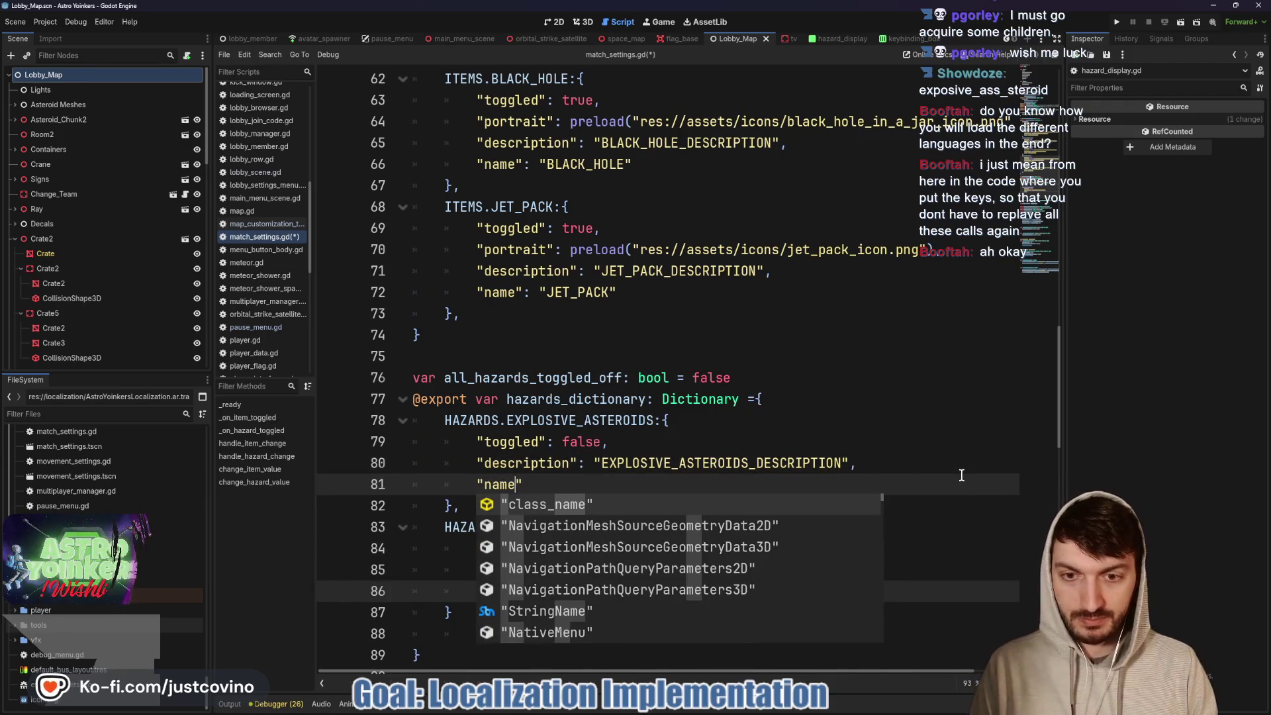
type(":")
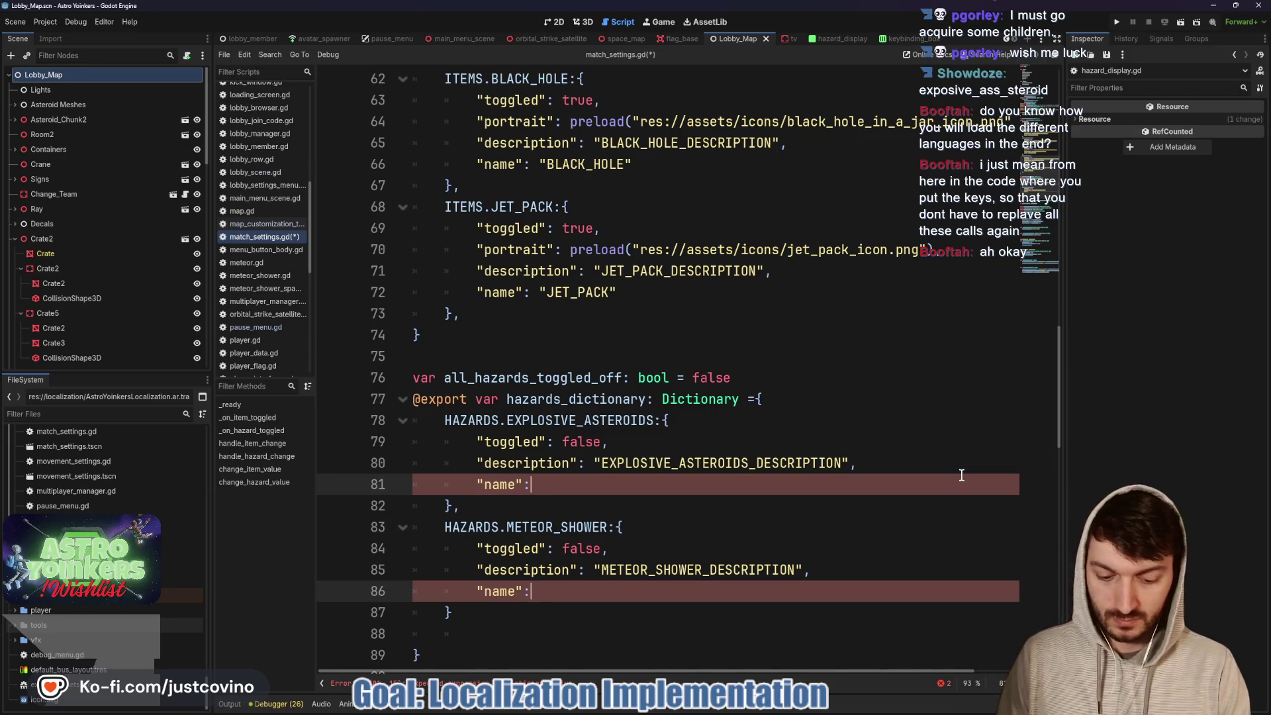
key("Escape")
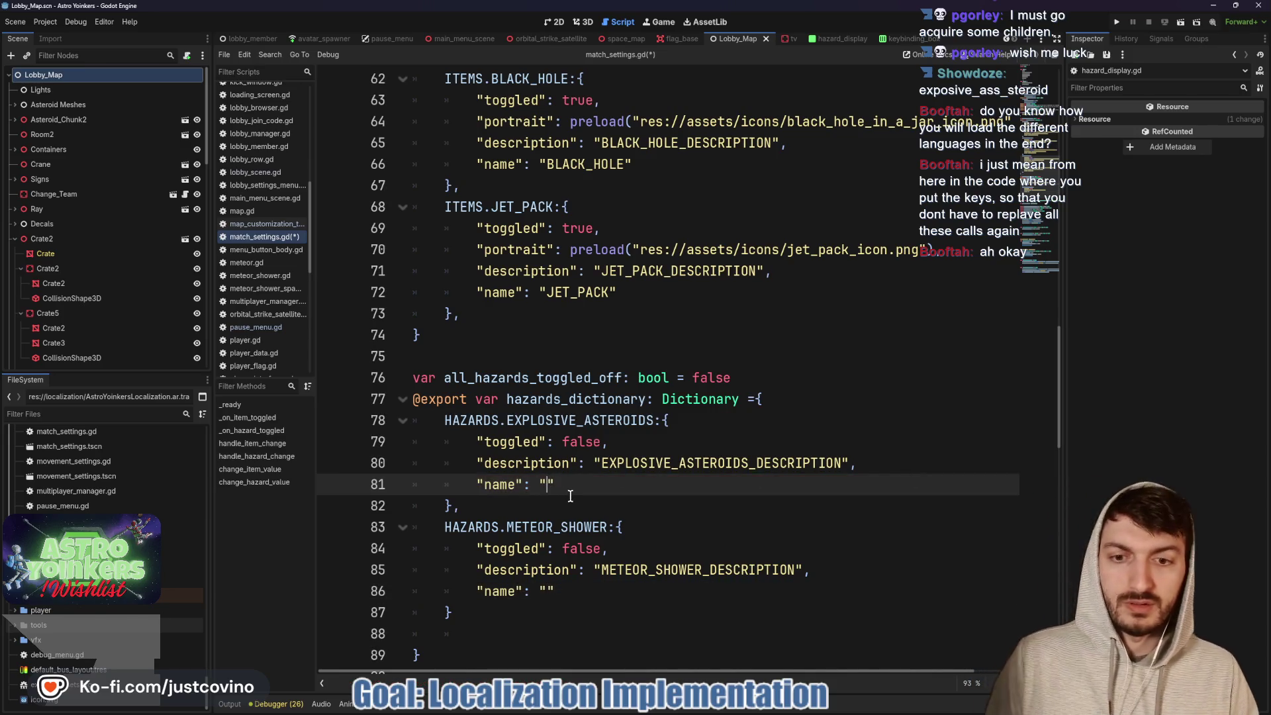
- Fill the EXPLOSIVE_ASTEROIDS and METEOR_SHOWER name keys, save, and review the script
type("EXPLOSIVE_ASTEROIDS")
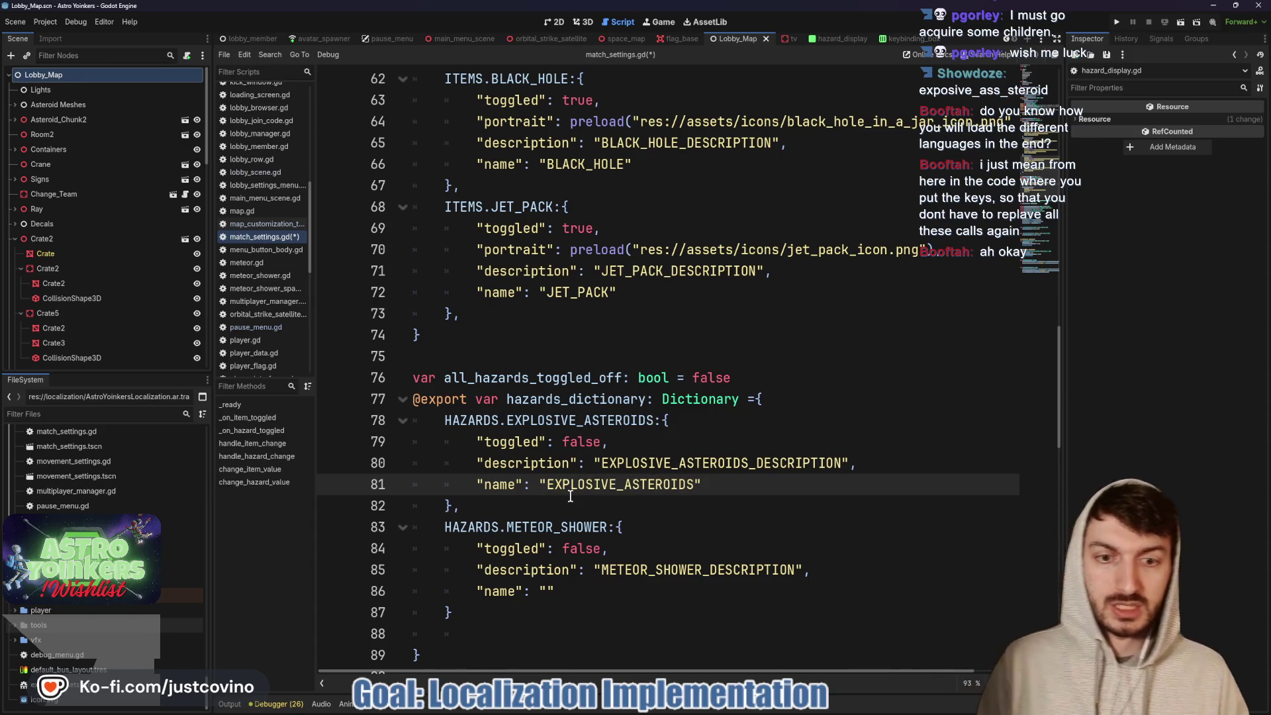
left_click(547, 594)
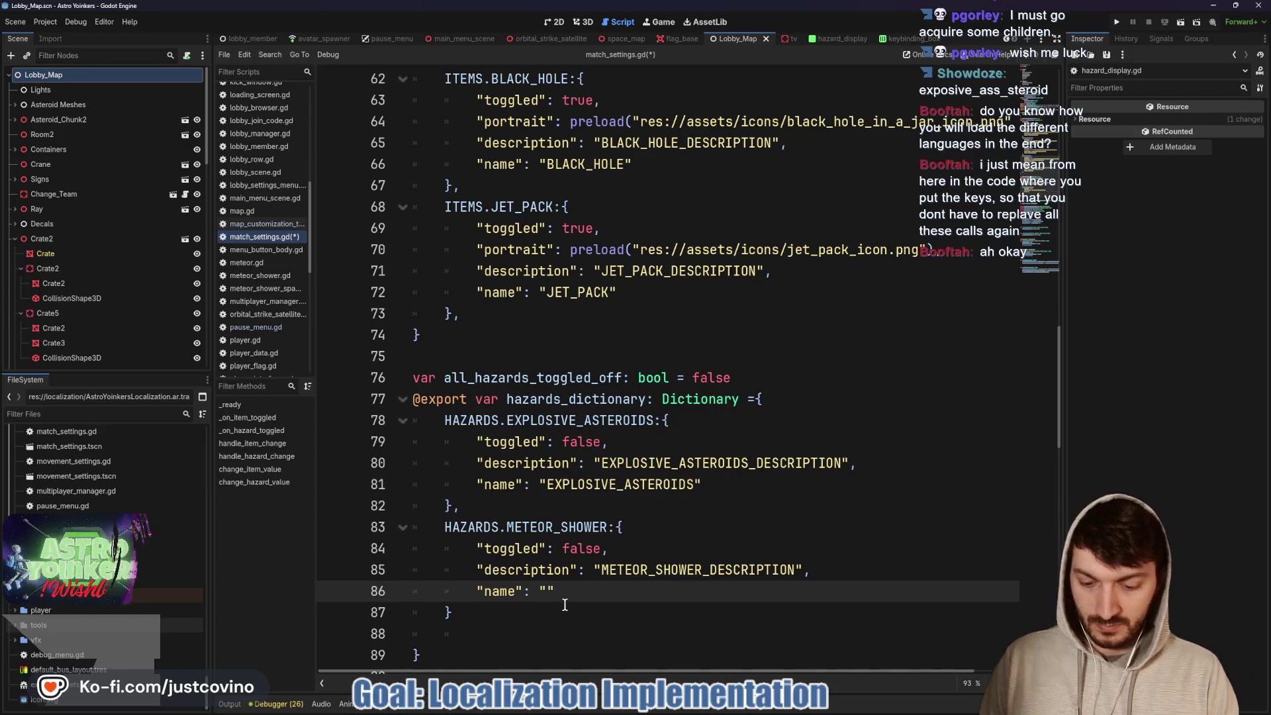
type("METEOR")
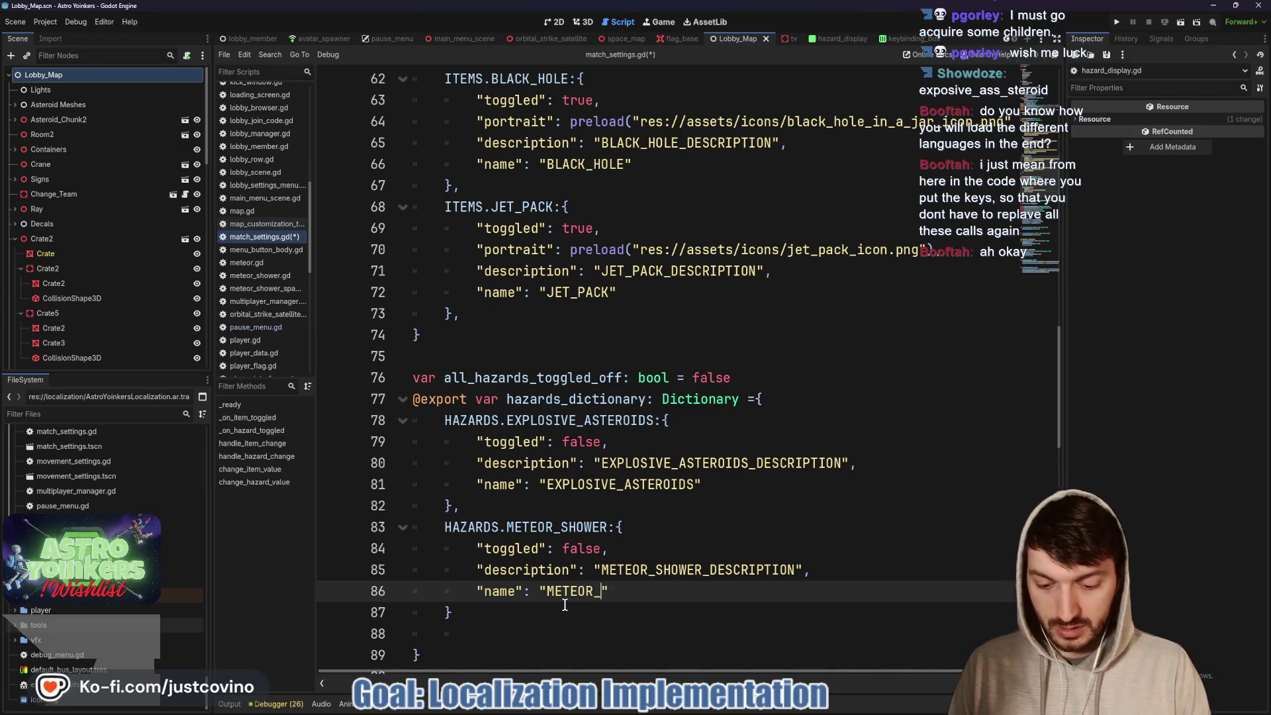
type("_SHOWER")
left_click(715, 527)
key("ctrl+s")
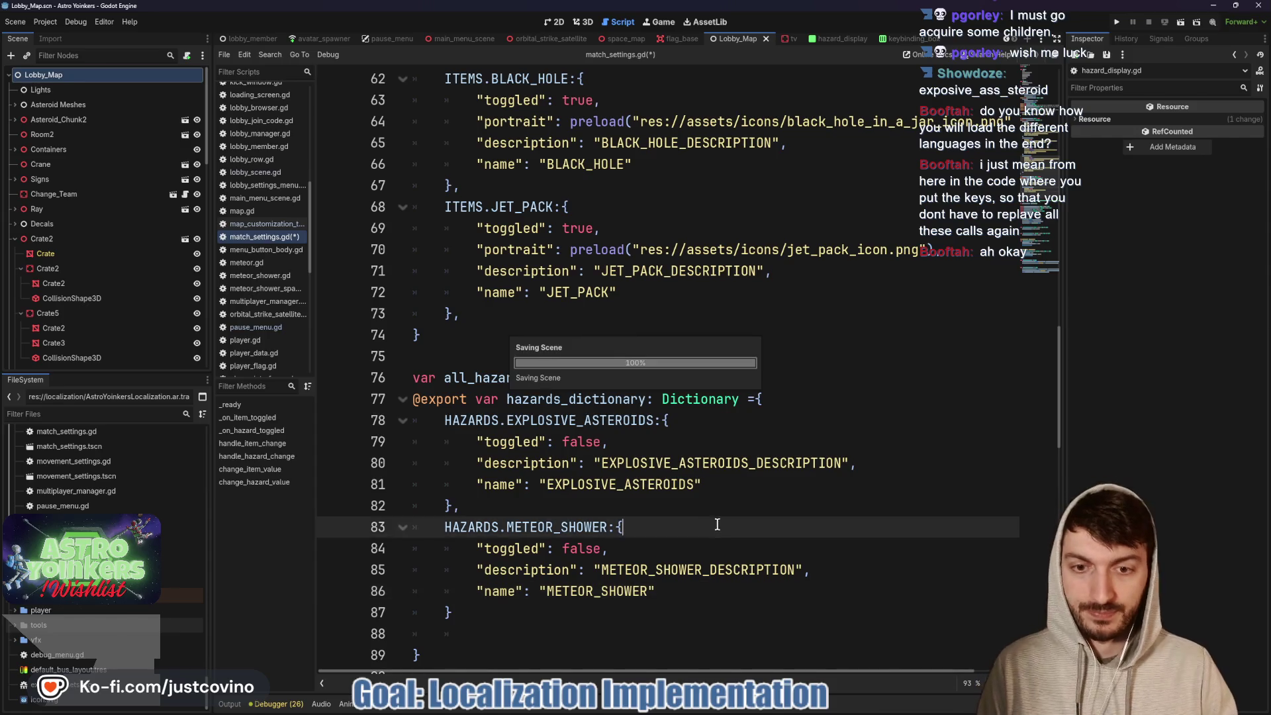
scroll(679, 525, "up", 10)
scroll(679, 525, "up", 3)
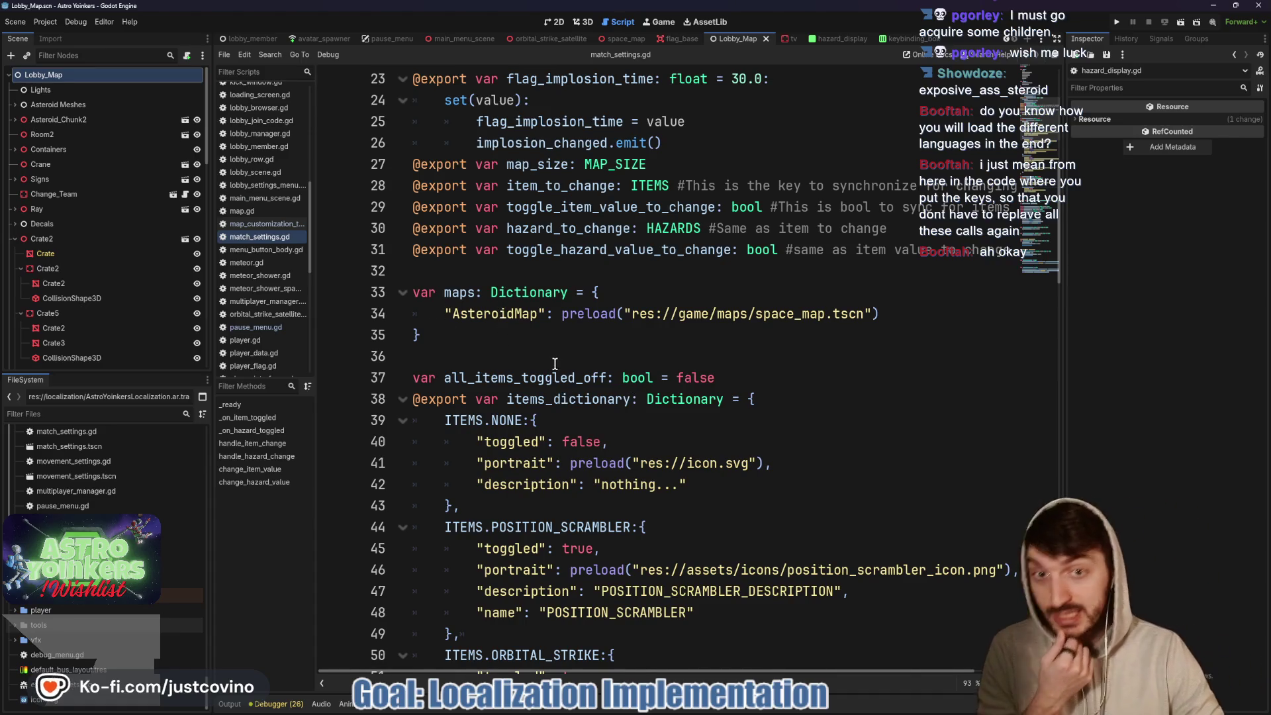
scroll(555, 363, "down", 18)
scroll(575, 458, "down", 12)
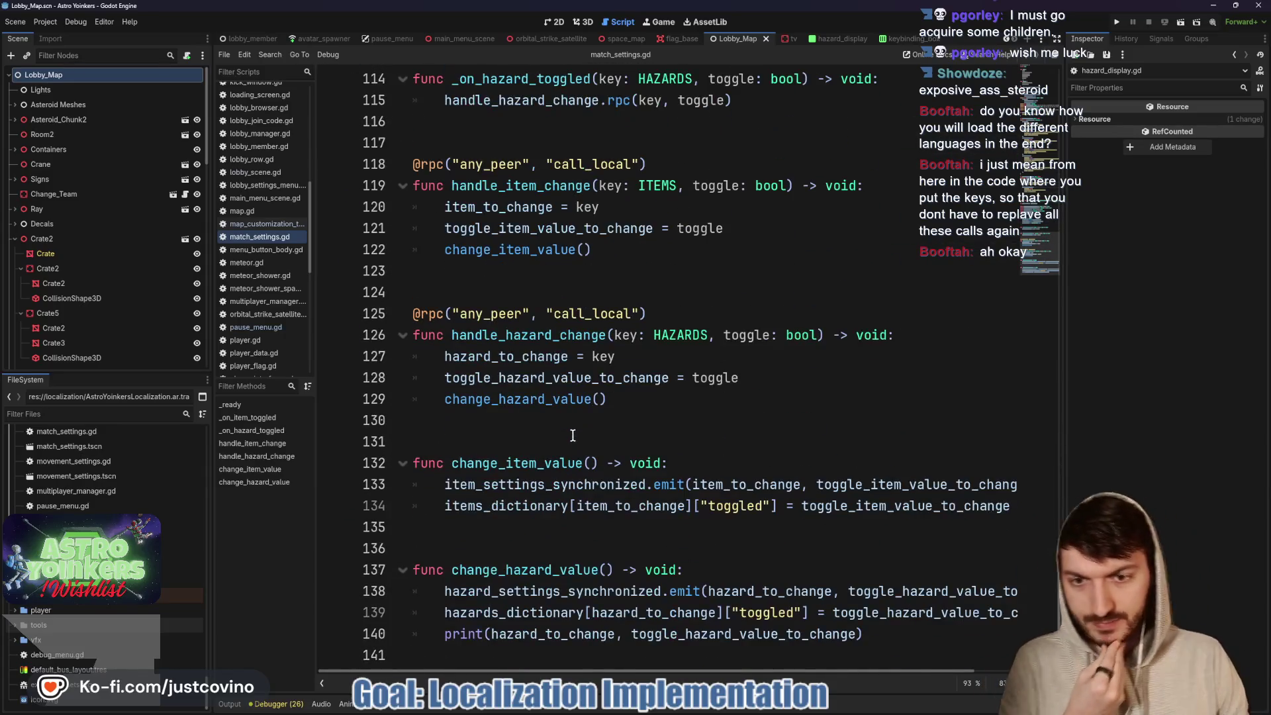
scroll(572, 435, "up", 16)
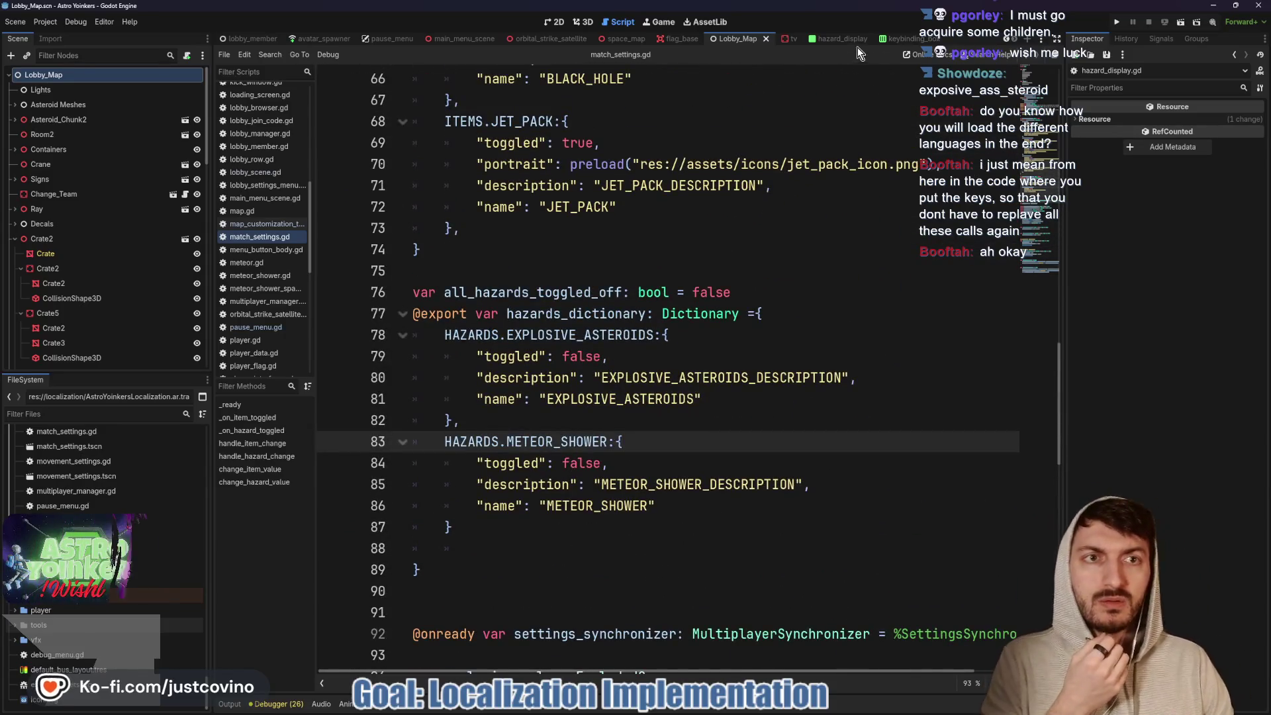
- In hazard_display.gd, remove the "%s" % format prefix from line 21
left_click(852, 40)
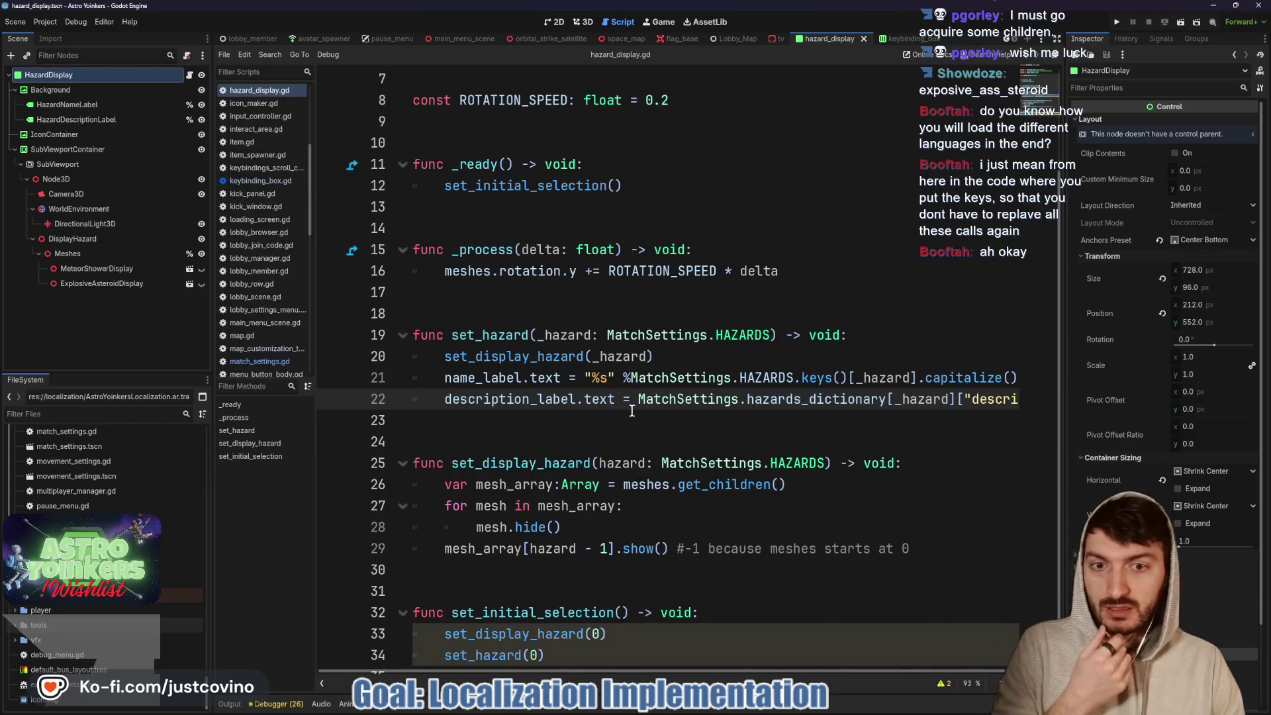
scroll(652, 417, "right", 3)
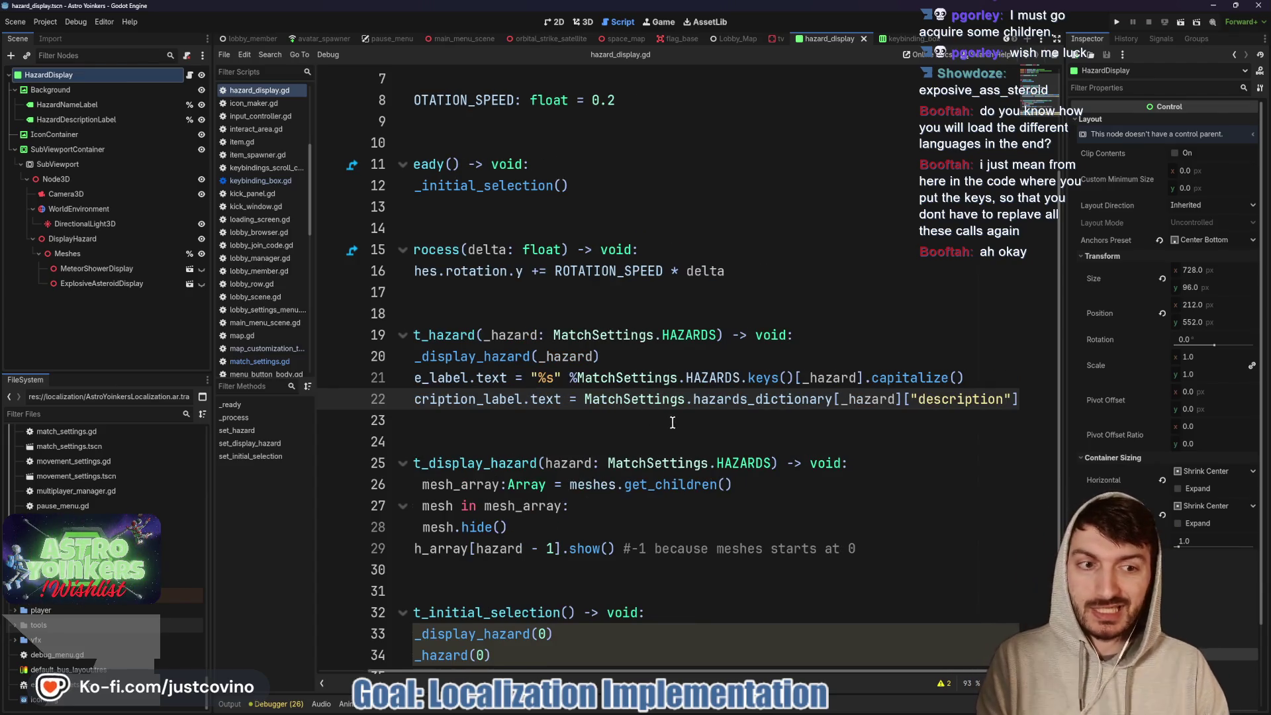
scroll(976, 402, "left", 3)
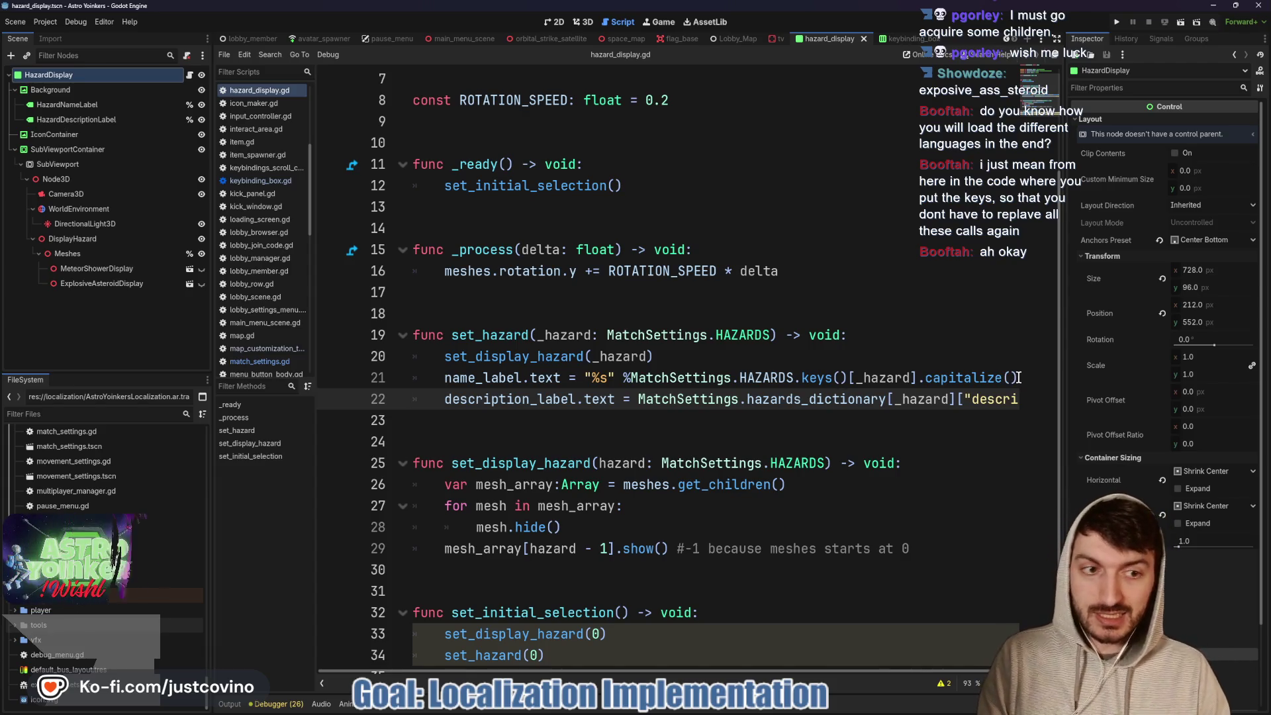
left_click_drag(1016, 377, 944, 381)
left_click_drag(842, 386, 725, 382)
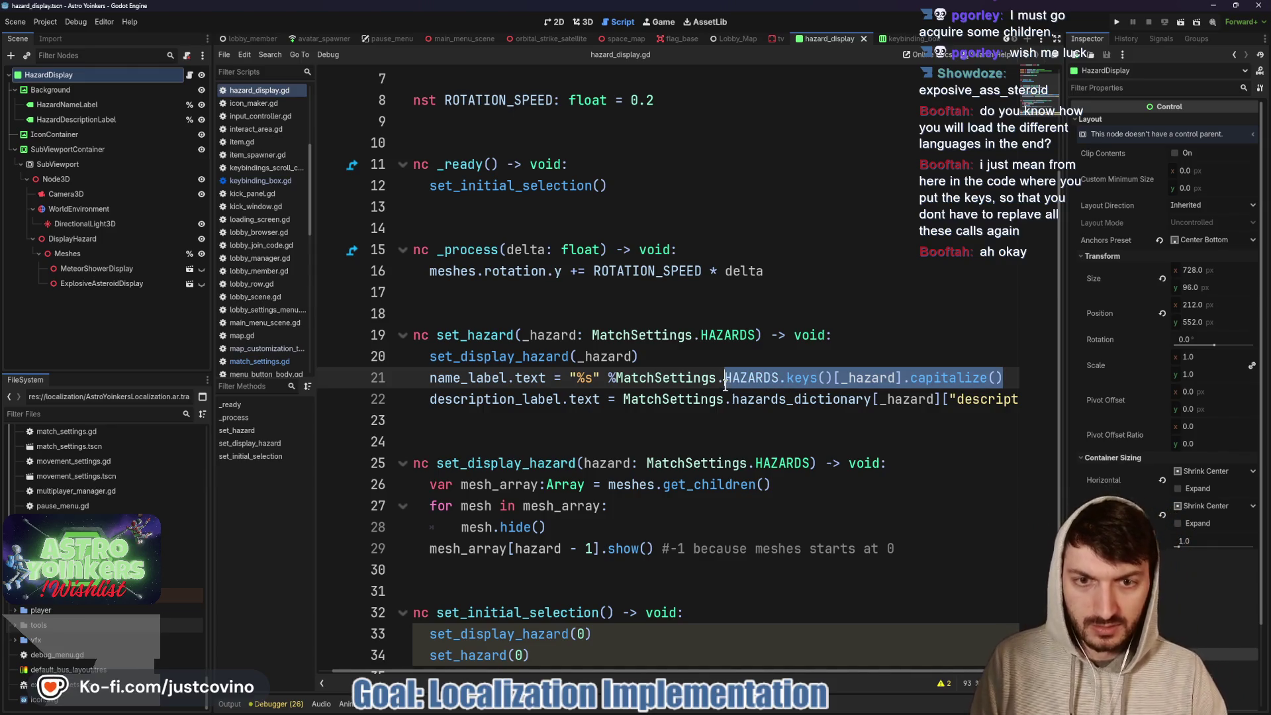
left_click(614, 378)
key("BackSpace")
key("BackSpace")
key("BackSpace")
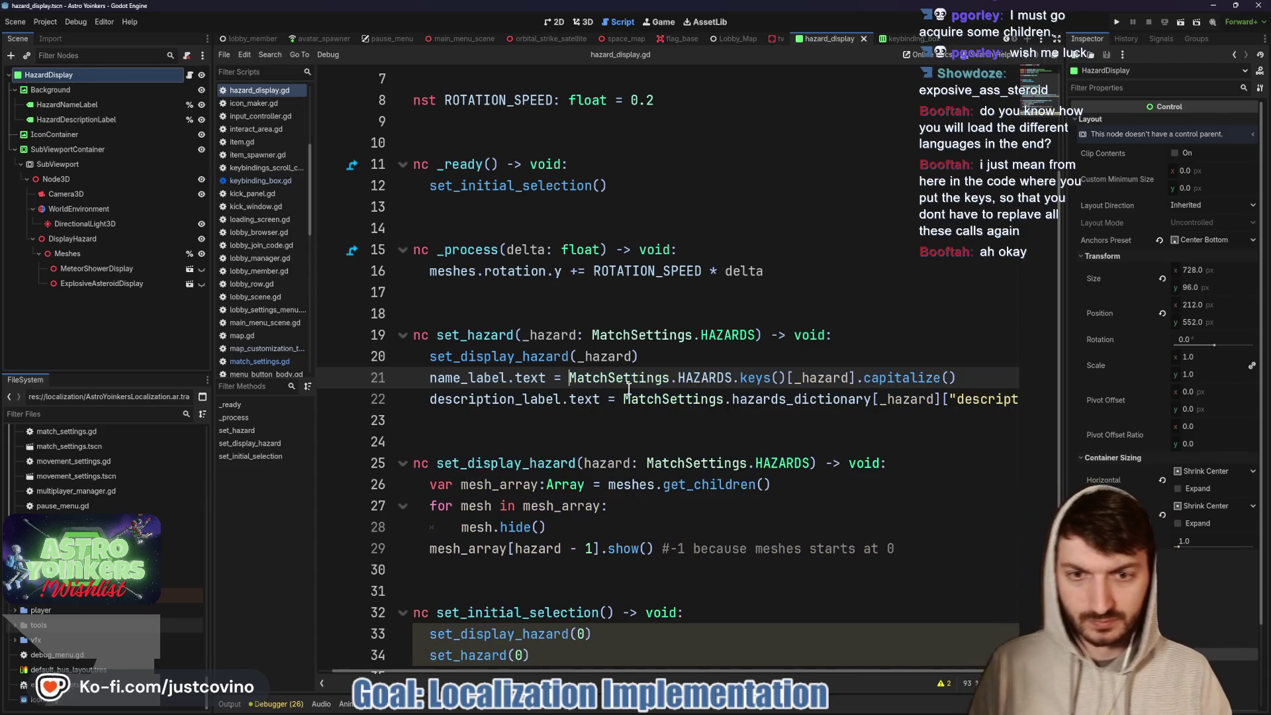
- Replace the capitalized HAZARDS key expression with hazards_dictionary[_hazard]["name"] and save
left_click_drag(863, 375, 680, 373)
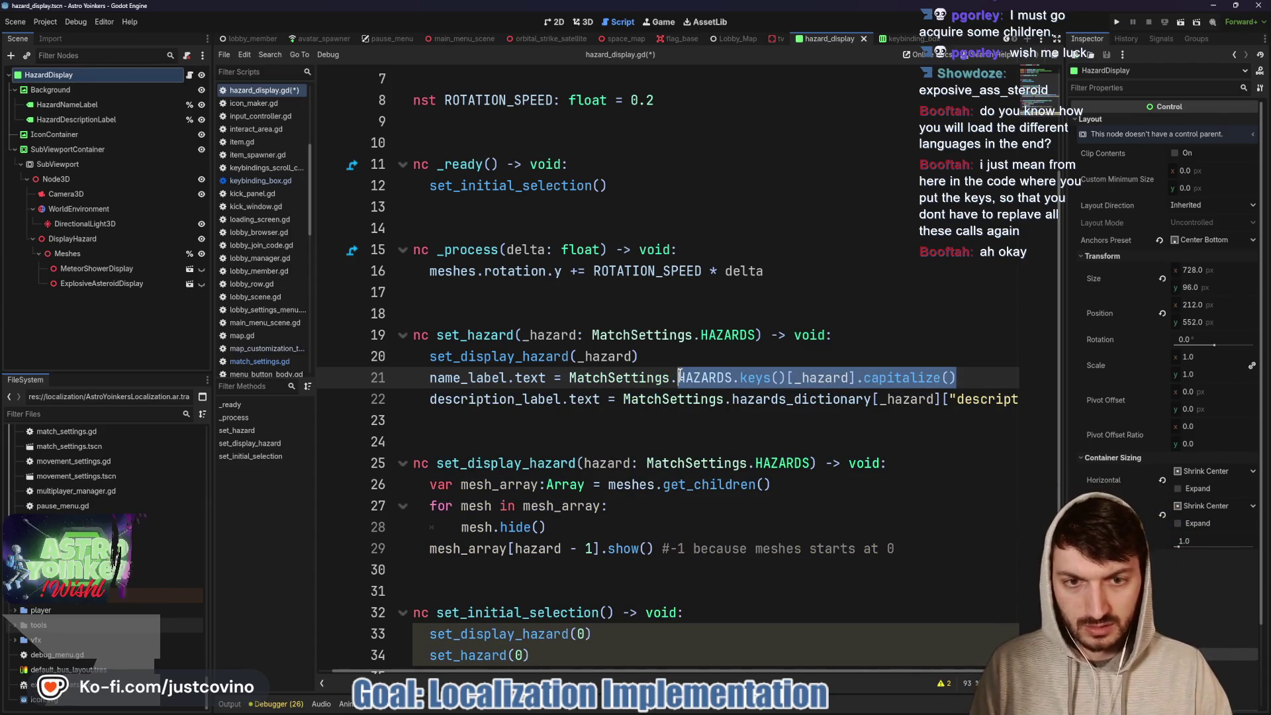
type("haza")
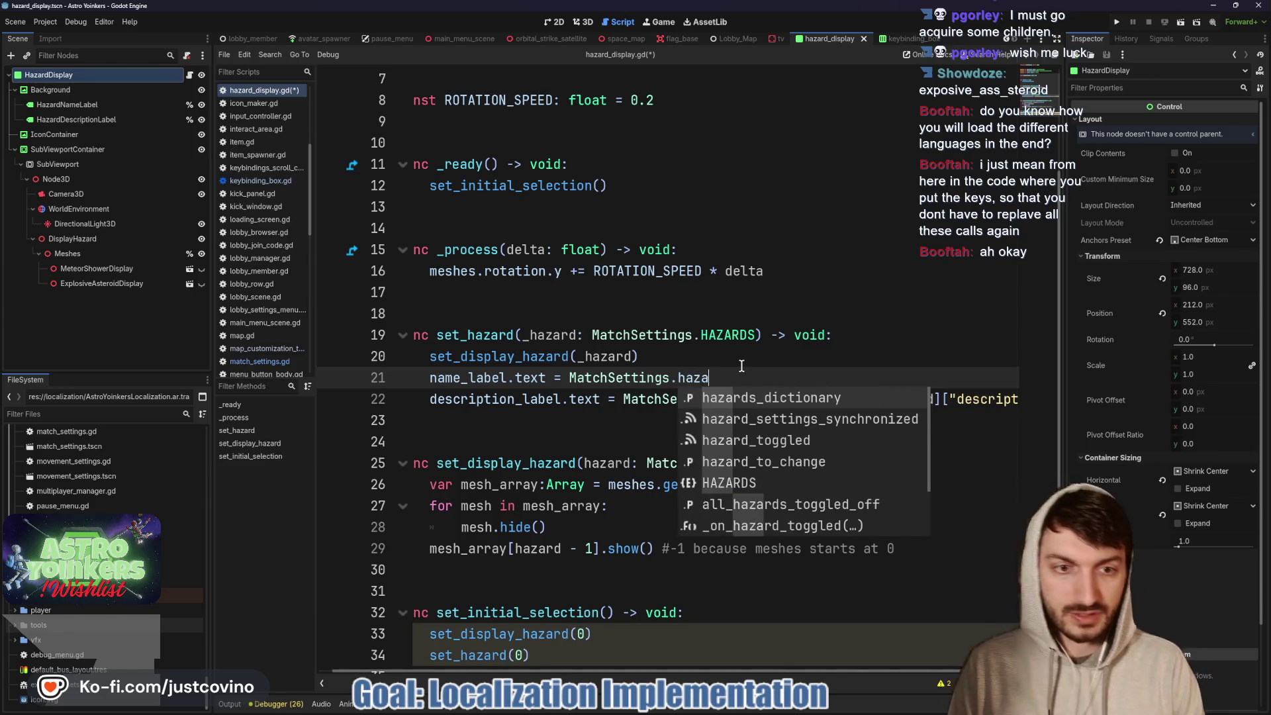
key("Return")
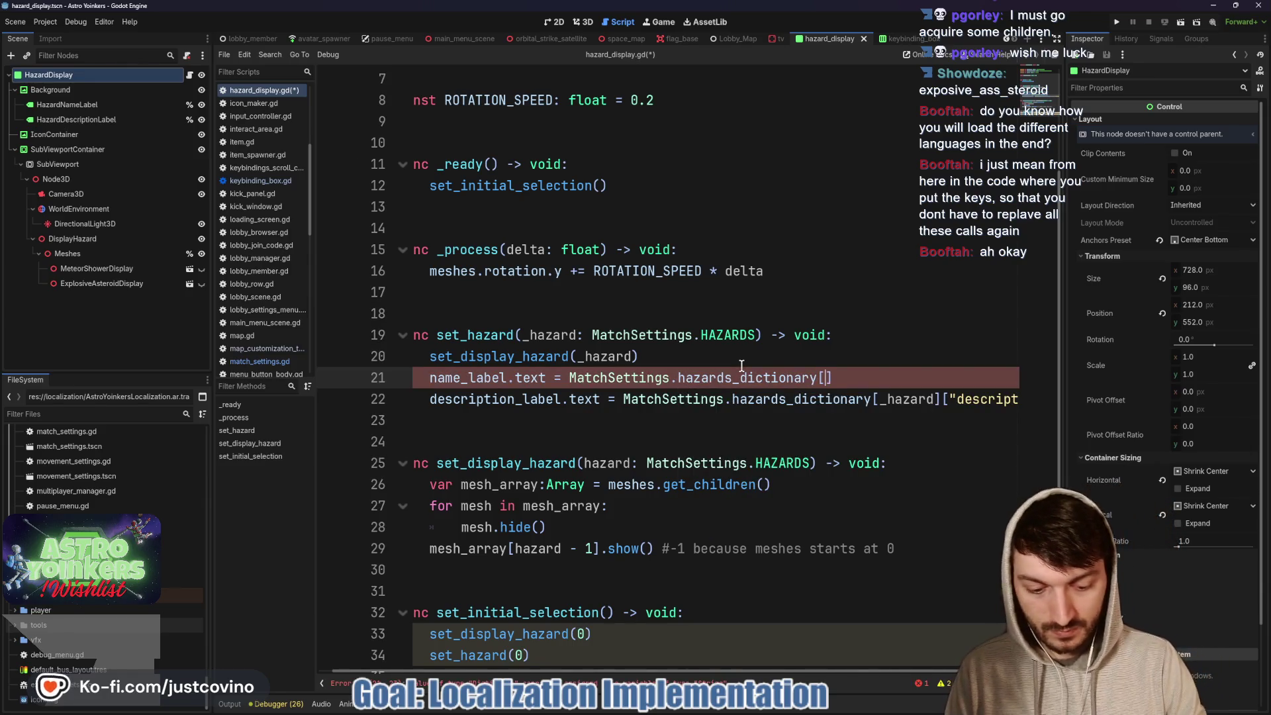
type("_hazard")
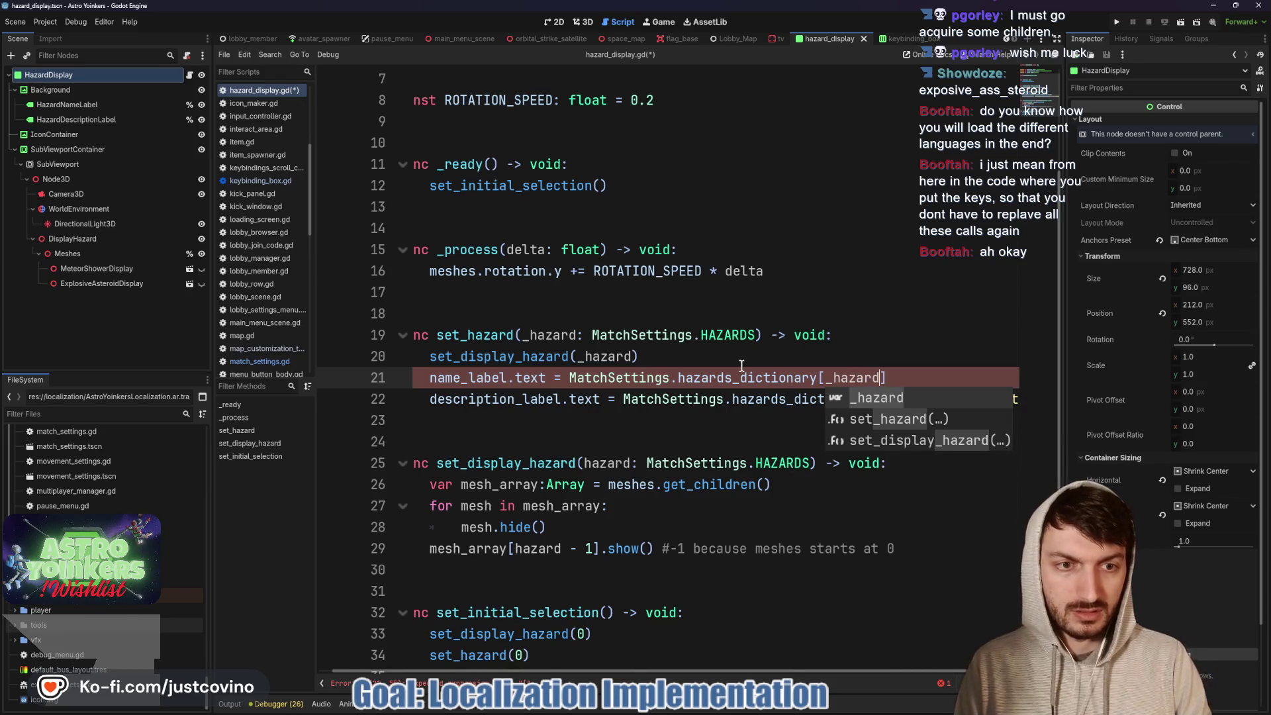
key("End")
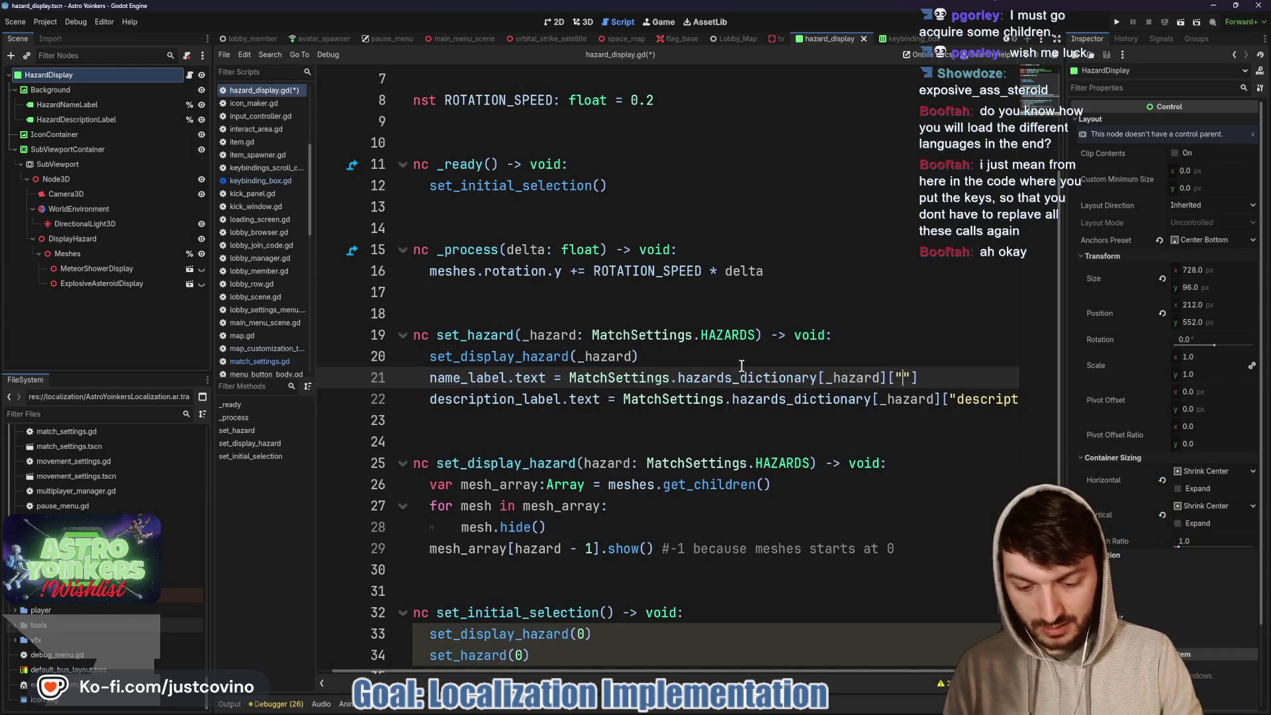
type("name")
left_click(742, 364)
key("ctrl+s")
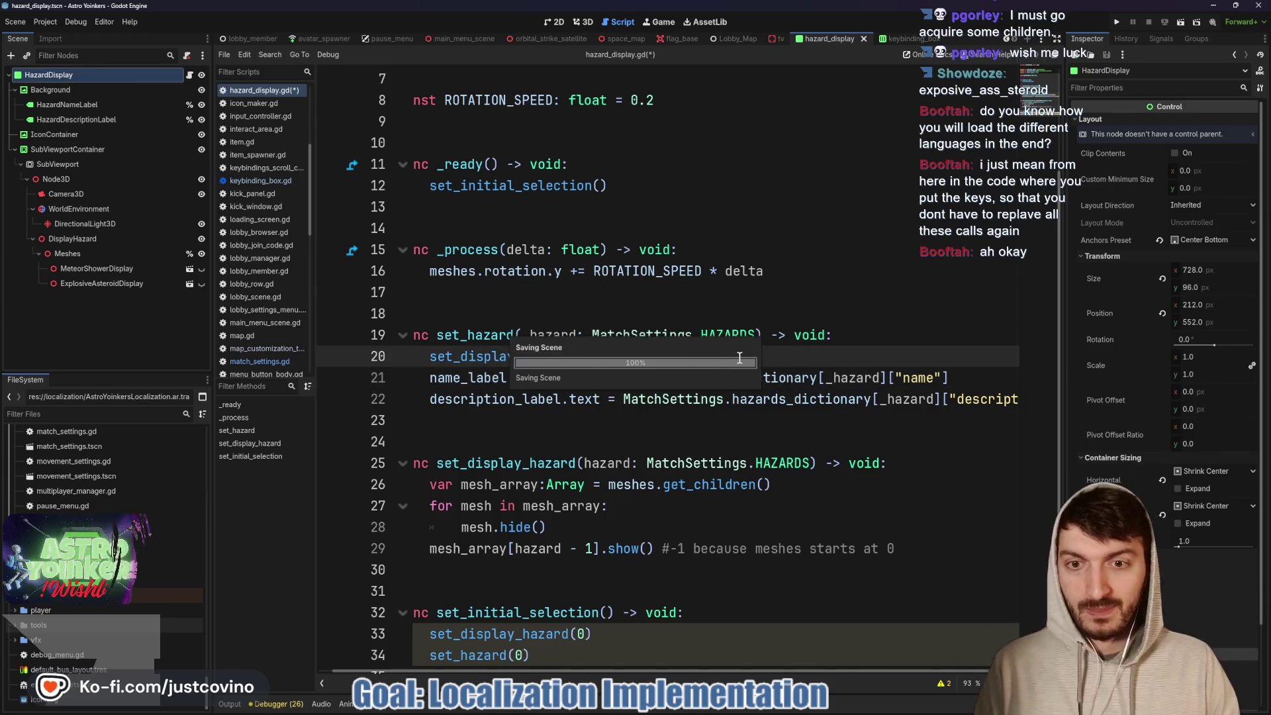
scroll(700, 368, "down", 1)
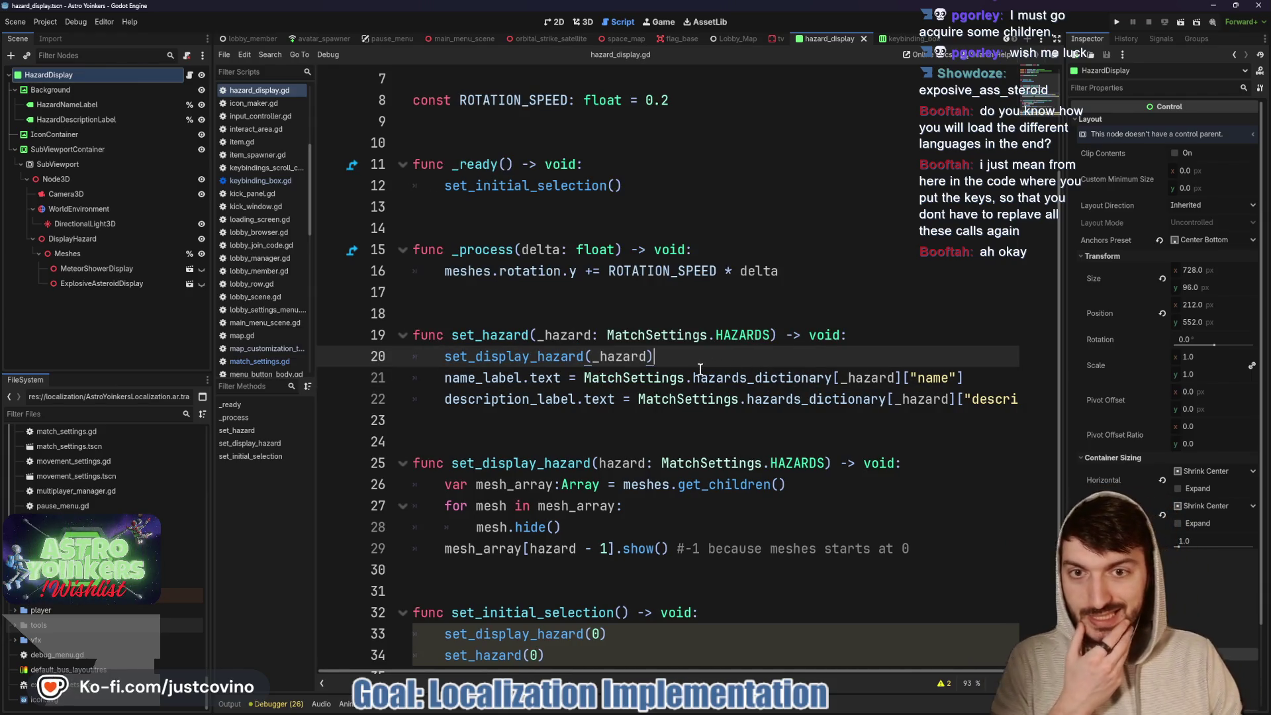
left_click(648, 513)
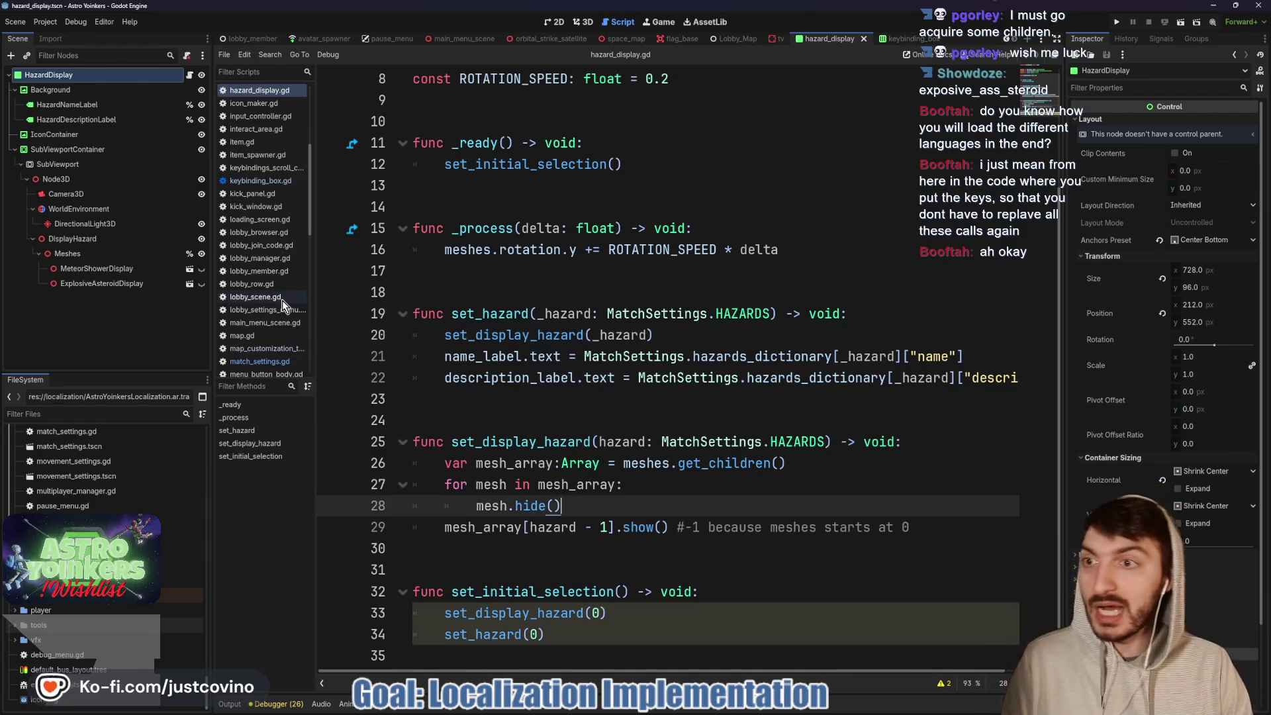
left_click(776, 39)
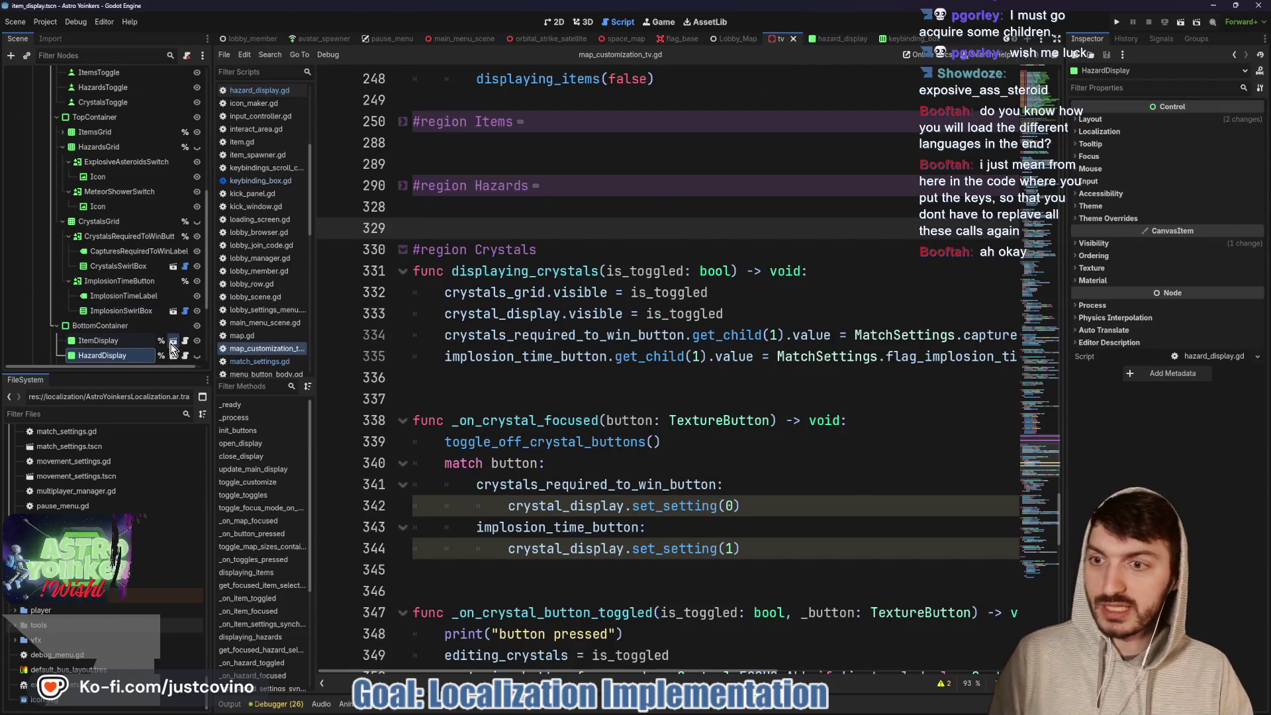
- In item_display.gd, delete the "%s" % prefix from the description line 22
left_click(173, 340)
scroll(745, 342, "down", 2)
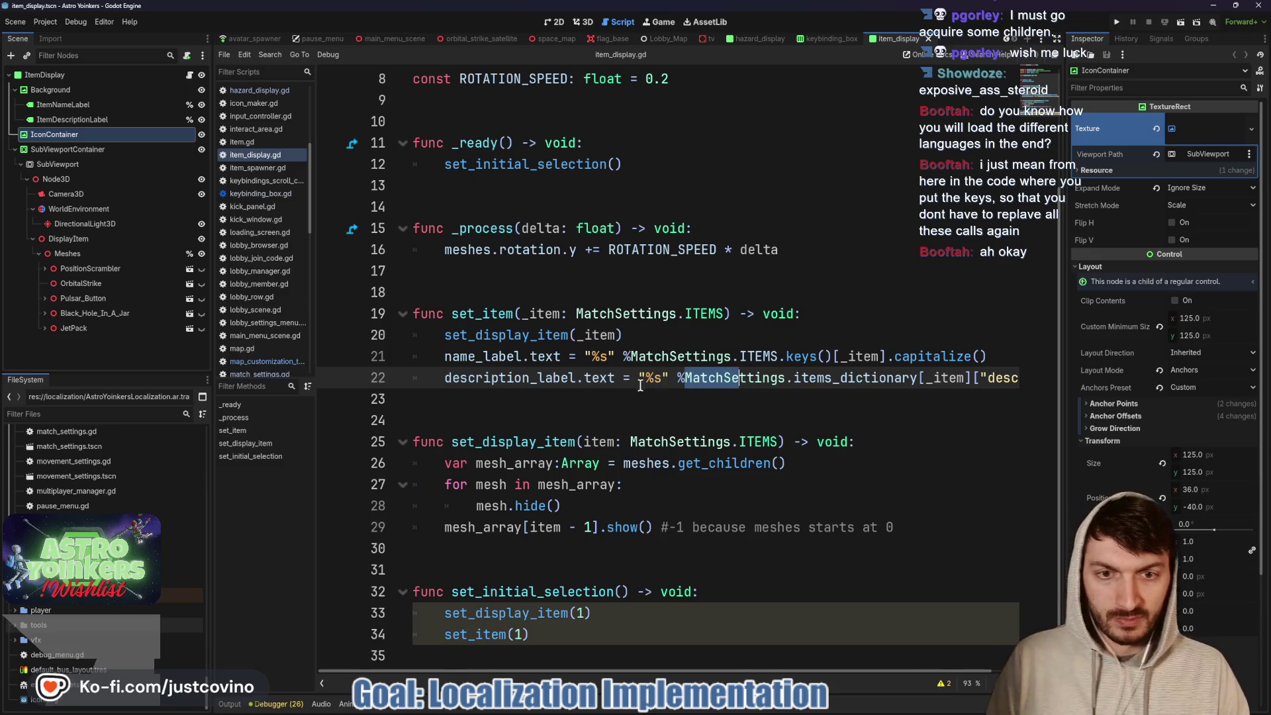
left_click_drag(638, 379, 803, 377)
left_click_drag(996, 377, 682, 378)
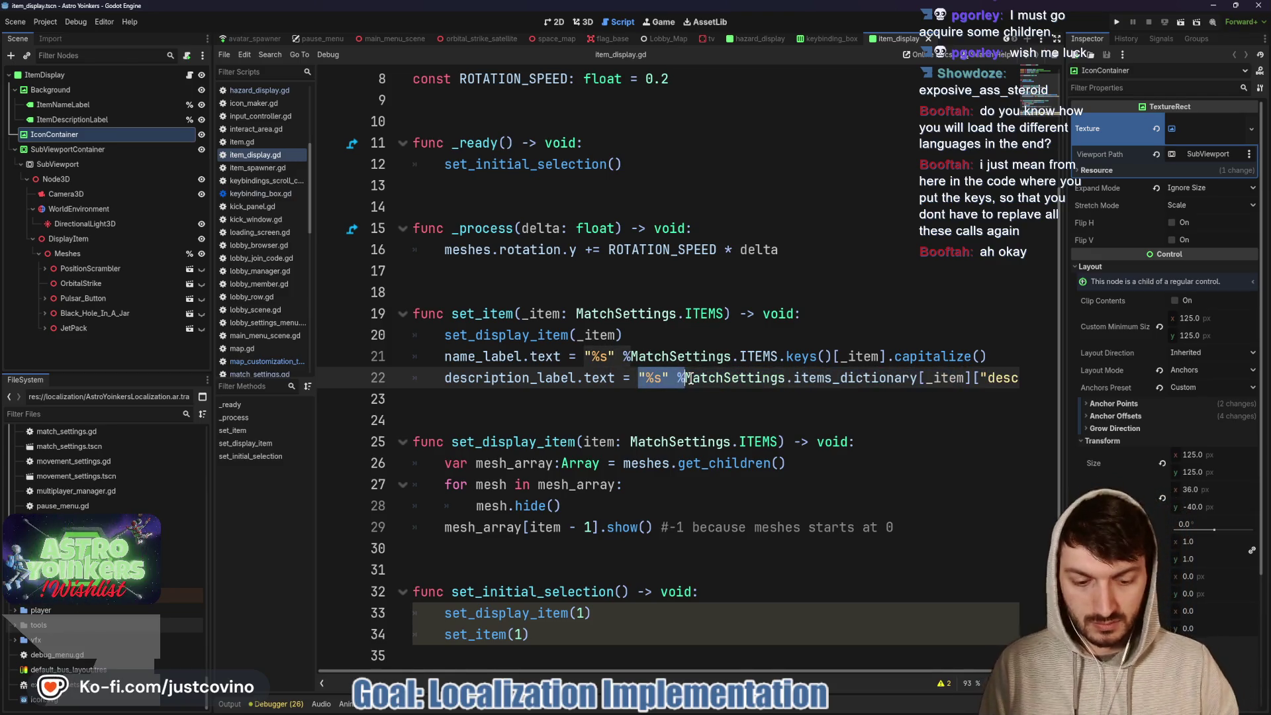
key("BackSpace")
- Set name_label.text to MatchSettings.items_dictionary[_item]["name"] and save the script
scroll(838, 379, "right", 1)
mouse_move(983, 356)
left_mouse_down()
mouse_move(549, 356)
mouse_move(561, 356)
left_mouse_up()
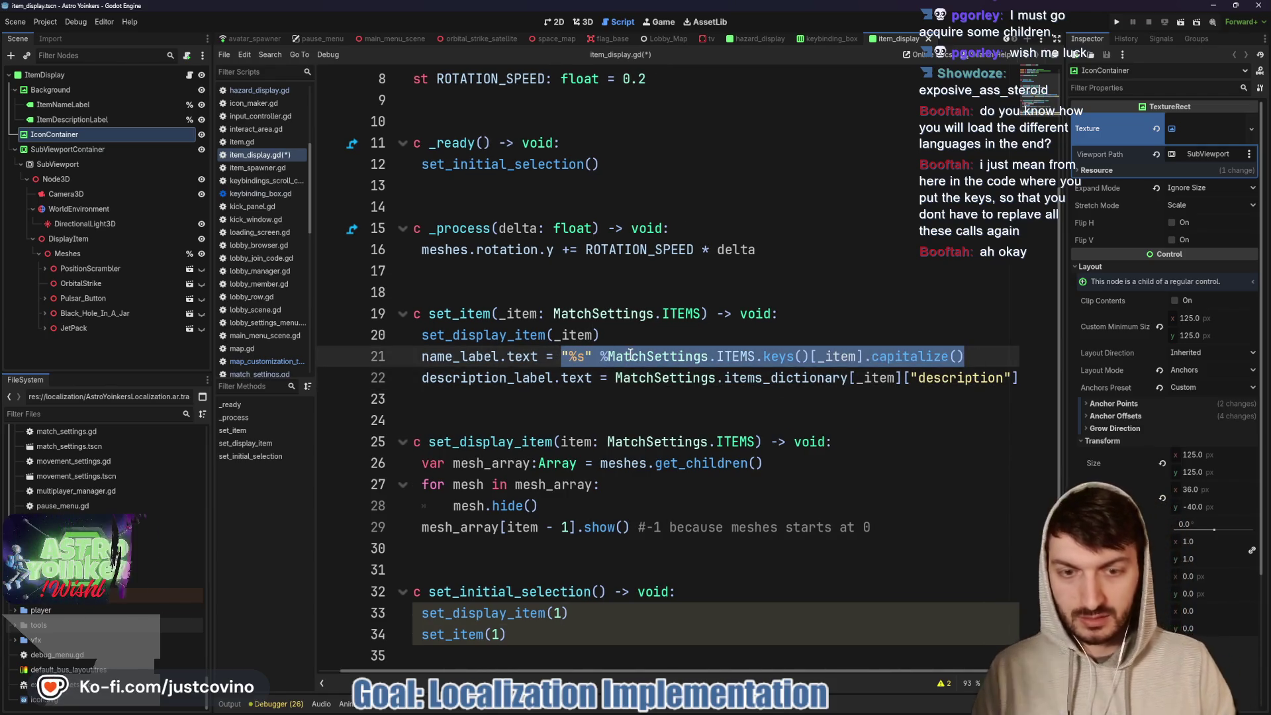
key("BackSpace")
type("MatchS")
key("Return")
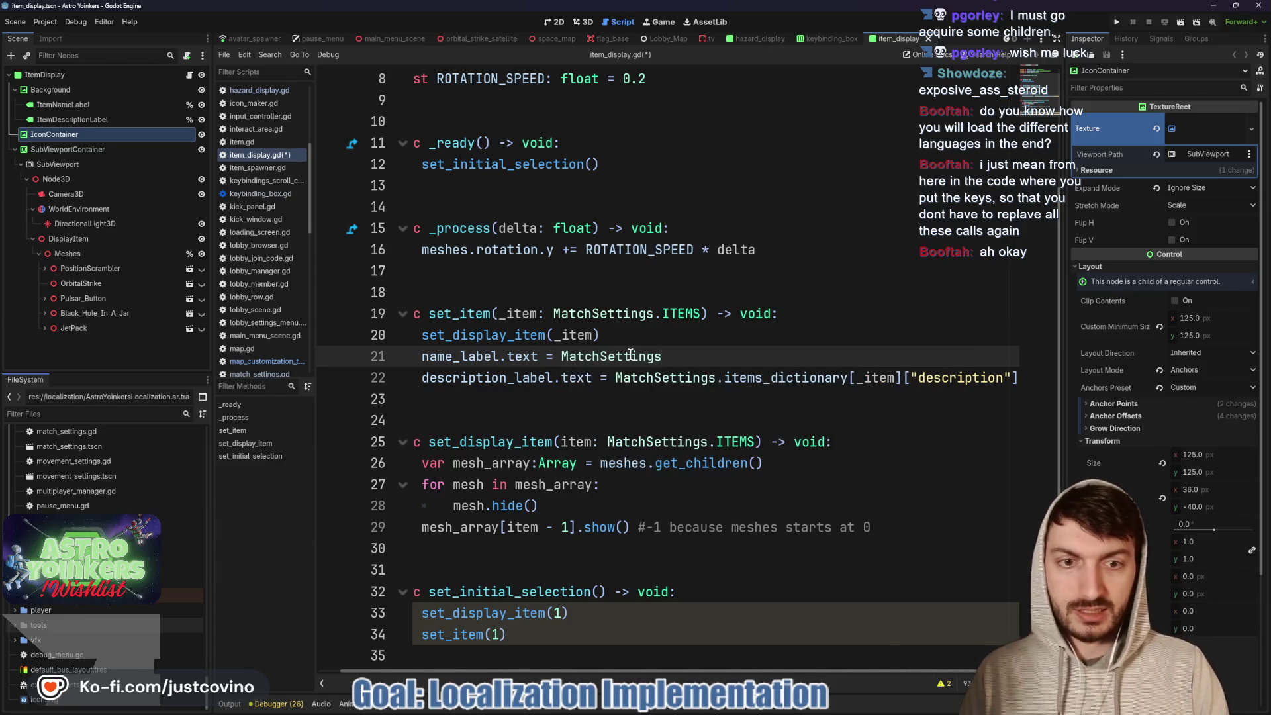
type(".ite")
key("Return")
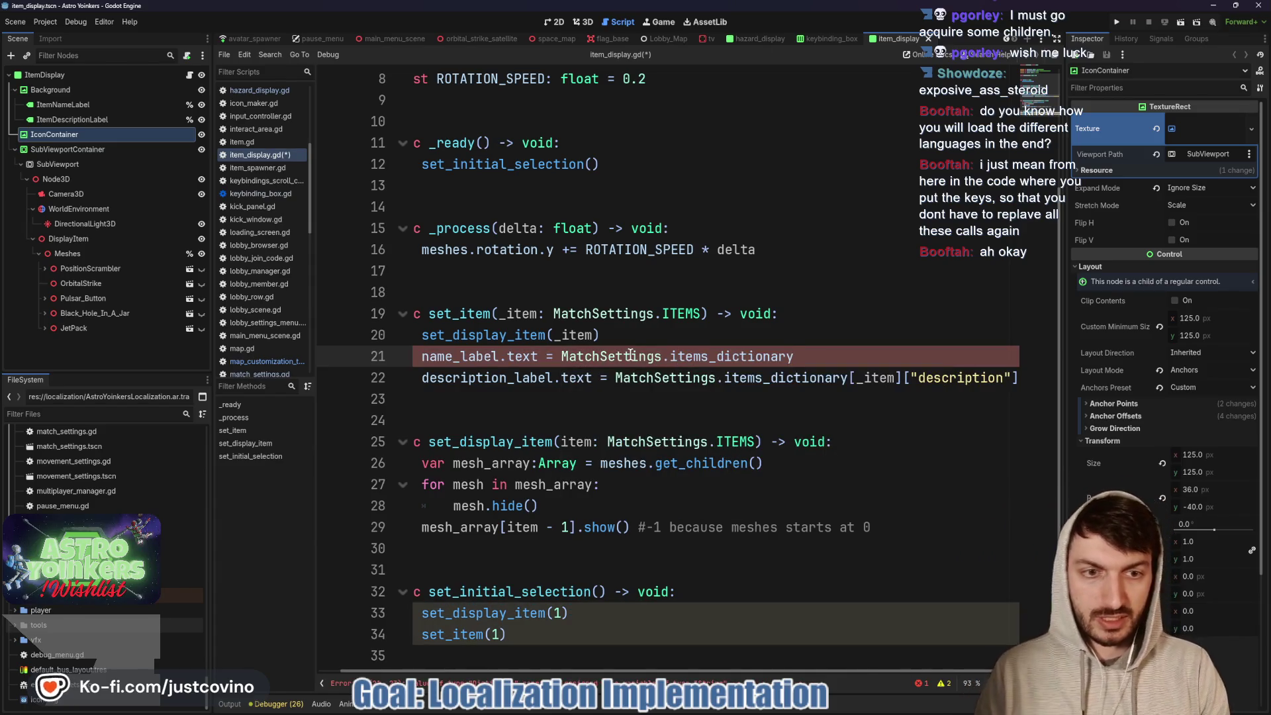
type("[_item")
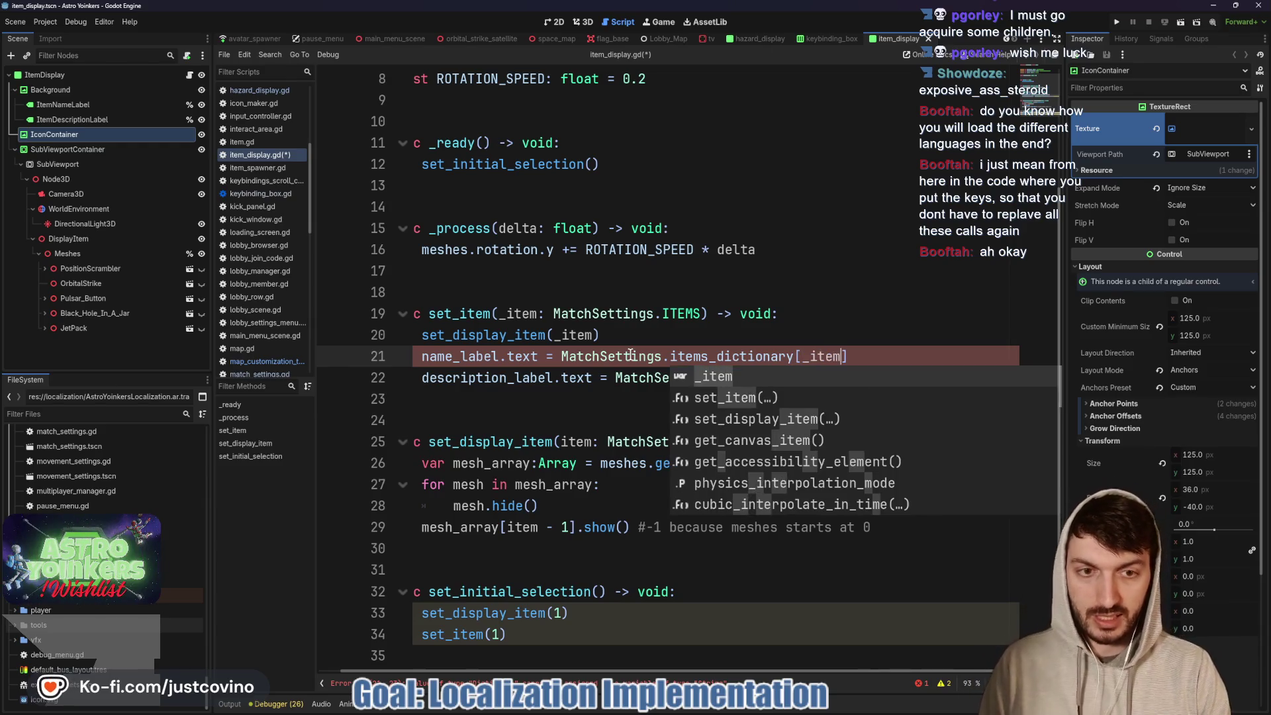
type("]")
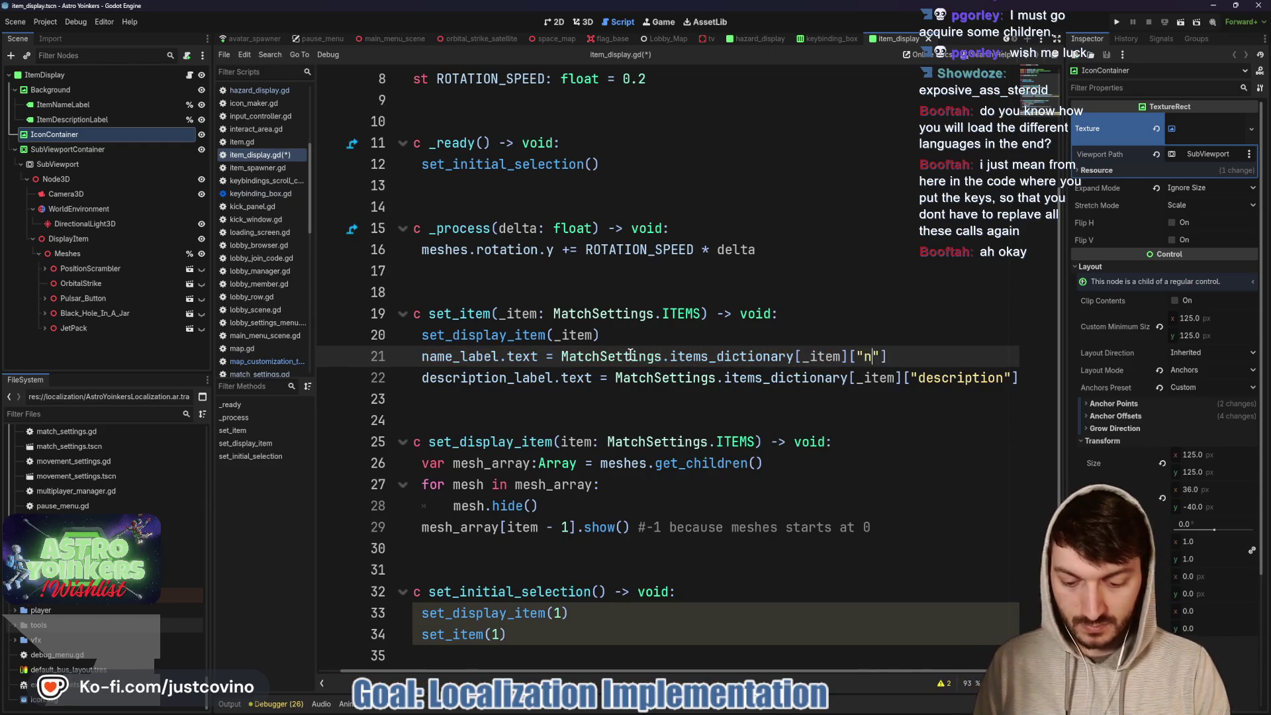
type("ame")
left_click(675, 338)
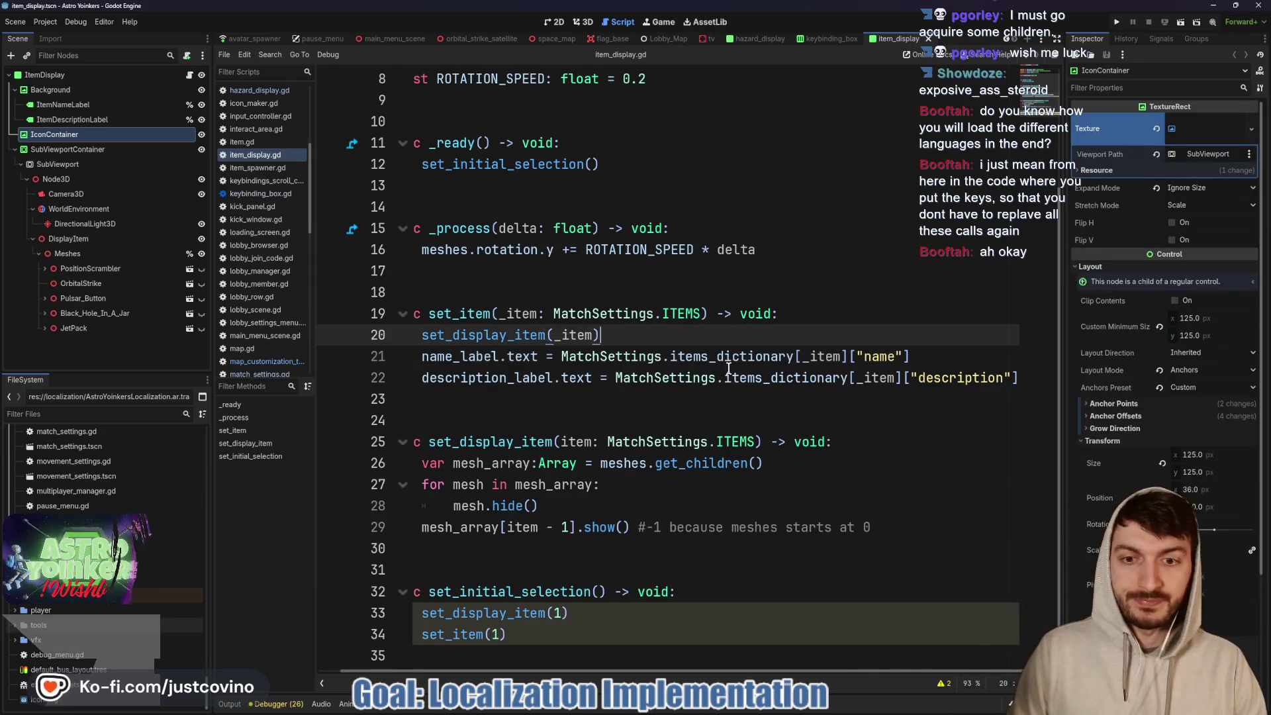
key("ctrl+s")
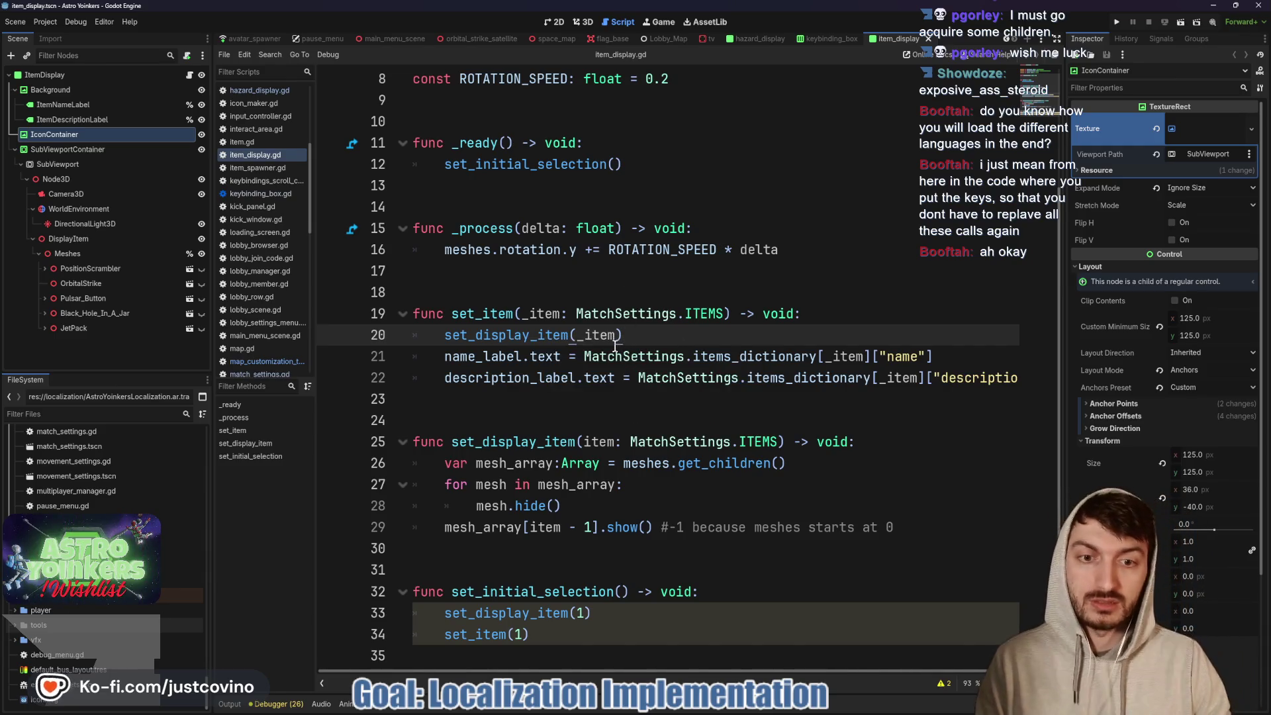
- Run the game to test the translation-key text changes
scroll(643, 284, "up", 3)
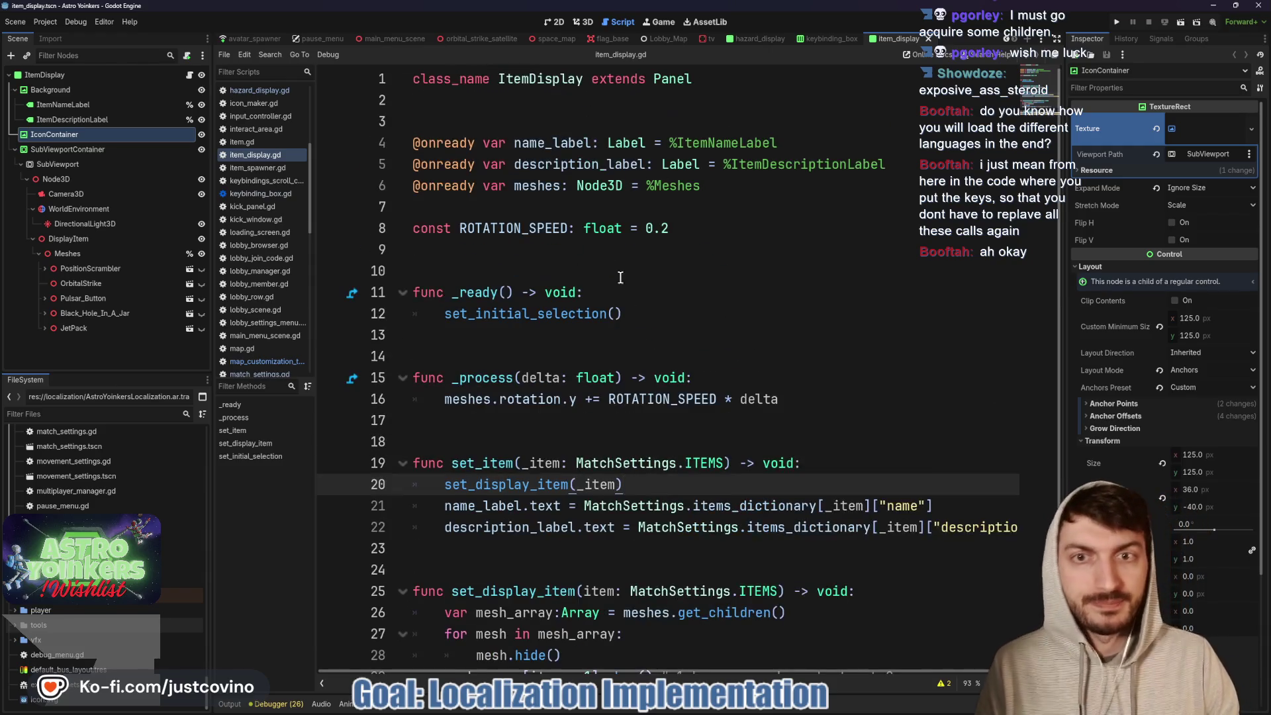
left_click(580, 248)
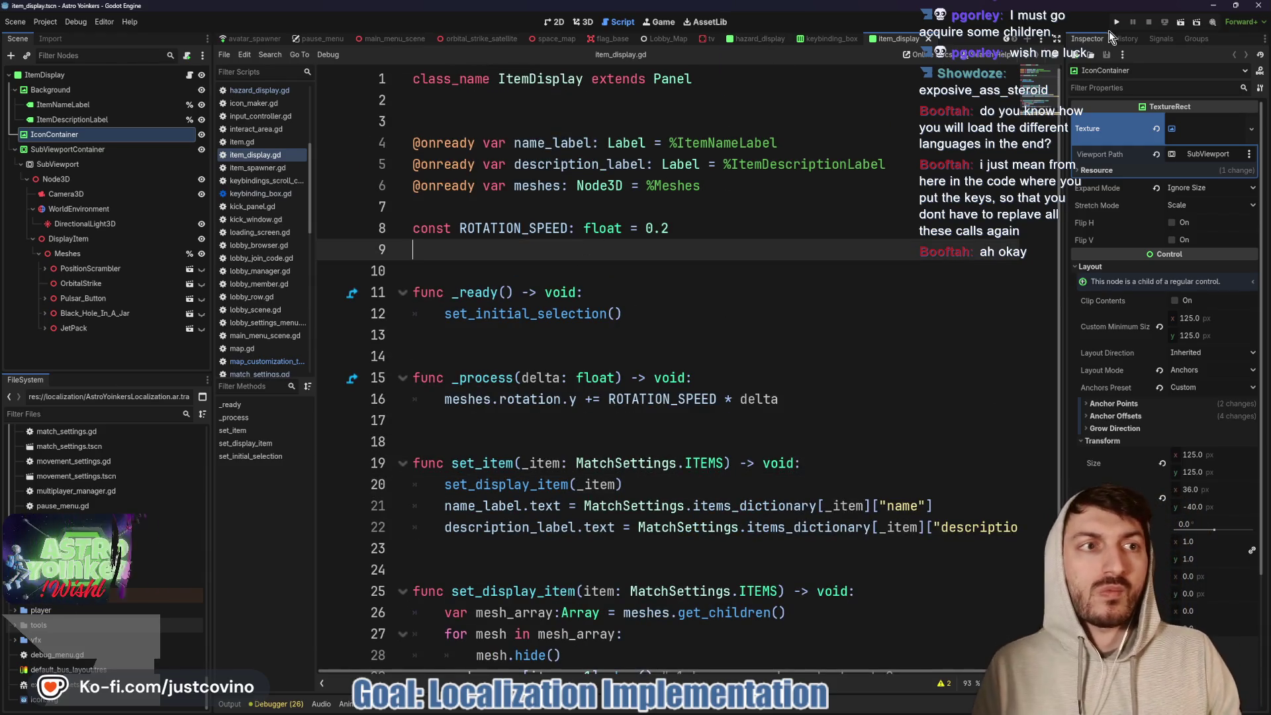
left_click(1116, 25)
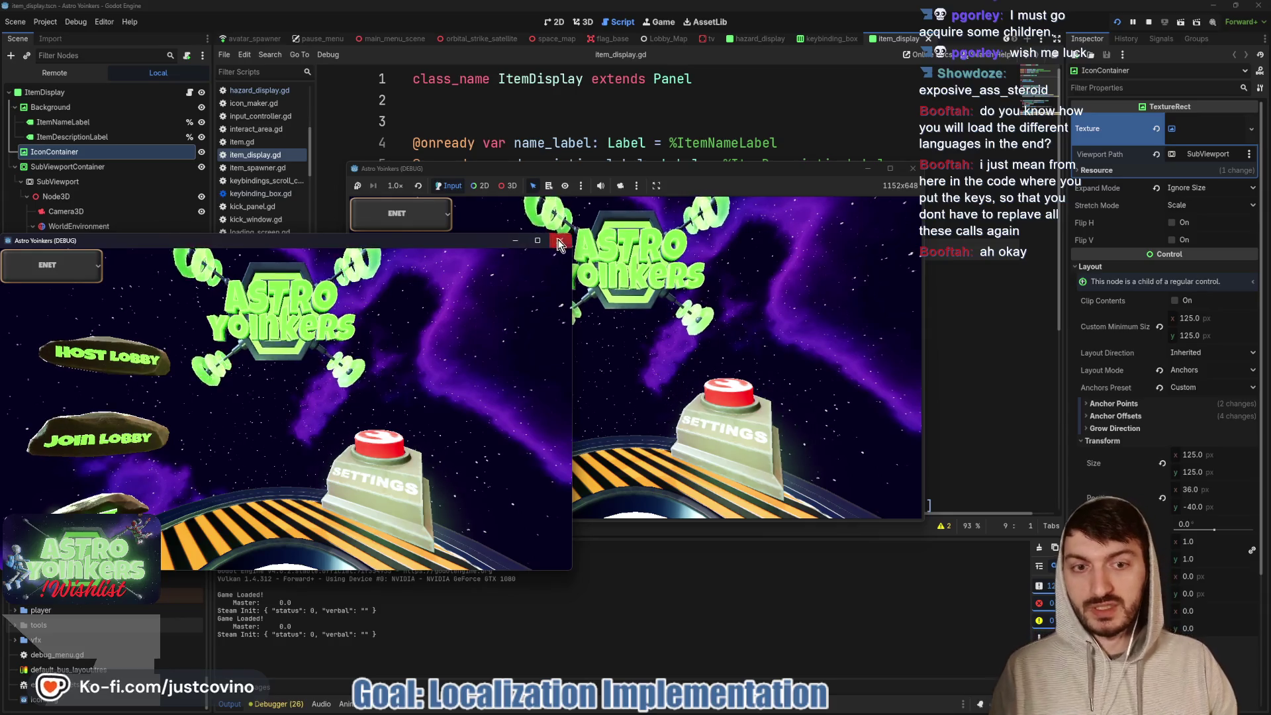
- Close the extra debug window, host a lobby, and walk to the Asteroid Map board
left_click(454, 327)
left_click(454, 326)
left_click(613, 302)
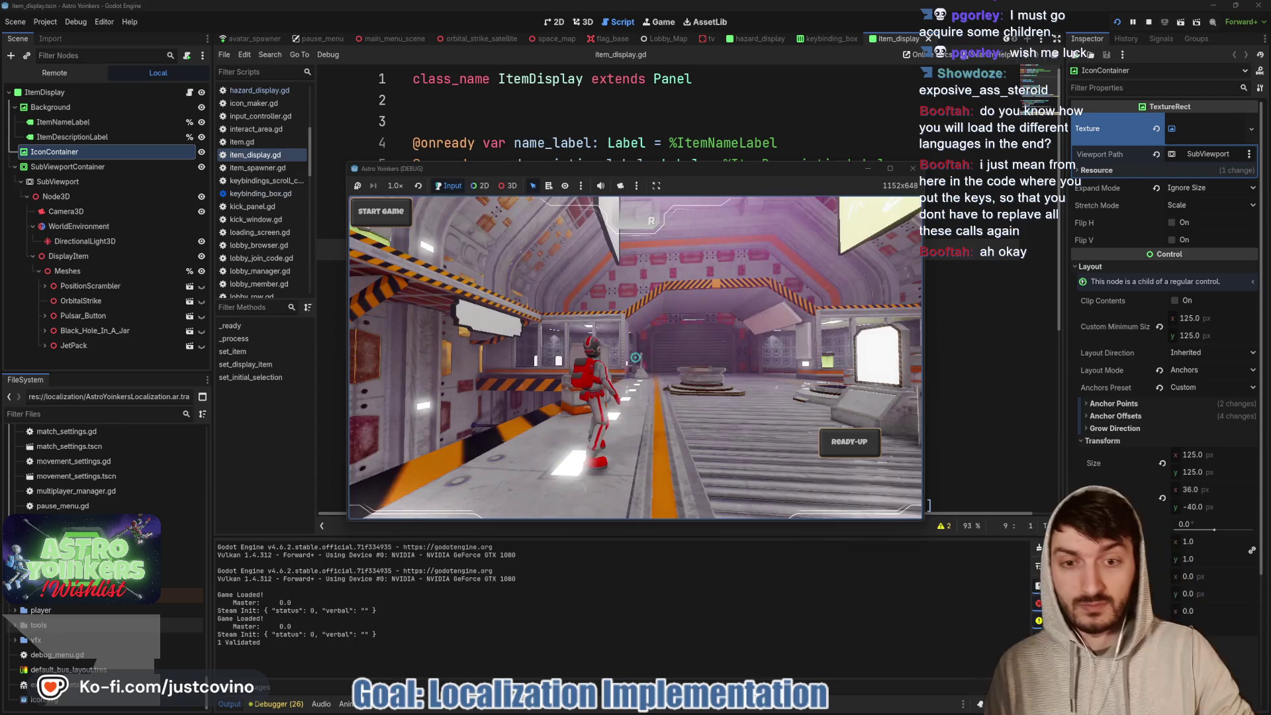
key("space")
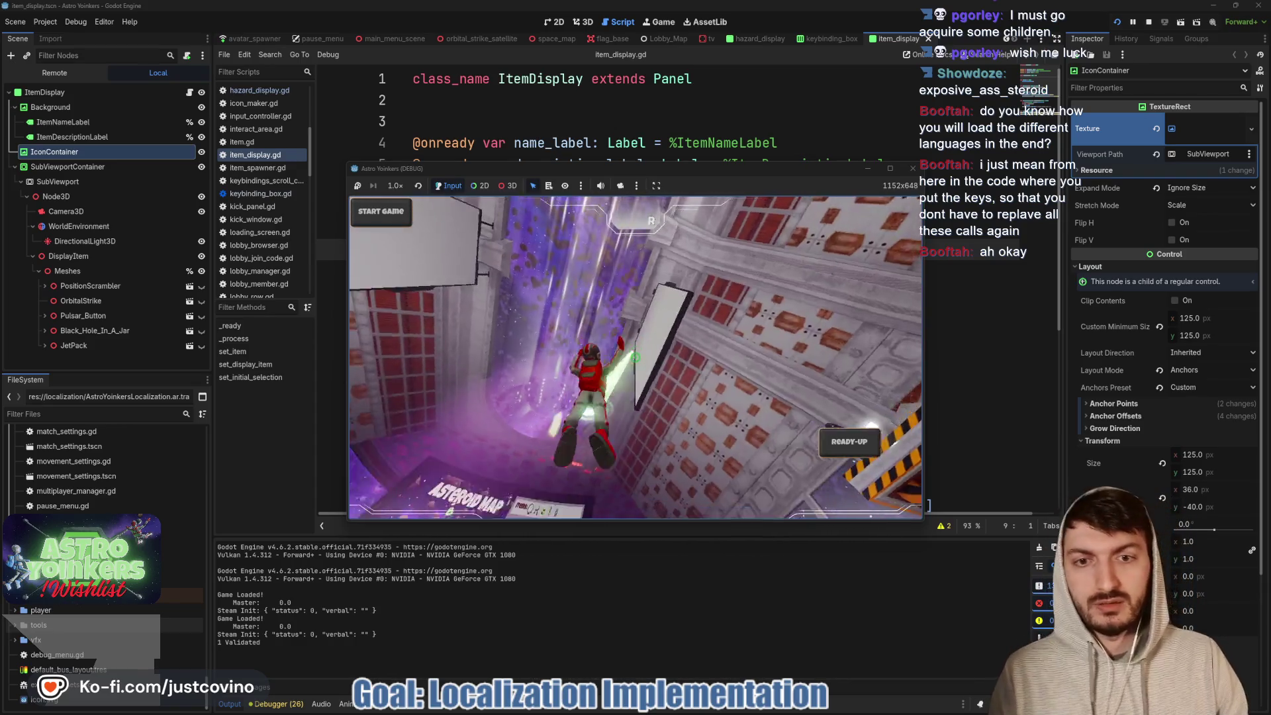
key("w")
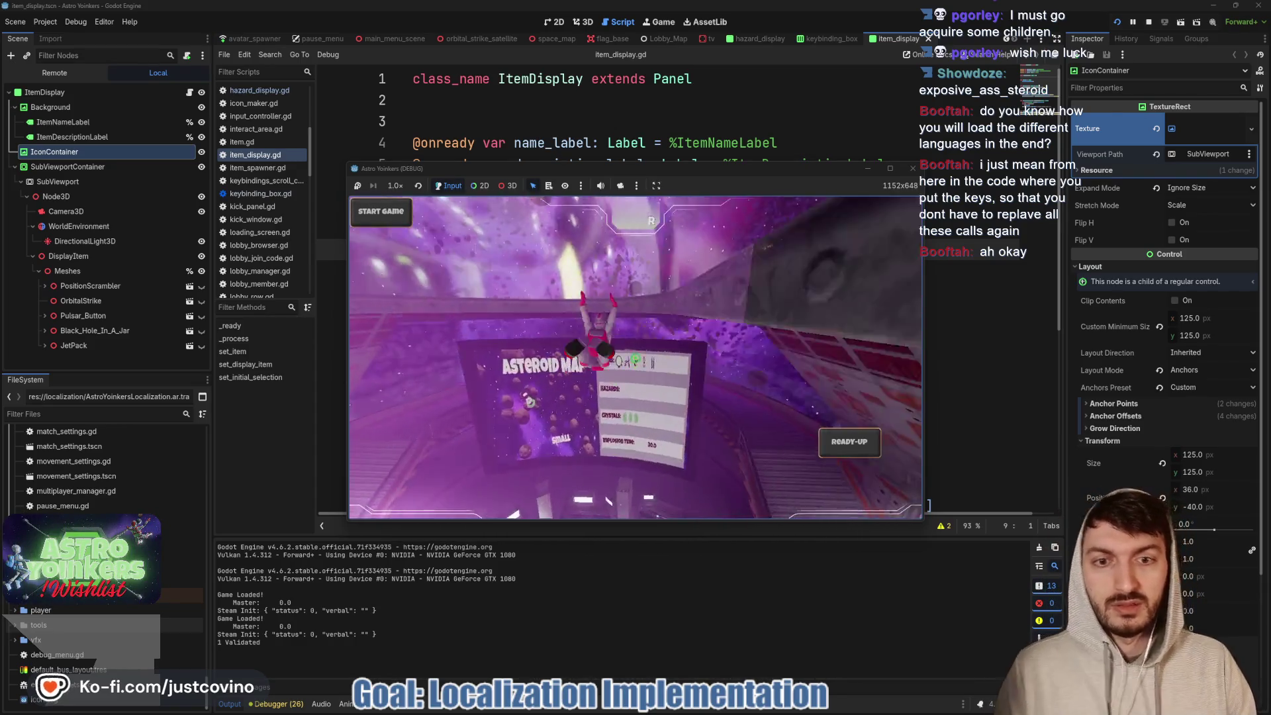
key("r")
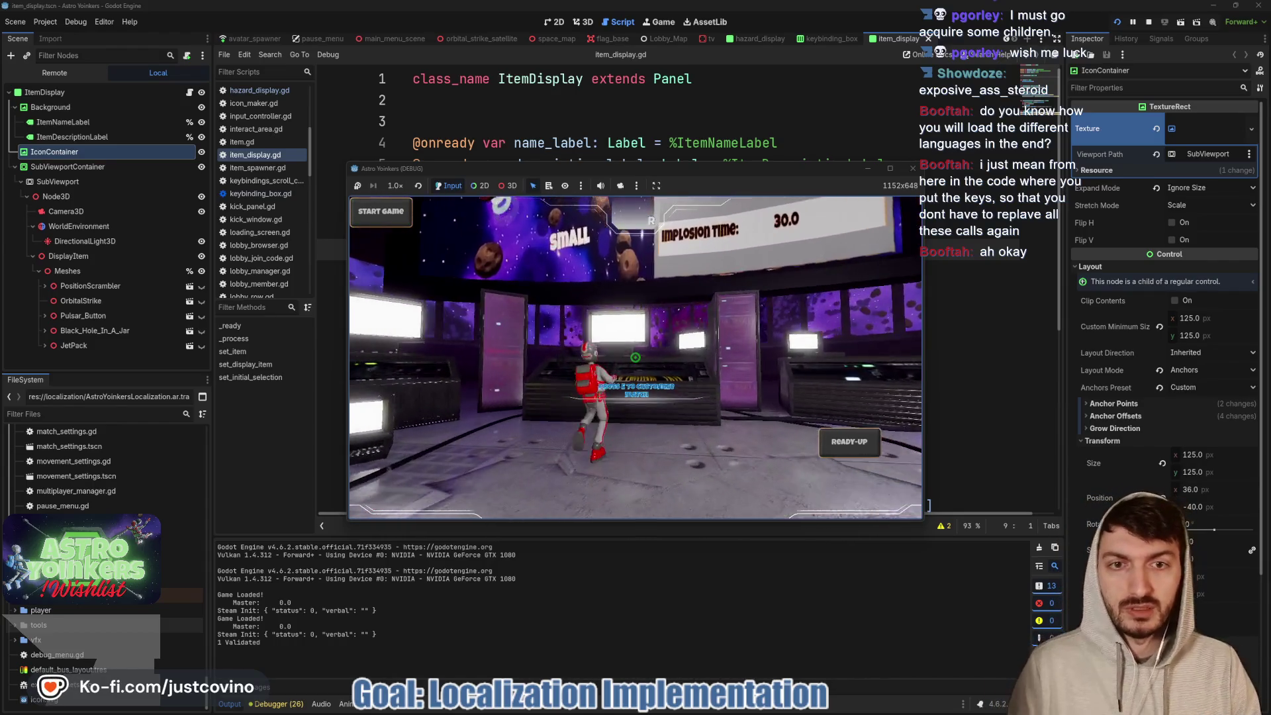
- Cycle the Customize panel through Items, Hazards and Crystals pages, then stop the game
key("e")
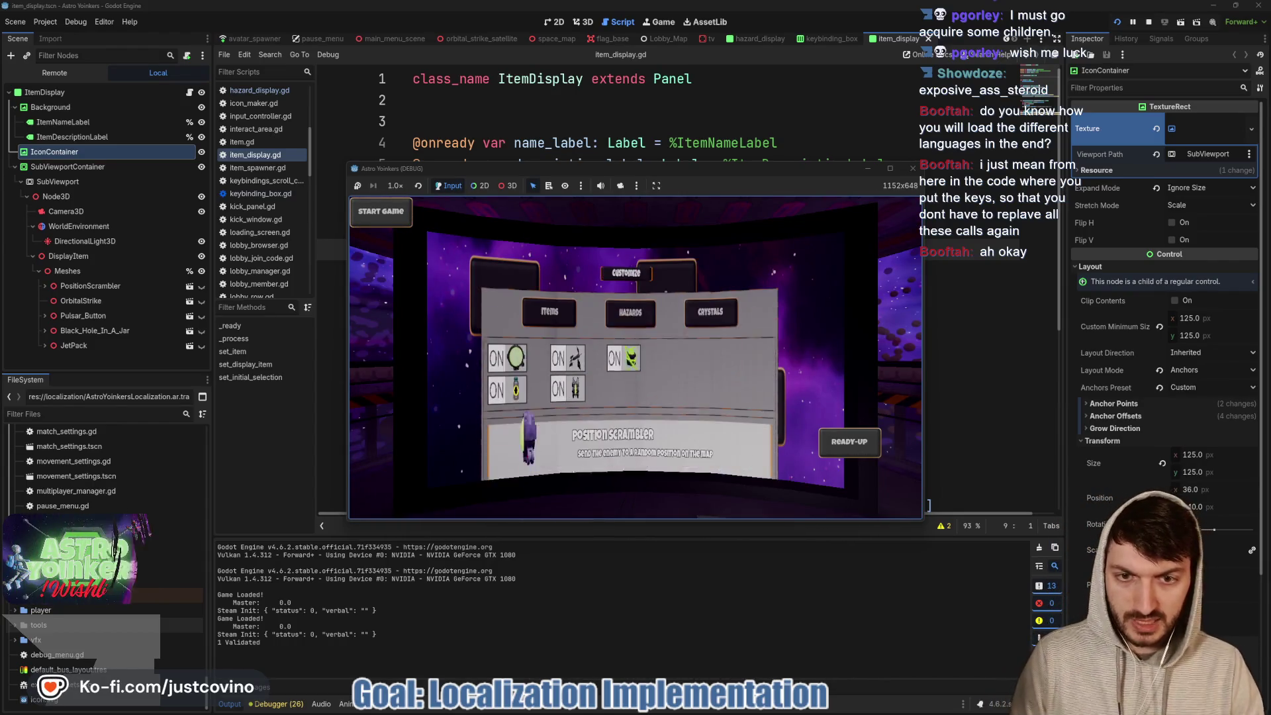
key("d")
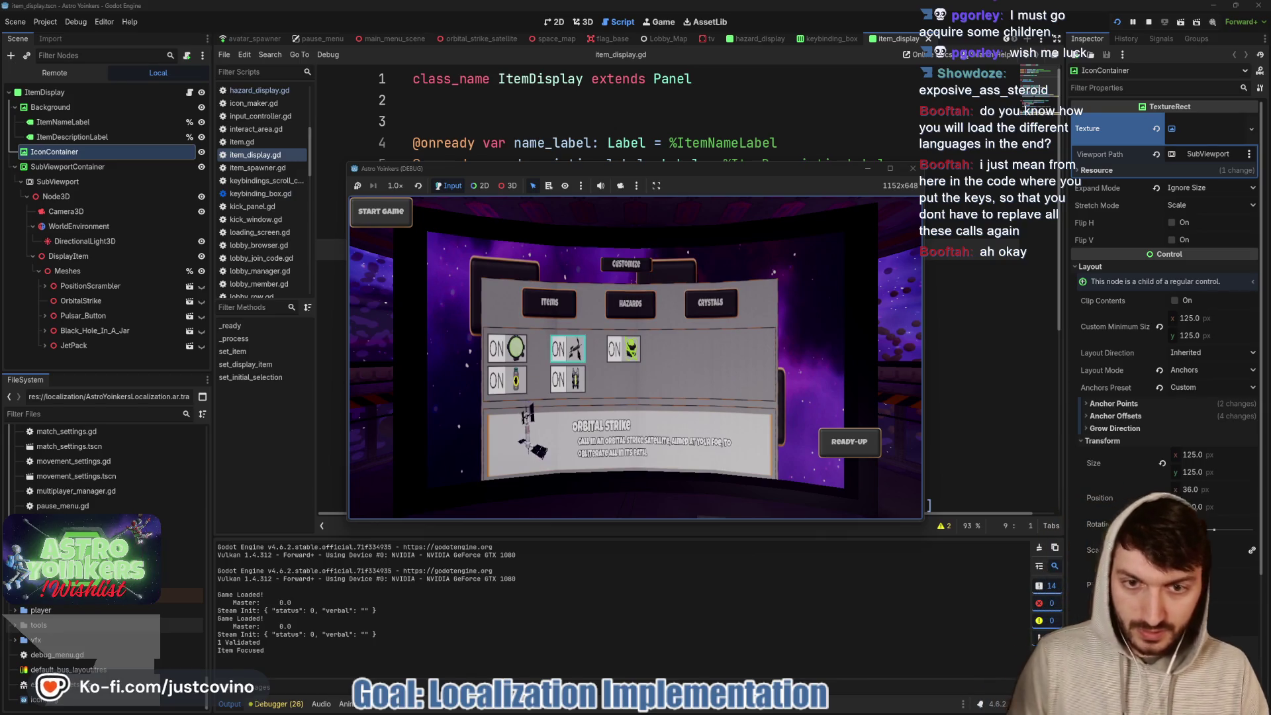
key("d")
key("a")
key("a")
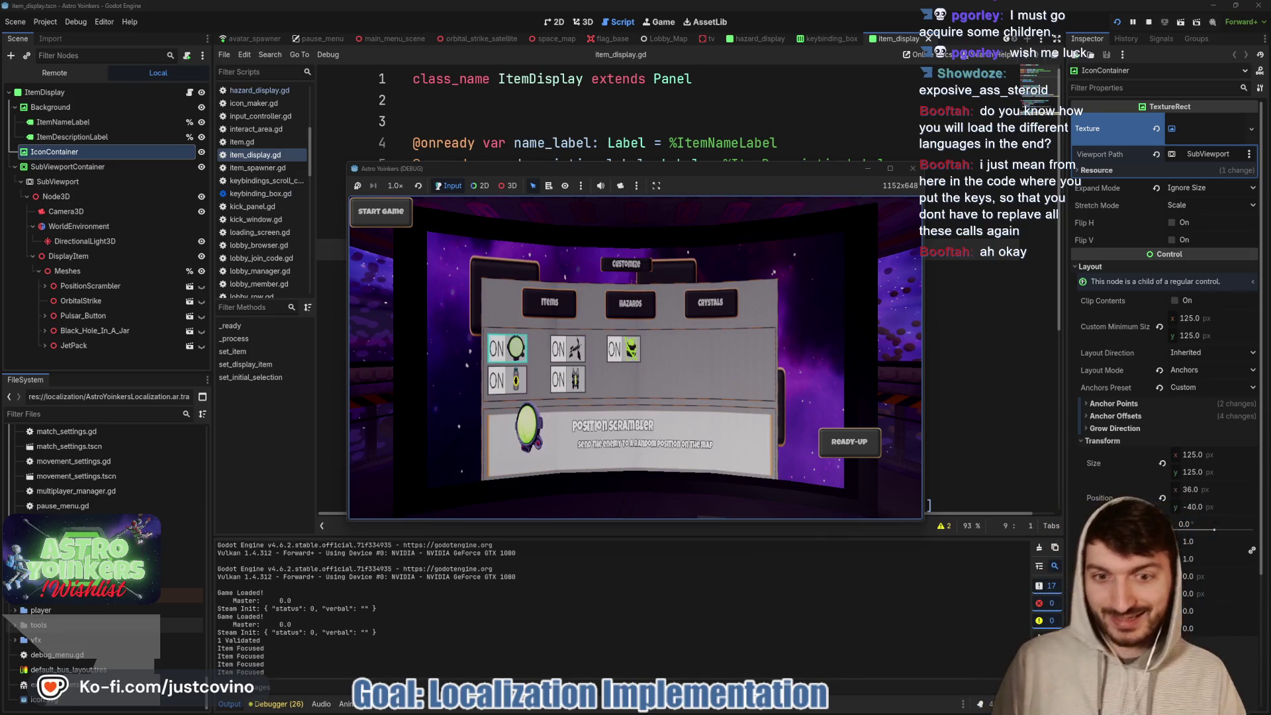
key("d")
key("d")
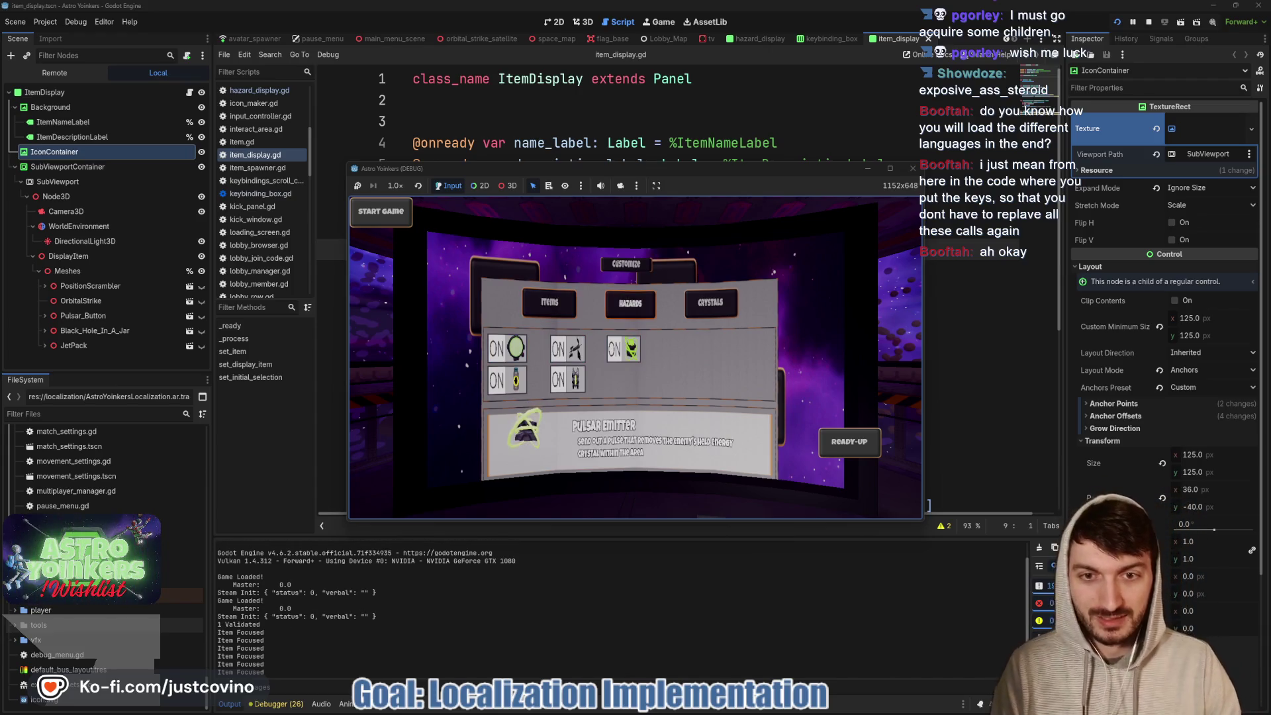
key("e")
key("a")
key("d")
key("e")
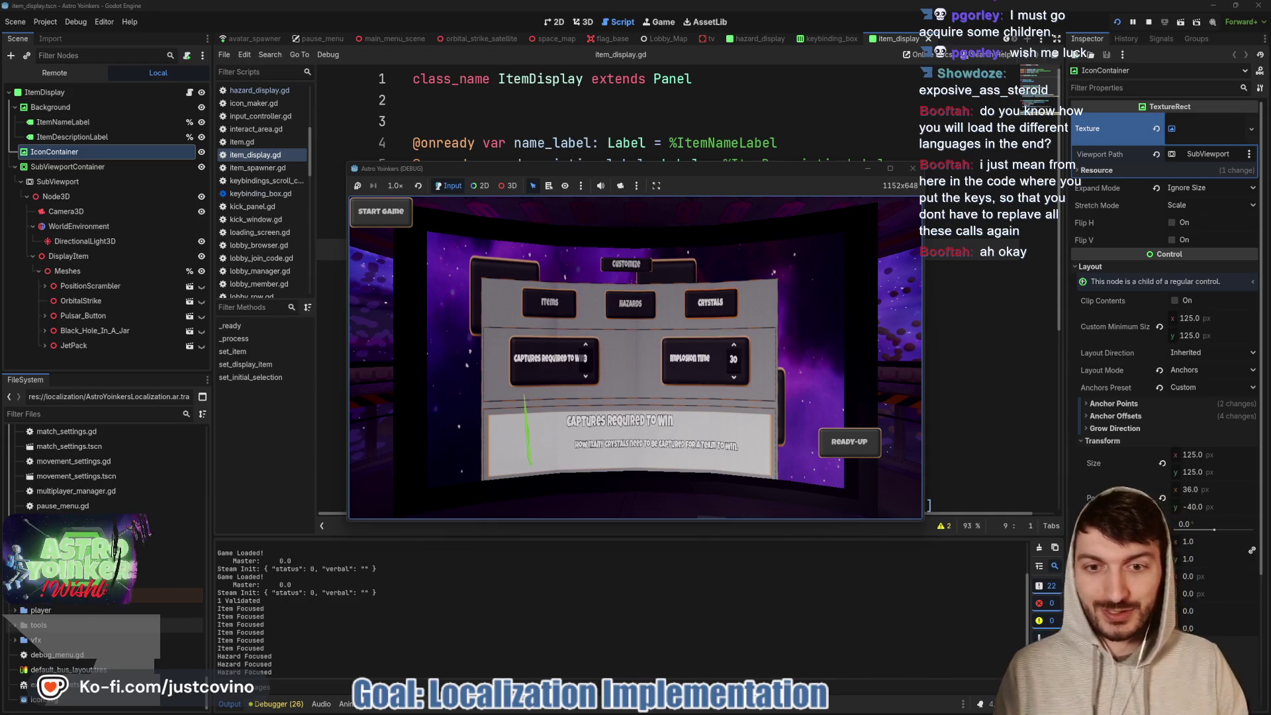
key("a")
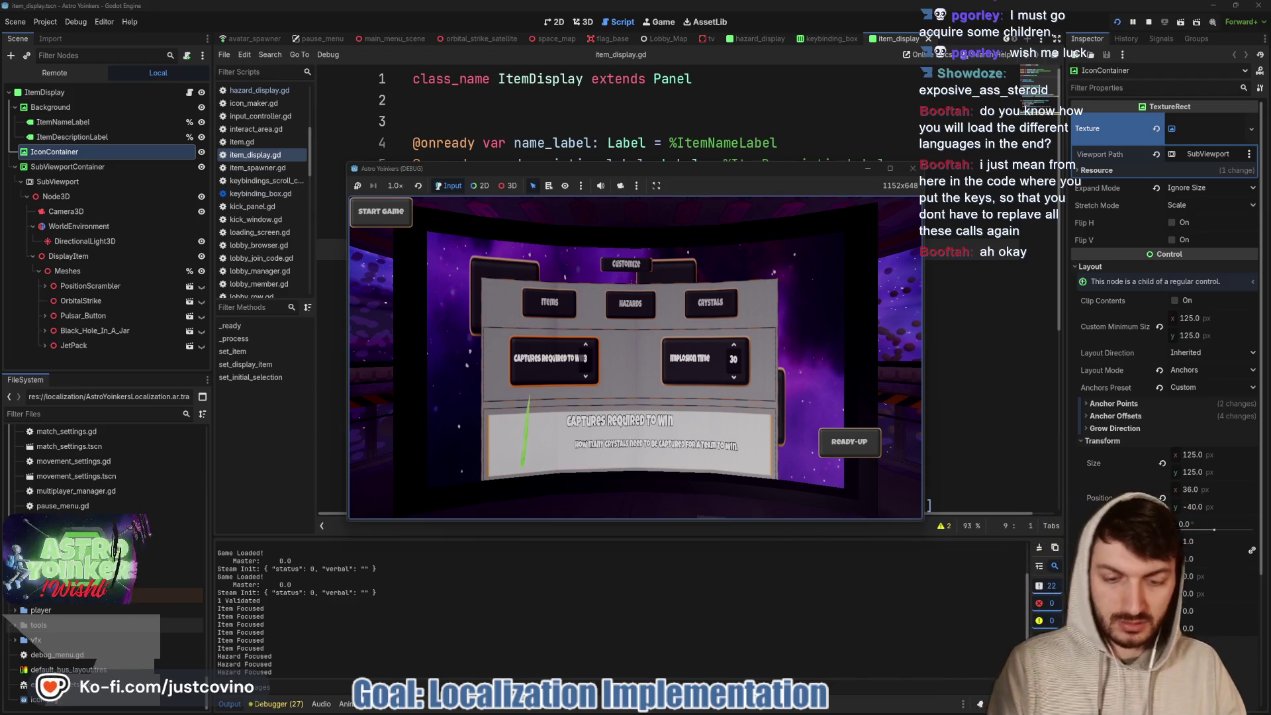
key("F8")
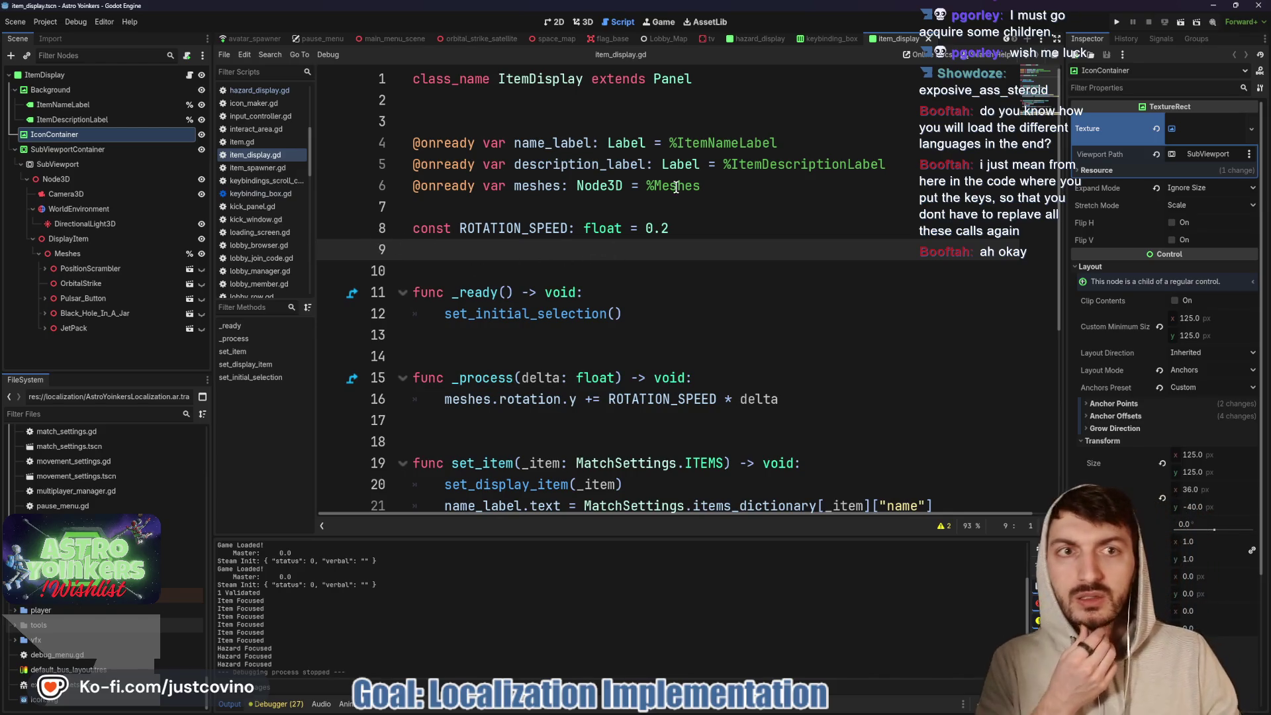
- Inspect CrystalNameLabel's Text in the CrystalDisplay scene, then return to the tv scene
mouse_move(749, 45)
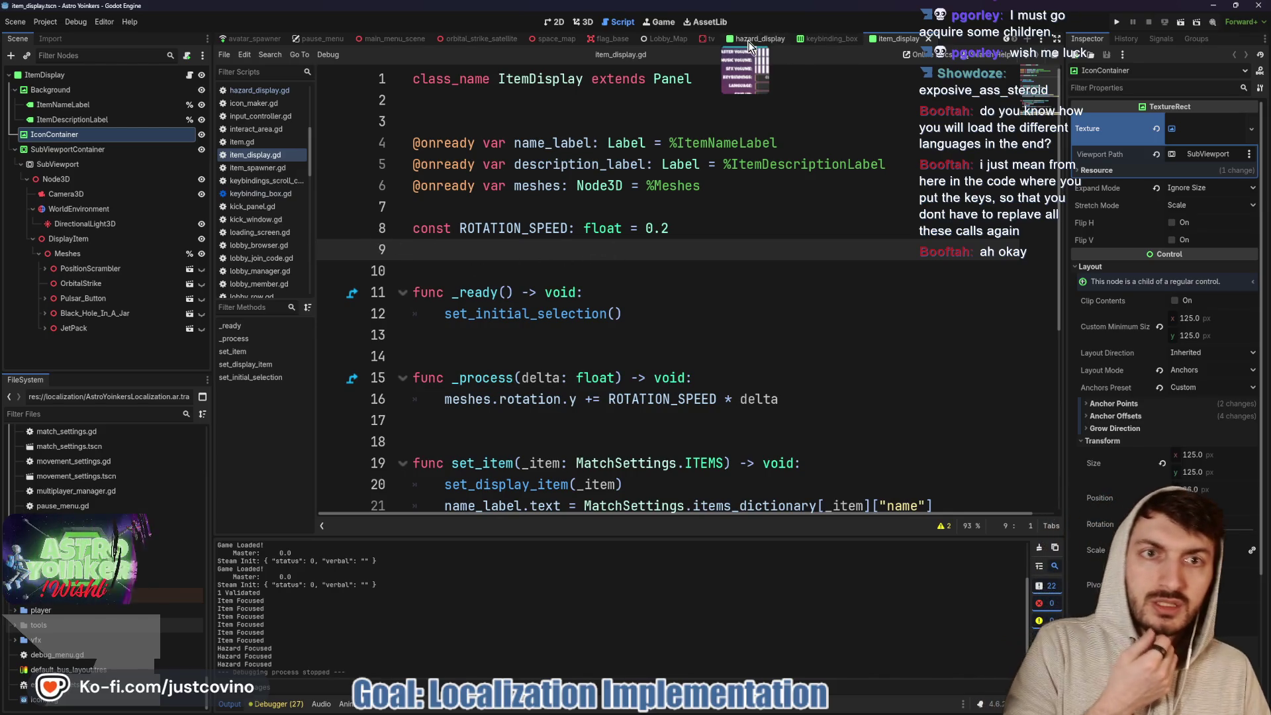
left_click(706, 41)
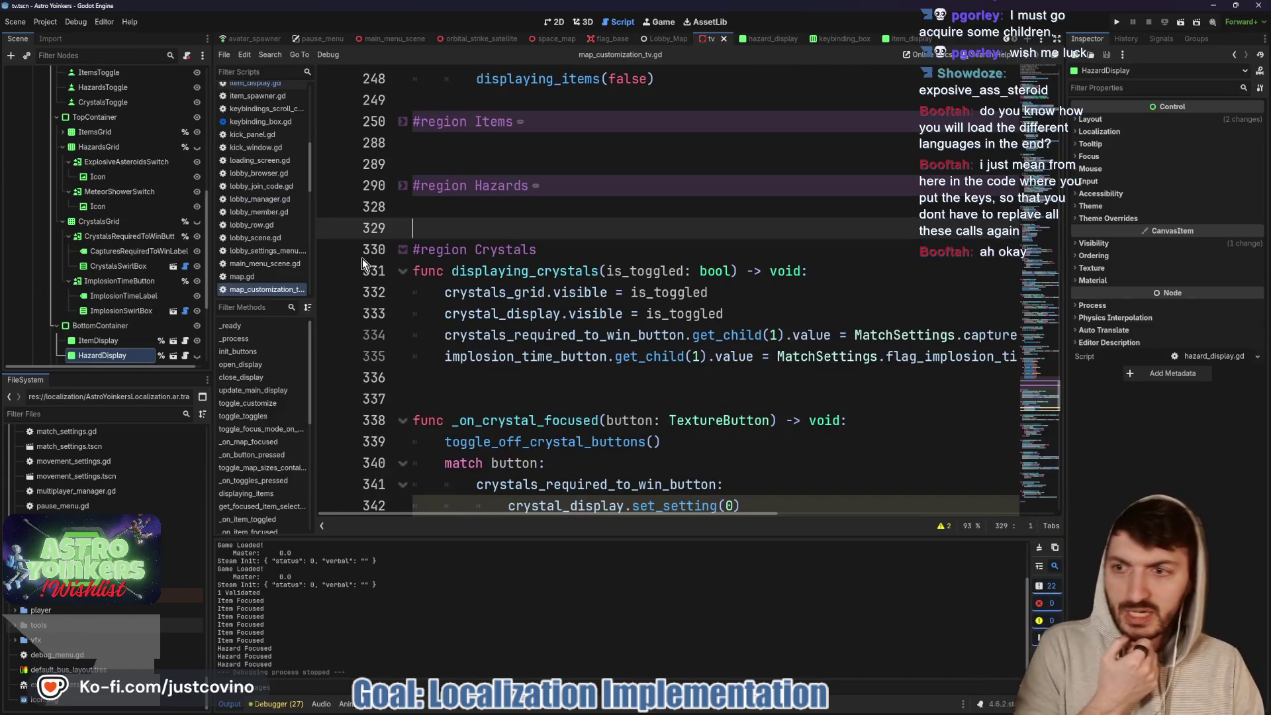
scroll(128, 304, "down", 3)
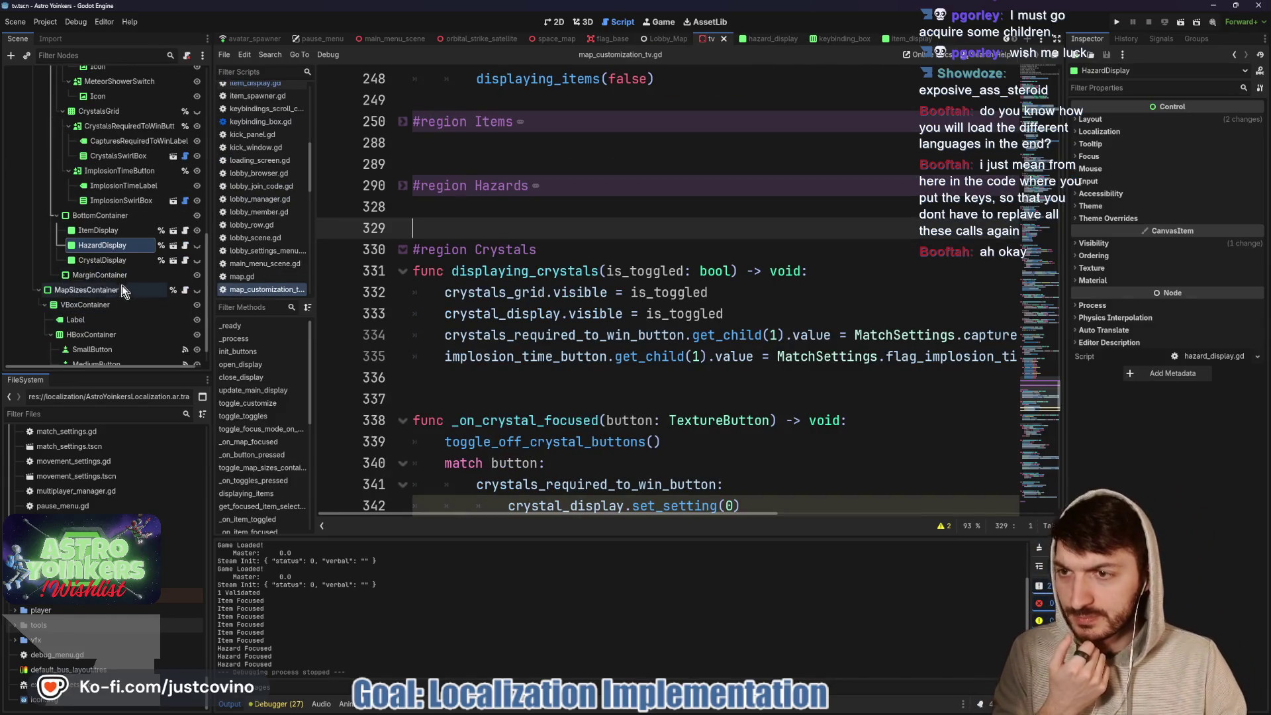
left_click(176, 264)
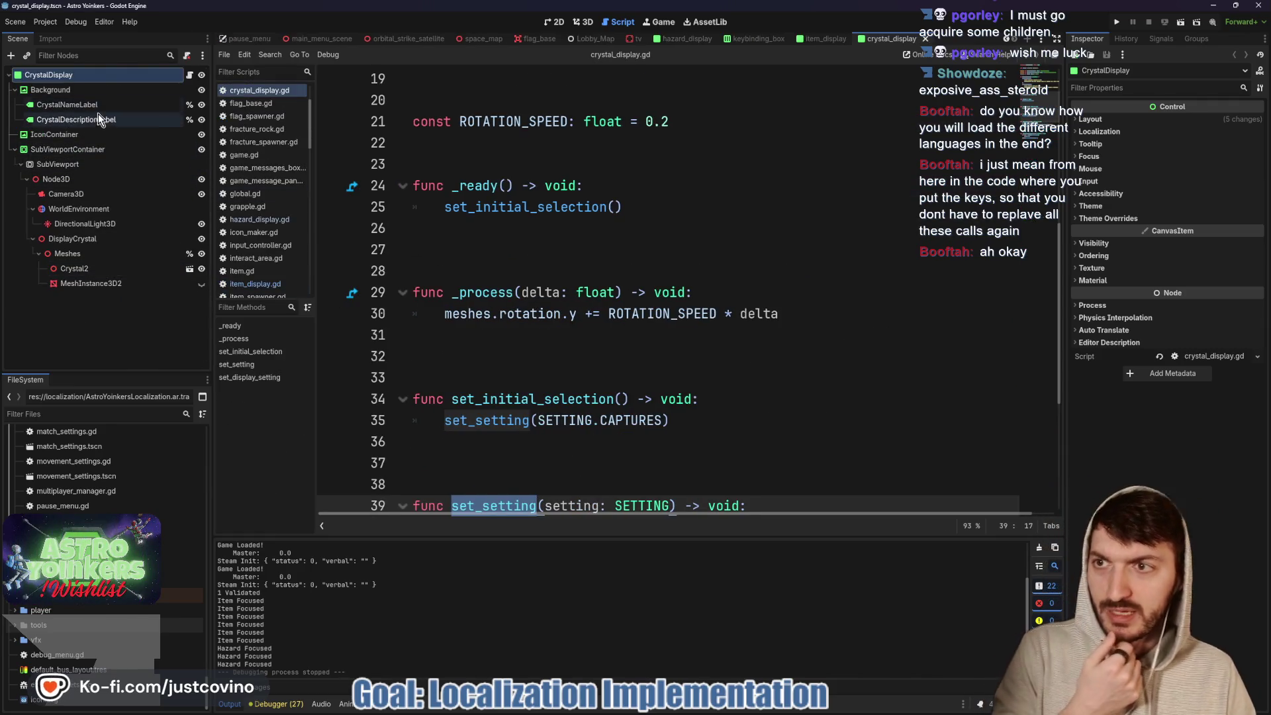
left_click(92, 105)
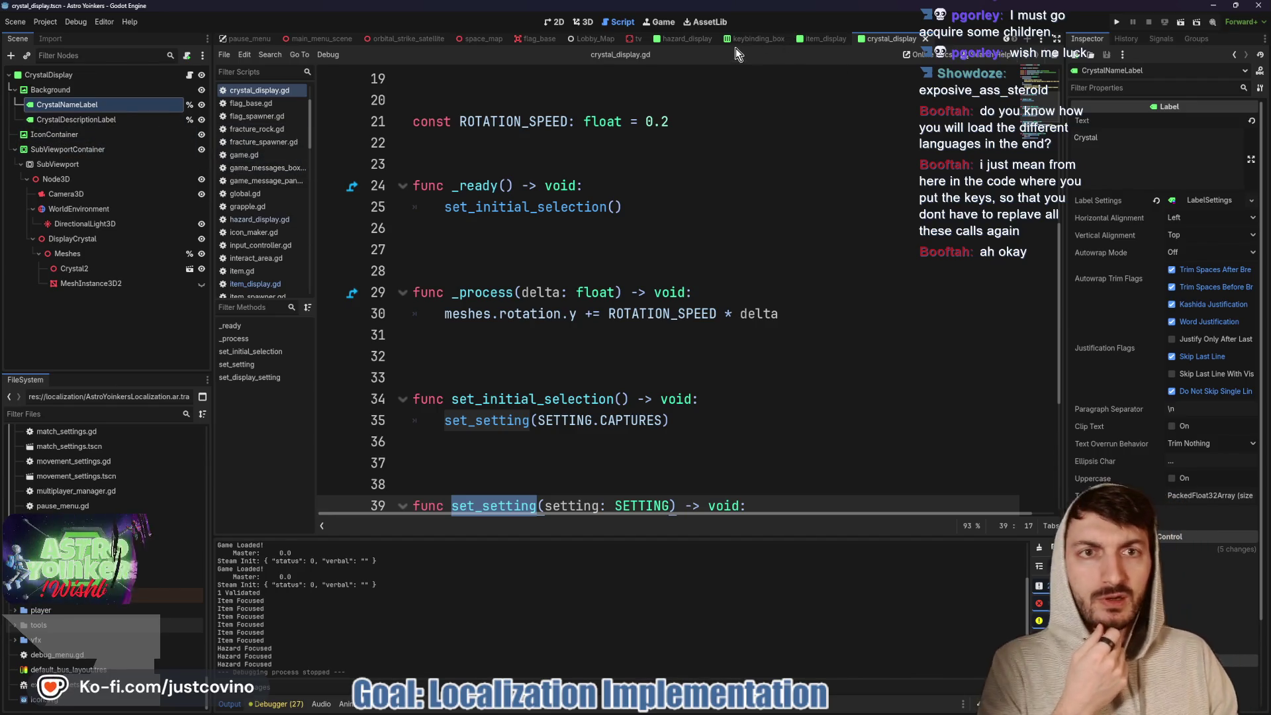
left_click(631, 42)
scroll(141, 265, "down", 1)
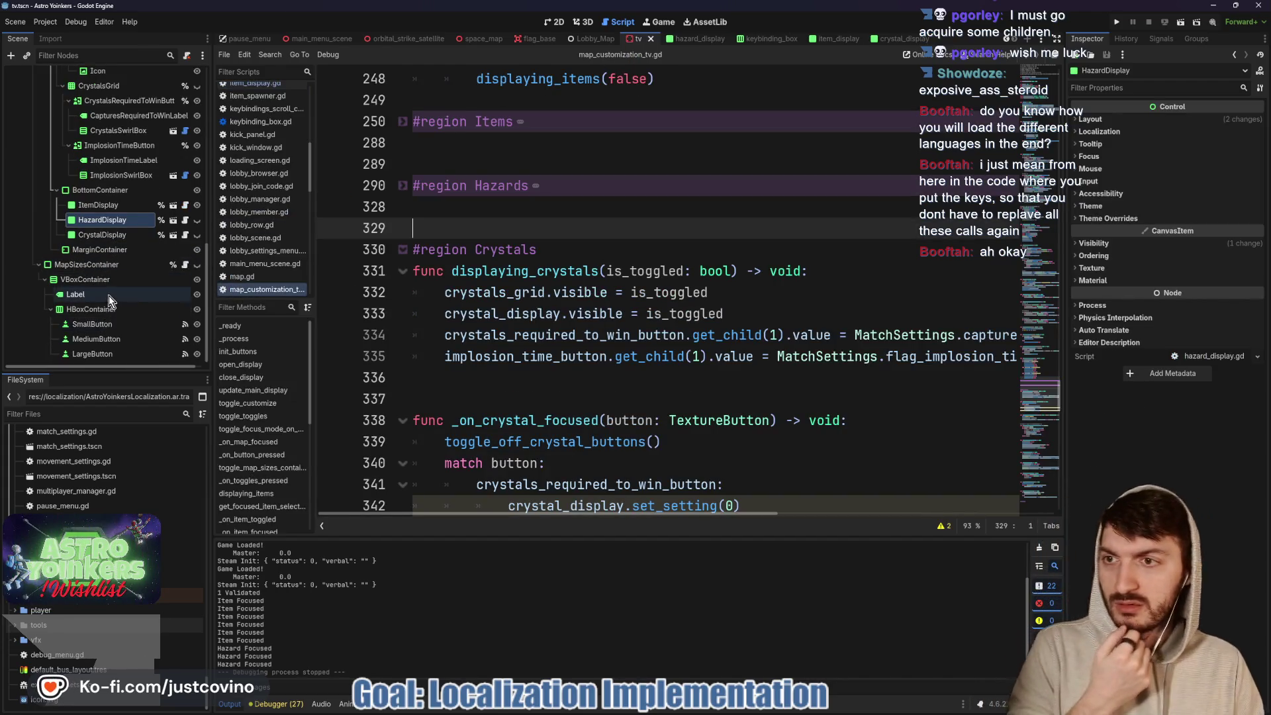
- Select CapturesRequiredToWinLabel and set its Autowrap Mode to Word
scroll(106, 328, "up", 2)
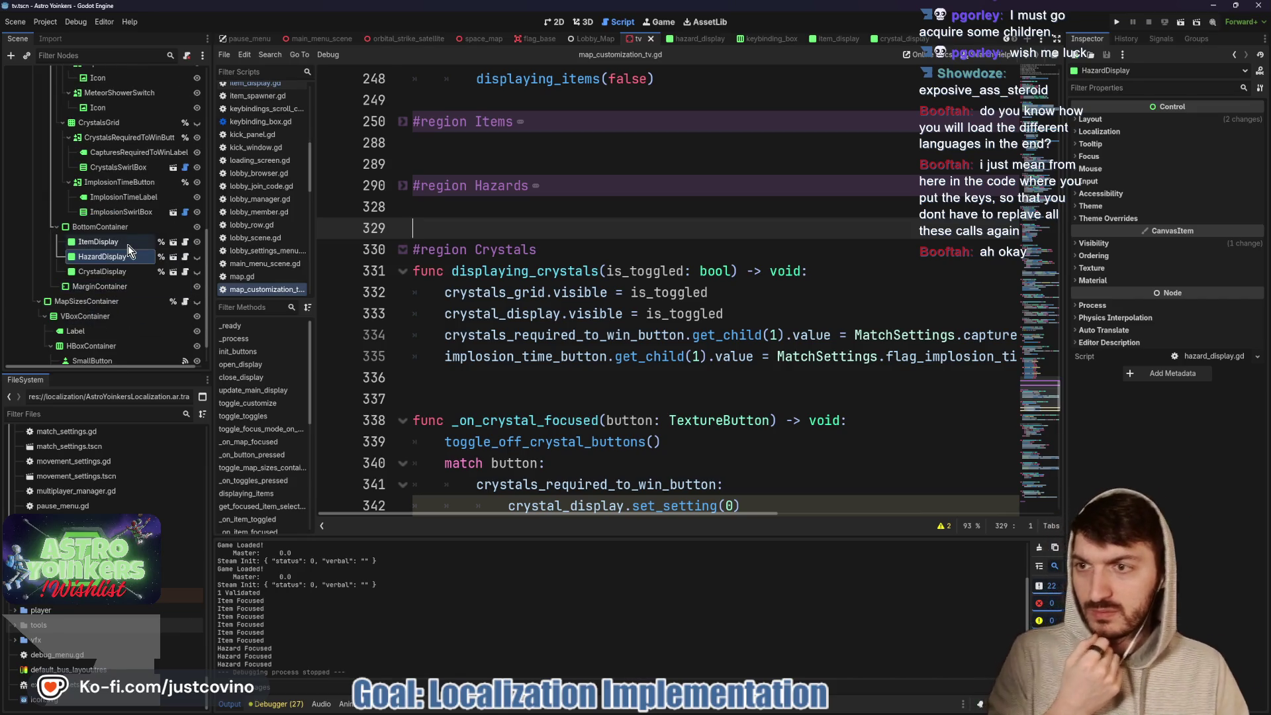
left_click(126, 196)
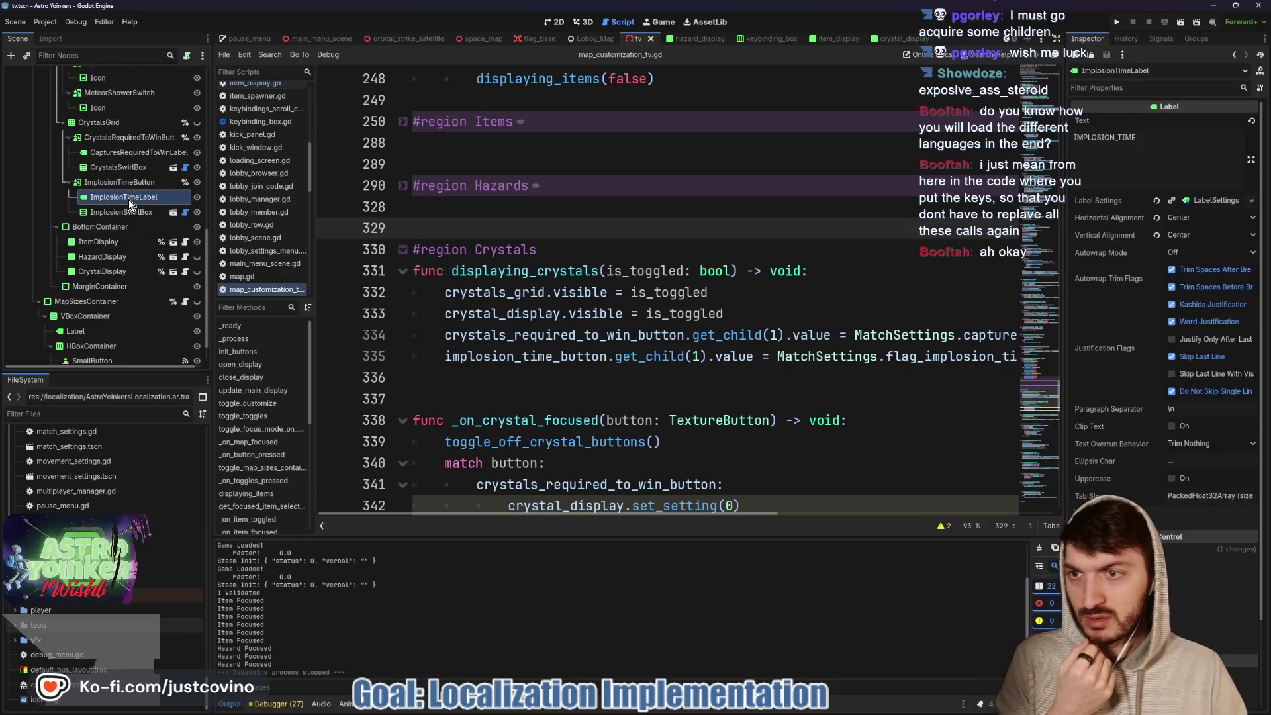
left_click(116, 155)
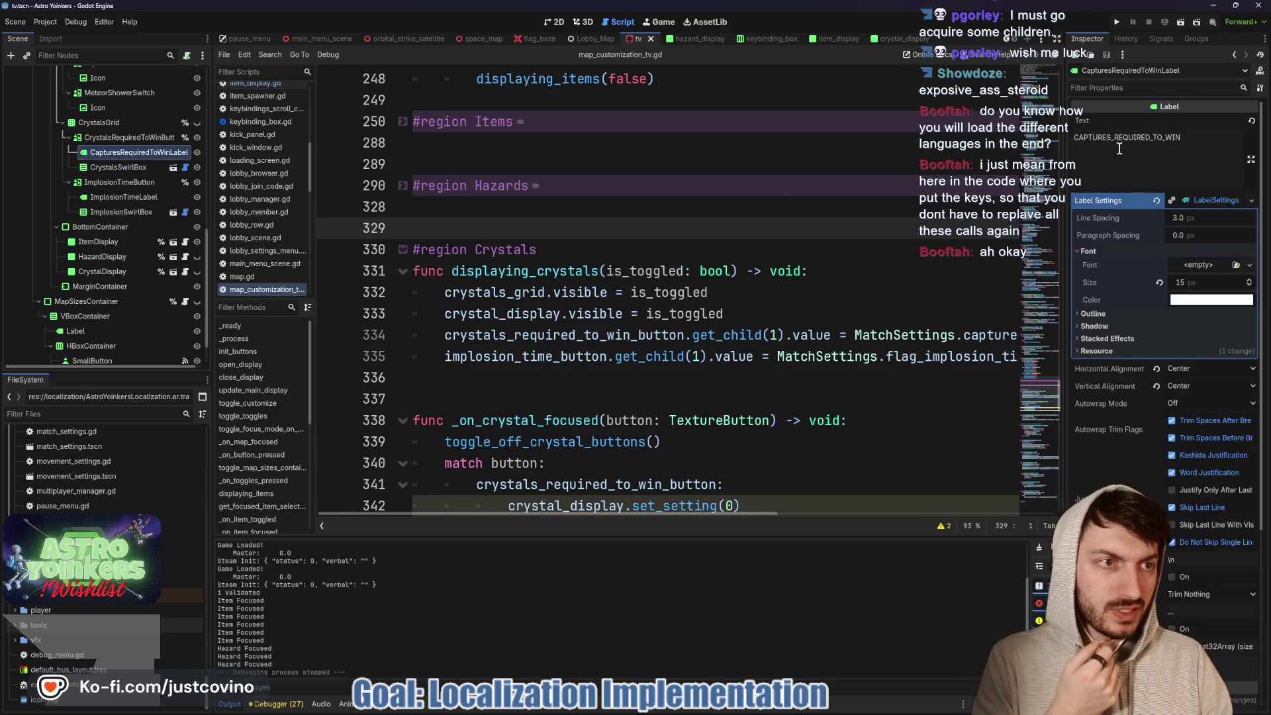
scroll(1118, 380, "down", 3)
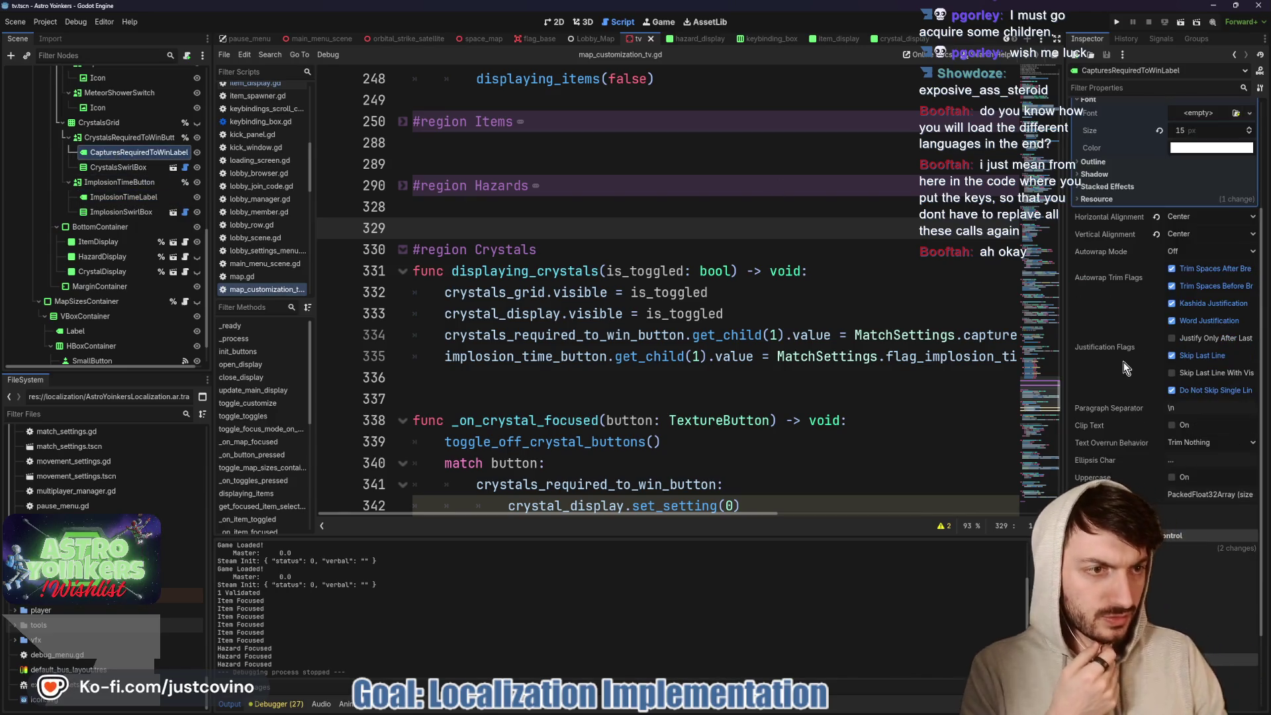
left_click(1192, 251)
left_click(1184, 292)
- Give the label a 193 minimum width, save the tv scene and show the 2D view
scroll(1184, 291, "up", 3)
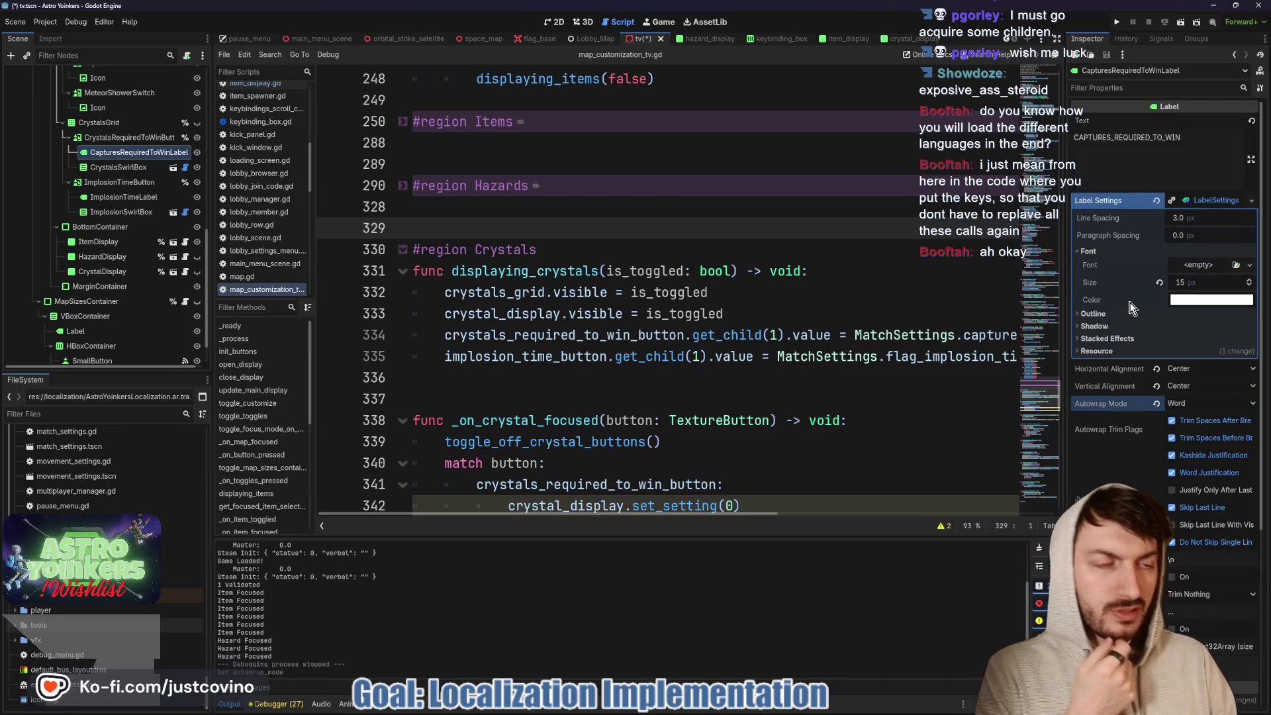
scroll(1102, 379, "down", 5)
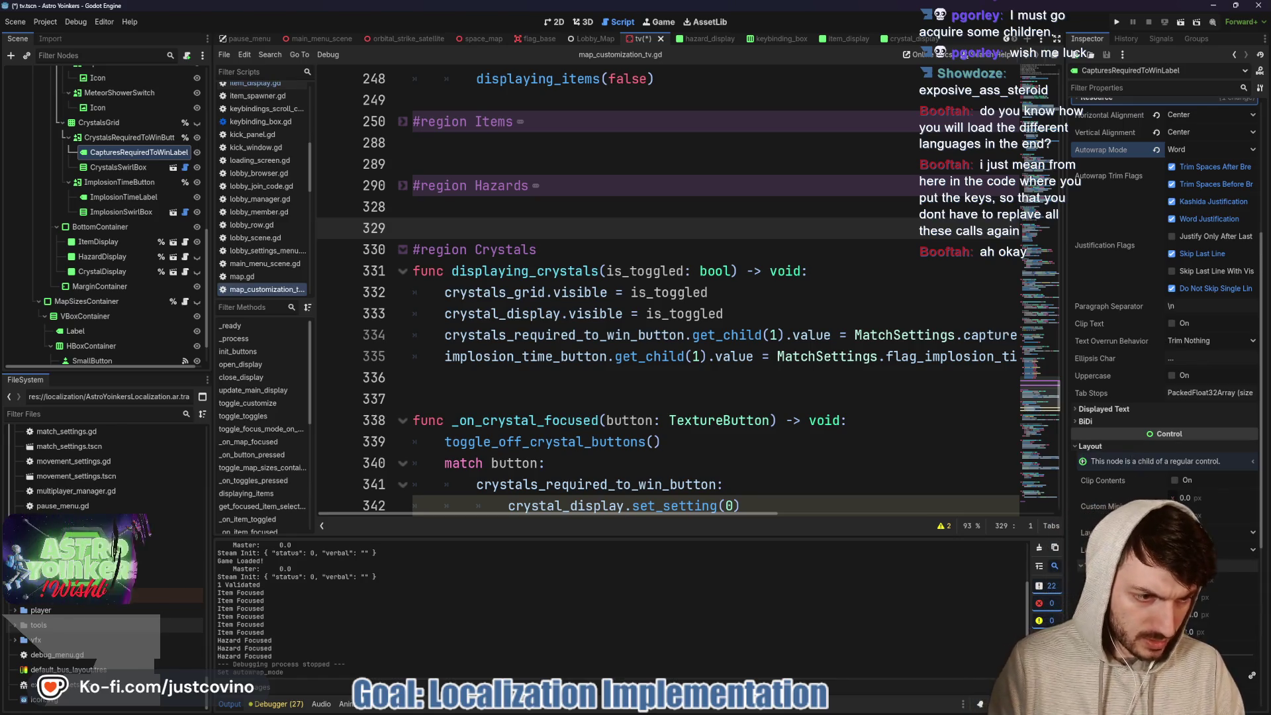
left_click(1191, 566)
left_click(1192, 497)
type("193")
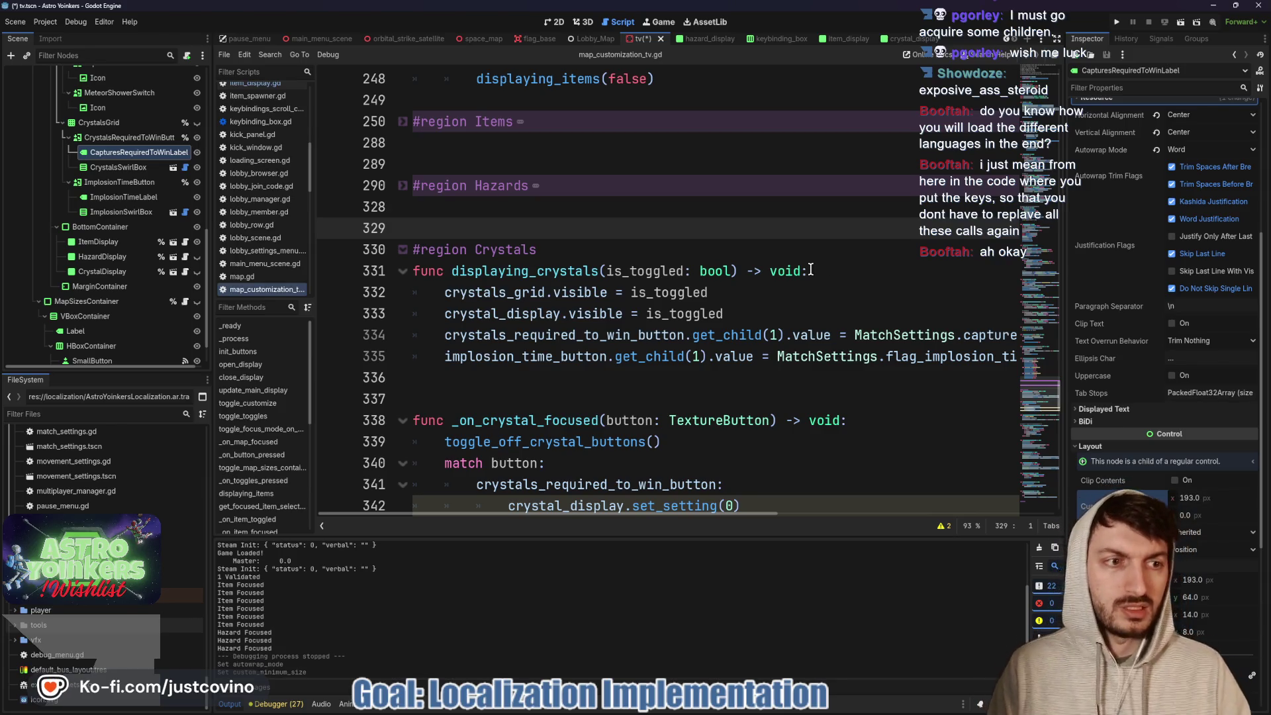
left_click(804, 270)
key("ctrl+s")
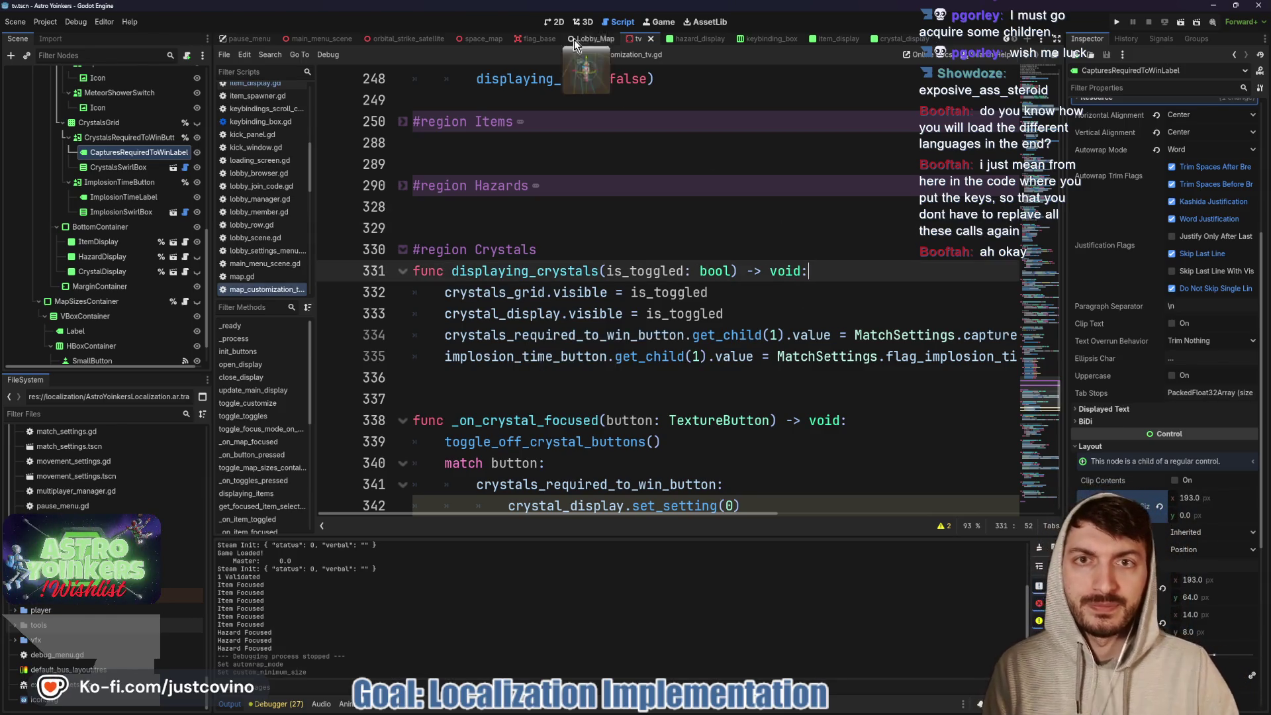
left_click(562, 20)
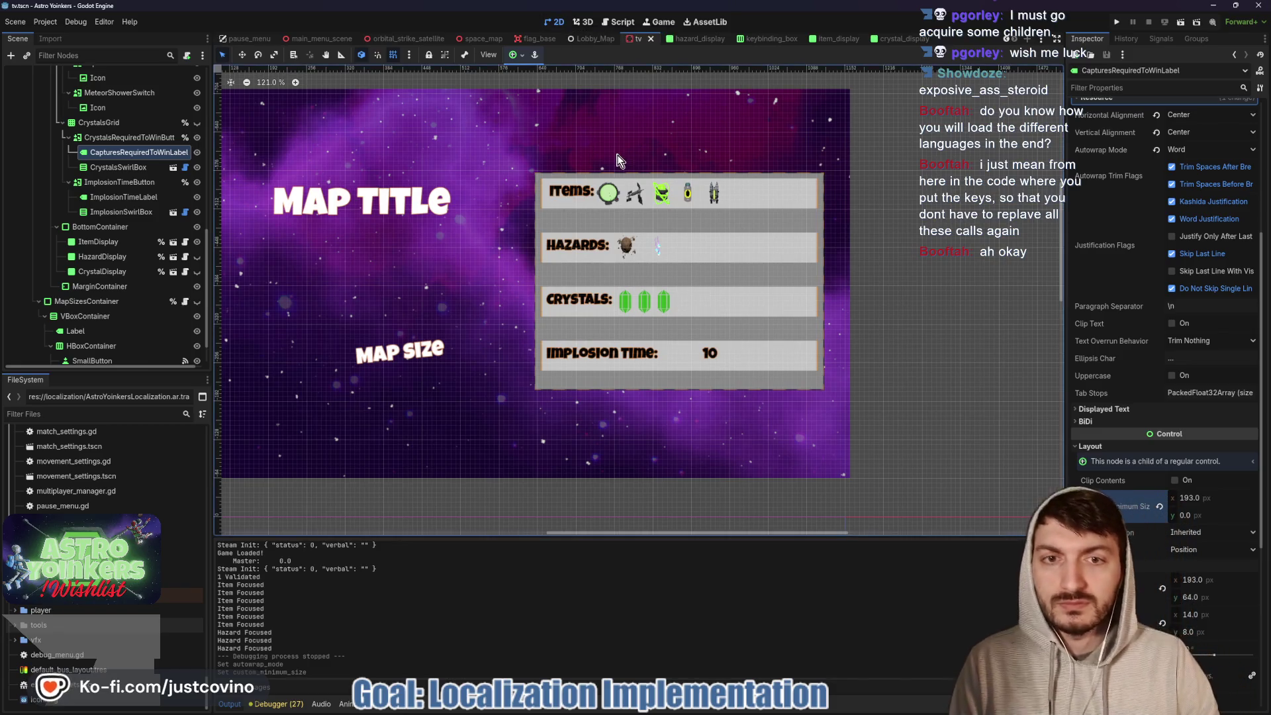
- Change the Items, Hazards and Crystals toggle button texts to uppercase keys and save the tv scene
scroll(136, 198, "up", 5)
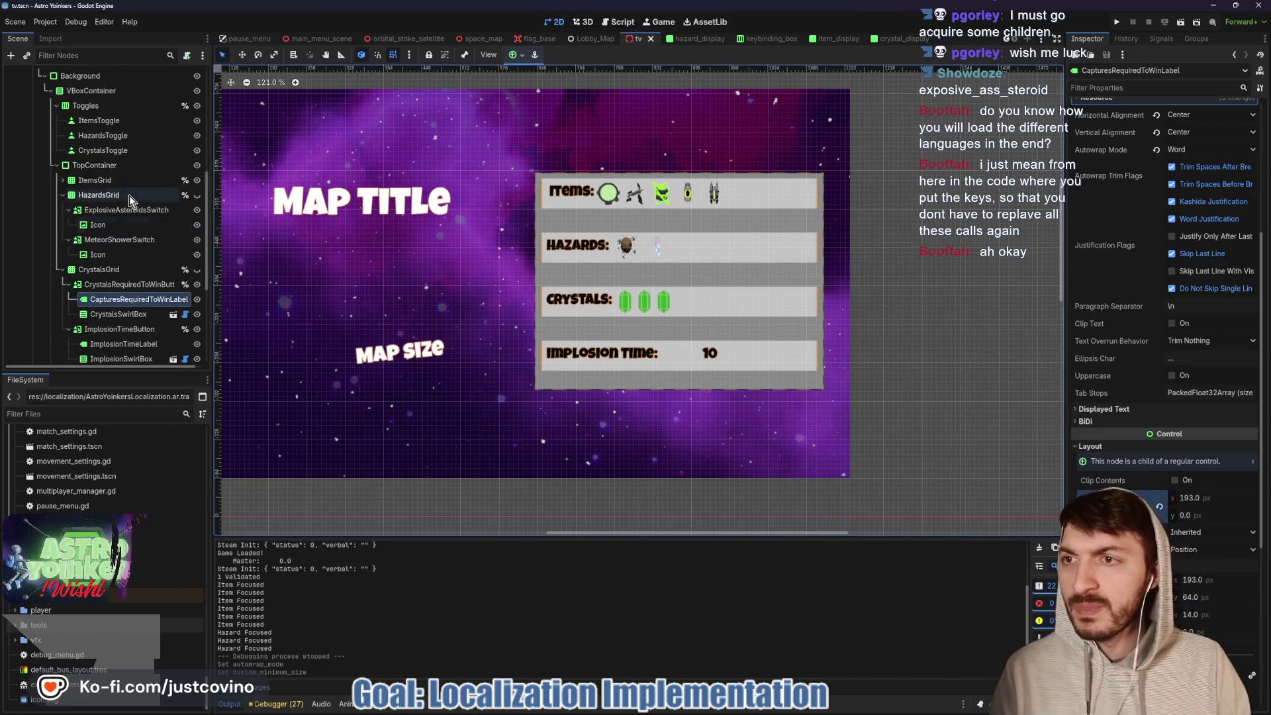
left_click(102, 125)
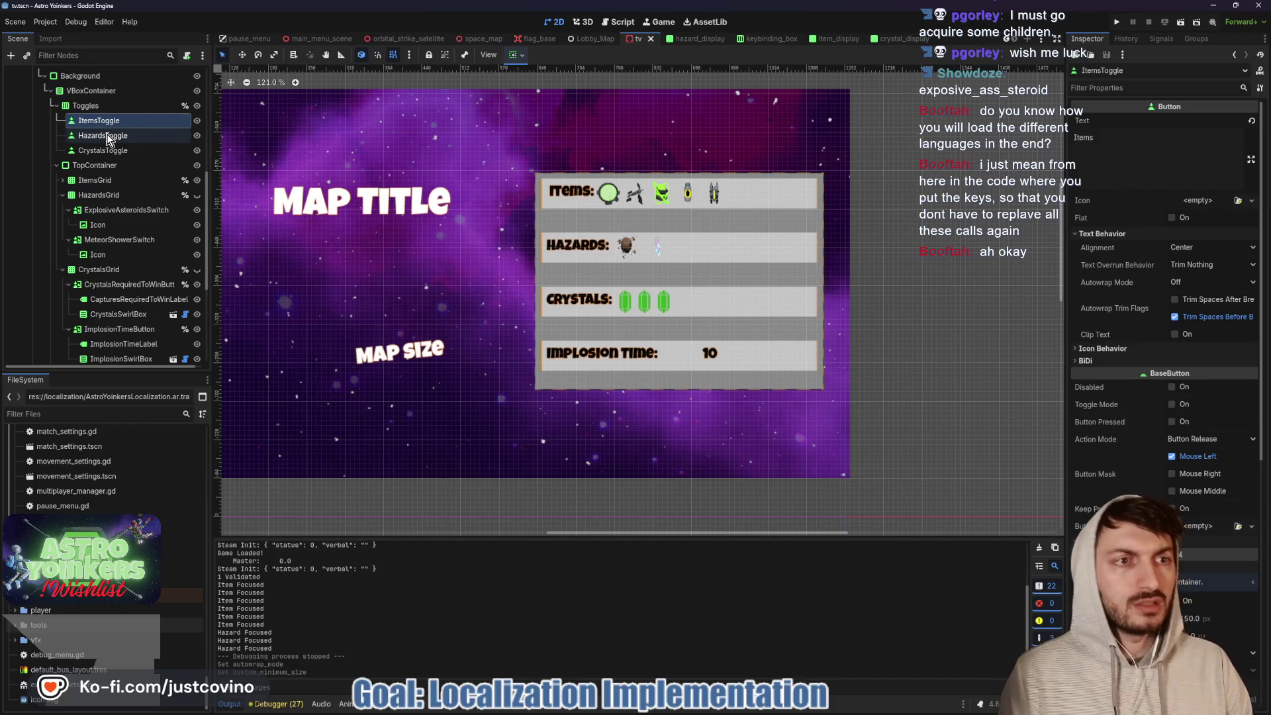
left_click(1161, 155)
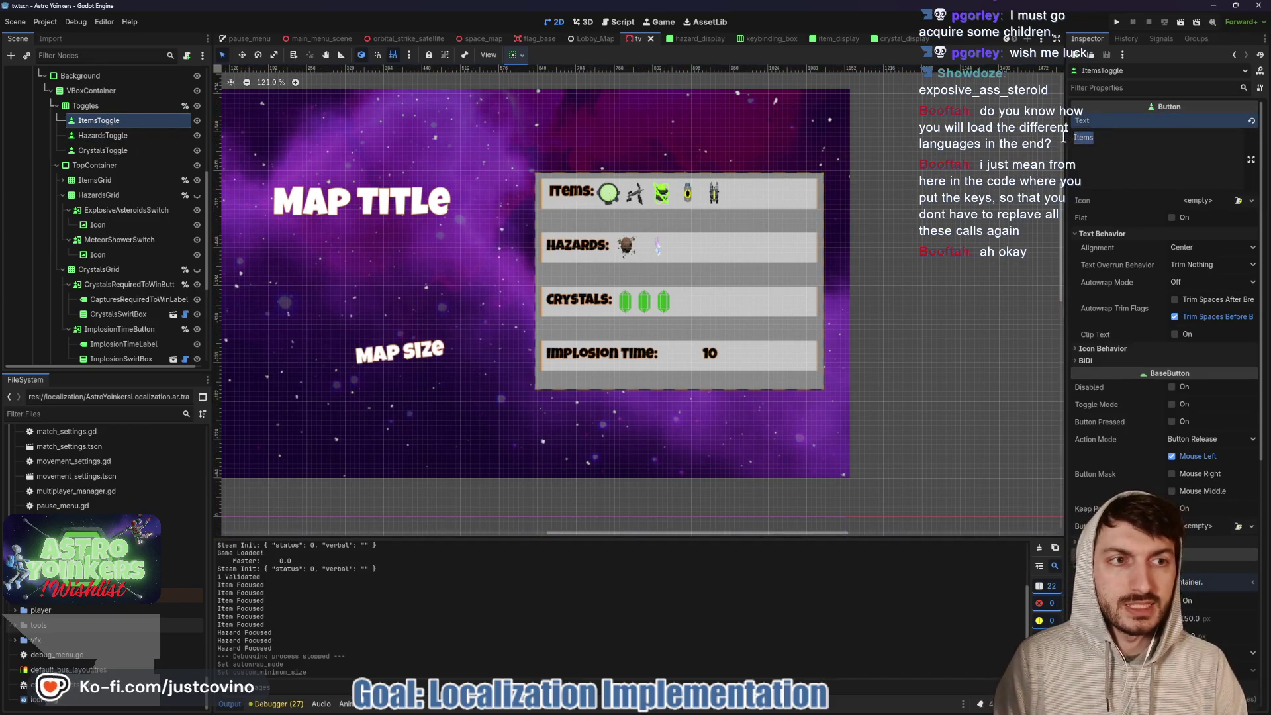
type("ITEMS")
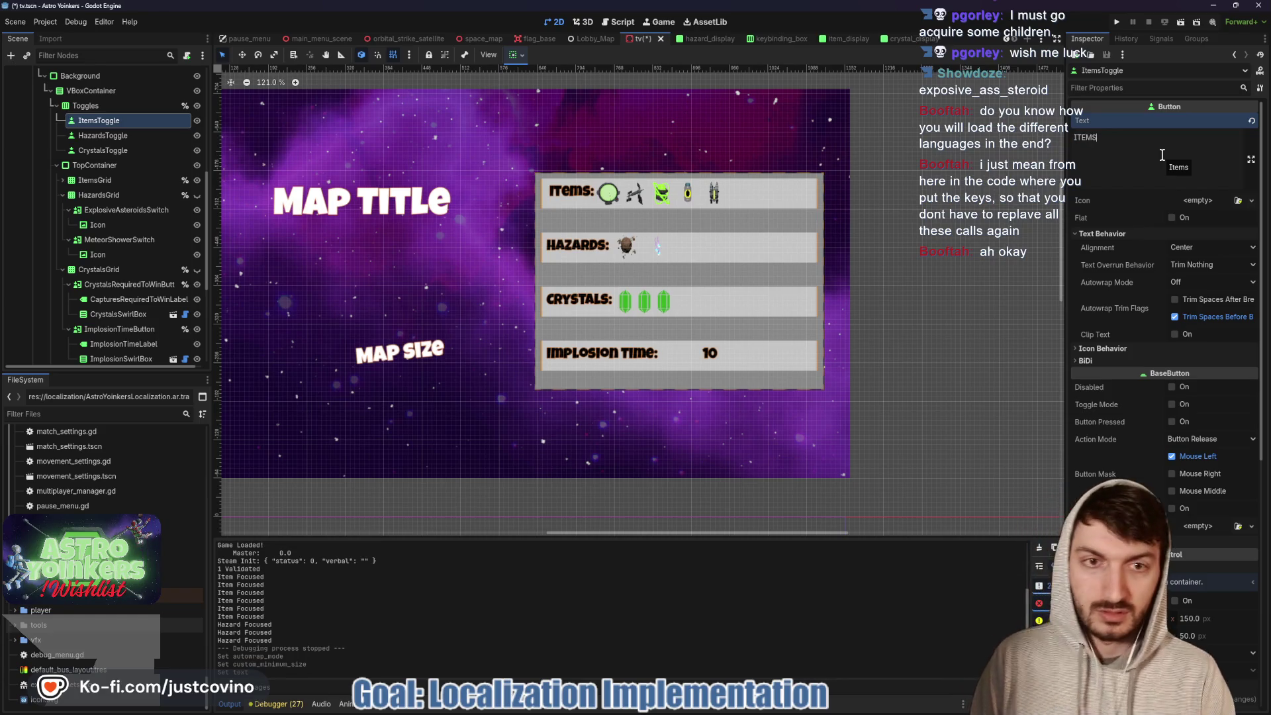
left_click(99, 136)
left_click(1106, 153)
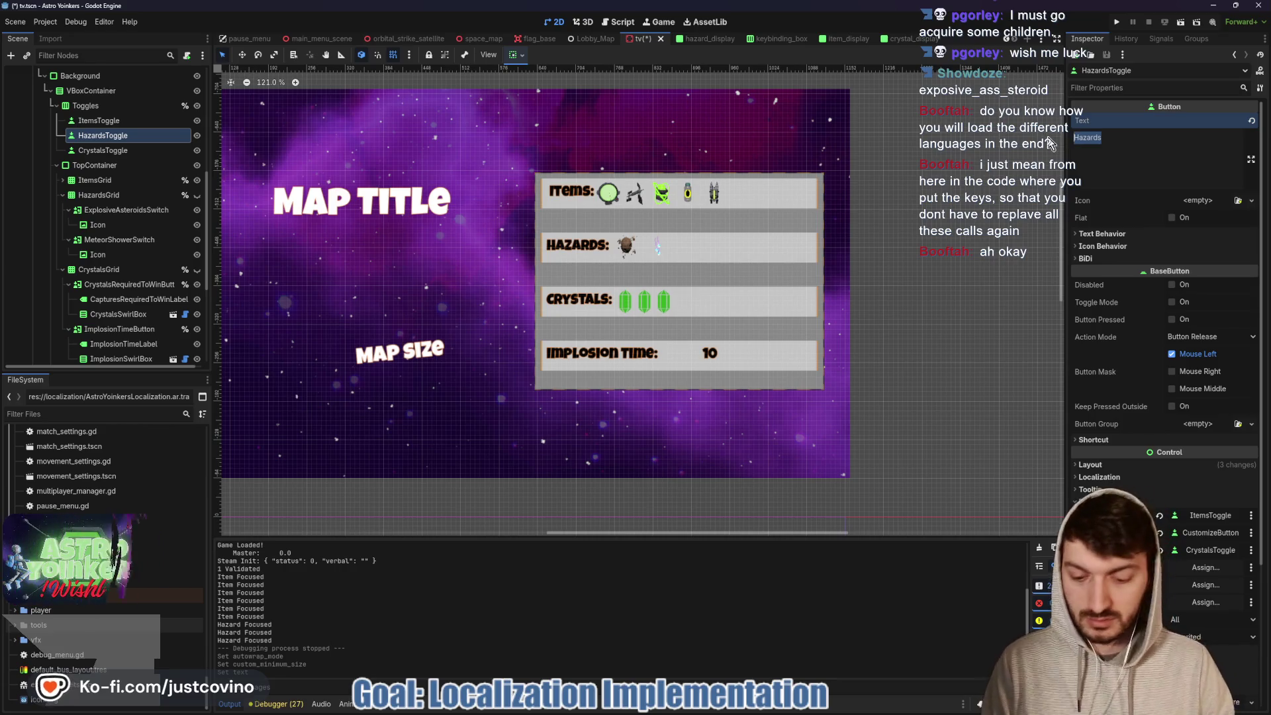
type("HAZARDS")
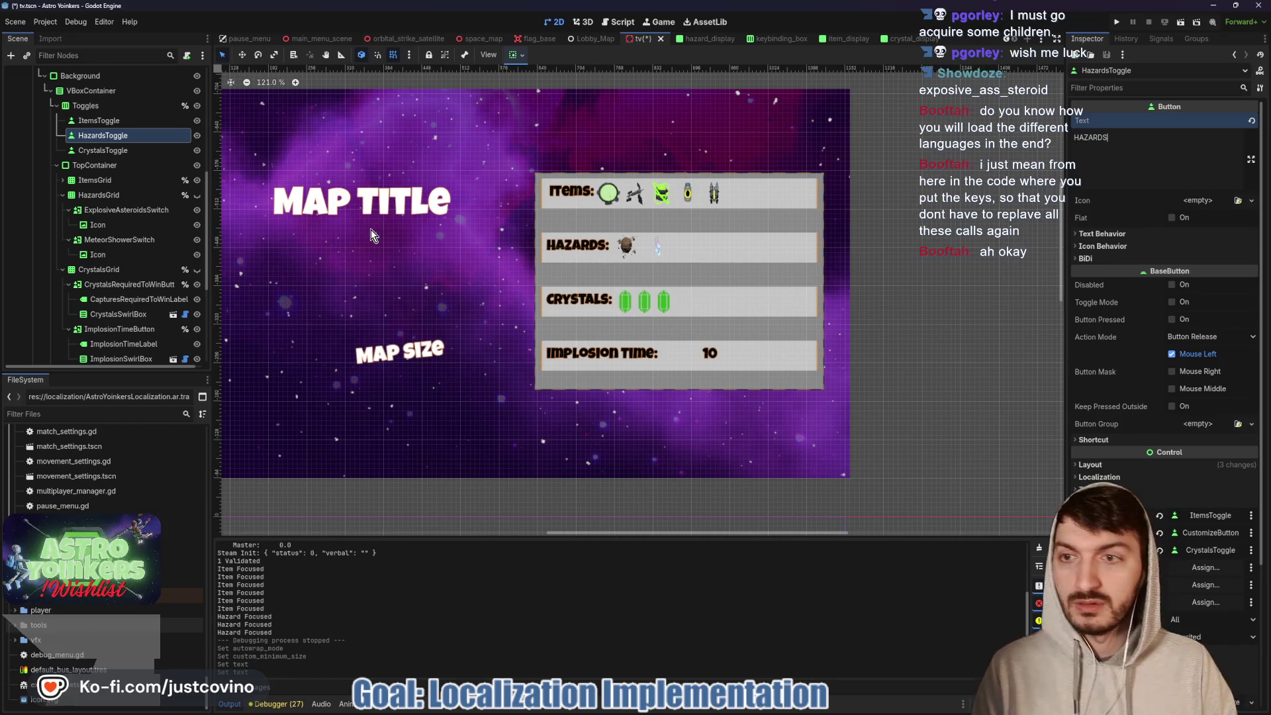
left_click(100, 151)
double_click(1096, 137)
type("CRYSTALS")
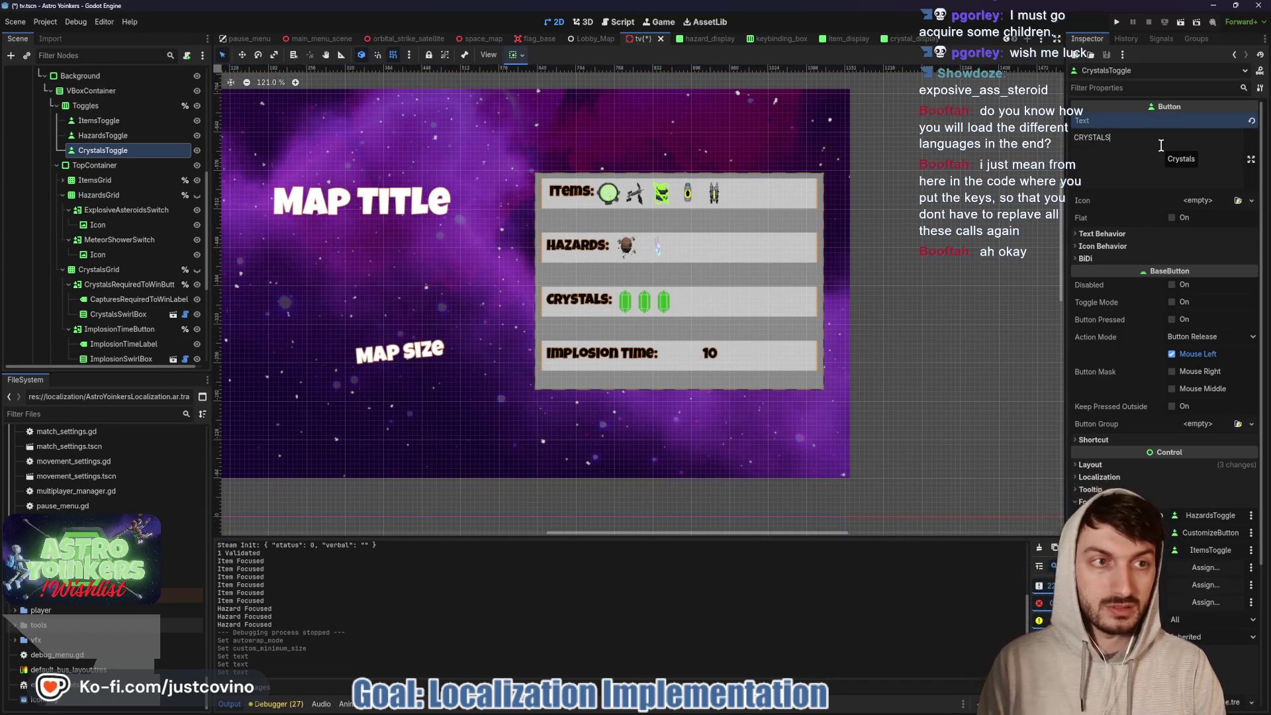
key("ctrl+s")
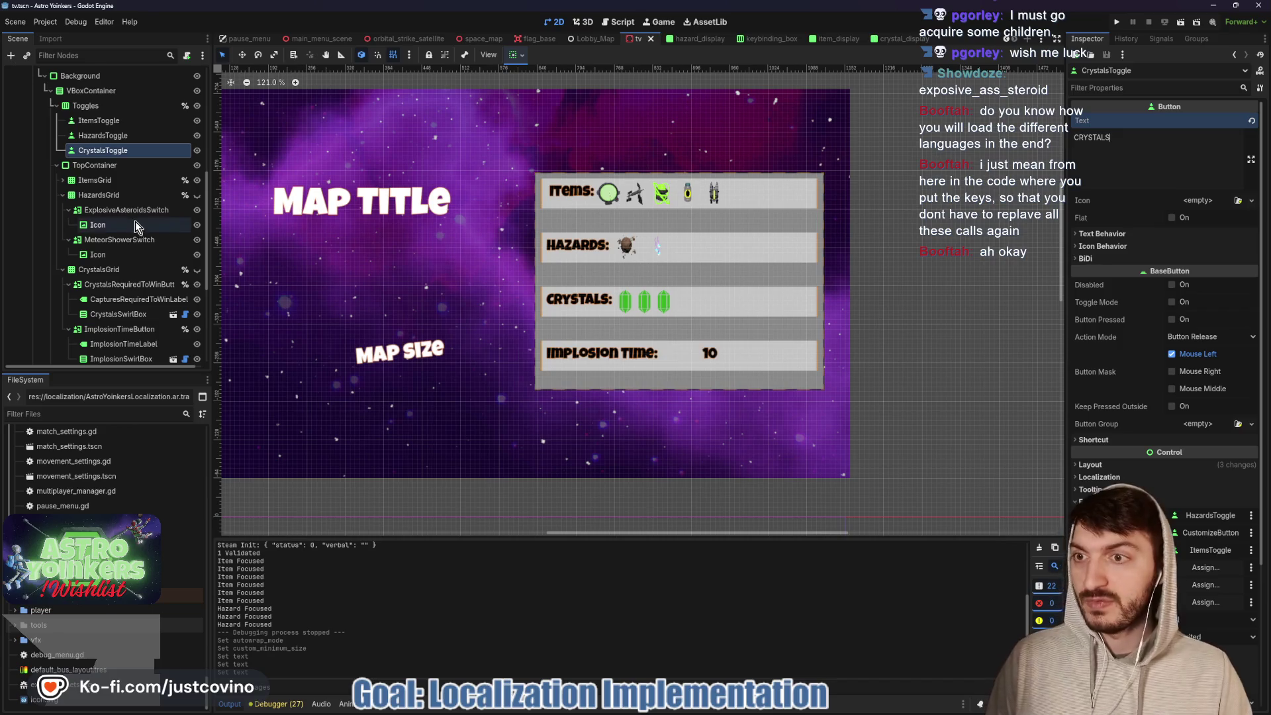
- Inspect the map size label's 'Map Size:' text, then open map_sizes_container.gd
scroll(100, 252, "down", 5)
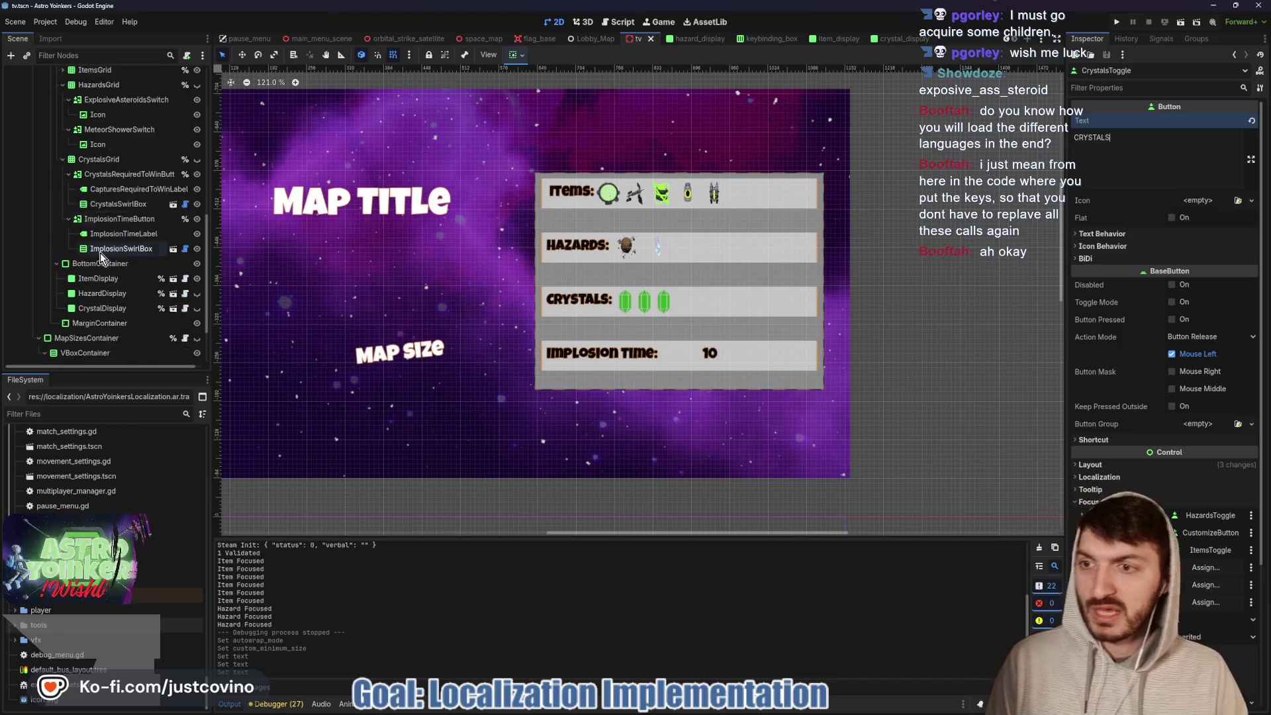
left_click(76, 331)
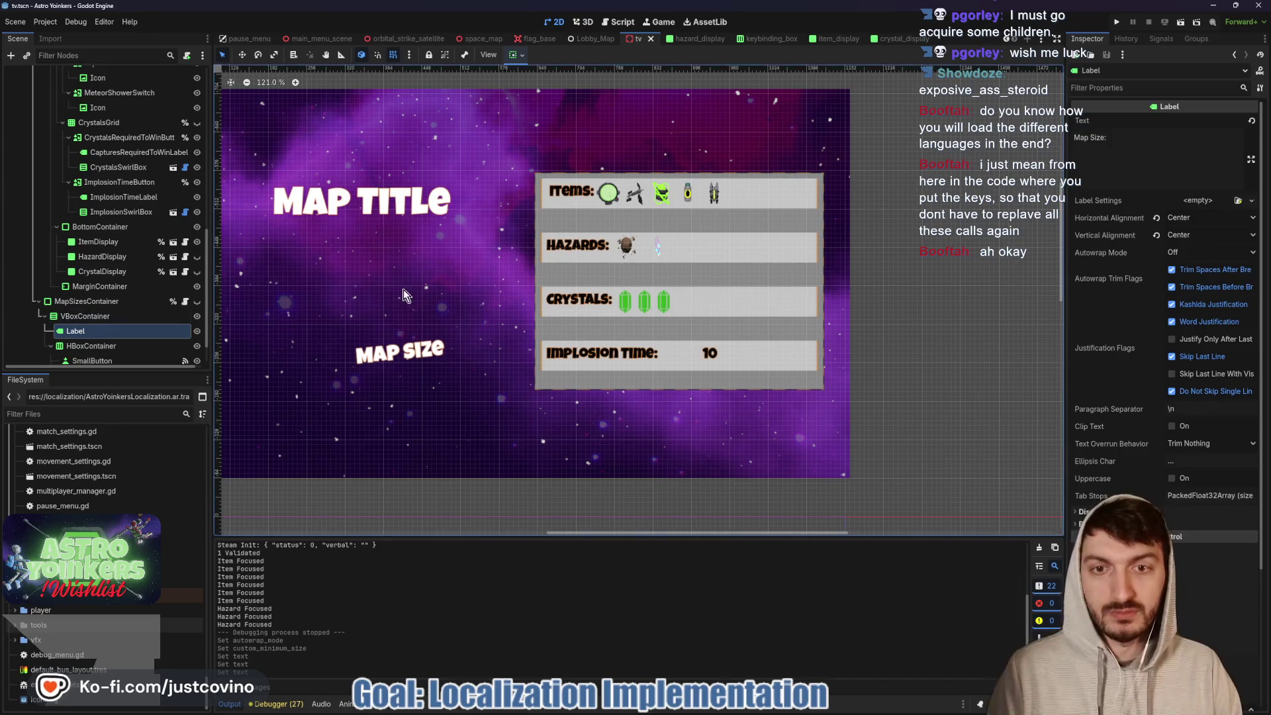
triple_click(1117, 139)
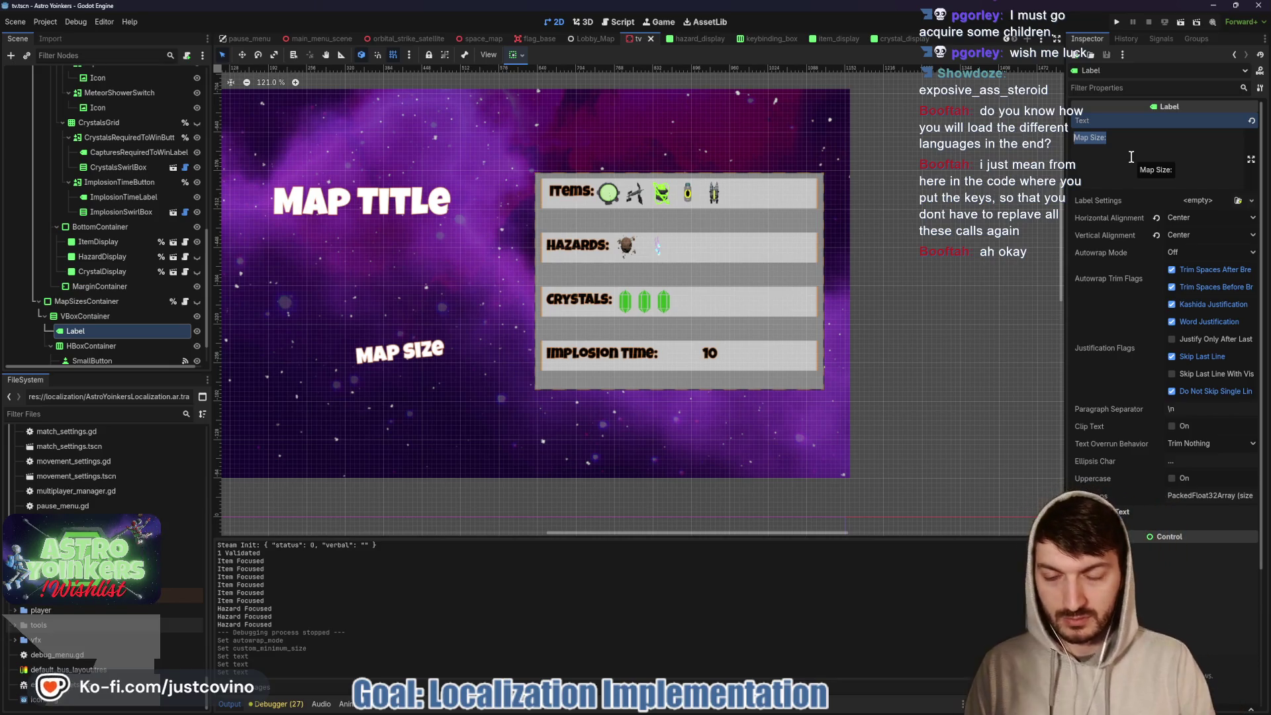
key("Right")
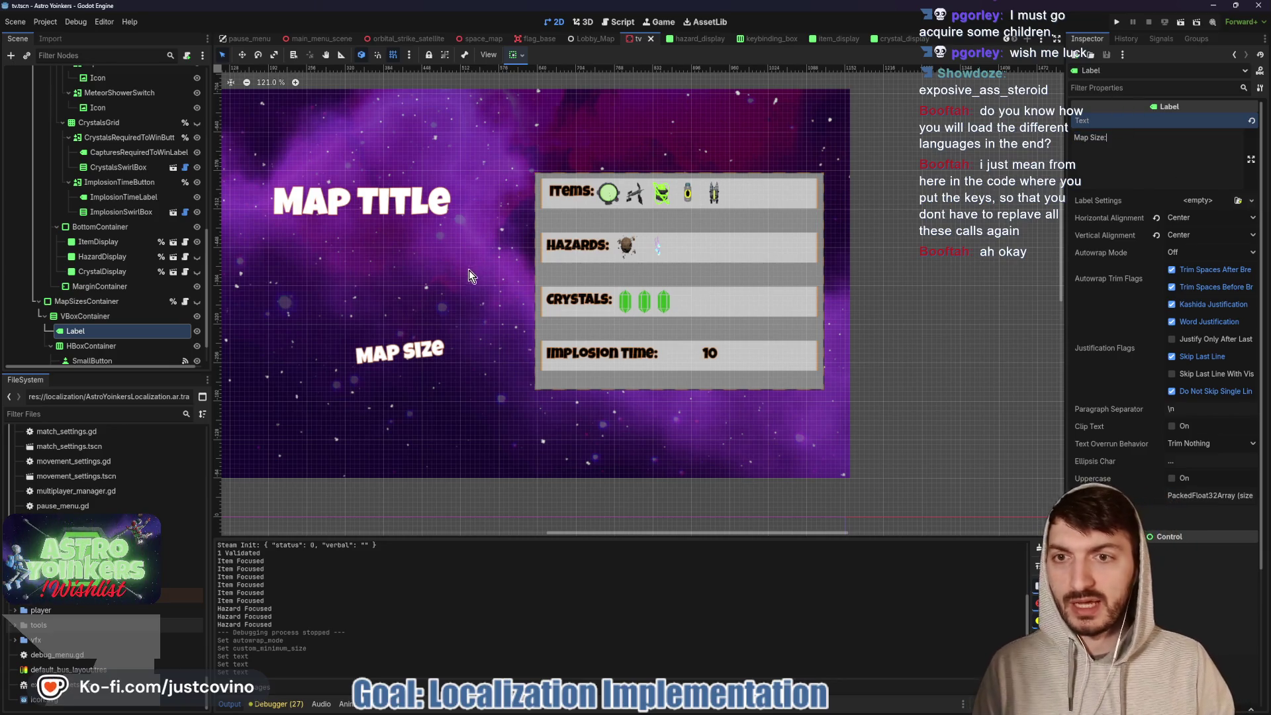
scroll(467, 274, "down", 3)
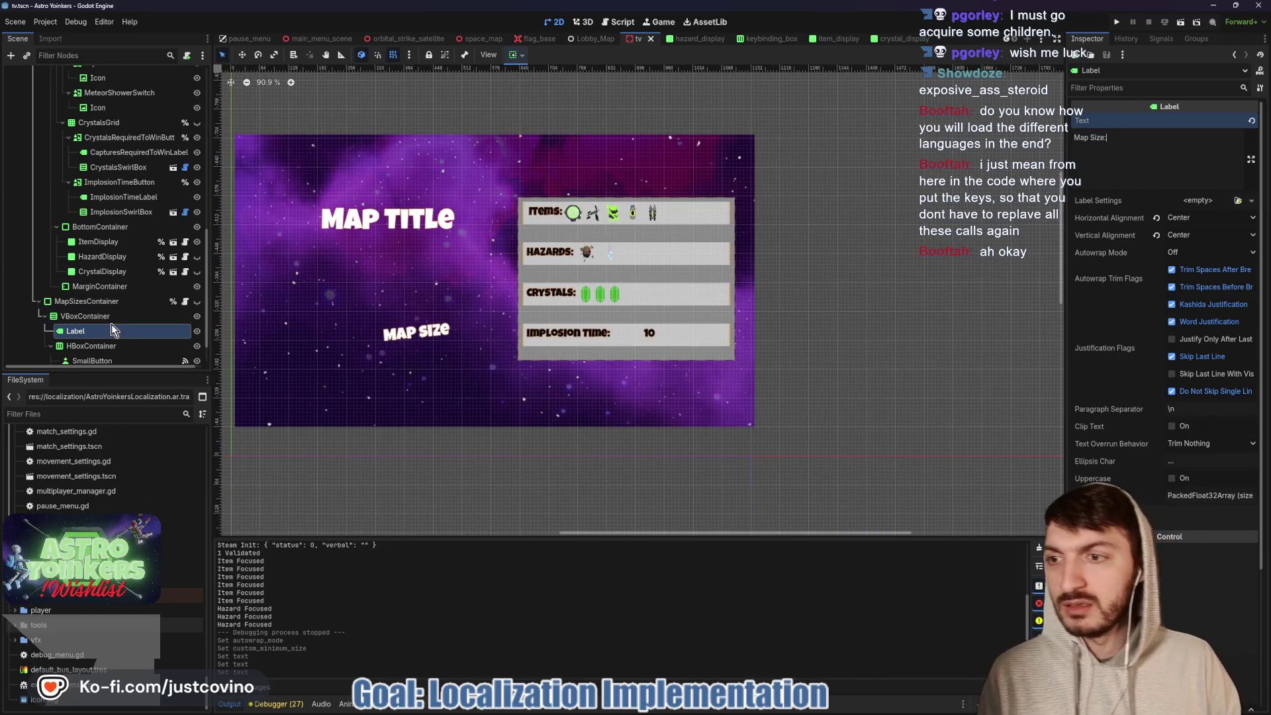
left_click(184, 301)
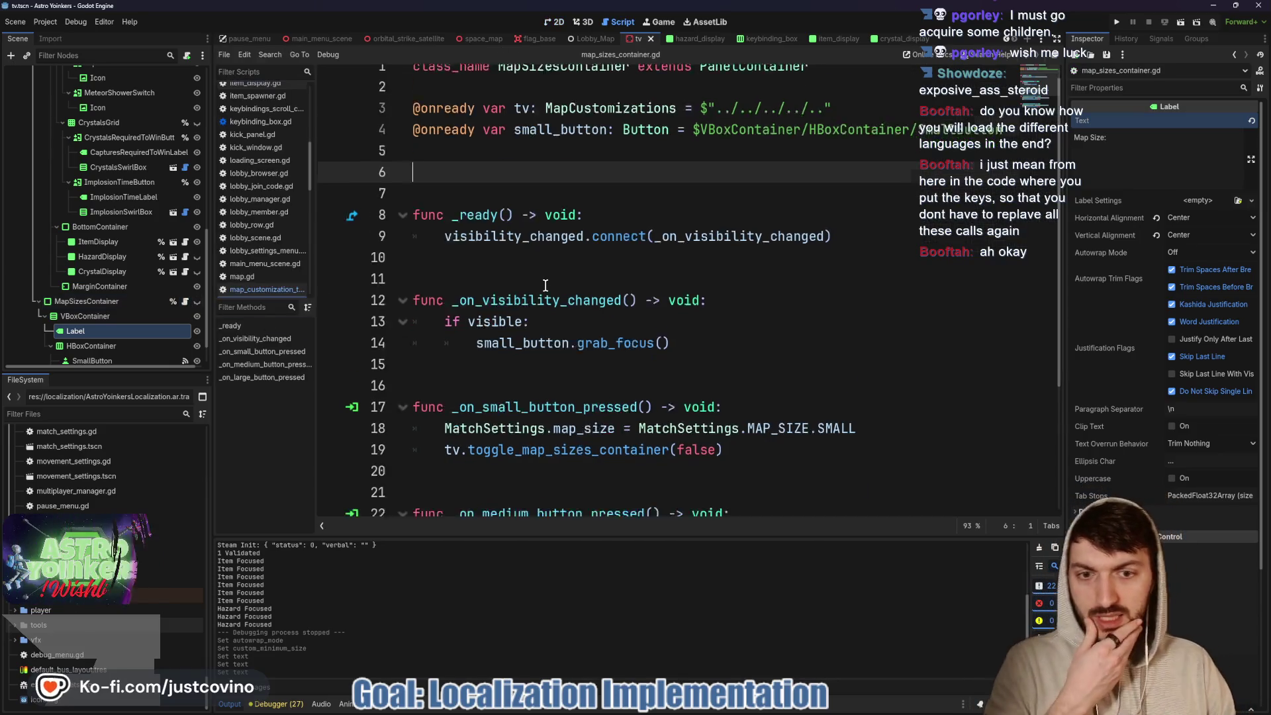
scroll(545, 285, "down", 3)
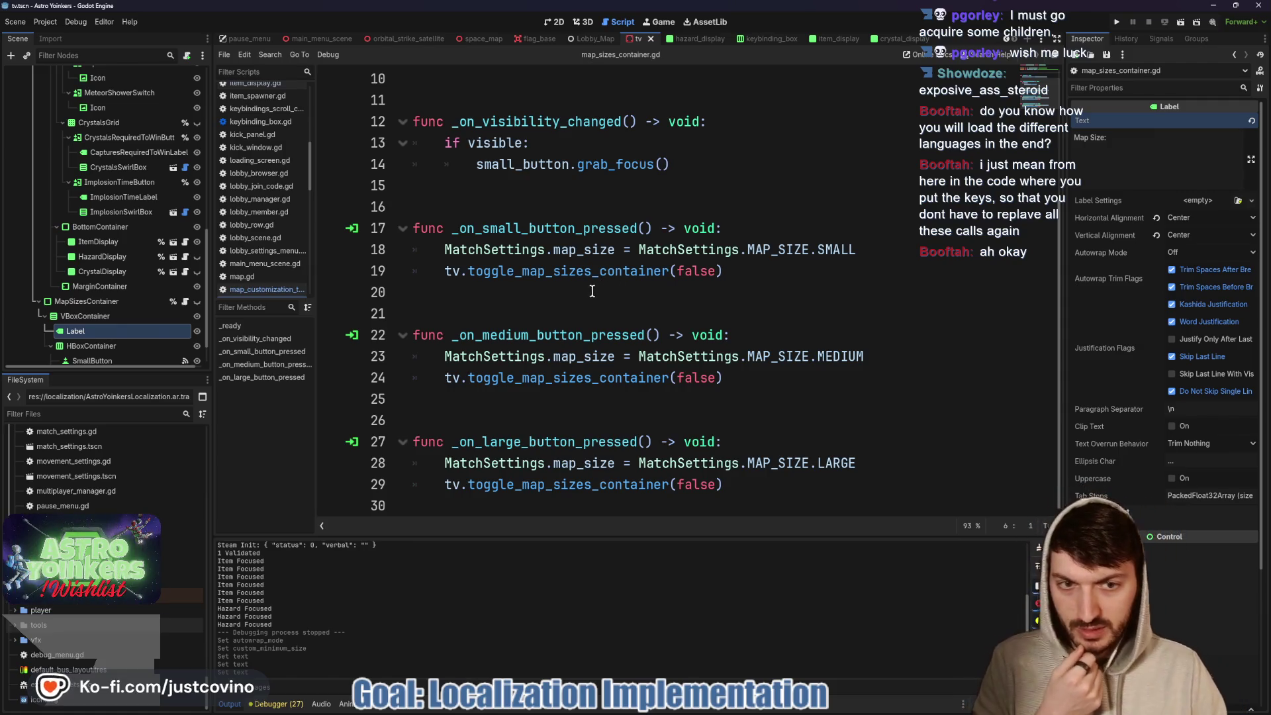
scroll(593, 291, "up", 3)
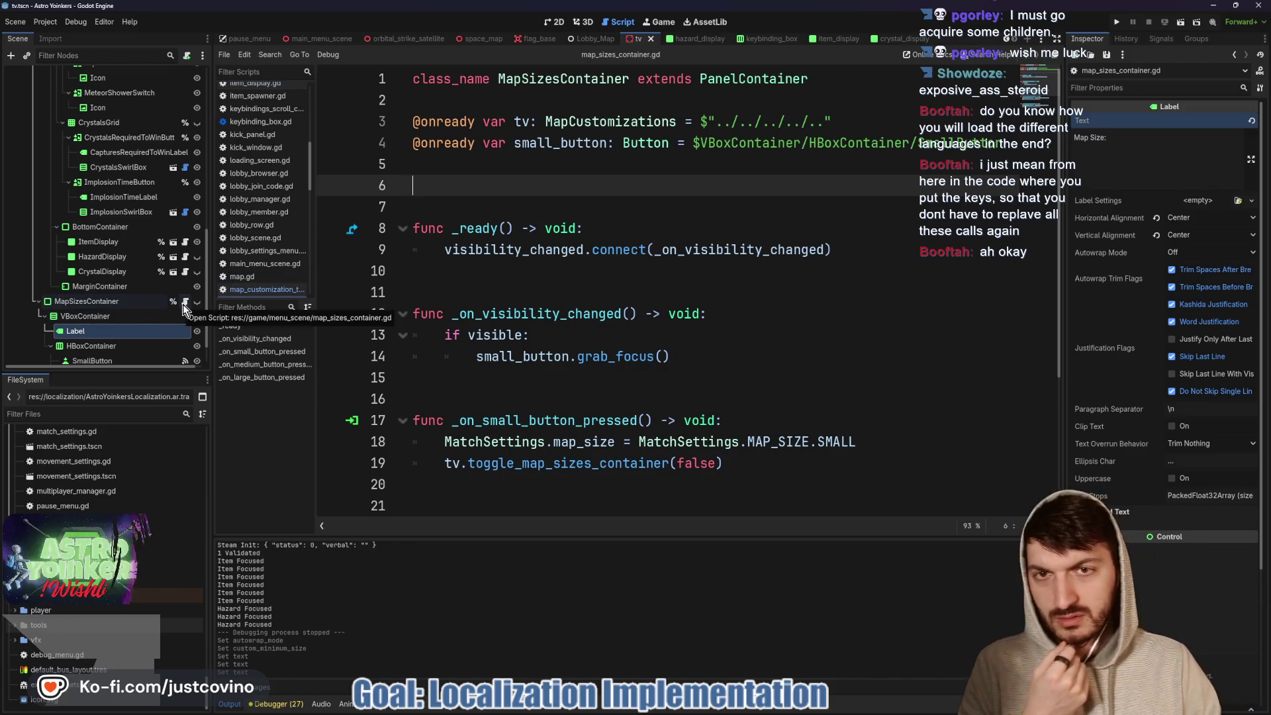
left_click(184, 308)
scroll(487, 270, "down", 3)
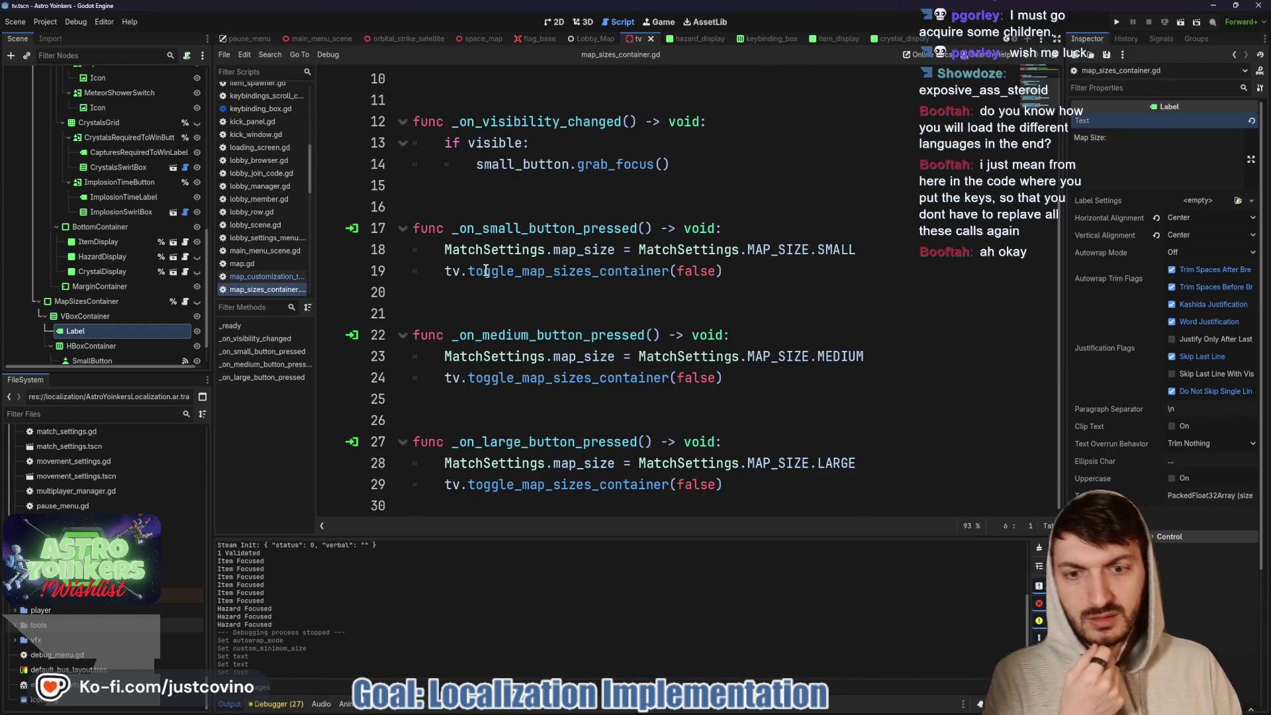
scroll(519, 311, "up", 3)
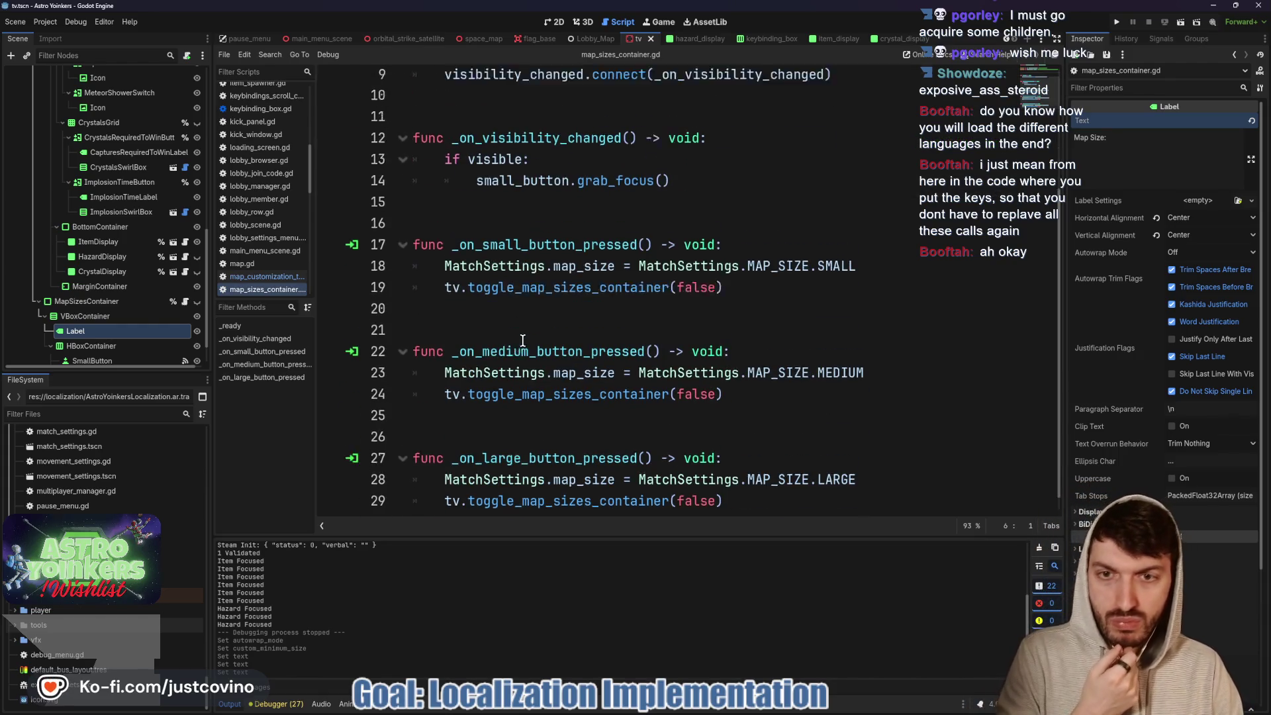
scroll(129, 335, "down", 1)
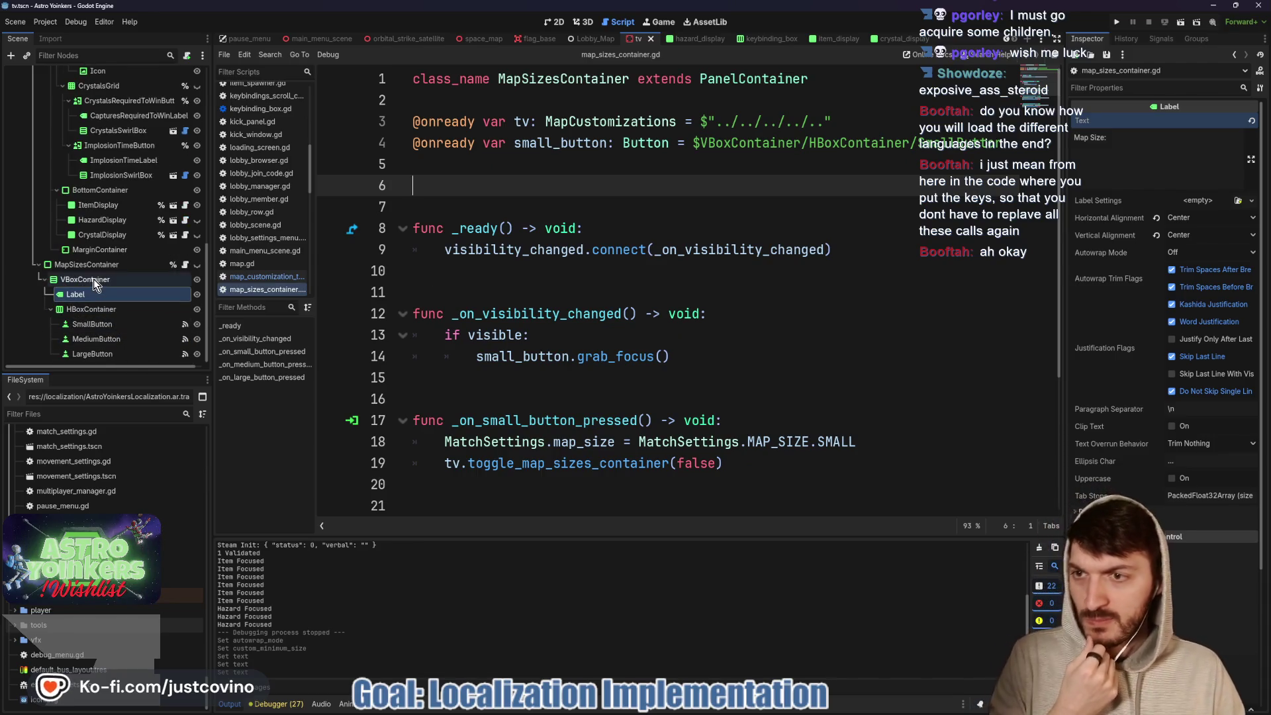
scroll(98, 280, "up", 3)
scroll(104, 282, "up", 10)
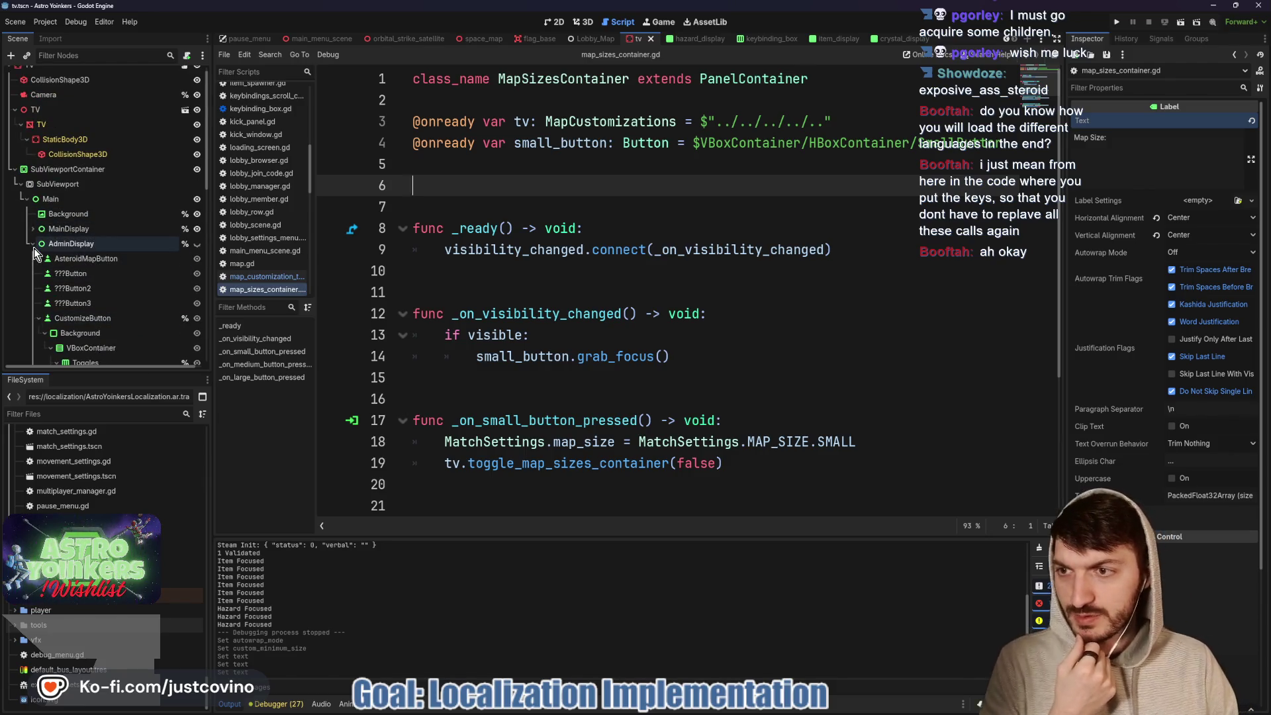
- Collapse AdminDisplay, expand MainDisplay and PanelContainer, and inspect MapSizeLabel
left_click(34, 246)
left_click(34, 239)
left_click(86, 284)
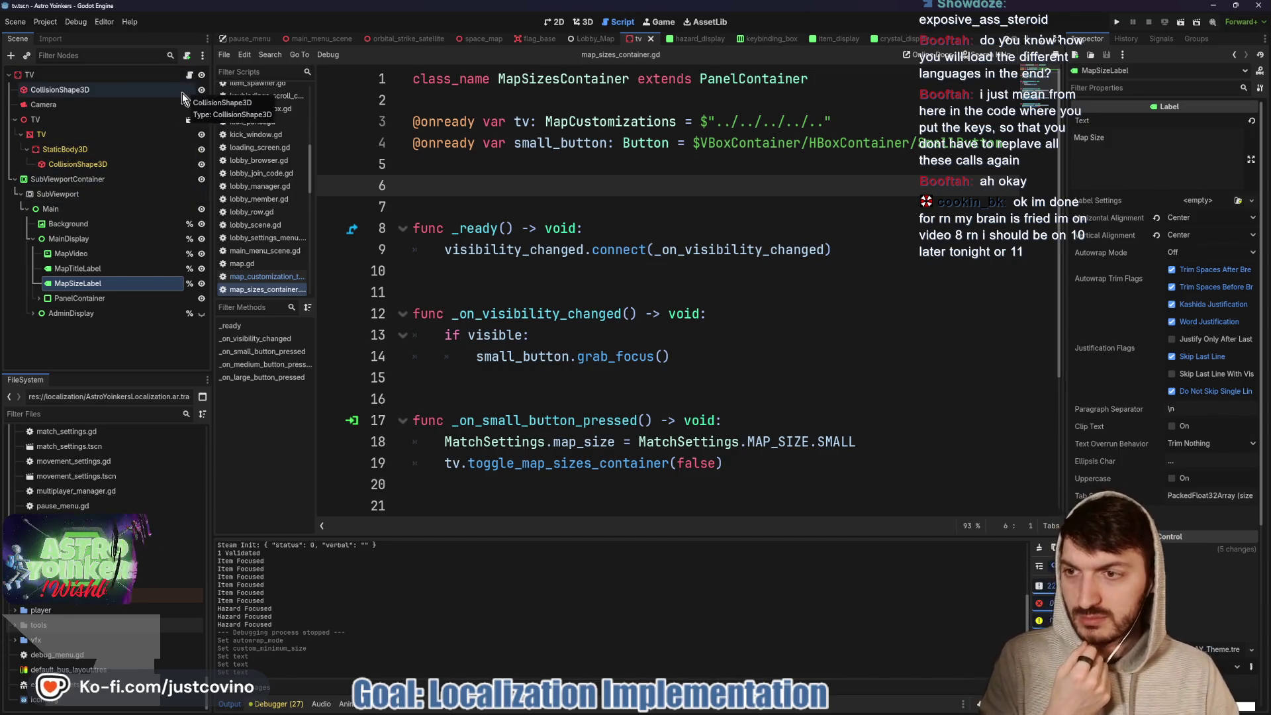
left_click(39, 298)
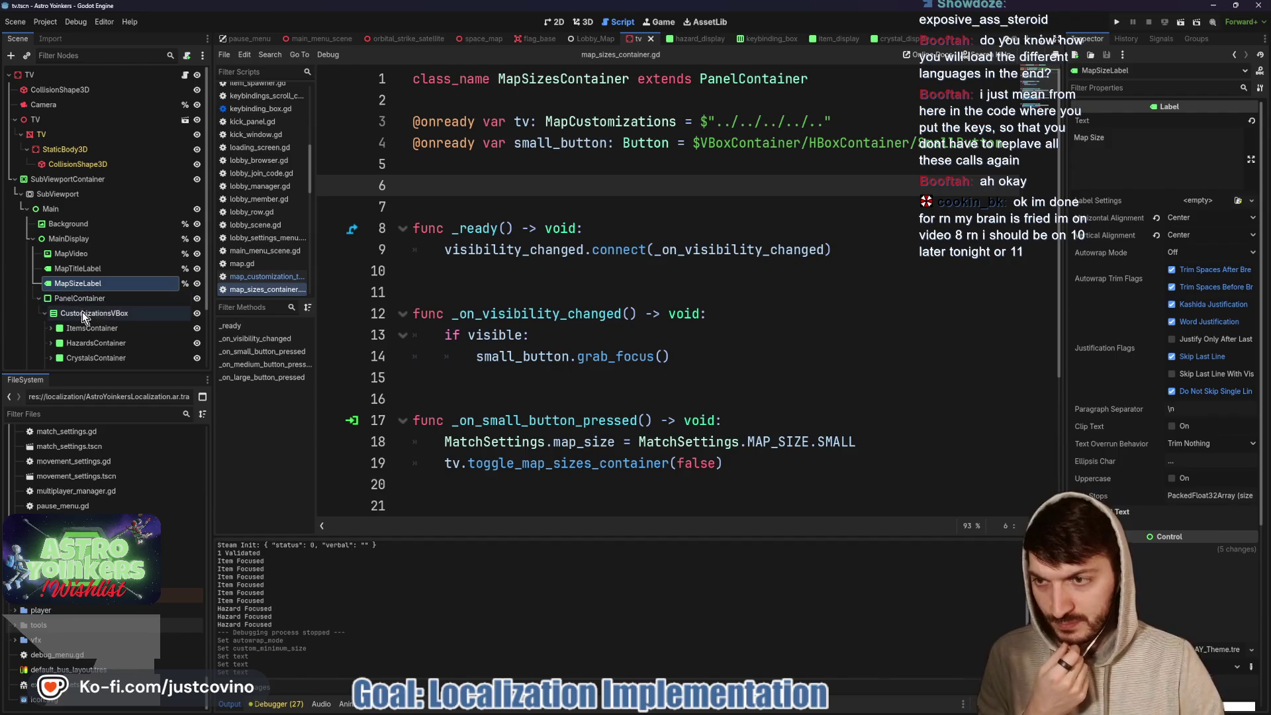
scroll(106, 320, "down", 2)
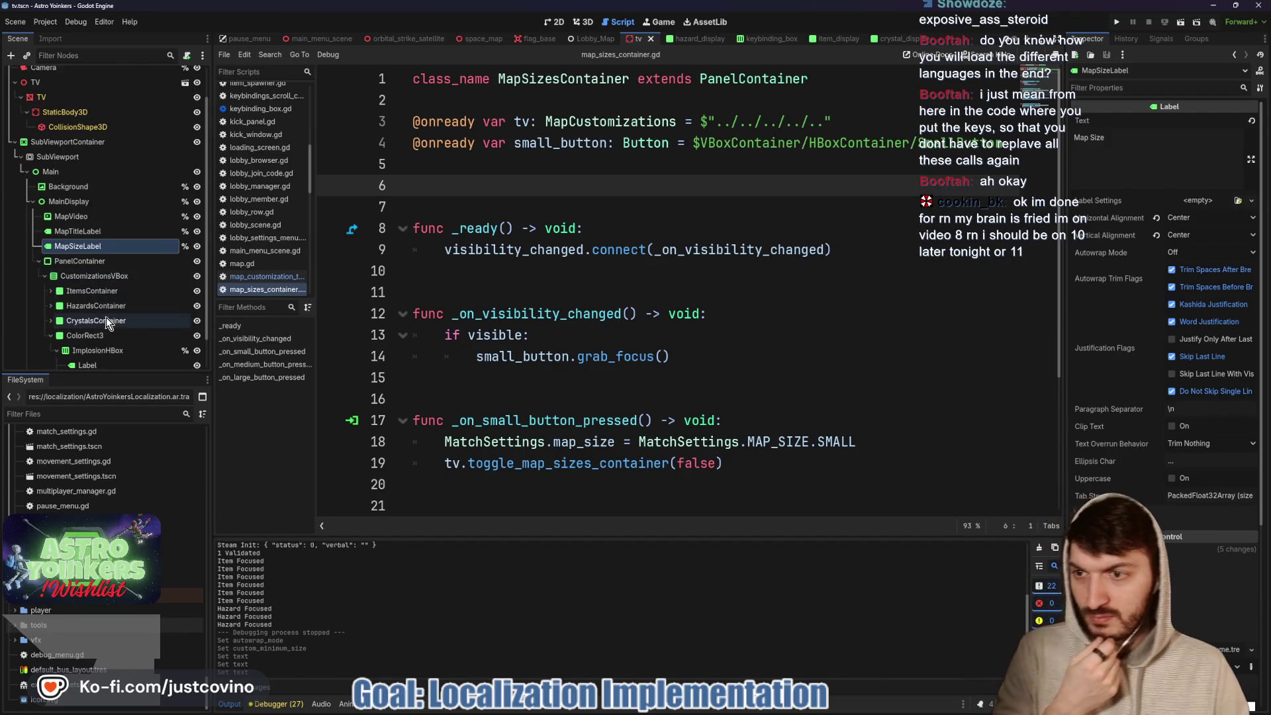
left_click(50, 336)
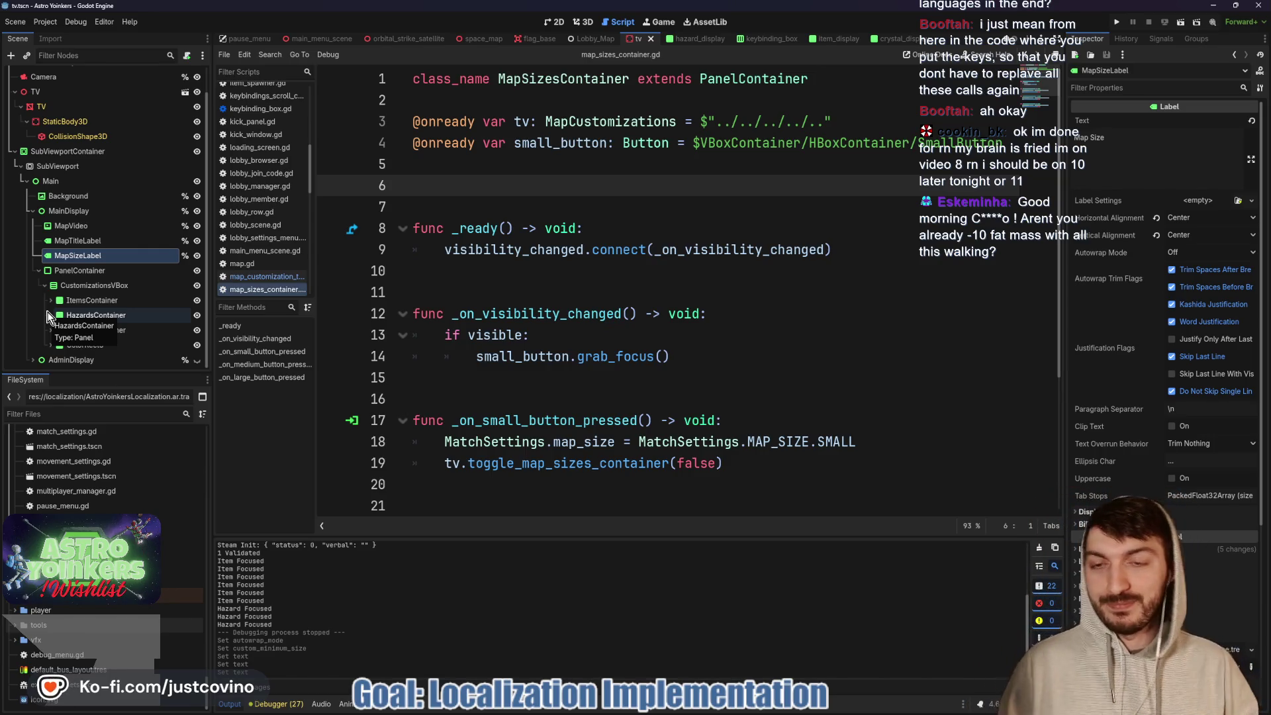
- Move down one script line and switch to the flag_base scene
key("Down")
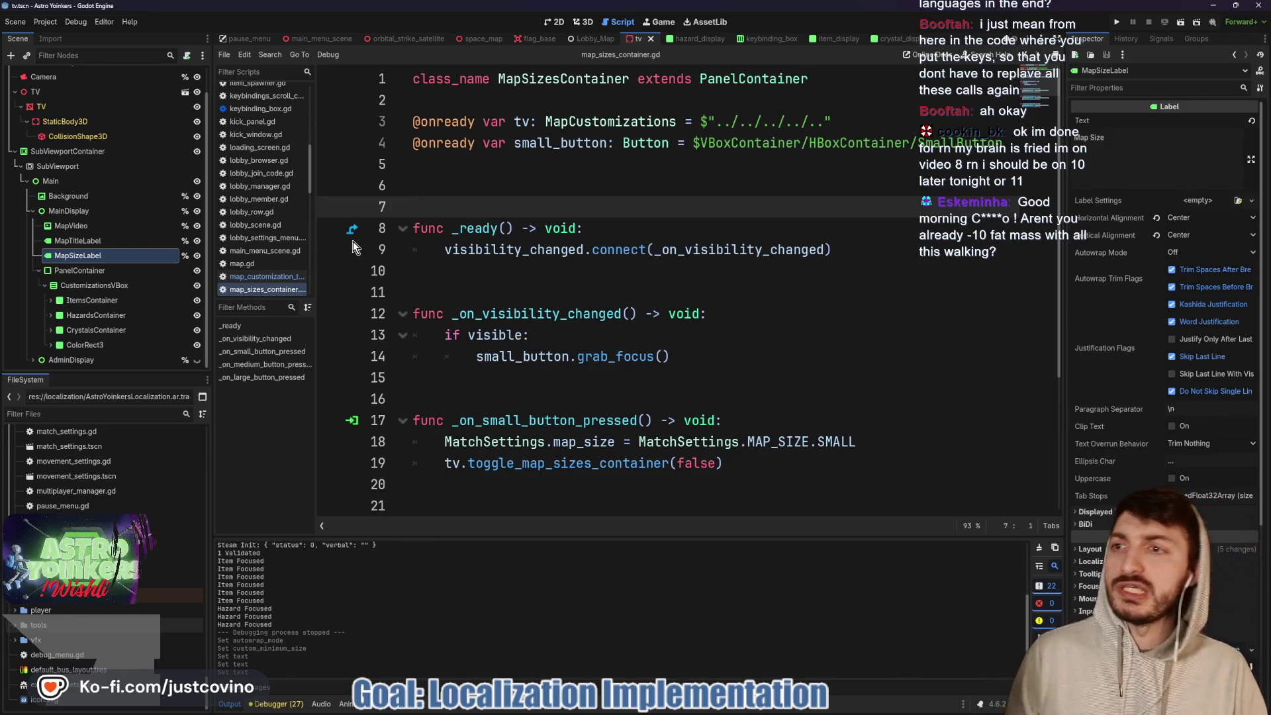
mouse_move(462, 229)
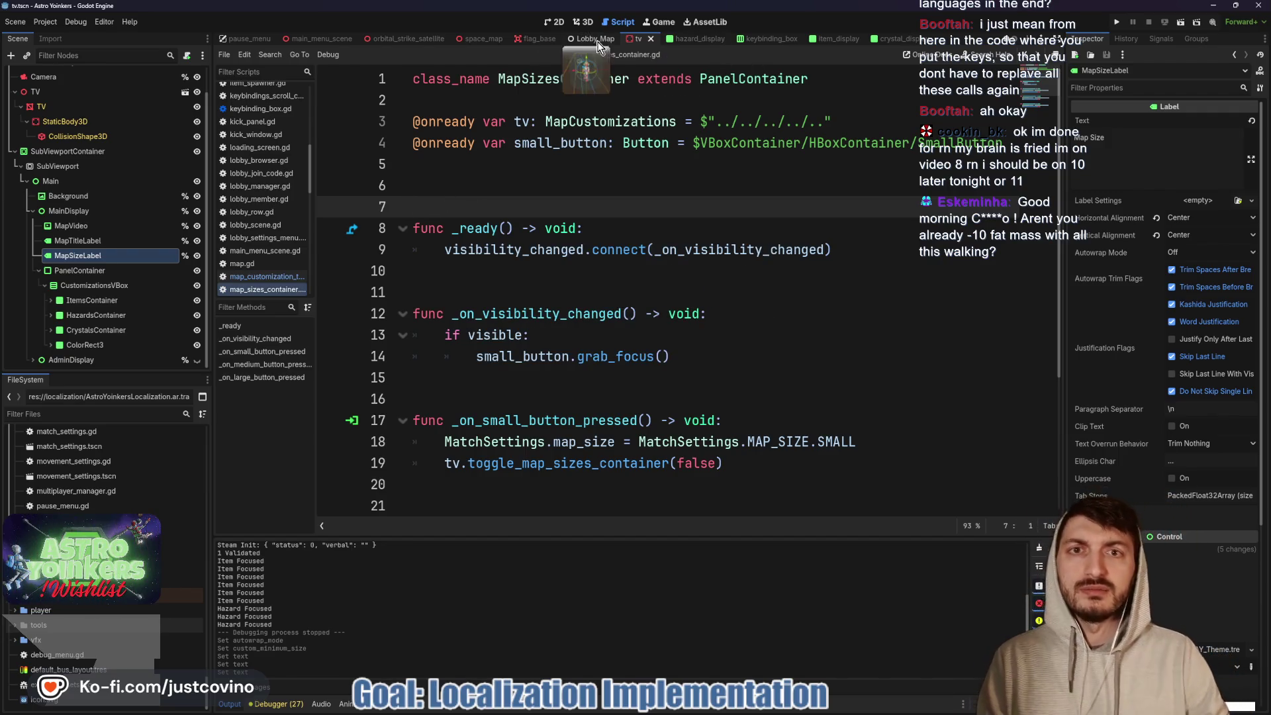
left_click(537, 39)
- Switch to the pause_menu scene and read through the keybinding box script
scroll(489, 218, "down", 6)
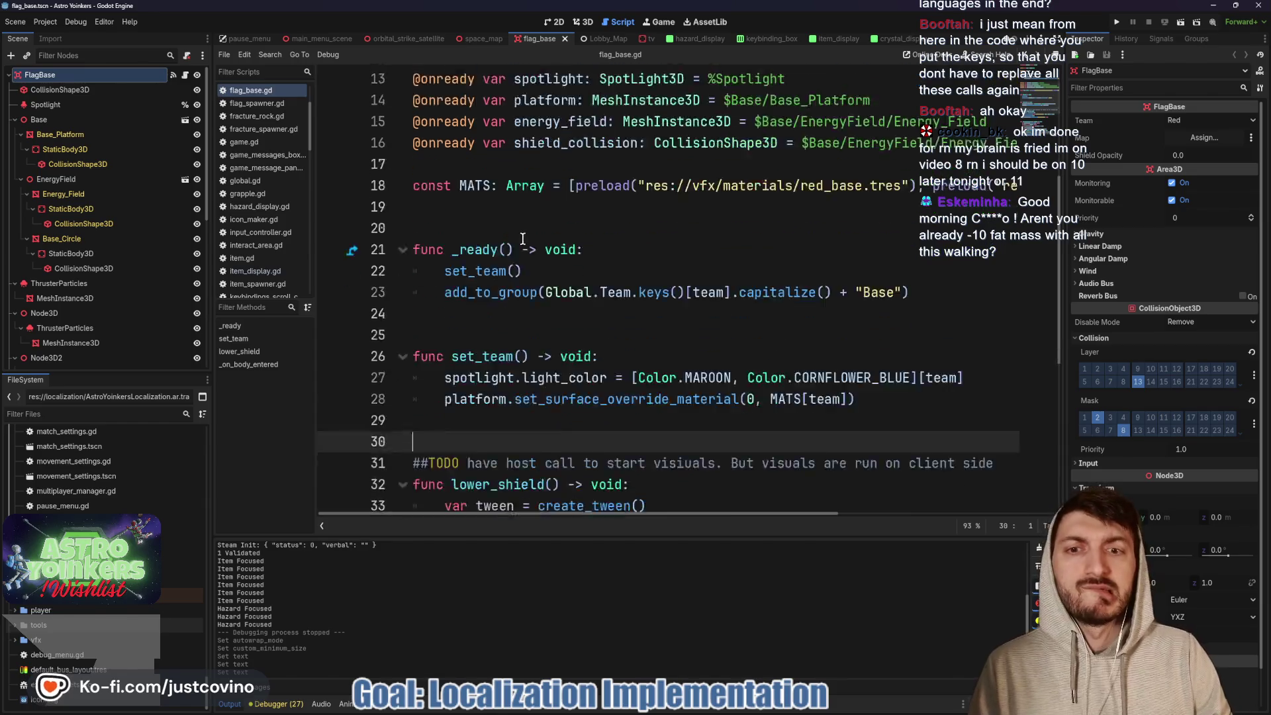
scroll(672, 225, "down", 1)
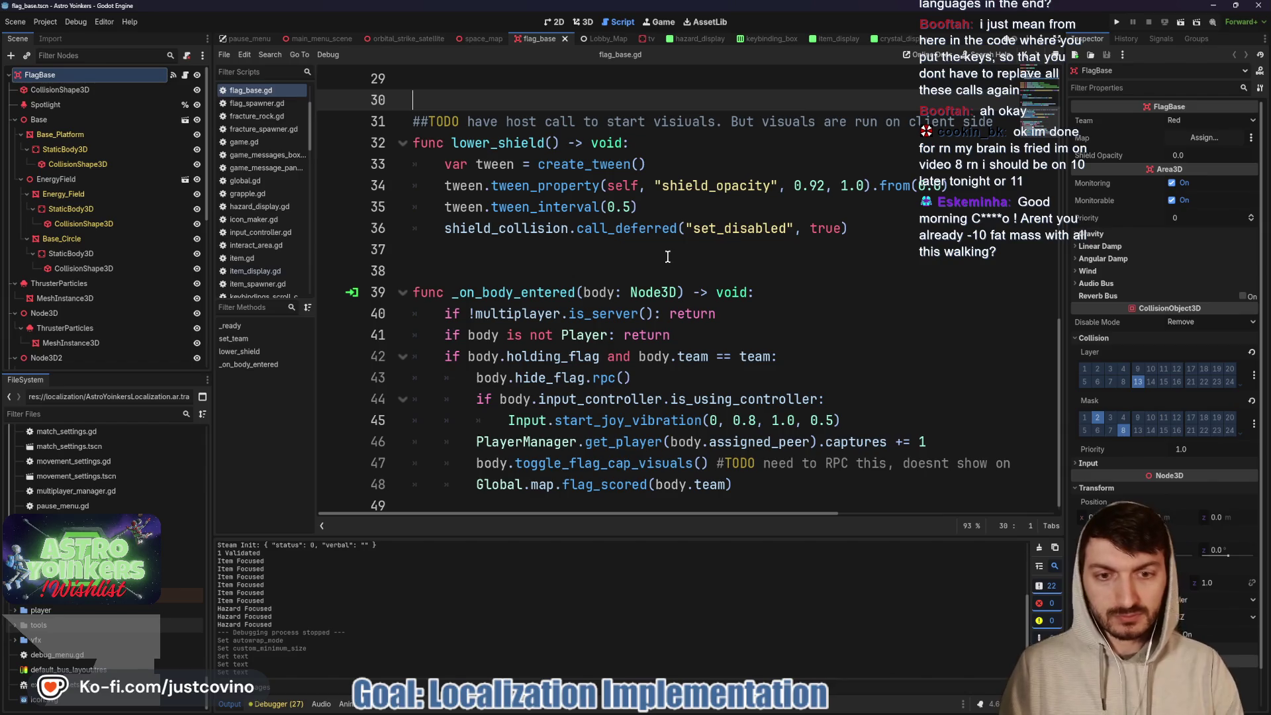
left_click(263, 38)
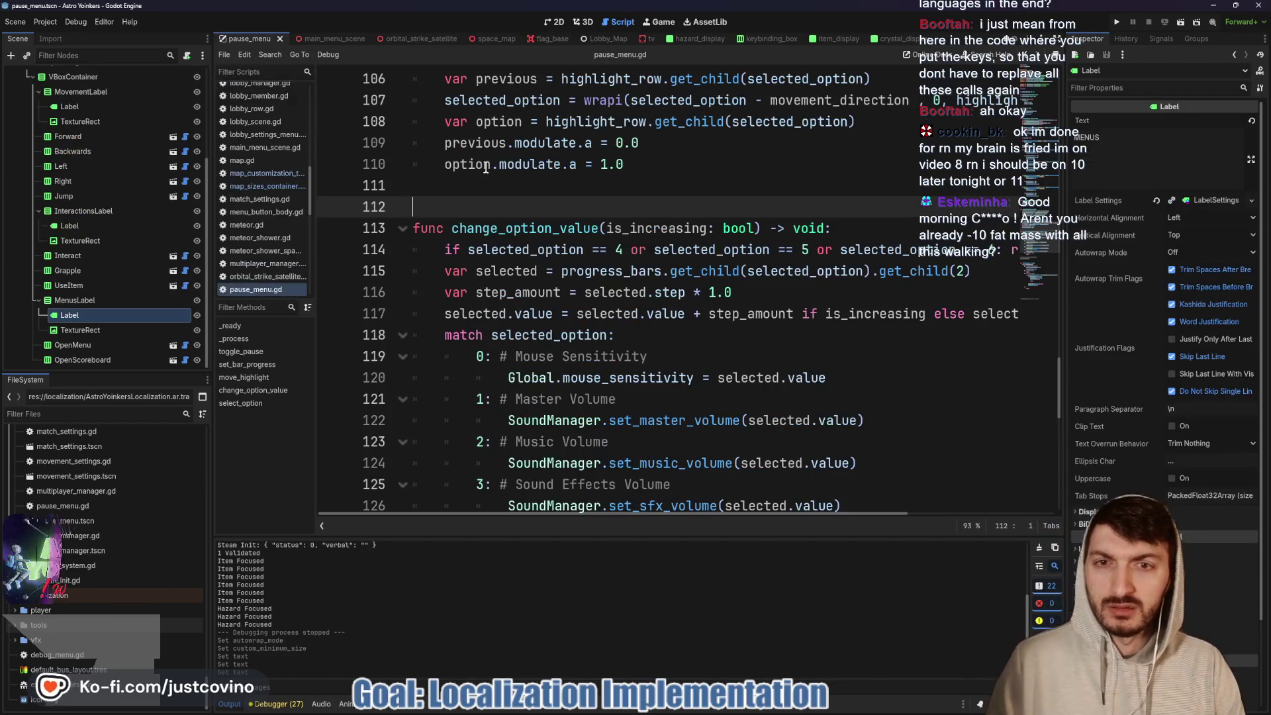
left_click(186, 261)
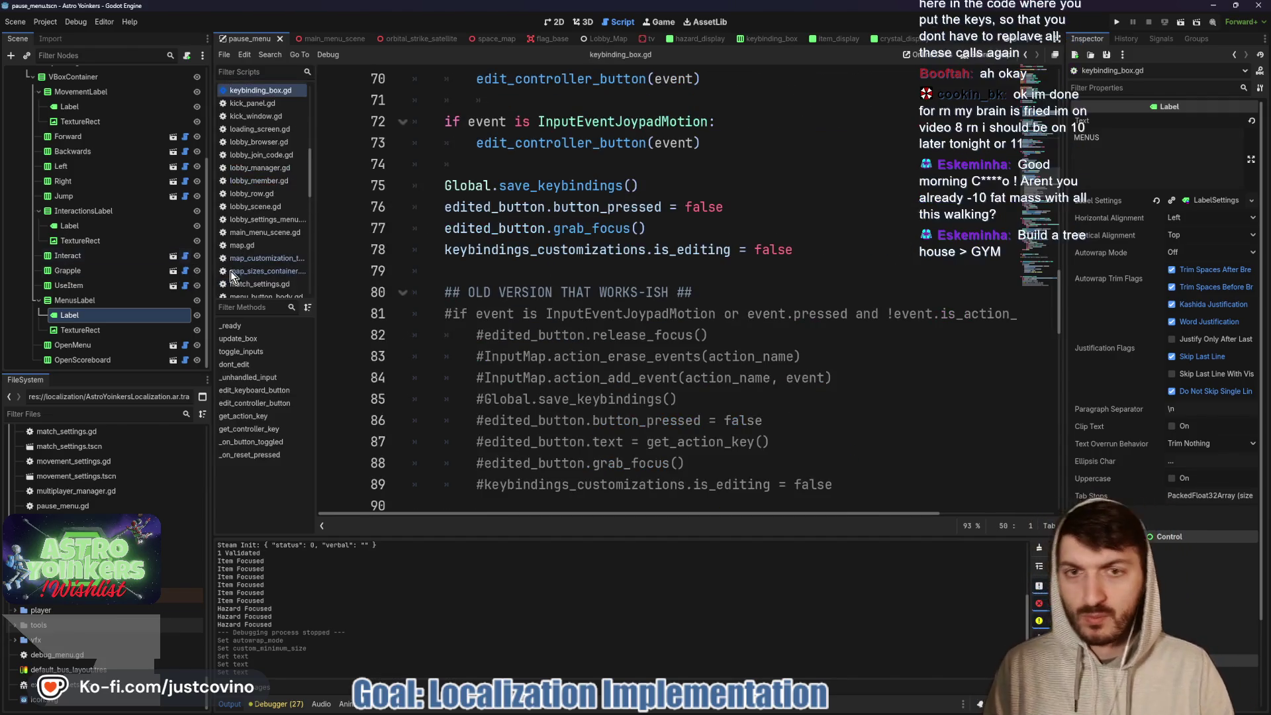
scroll(523, 271, "up", 6)
scroll(523, 271, "down", 16)
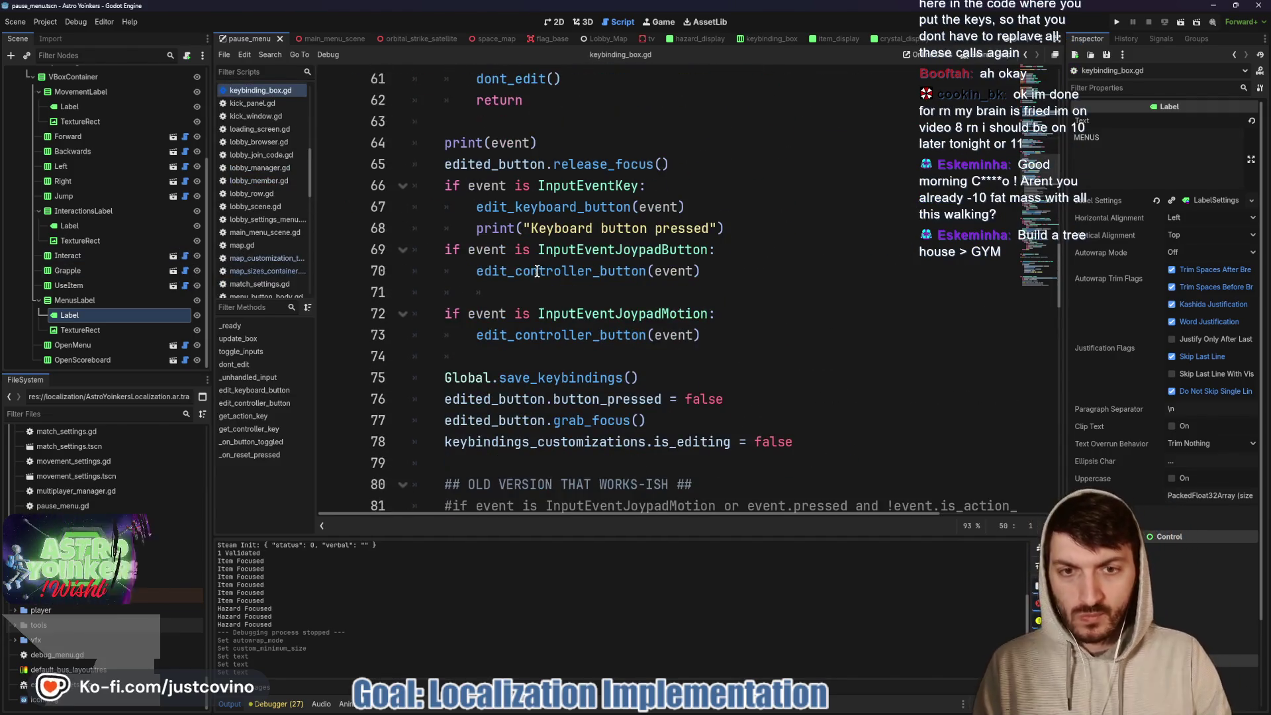
scroll(574, 270, "down", 3)
scroll(575, 266, "up", 2)
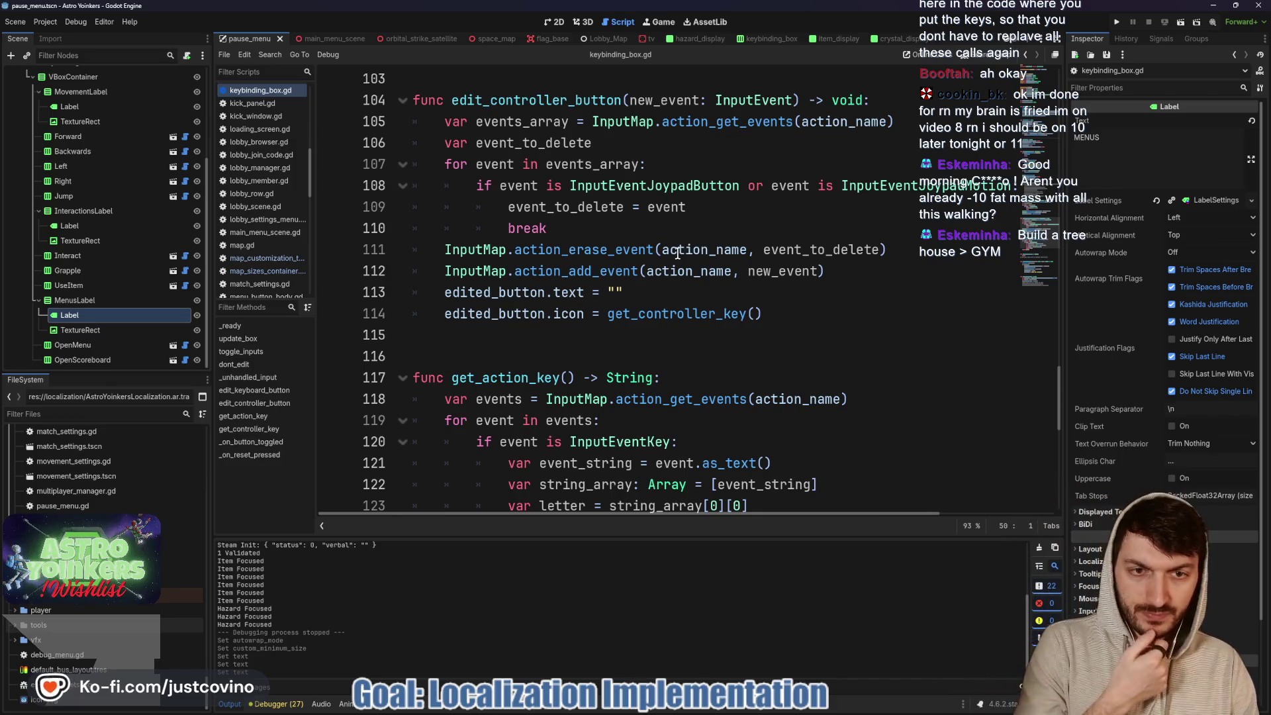
scroll(677, 253, "down", 1)
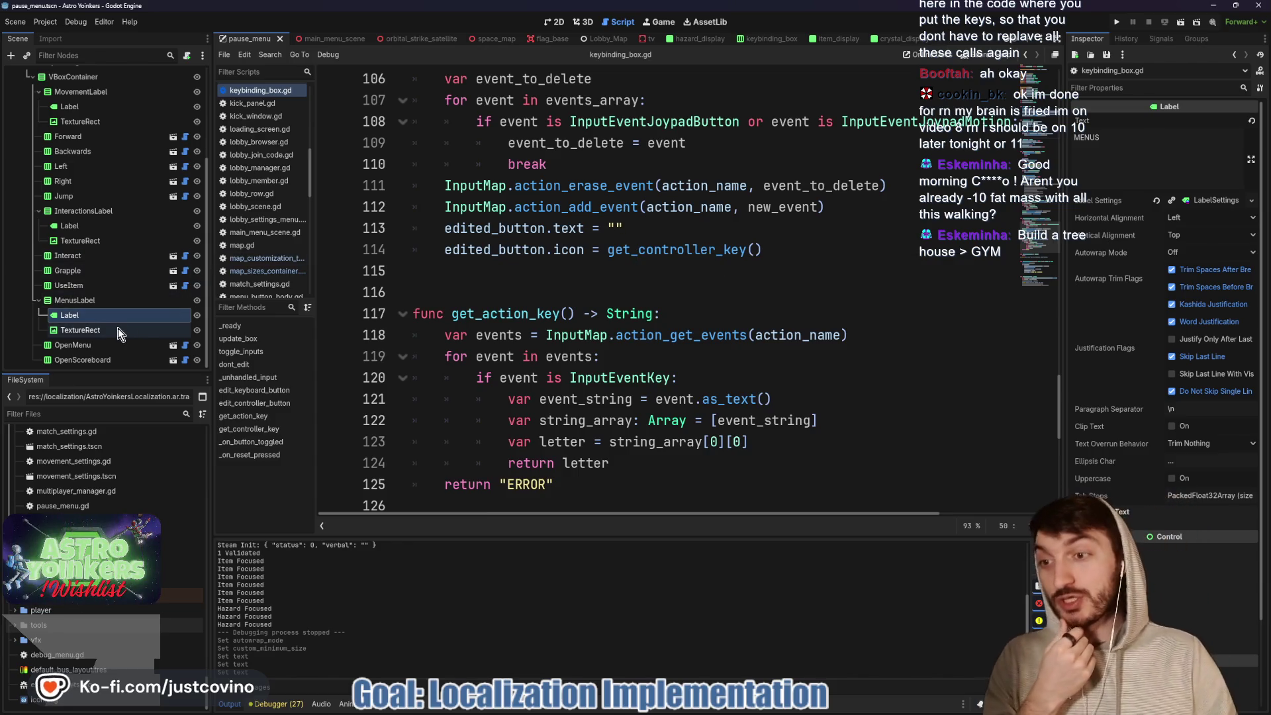
- Open the keybinding_box scene in its own tab and inspect its KeybindingName label
left_click(173, 287)
left_click(58, 183)
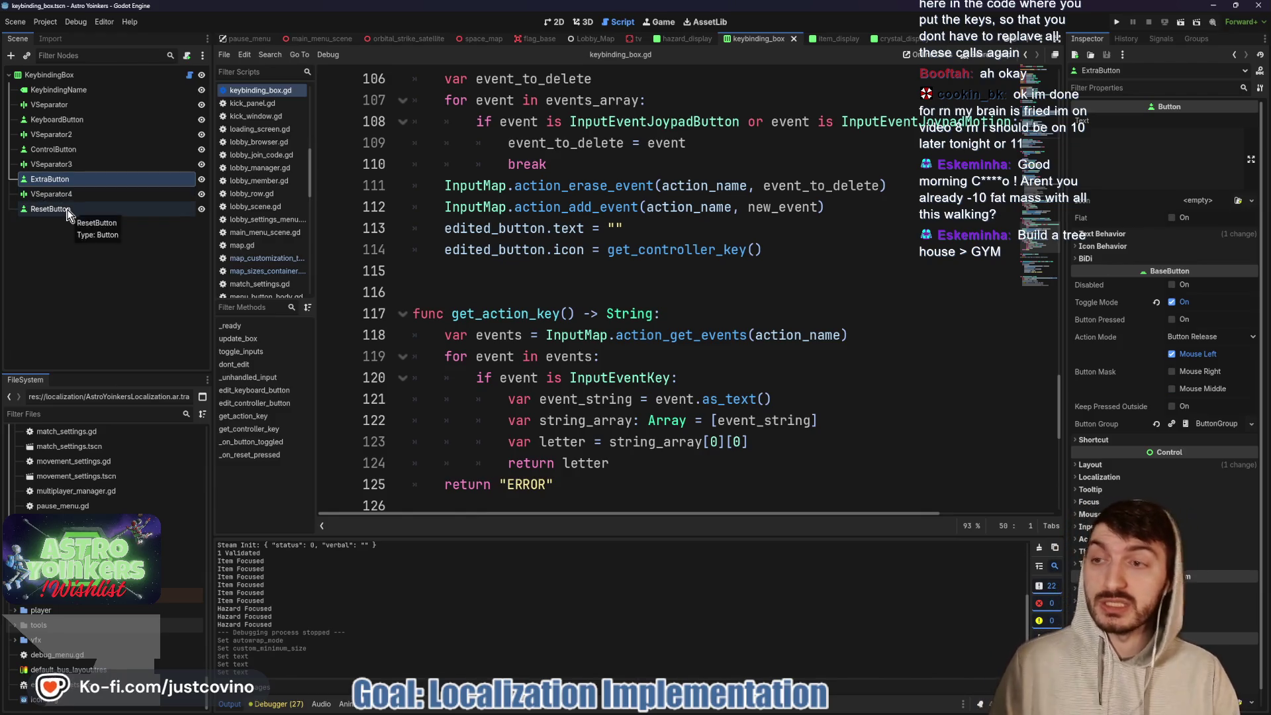
left_click(132, 89)
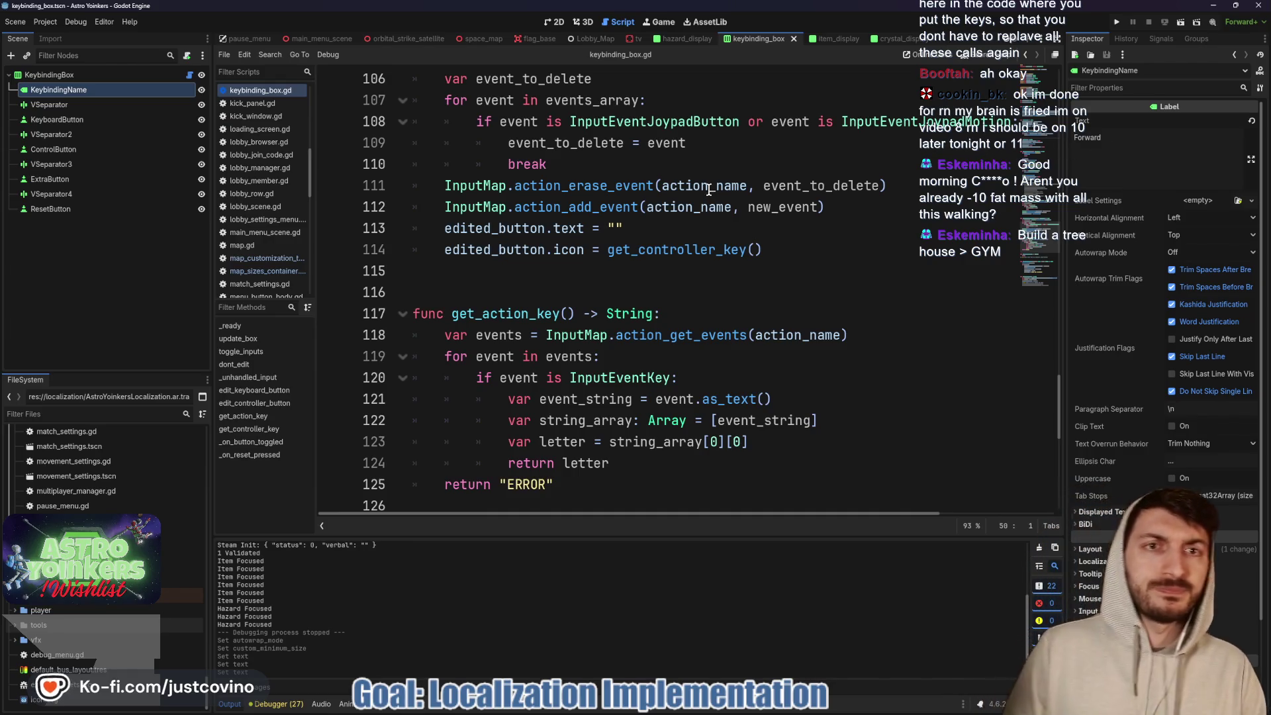
left_click(990, 147)
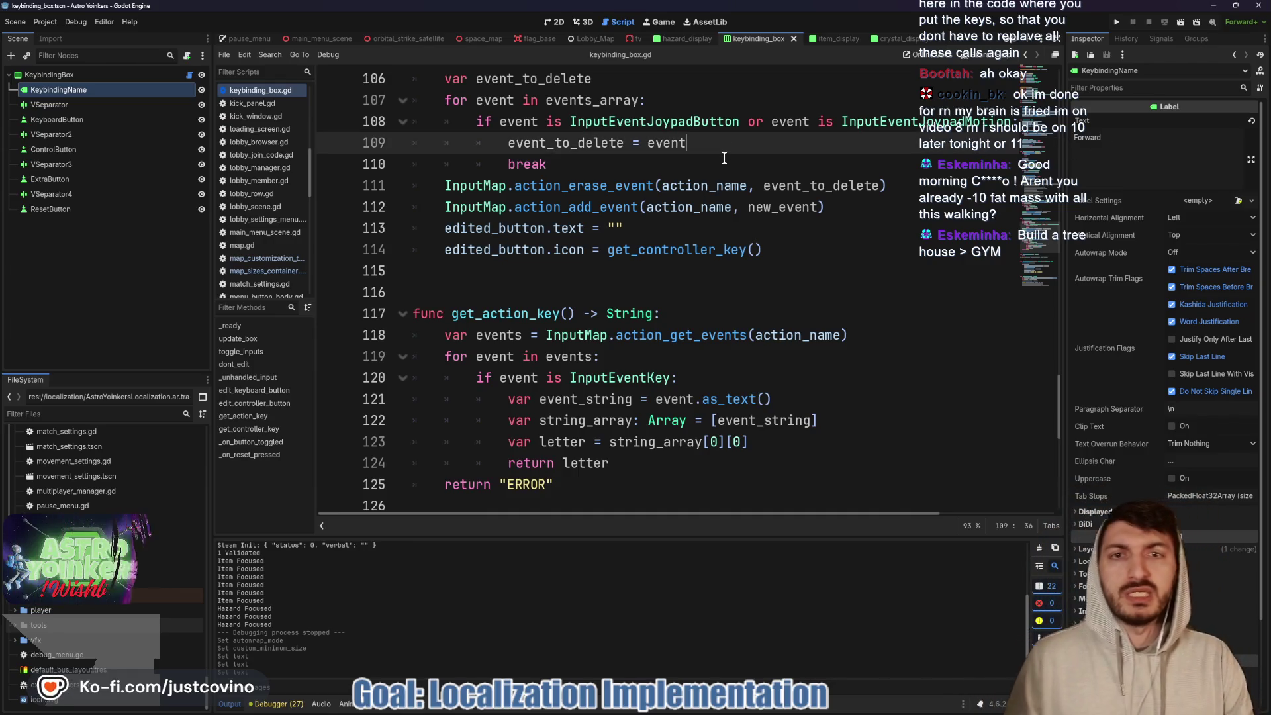
- Visit hazard_display, close the keybinding_box tab, and return to pause_menu via the tv scene
left_click(689, 42)
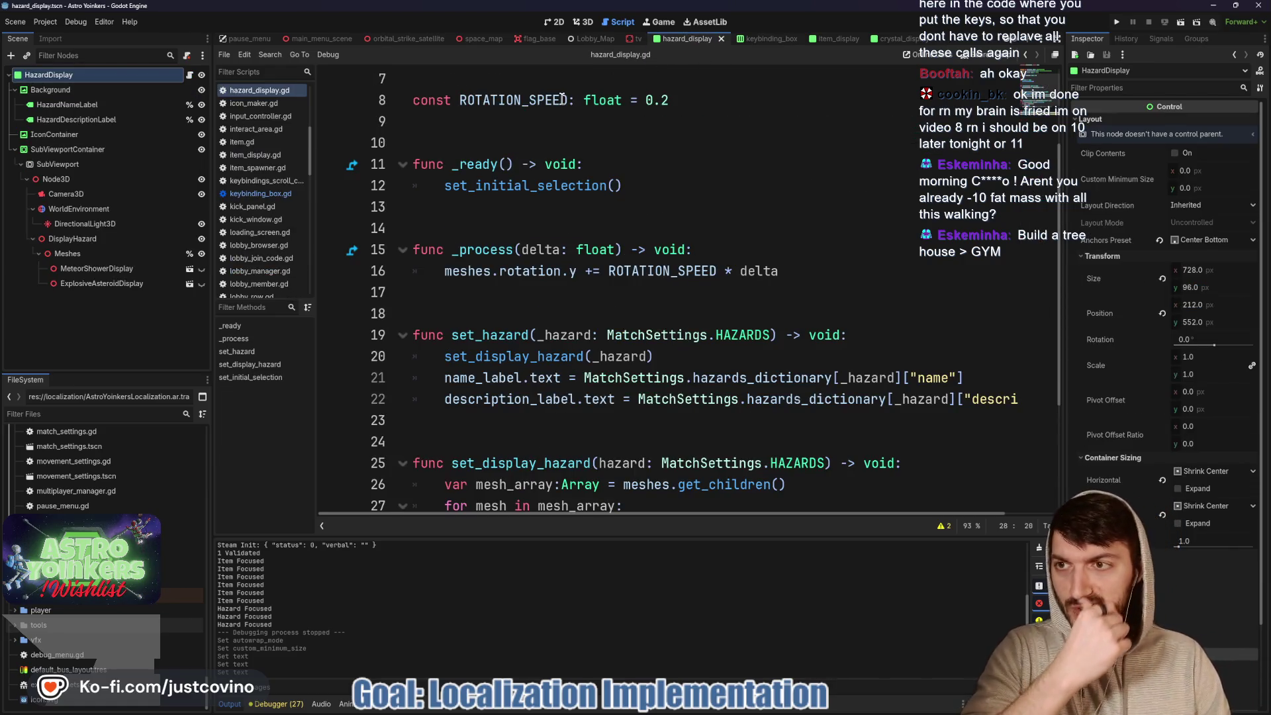
left_click(767, 42)
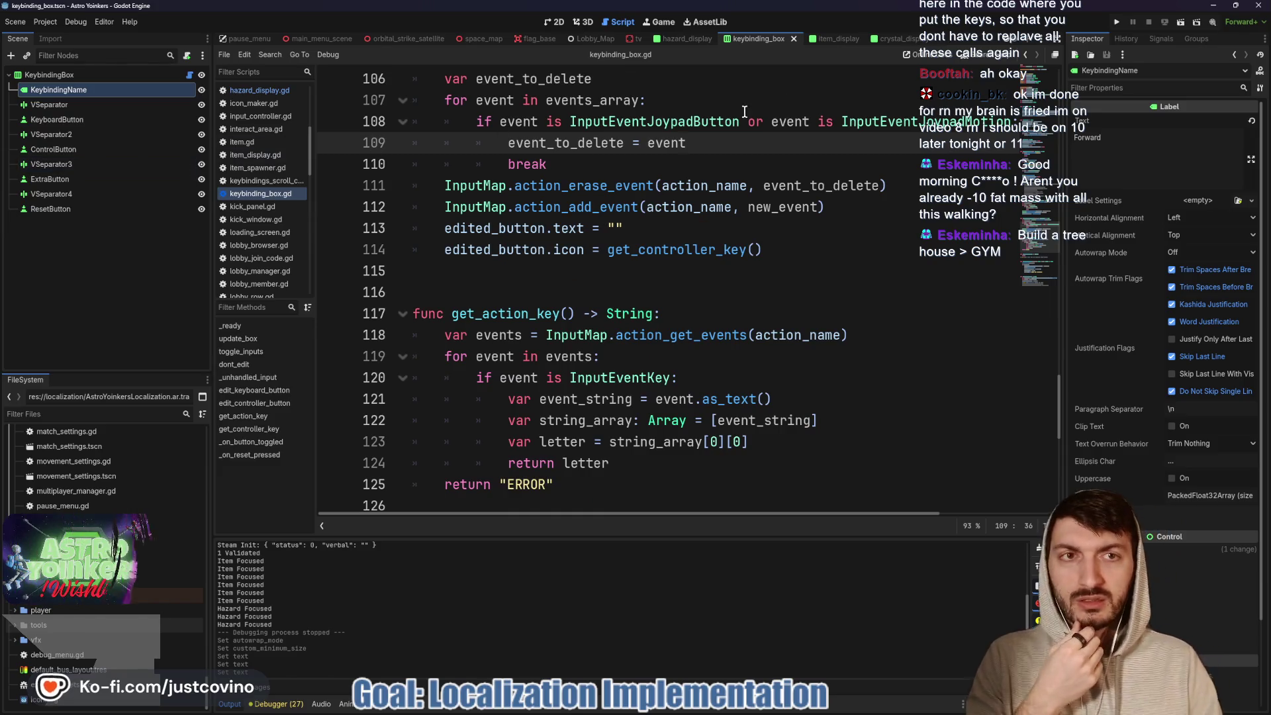
left_click(793, 40)
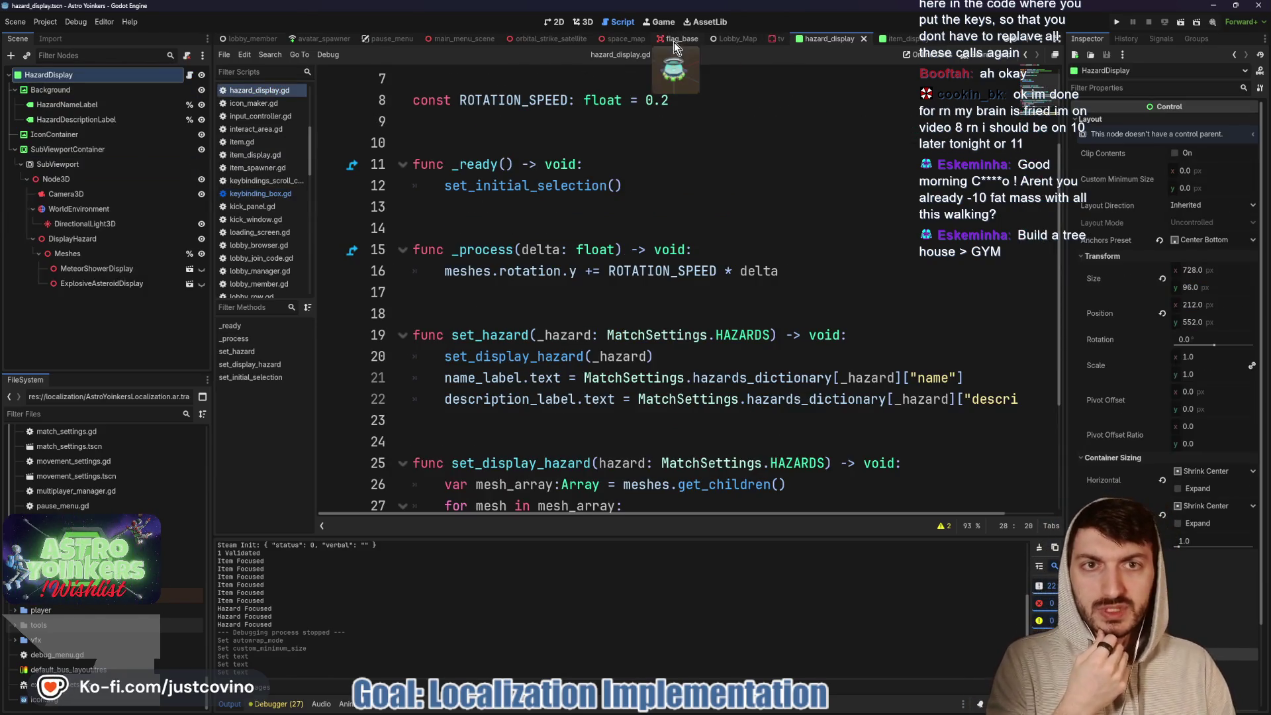
left_click(779, 39)
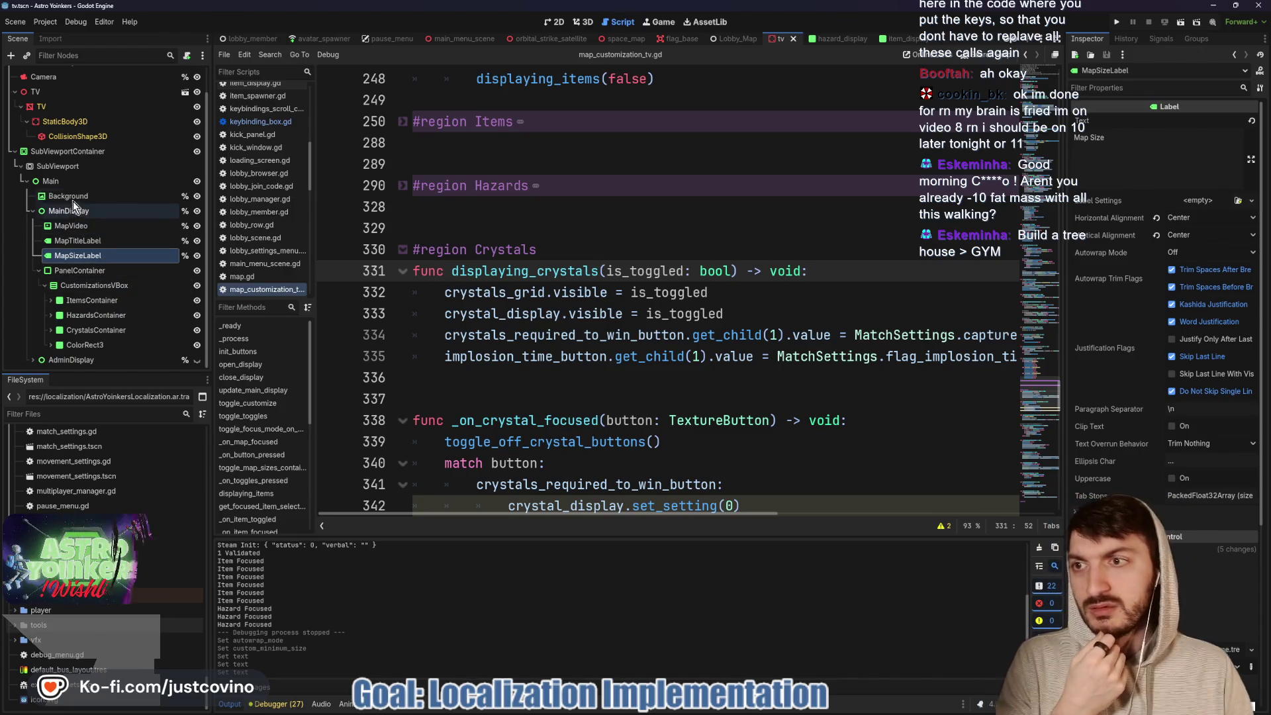
left_click(388, 40)
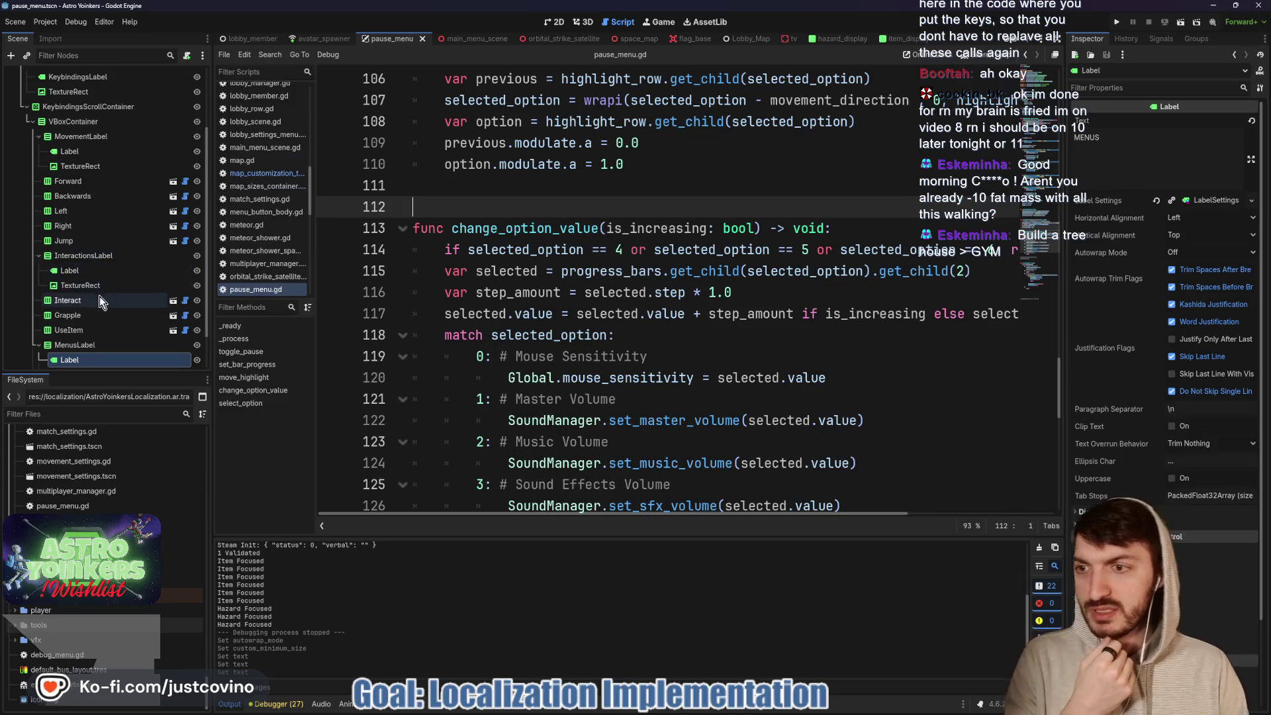
- Change the Interact keybinding name to its uppercase key and save the pause menu
left_click(89, 258)
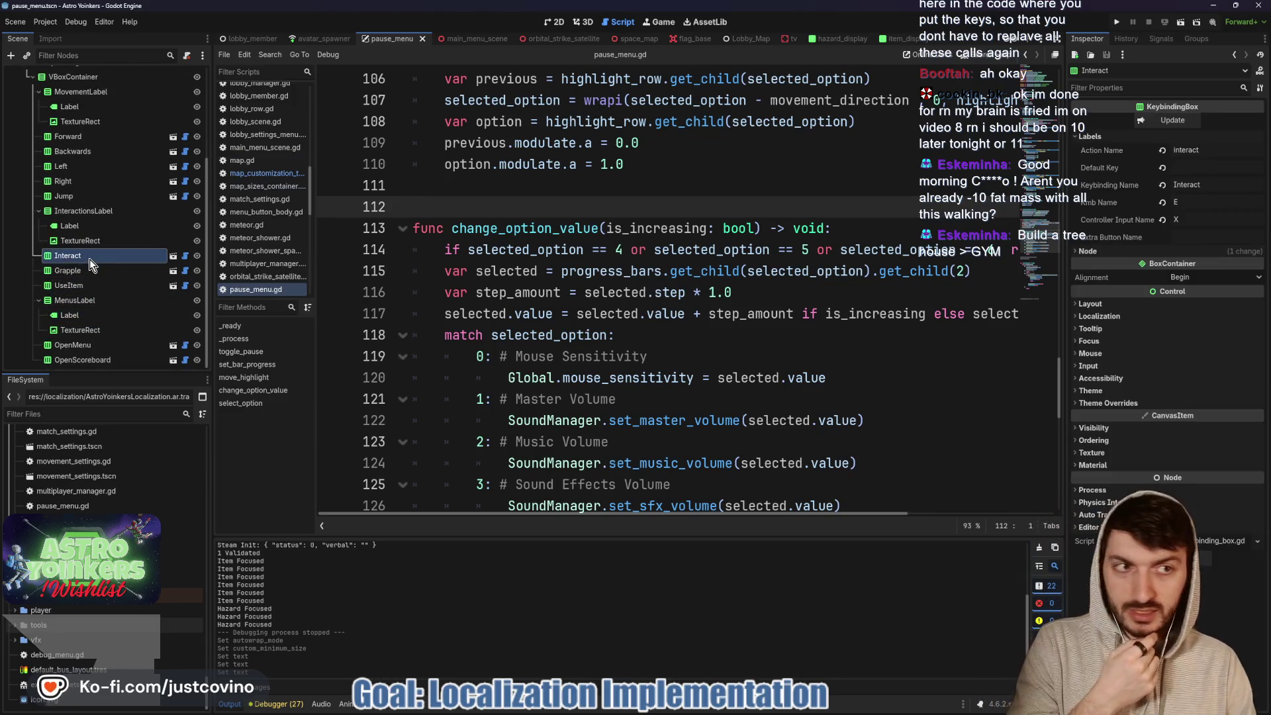
left_click_drag(1218, 185, 1172, 184)
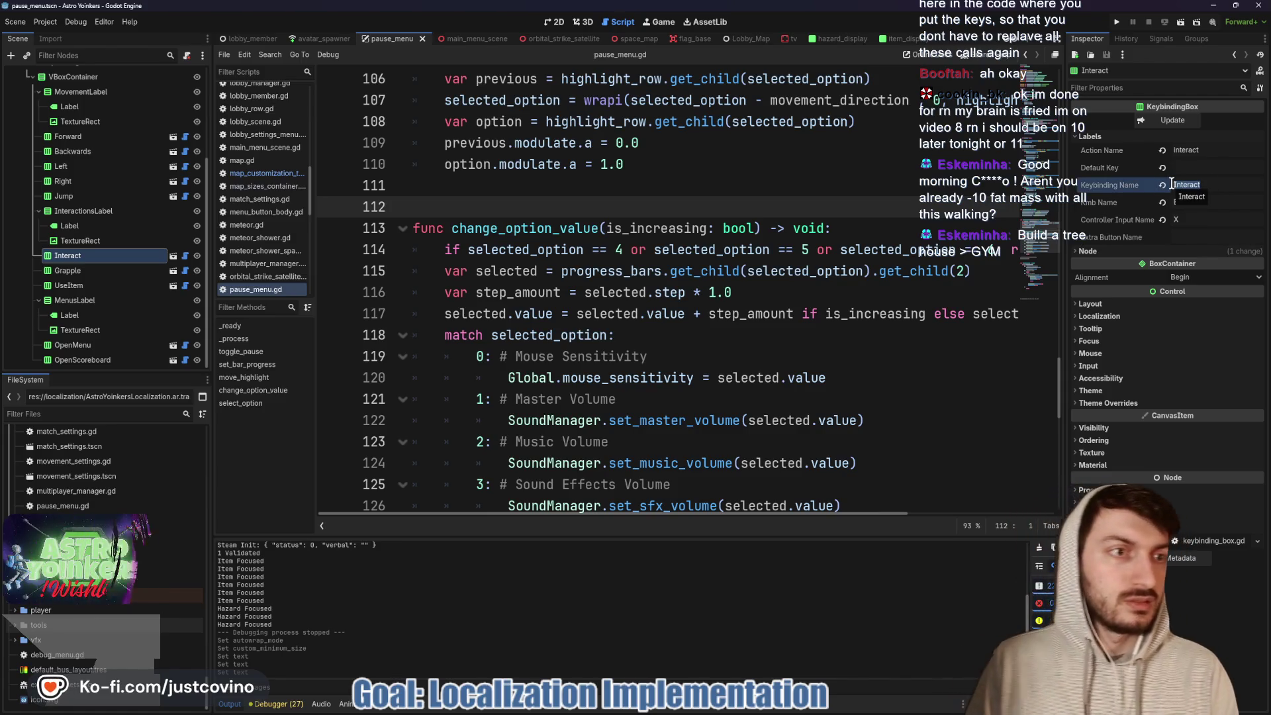
type("INTERACT")
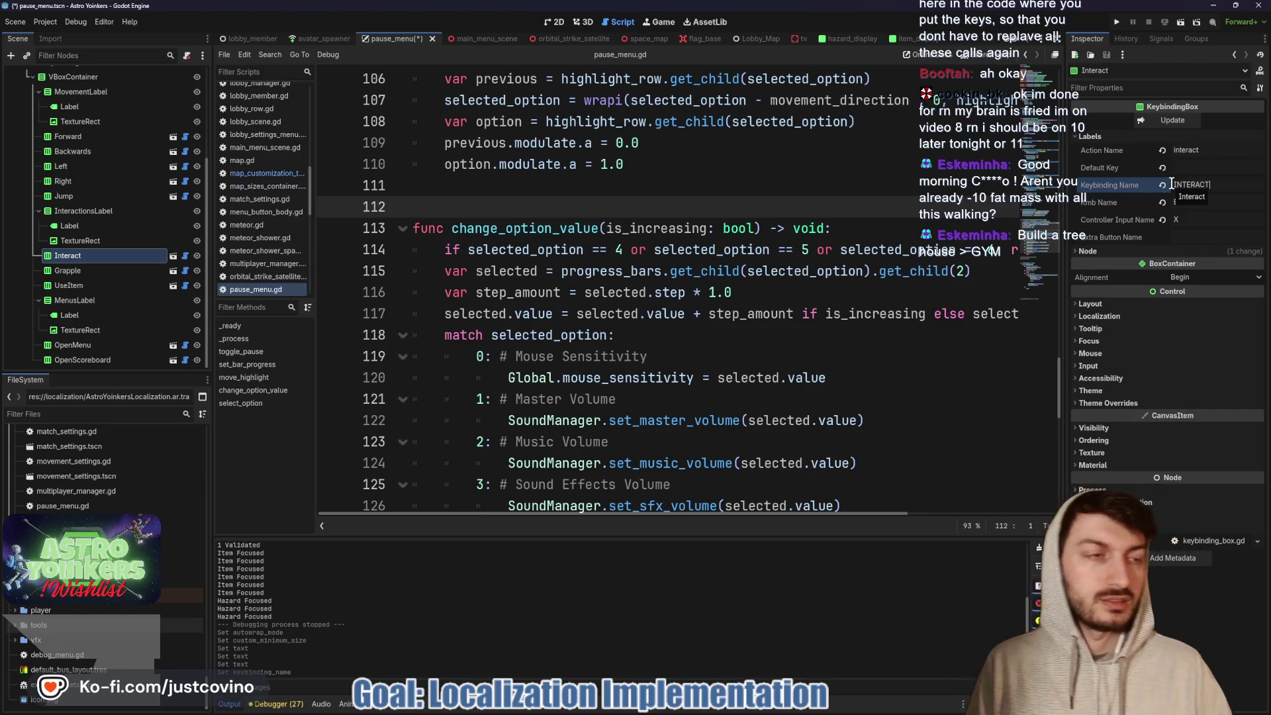
key("ctrl+s")
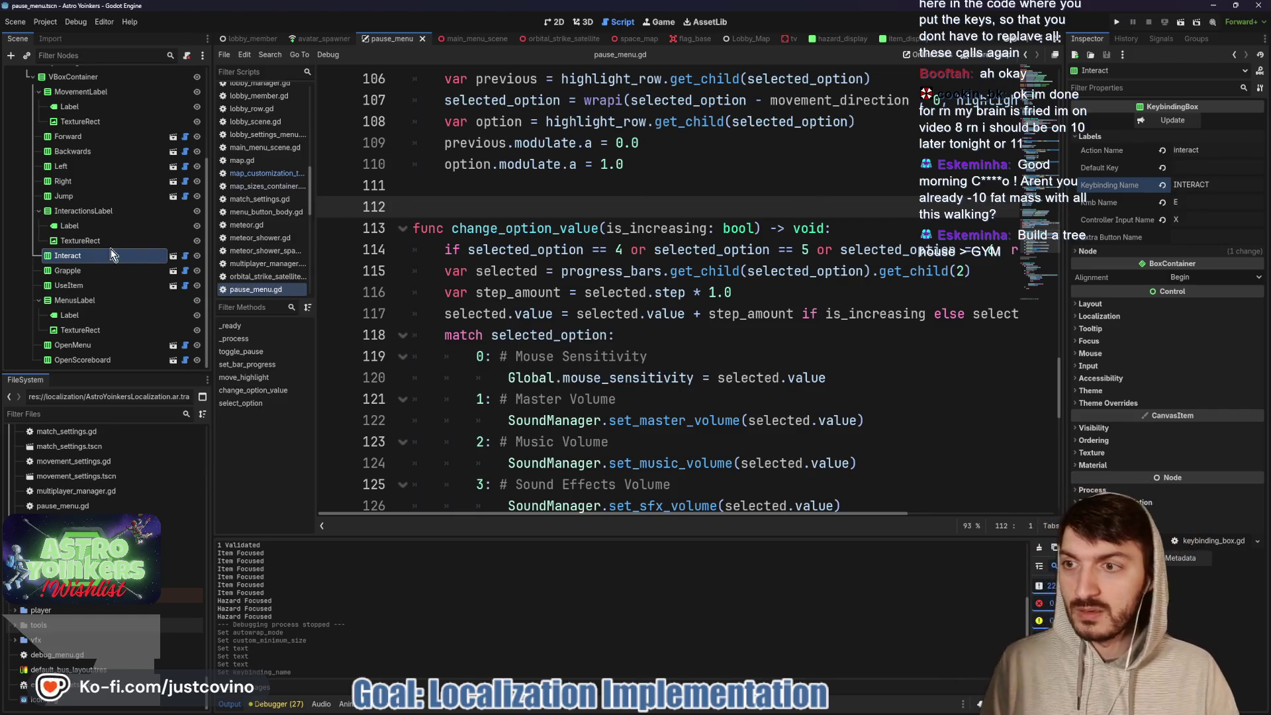
- Expand MovementLabel and rename the Backwards keybinding to BACKWARDS, then save
scroll(82, 180, "up", 2)
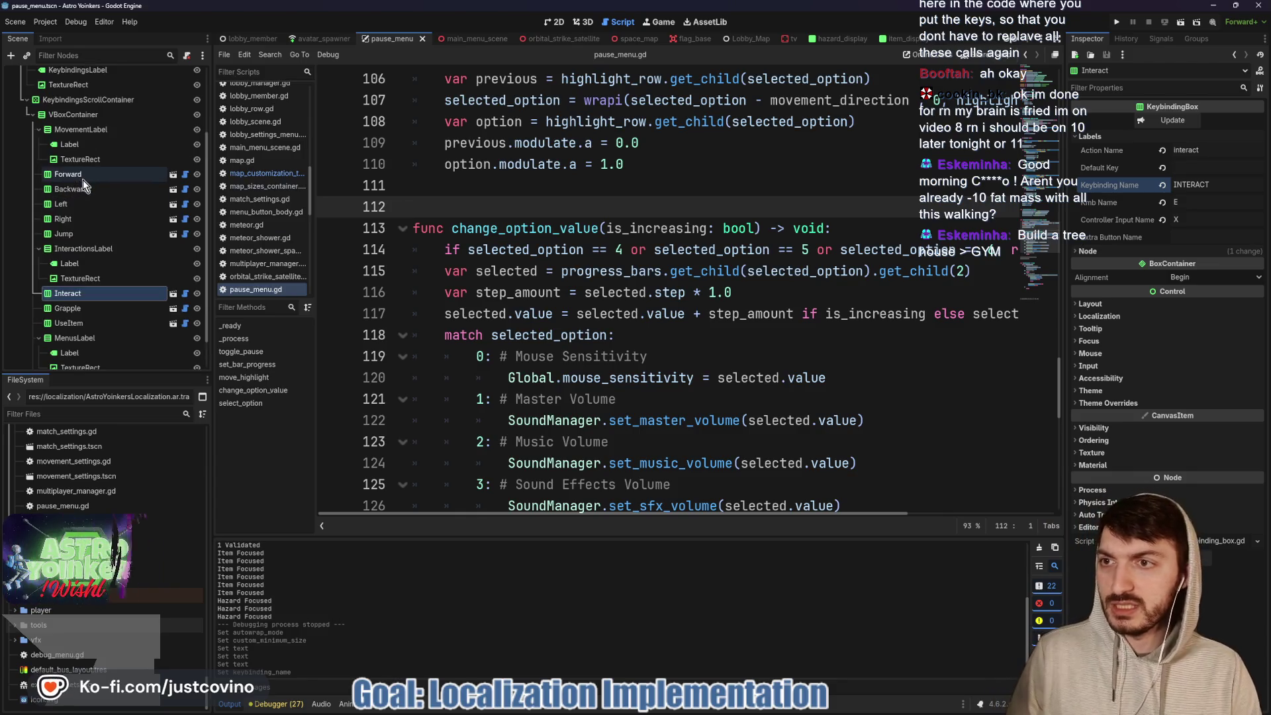
left_click(37, 130)
left_click(66, 129)
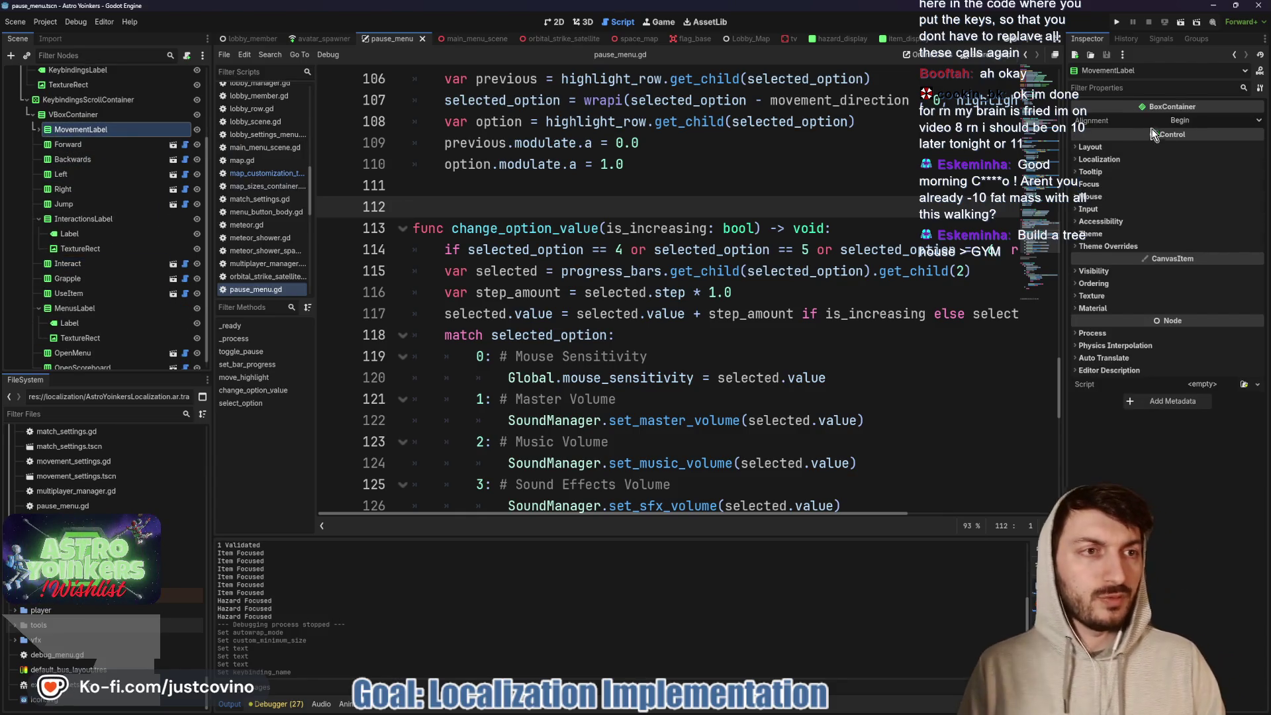
left_click(39, 127)
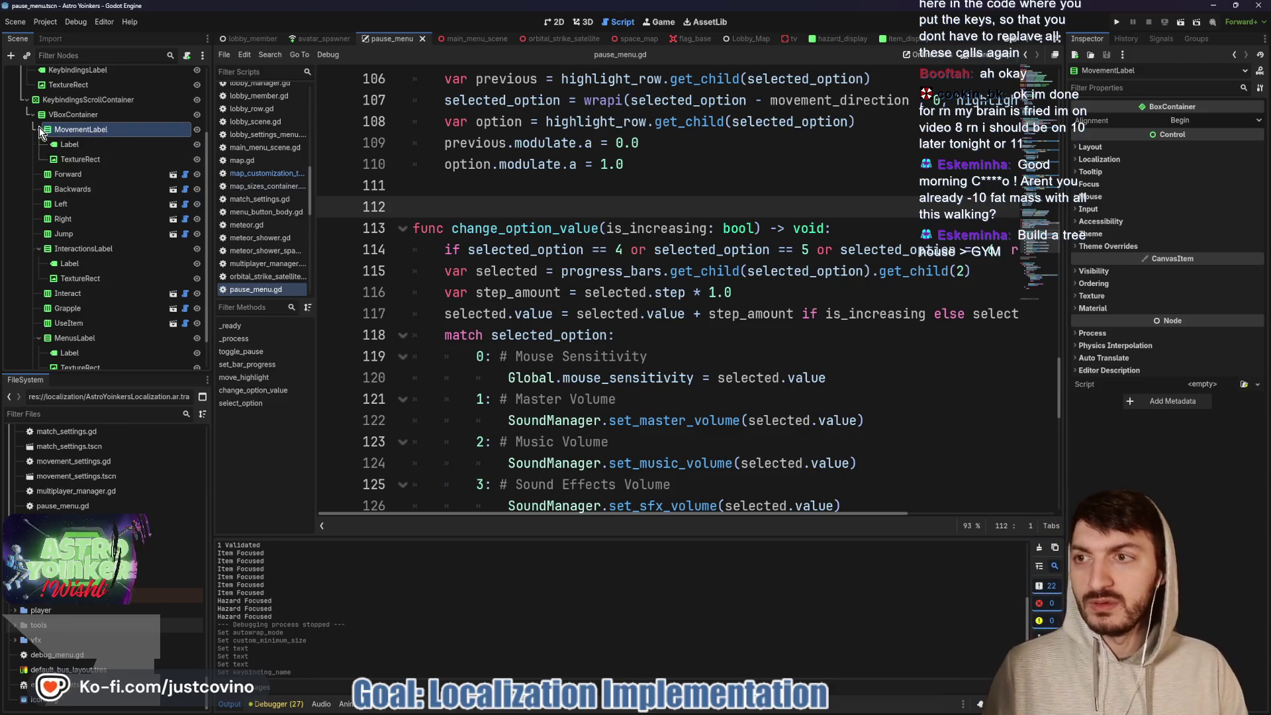
left_click(68, 142)
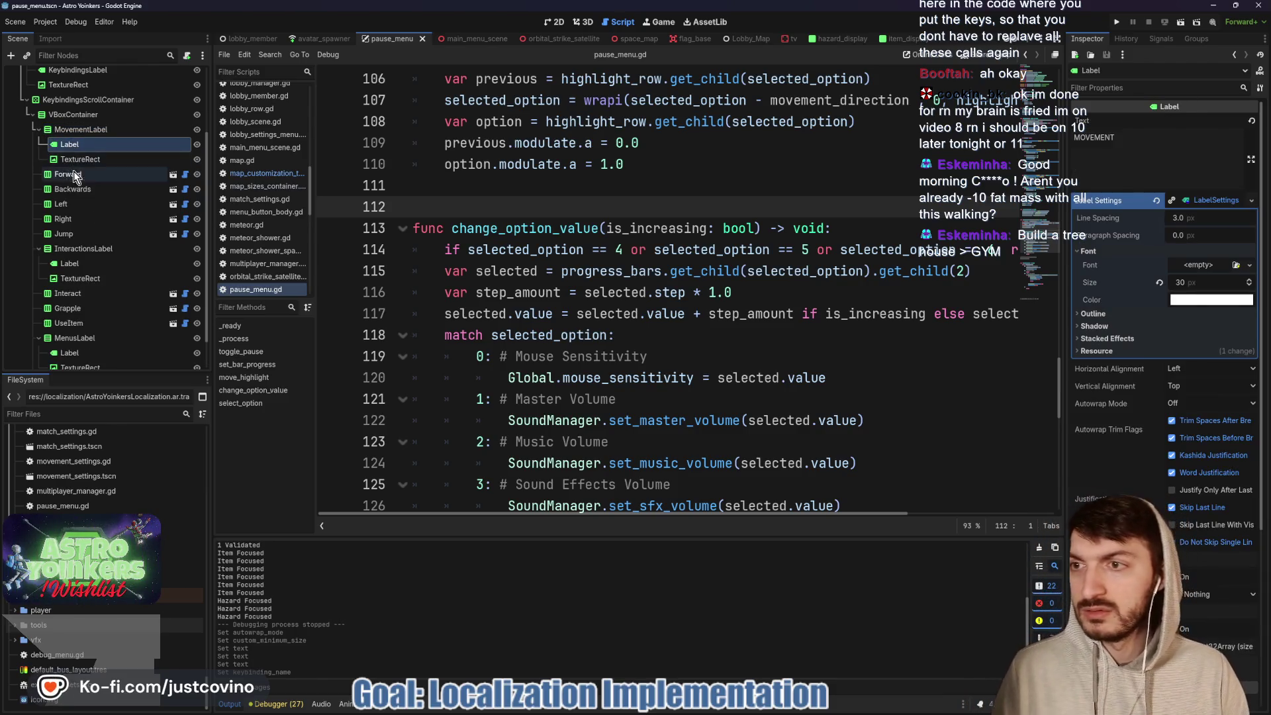
left_click(69, 173)
left_click(72, 188)
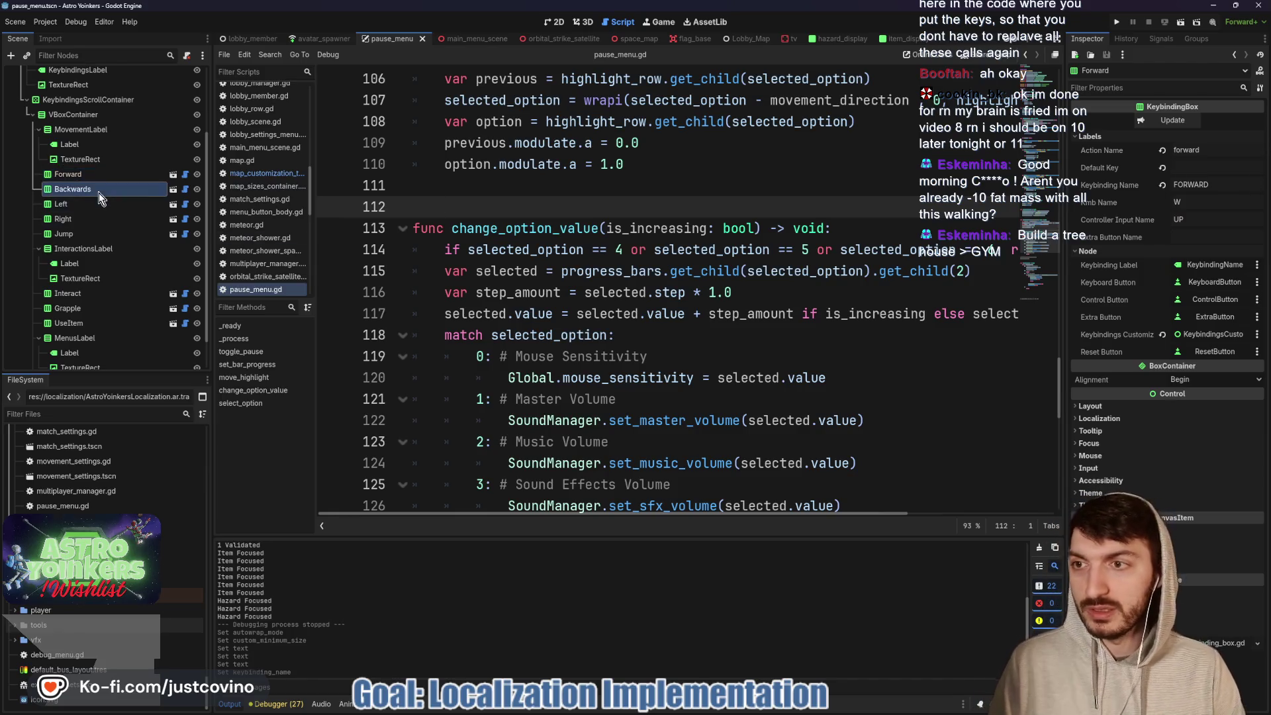
double_click(1149, 187)
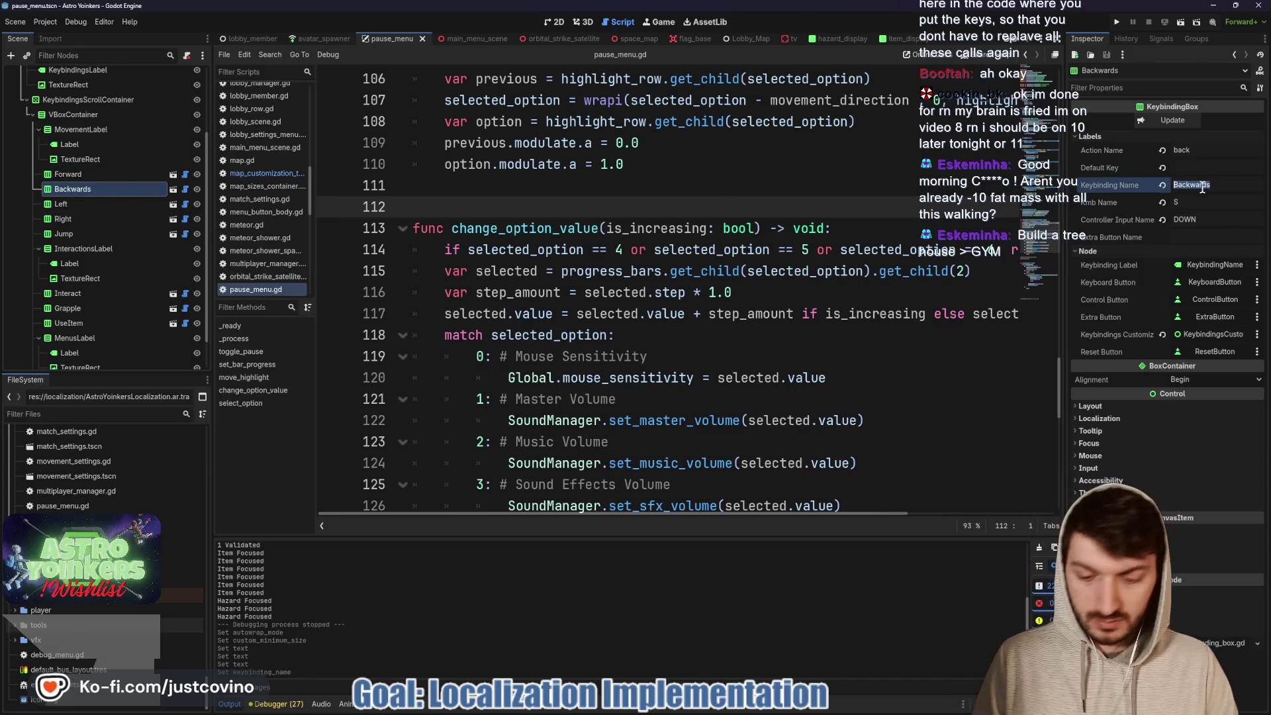
type("BACKWARDS")
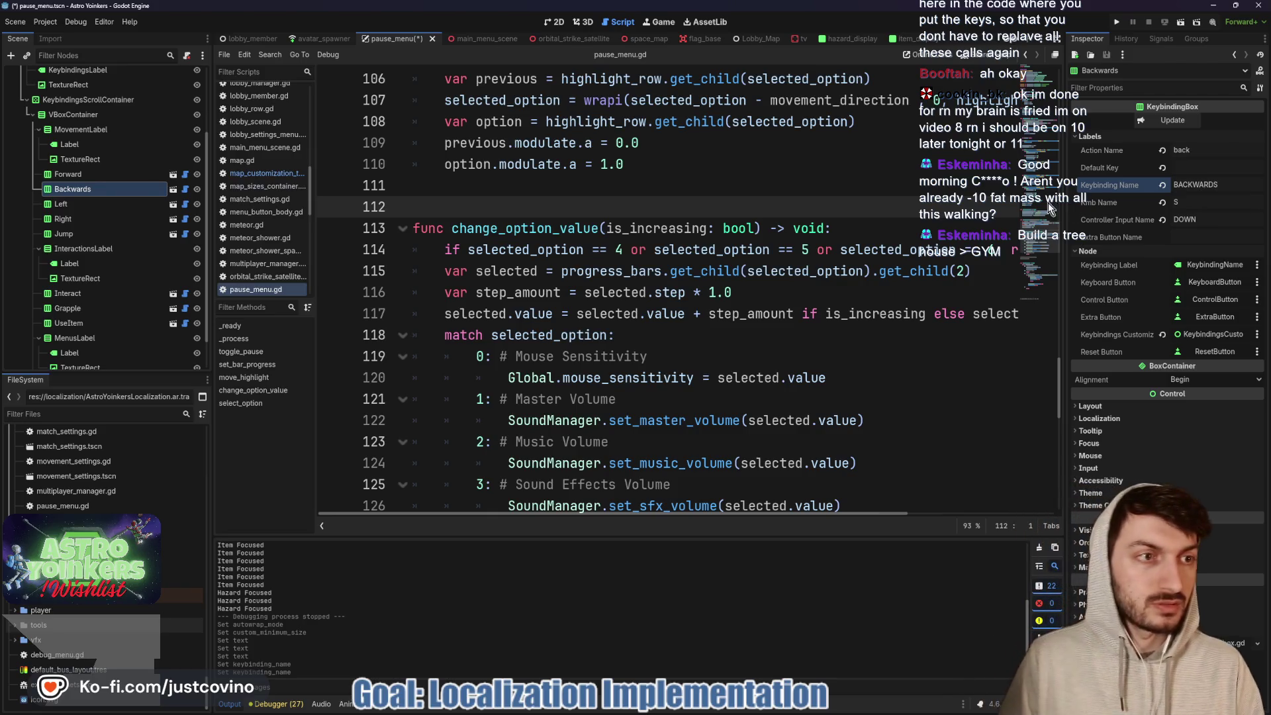
left_click(895, 220)
key("ctrl+s")
- Rename the Left, Right and Jump keybindings to LEFT, RIGHT and JUMP, and save
left_click(138, 205)
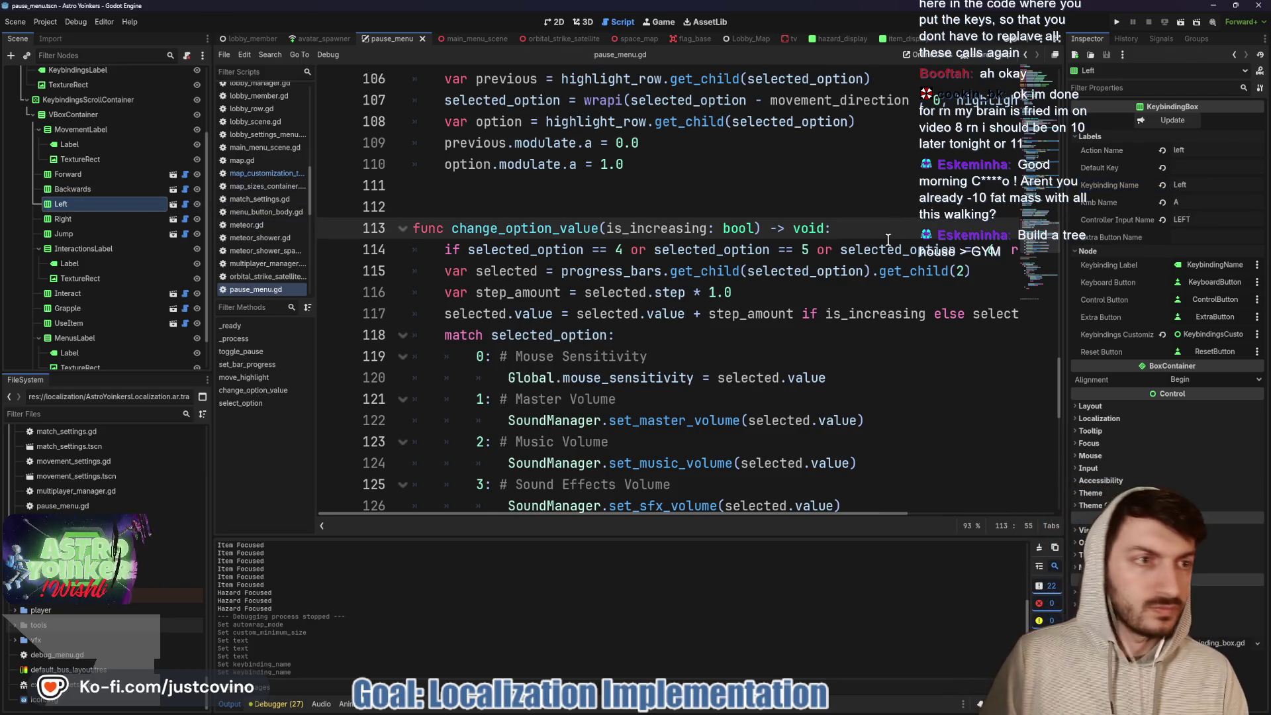
double_click(1177, 185)
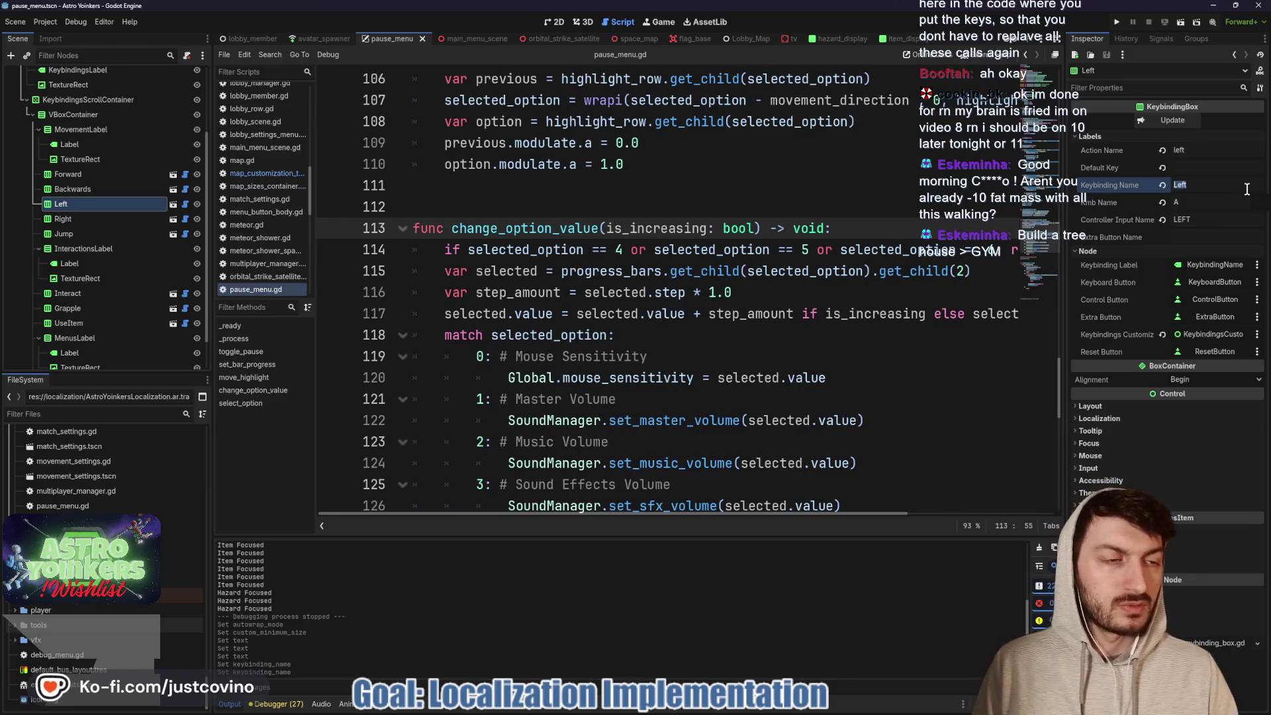
type("LEFT")
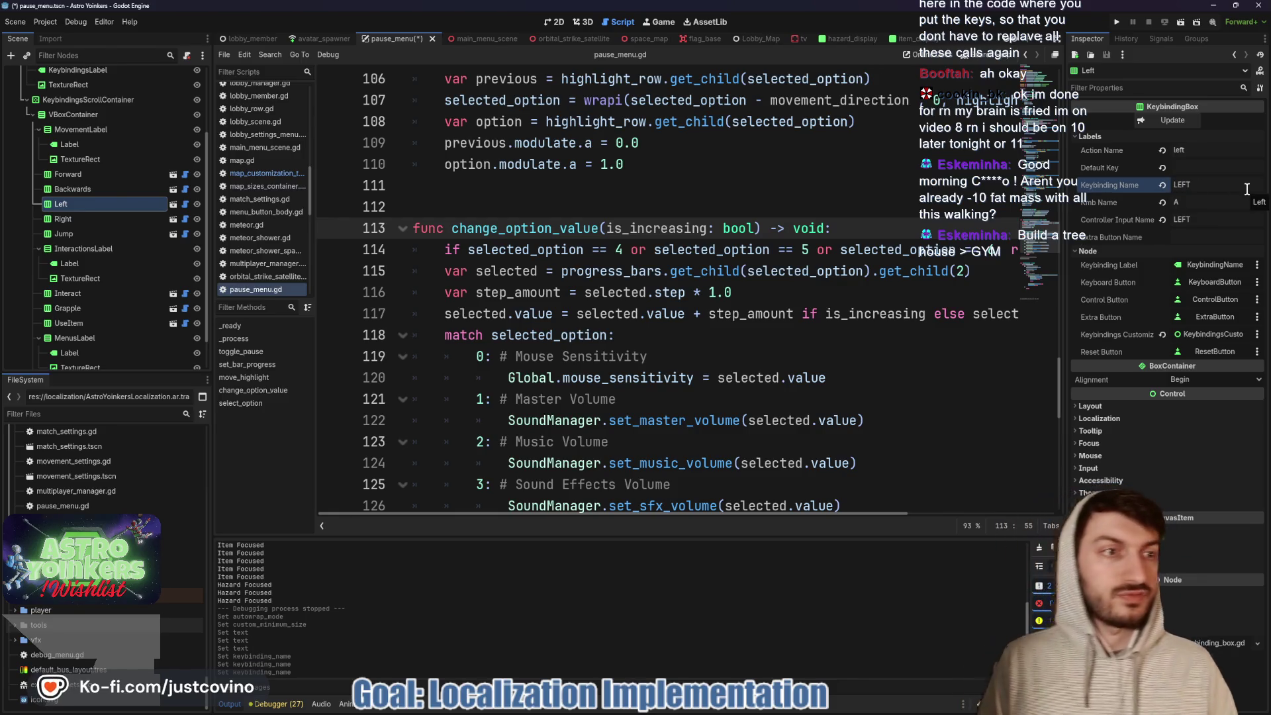
key("ctrl+s")
left_click(808, 249)
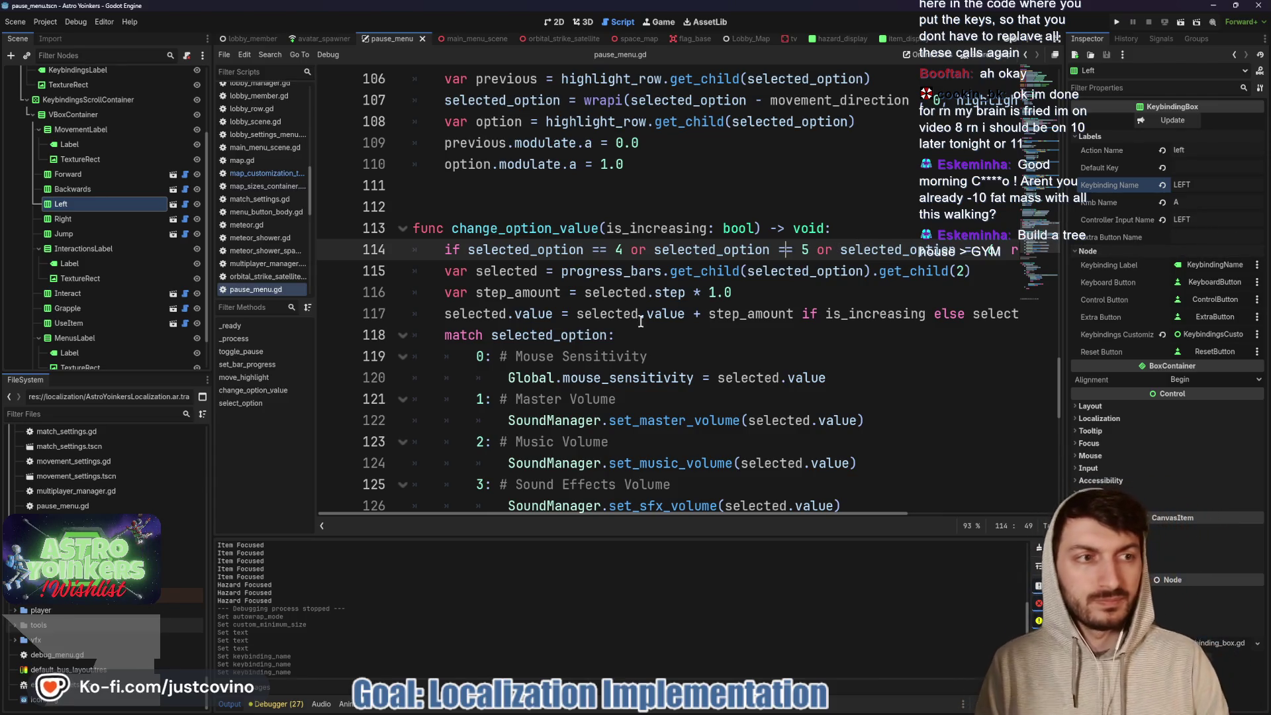
left_click(78, 219)
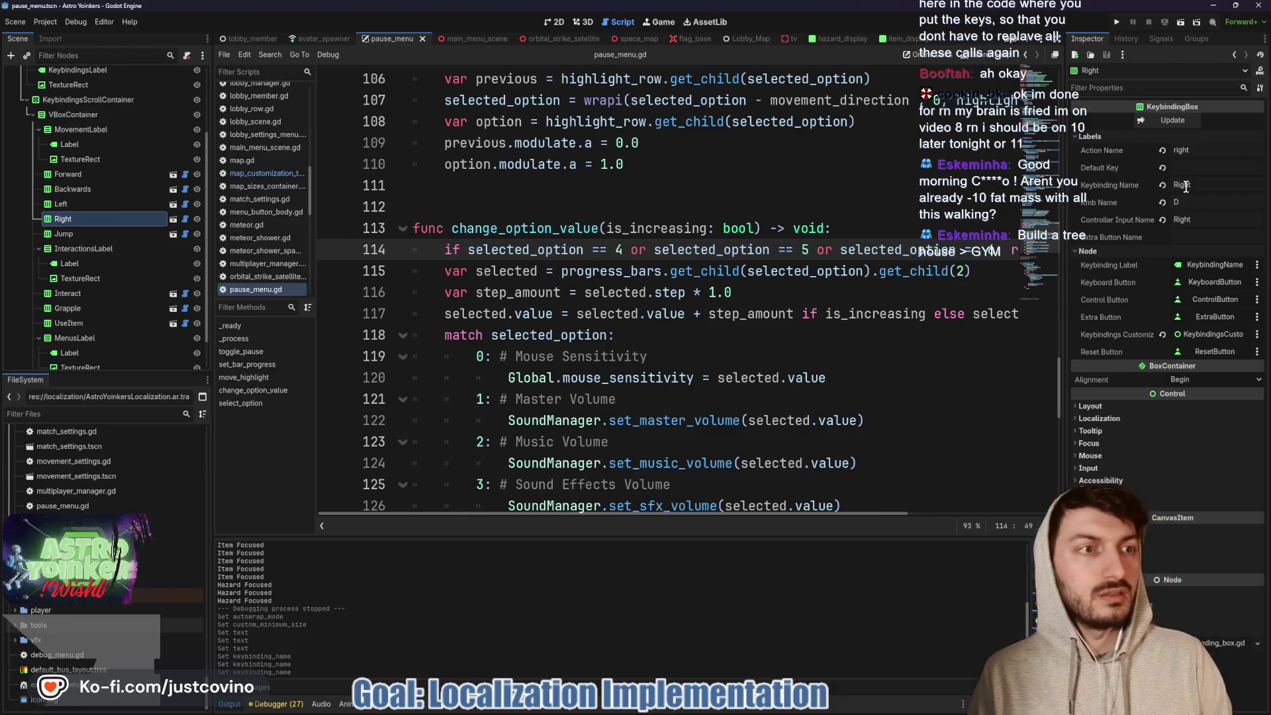
type("RIGHT")
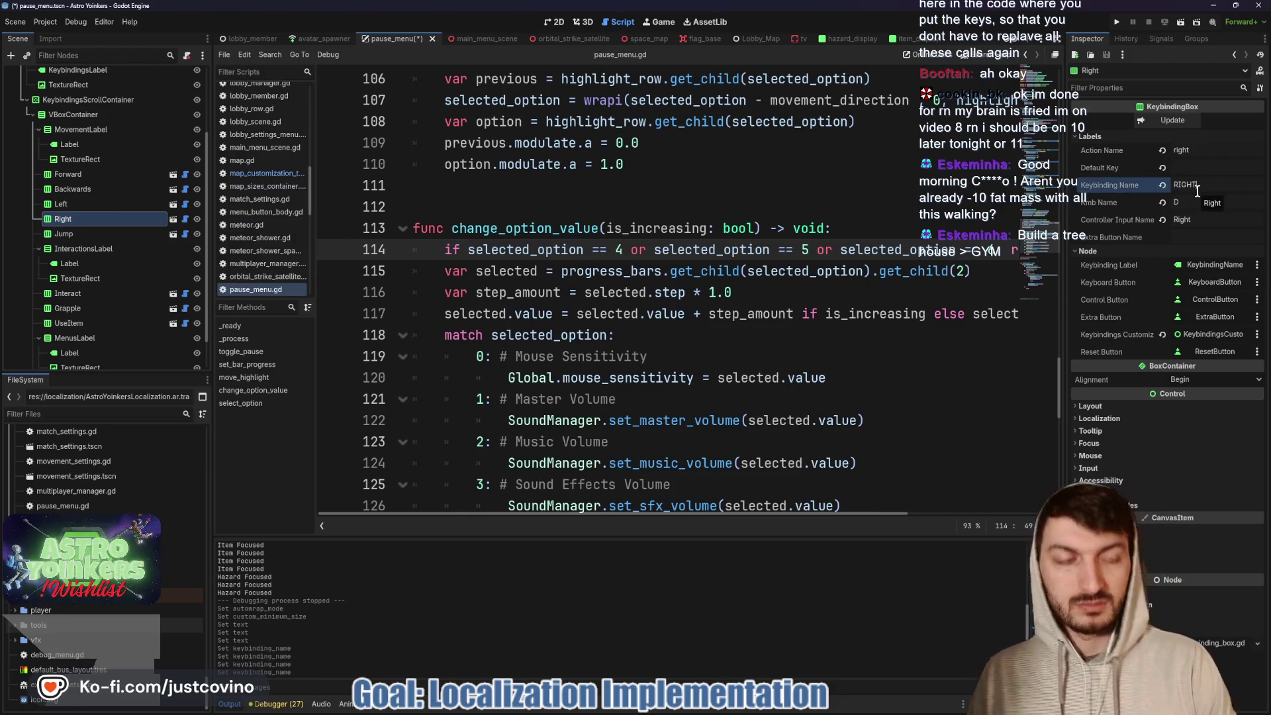
left_click(761, 274)
left_click(100, 234)
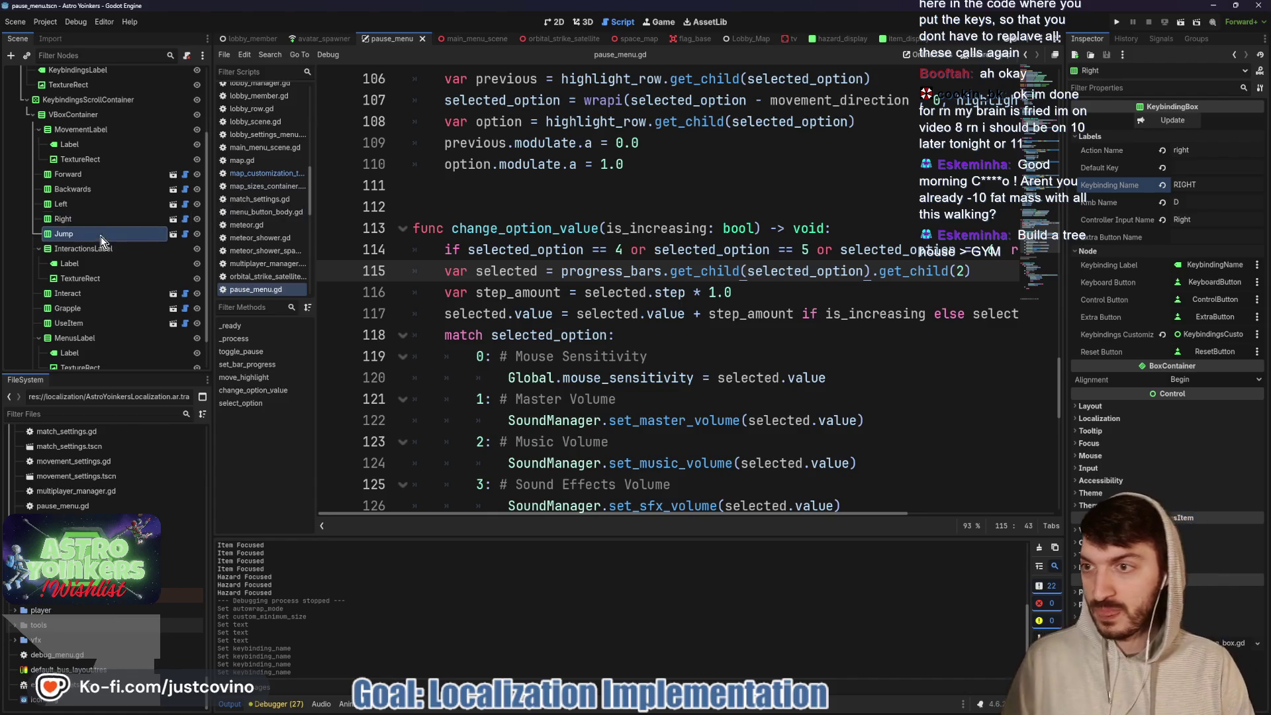
left_click(1214, 185)
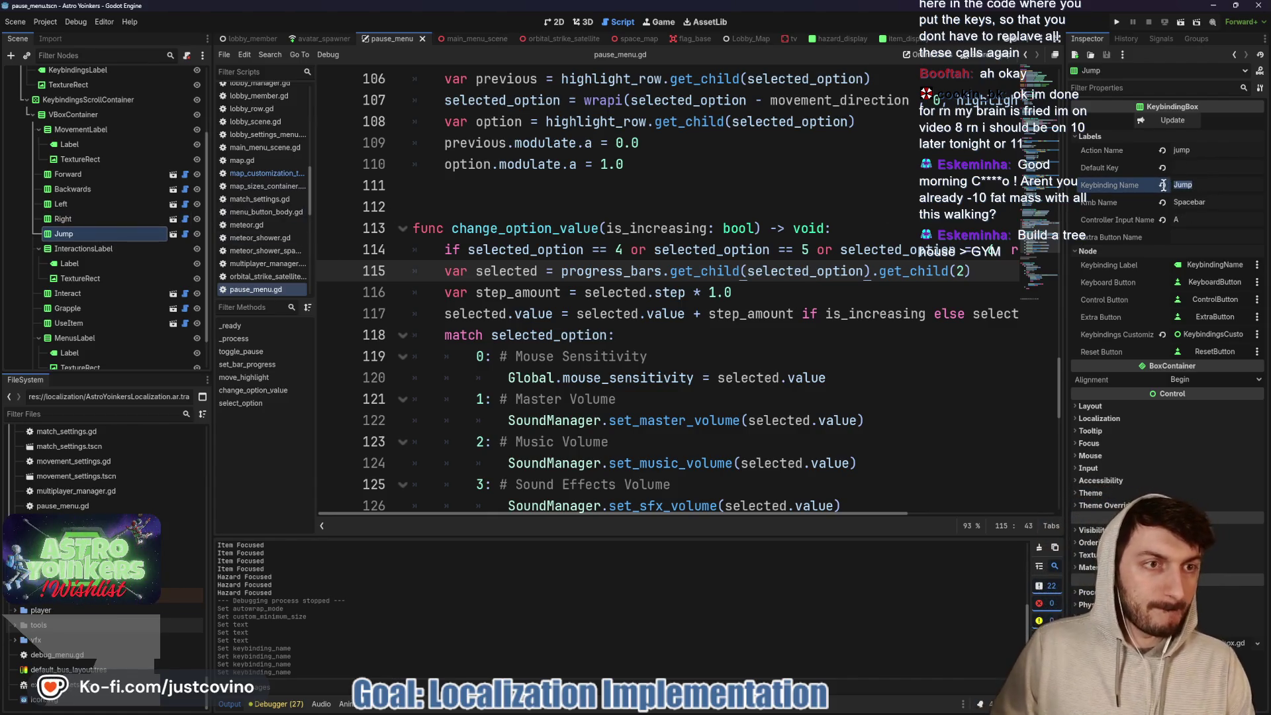
type("JUMP")
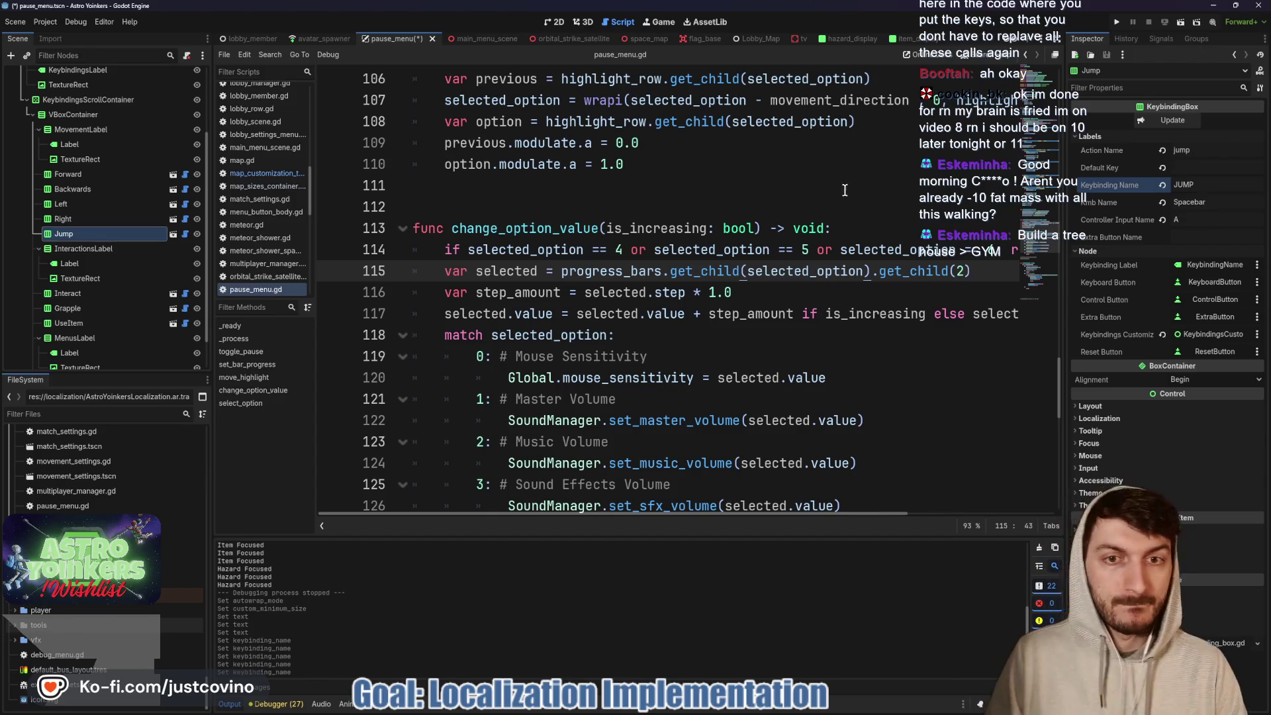
key("ctrl+s")
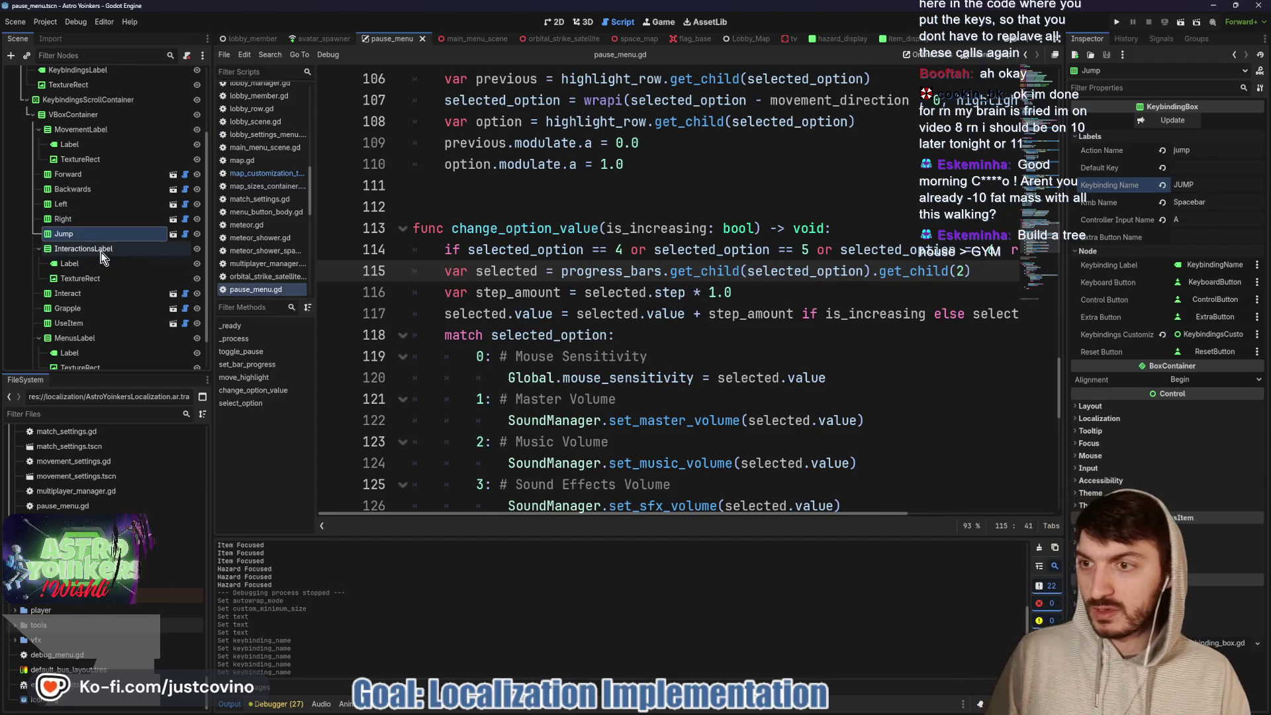
- Change the Interactions section label text to INTERACTIONS and save
left_click(100, 250)
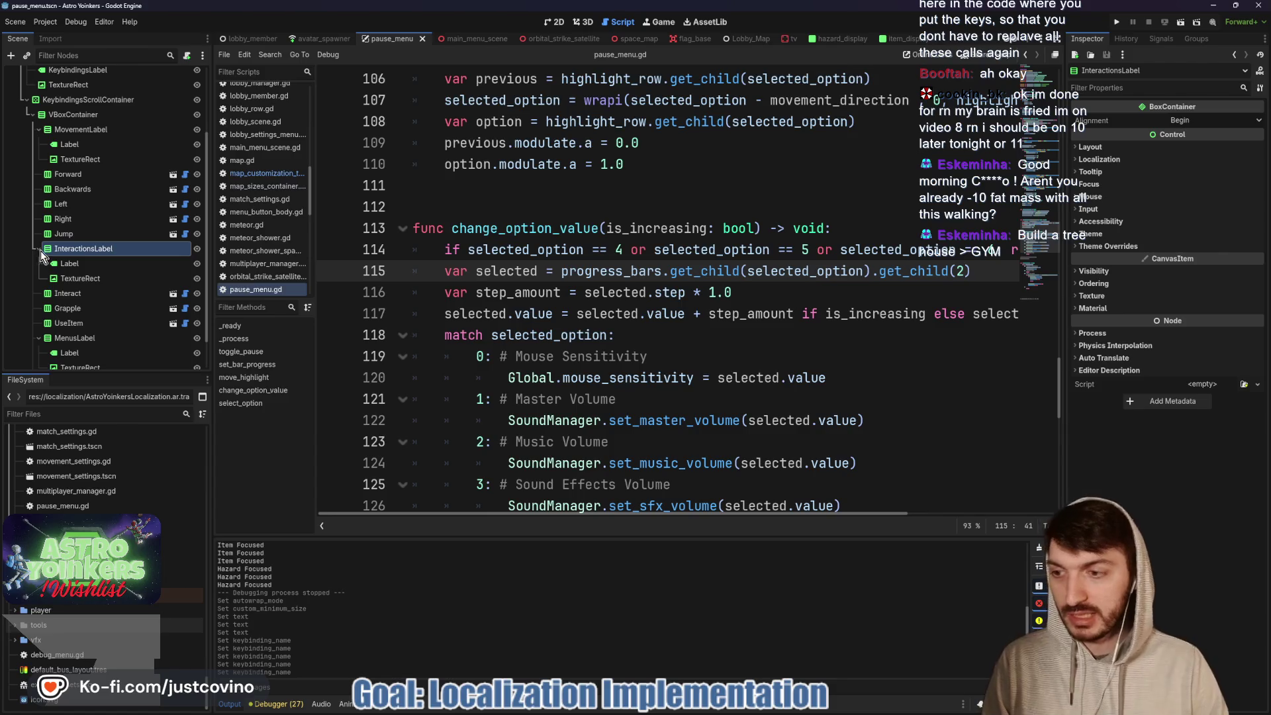
left_click(75, 265)
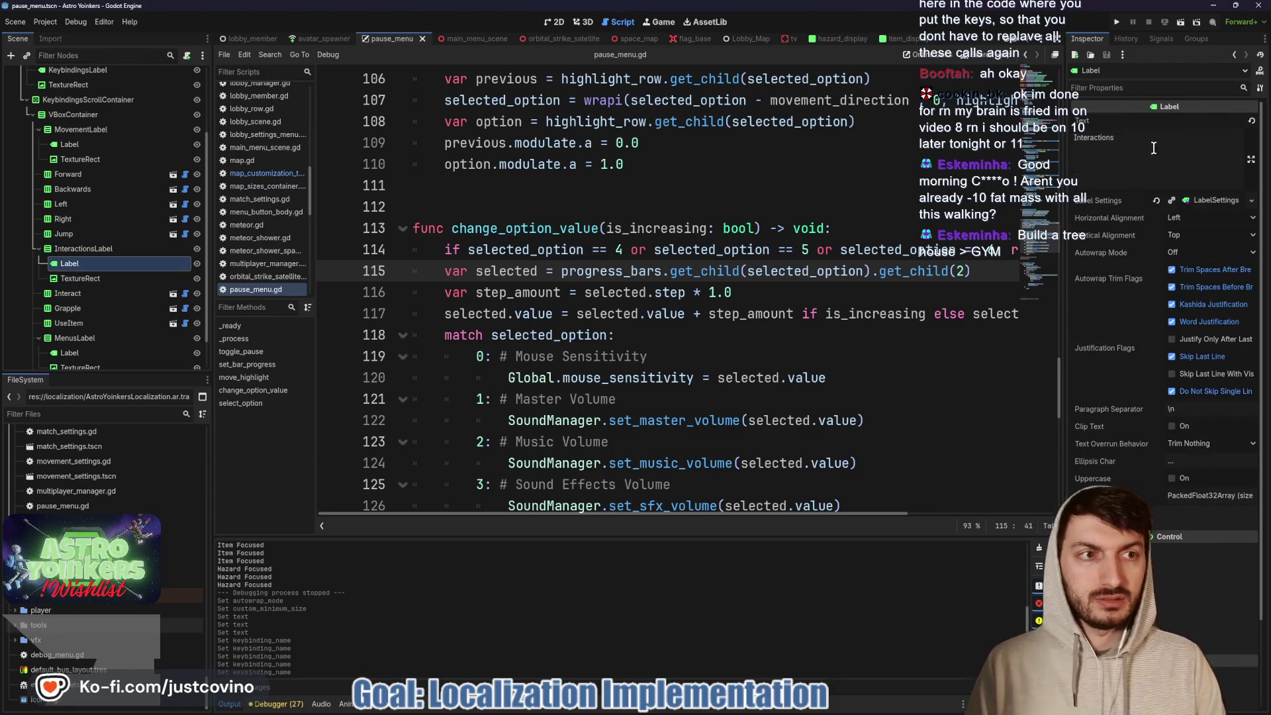
left_click_drag(1153, 147, 1038, 142)
type("INTER")
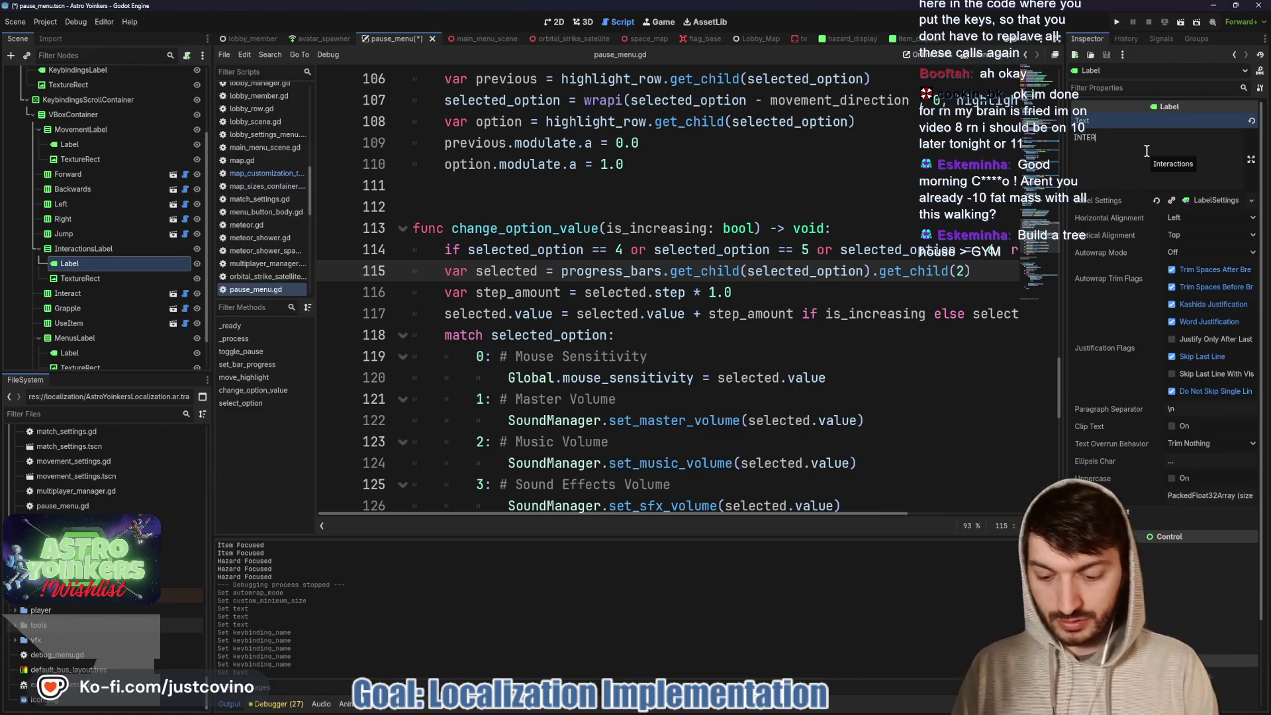
left_click(706, 207)
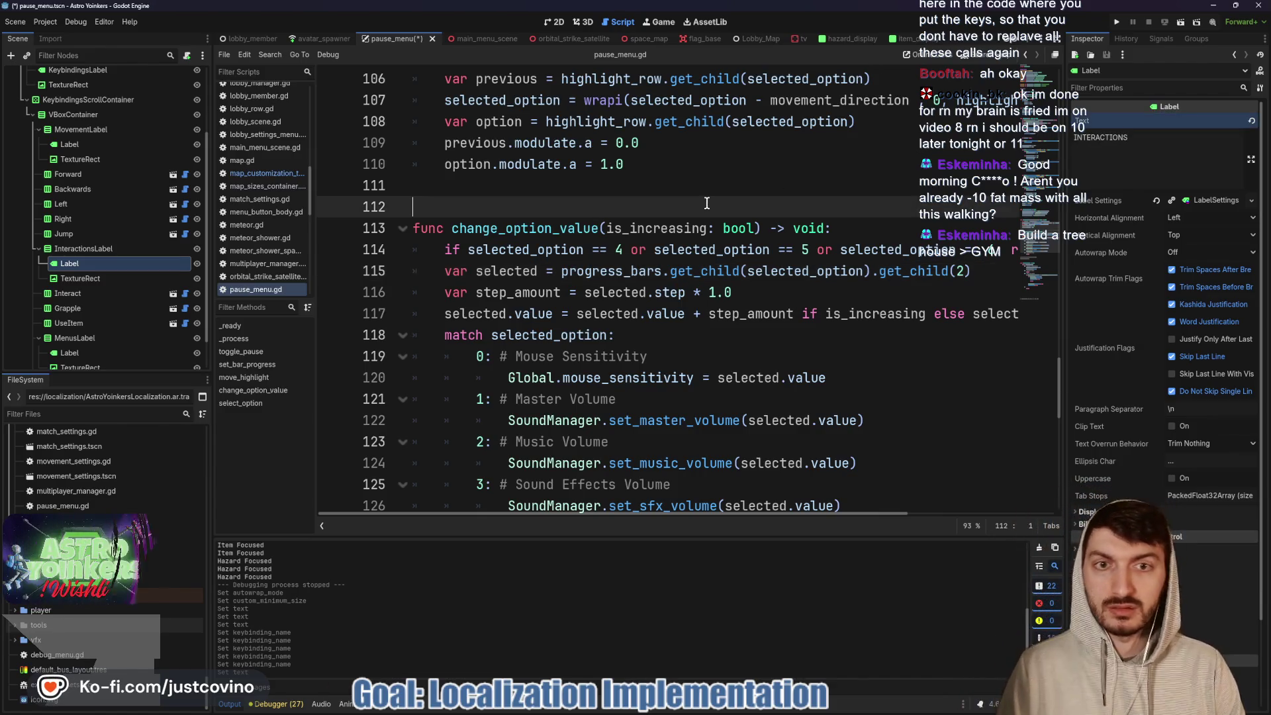
key("ctrl+s")
- Rename the Grapple and Use Item keybindings to GRAPPLE and USE_ITEM, saving each
left_click(94, 297)
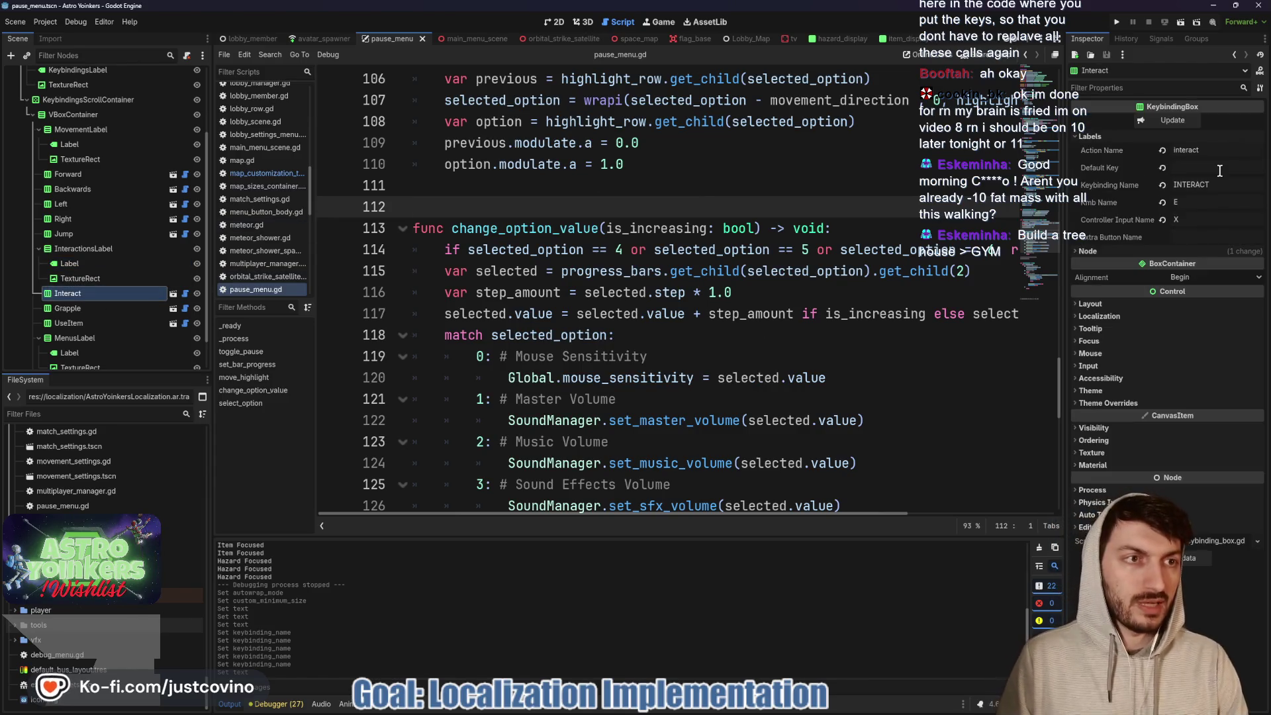
left_click(73, 309)
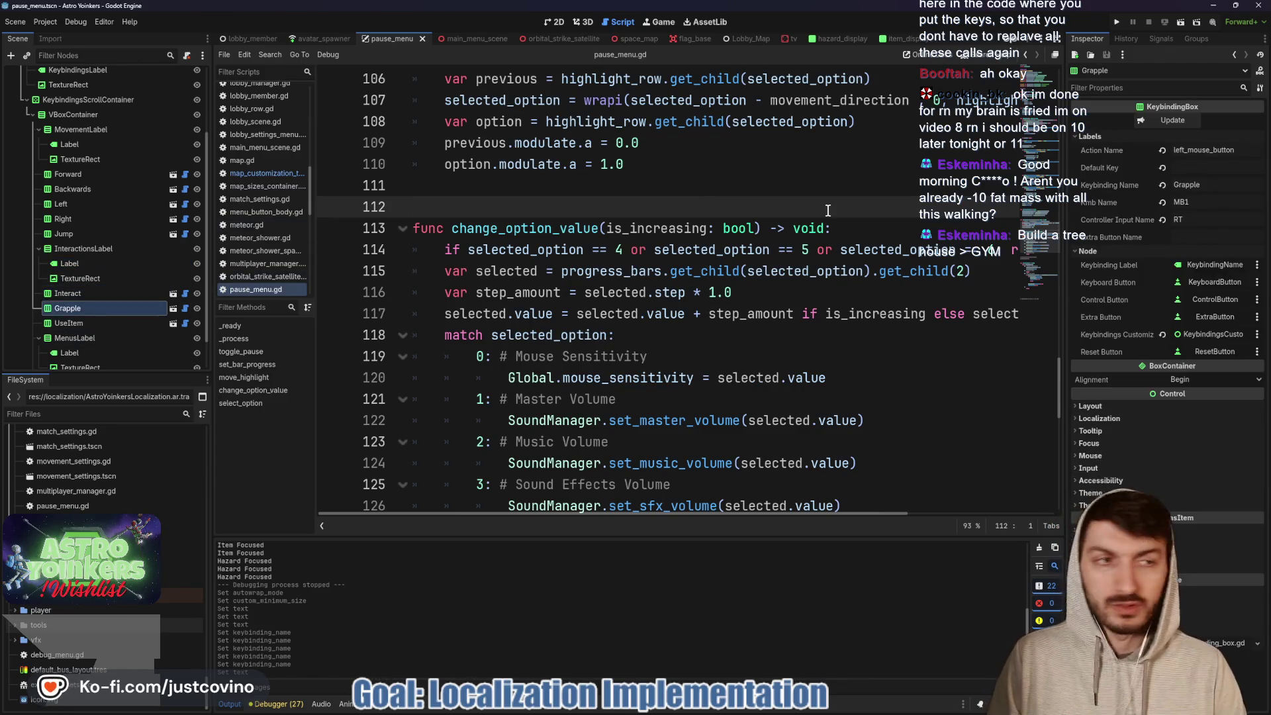
left_click(1220, 182)
left_click_drag(1220, 182, 1166, 190)
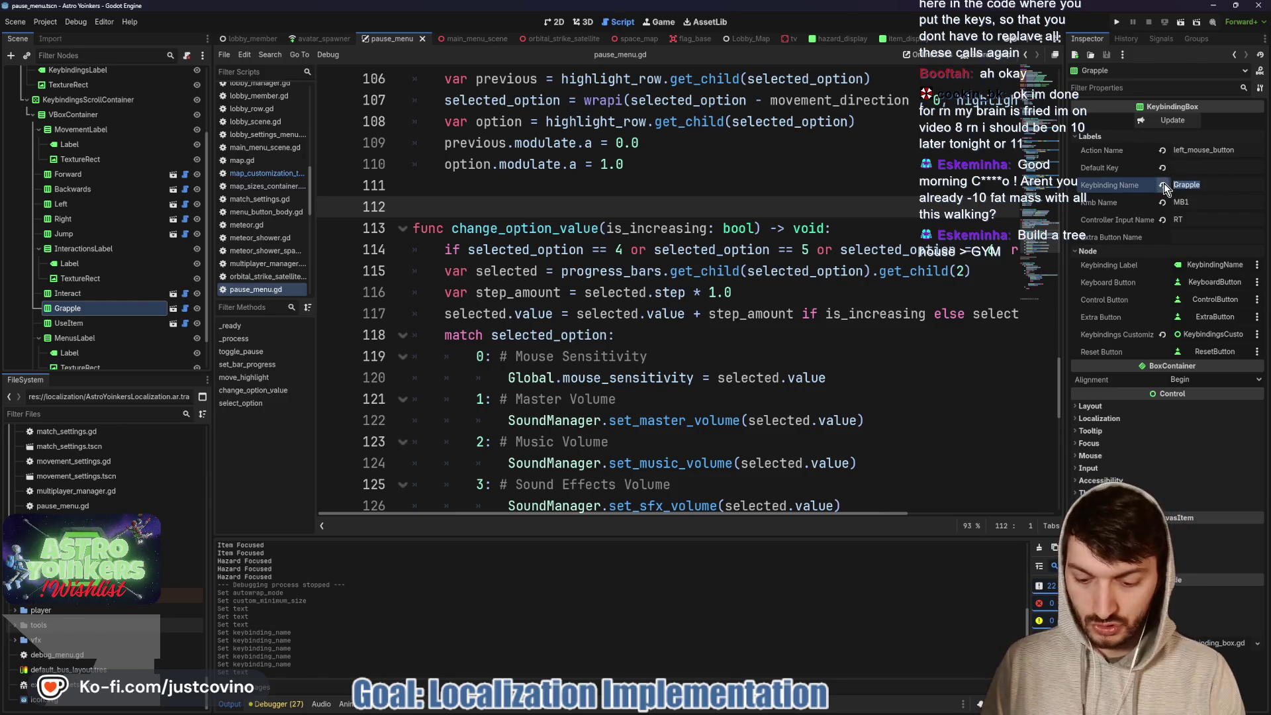
type("GRAPPLE")
left_click(783, 231)
key("ctrl+s")
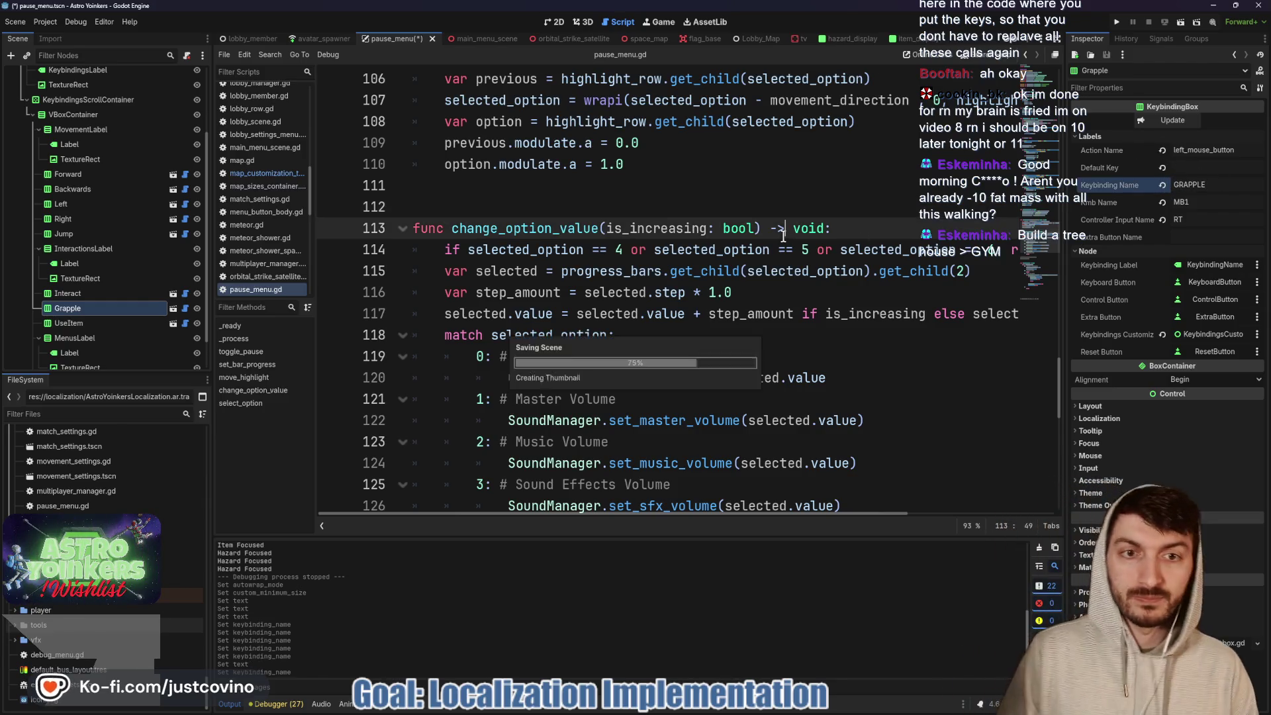
left_click(111, 321)
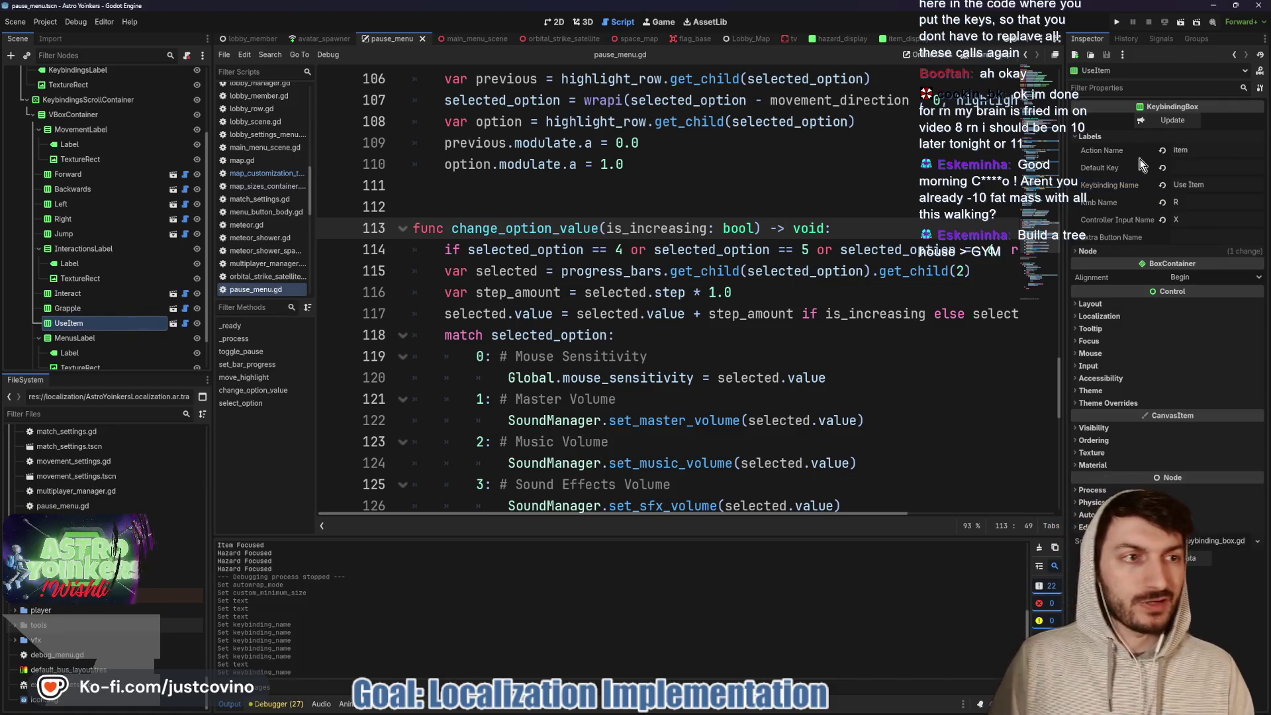
left_click_drag(1225, 186, 1177, 187)
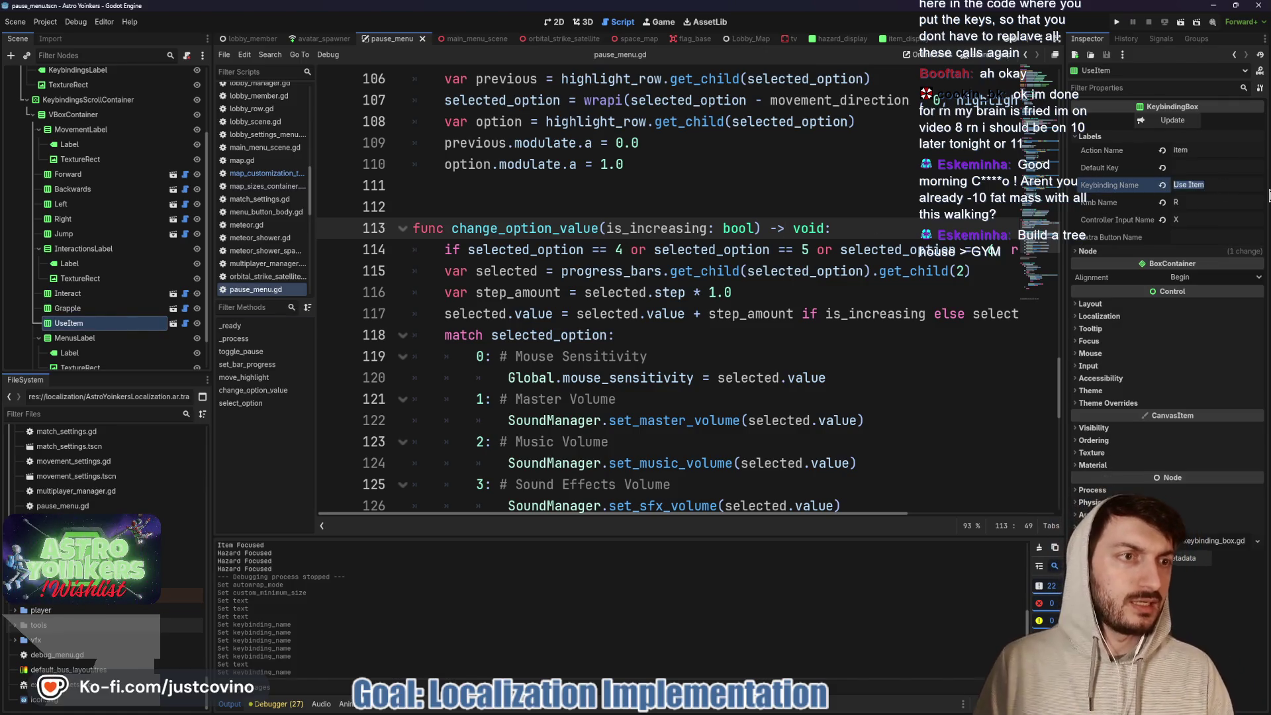
type("USE_")
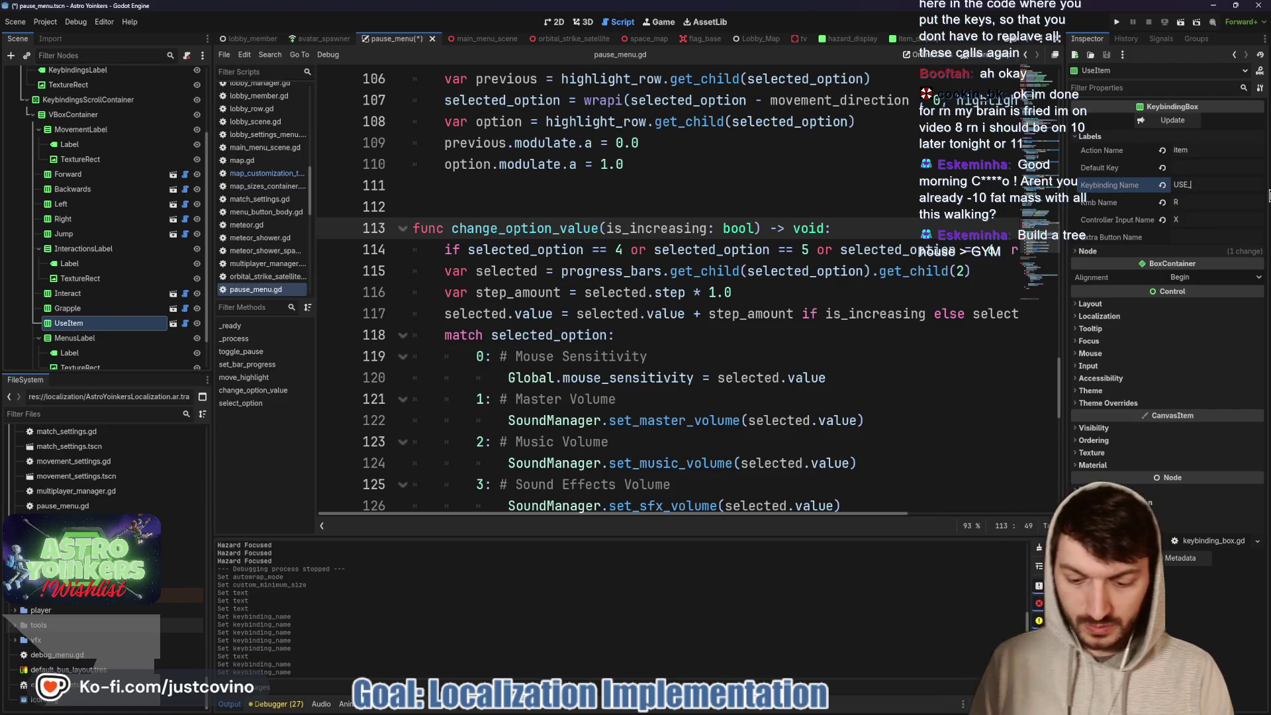
type("ITEM")
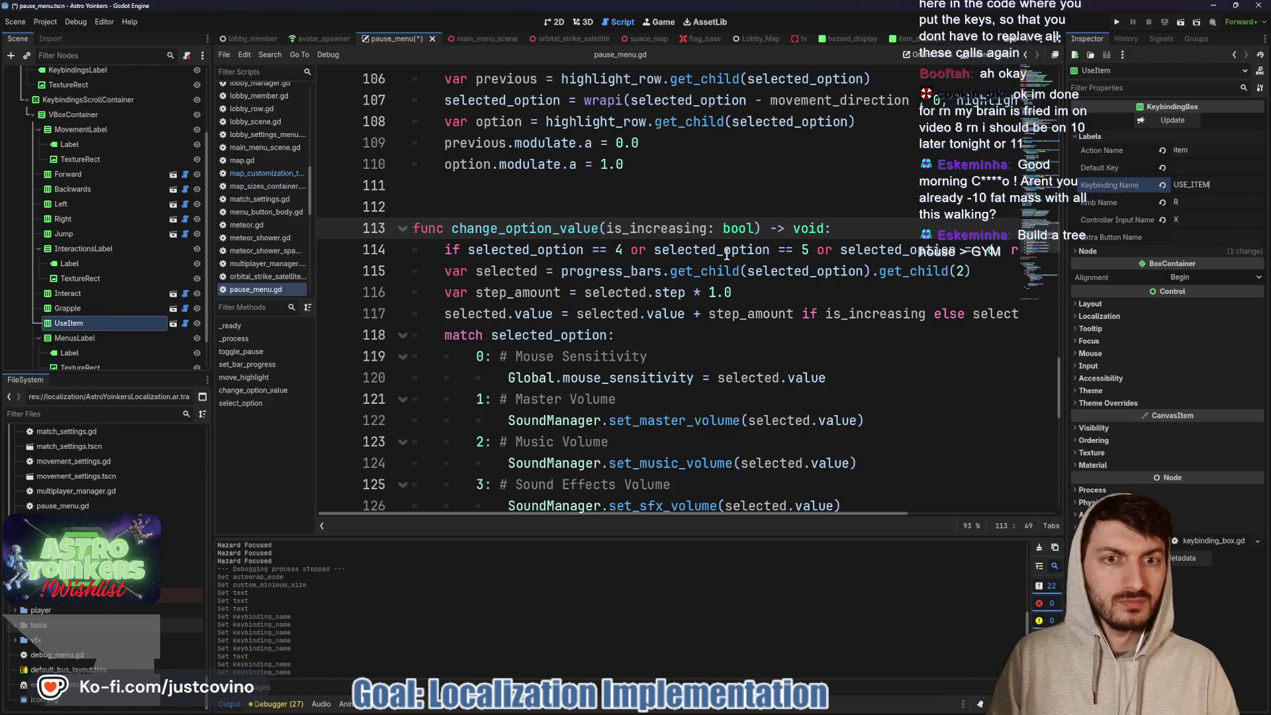
left_click(726, 254)
key("ctrl+s")
- Inspect the MENUS label and change the Open Menu keybinding name to its uppercase key
left_click(78, 339)
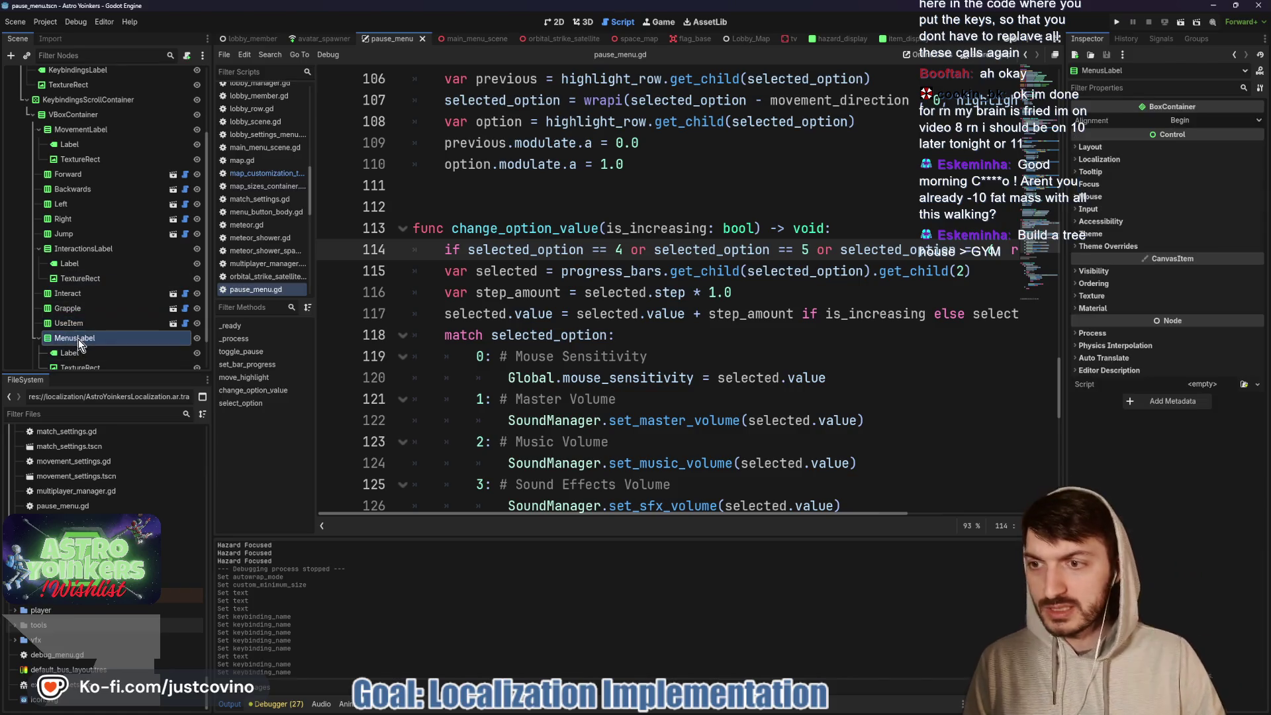
left_click(90, 351)
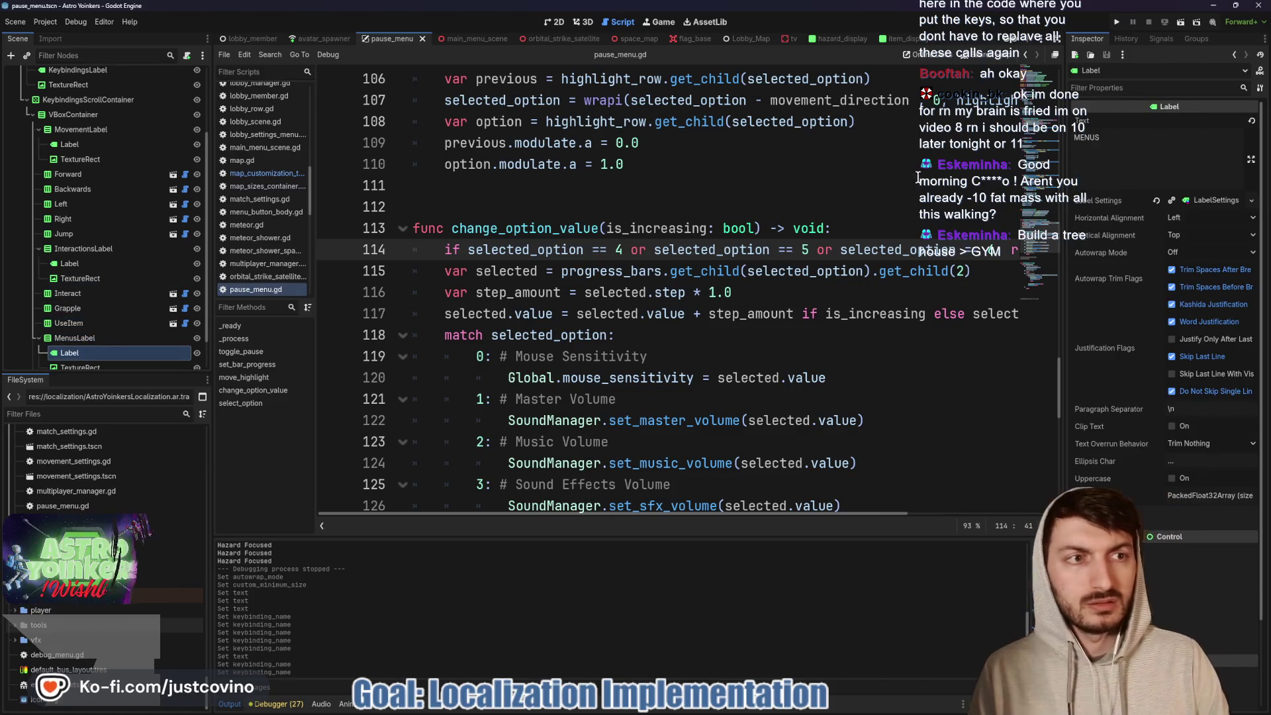
scroll(119, 291, "down", 2)
left_click(105, 345)
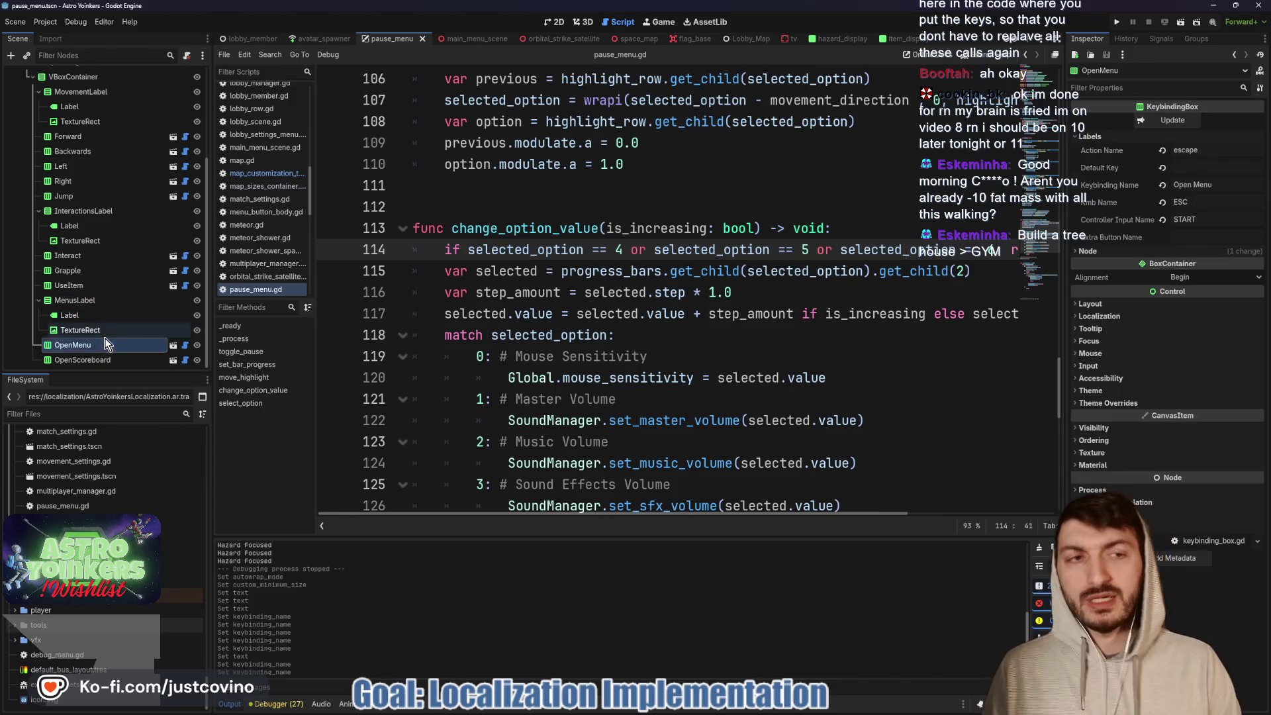
triple_click(1229, 188)
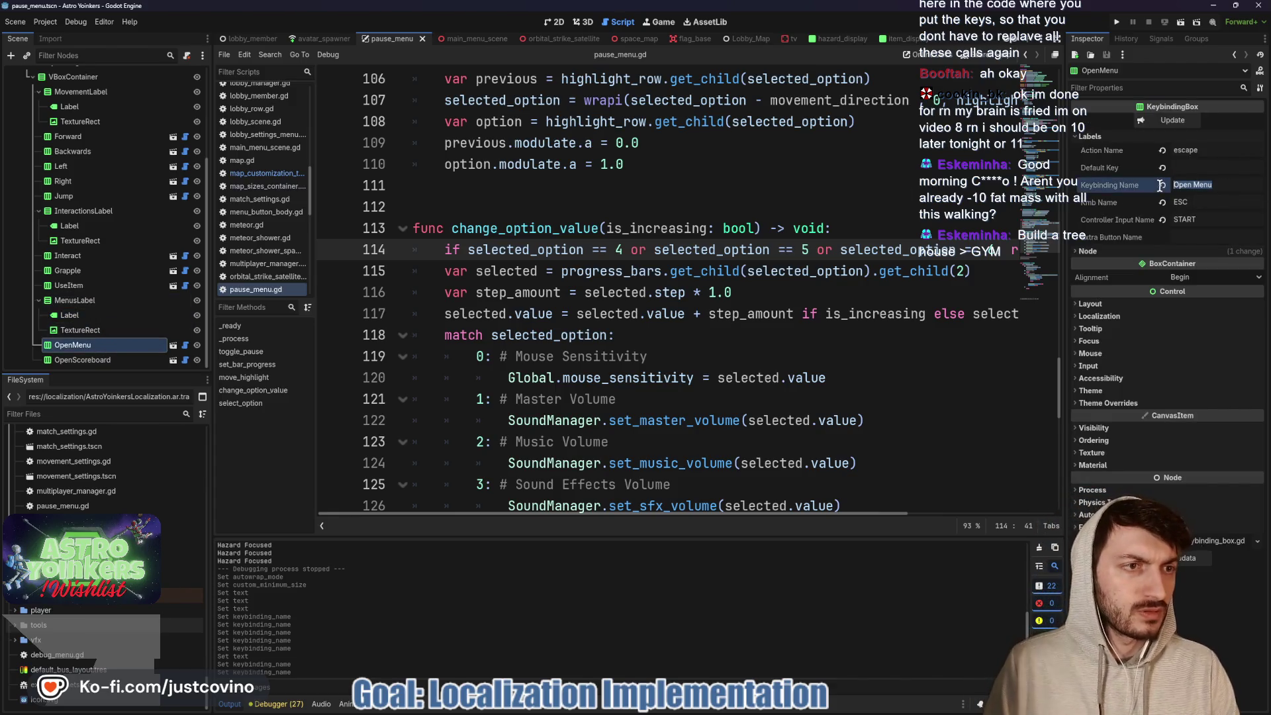
type("OPEN_")
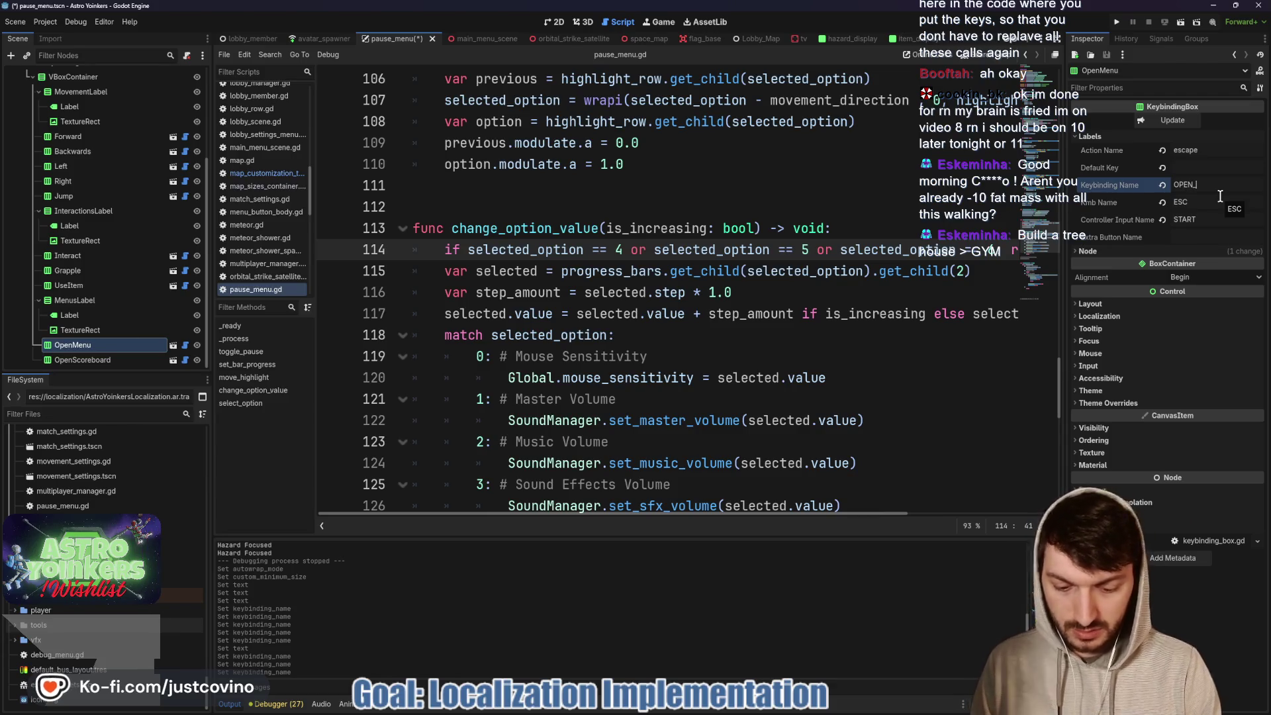
key("ctrl+s")
- Change the Scoreboard keybinding name to SCOREBOARD and save the pause menu
left_click(112, 364)
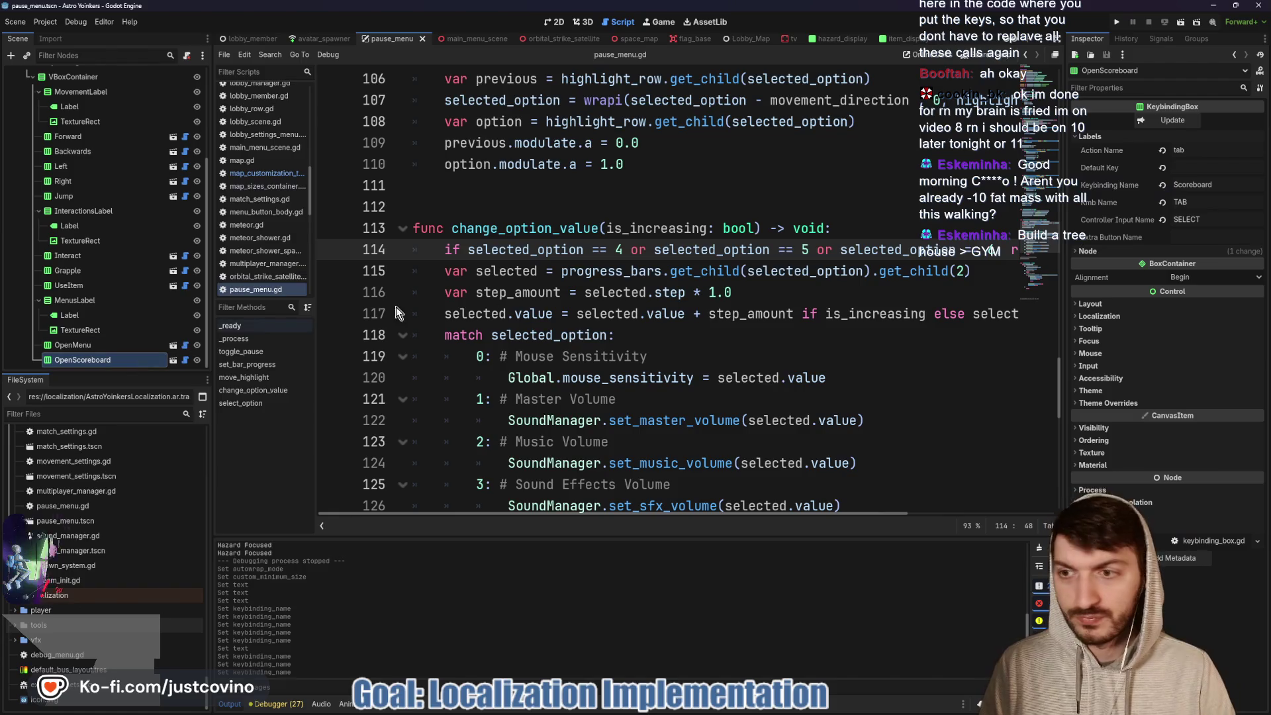
double_click(1255, 186)
type("SCORE")
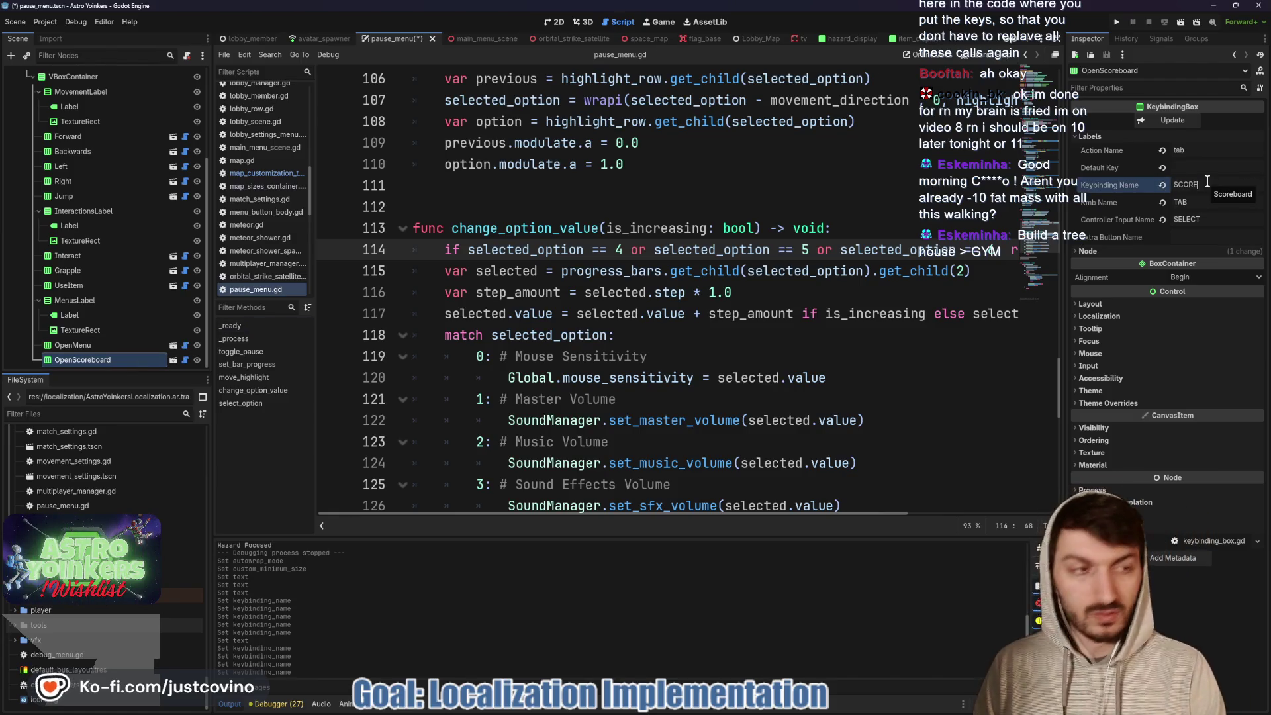
left_click(863, 270)
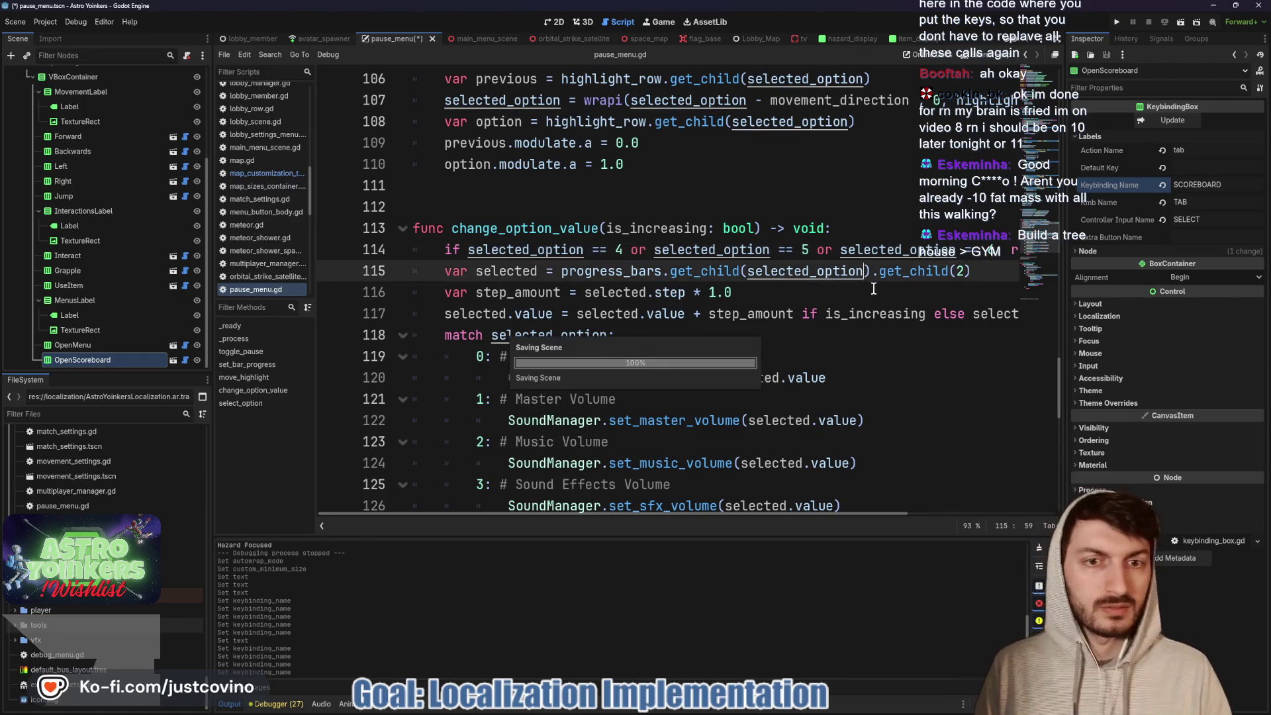
key("ctrl+s")
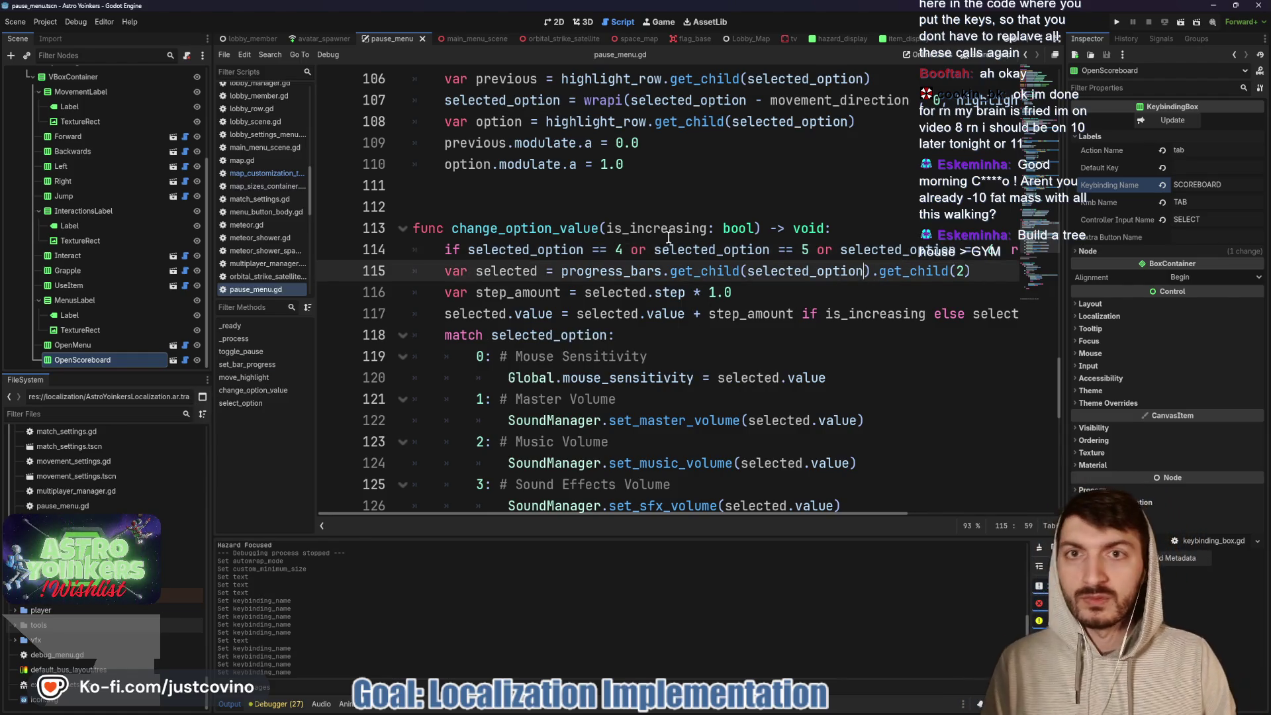
left_click(467, 38)
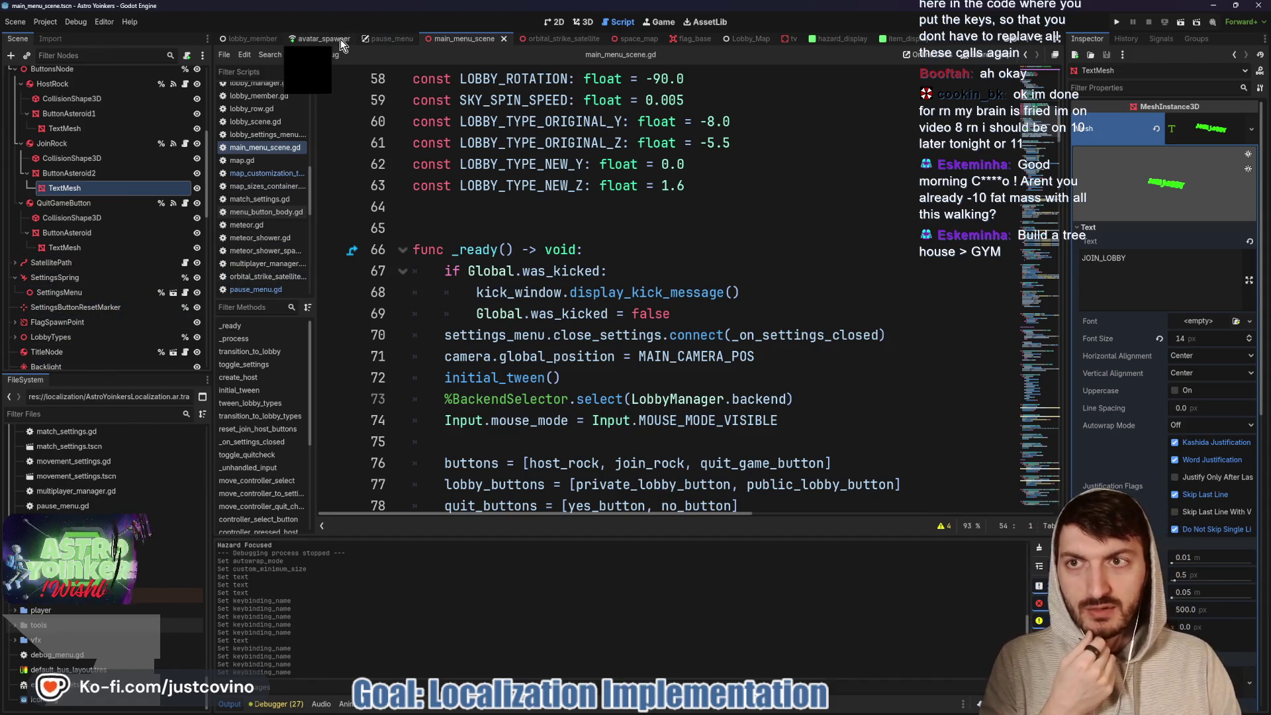
scroll(103, 256, "down", 5)
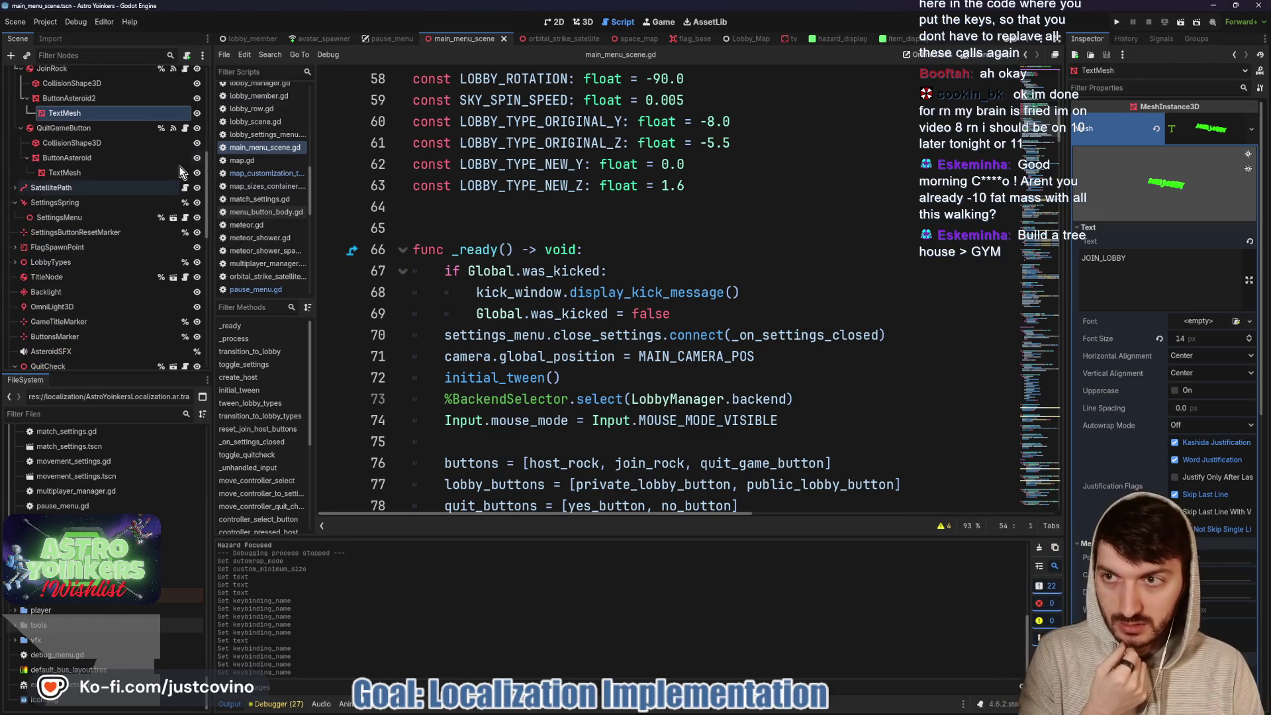
left_click(387, 38)
scroll(119, 198, "up", 4)
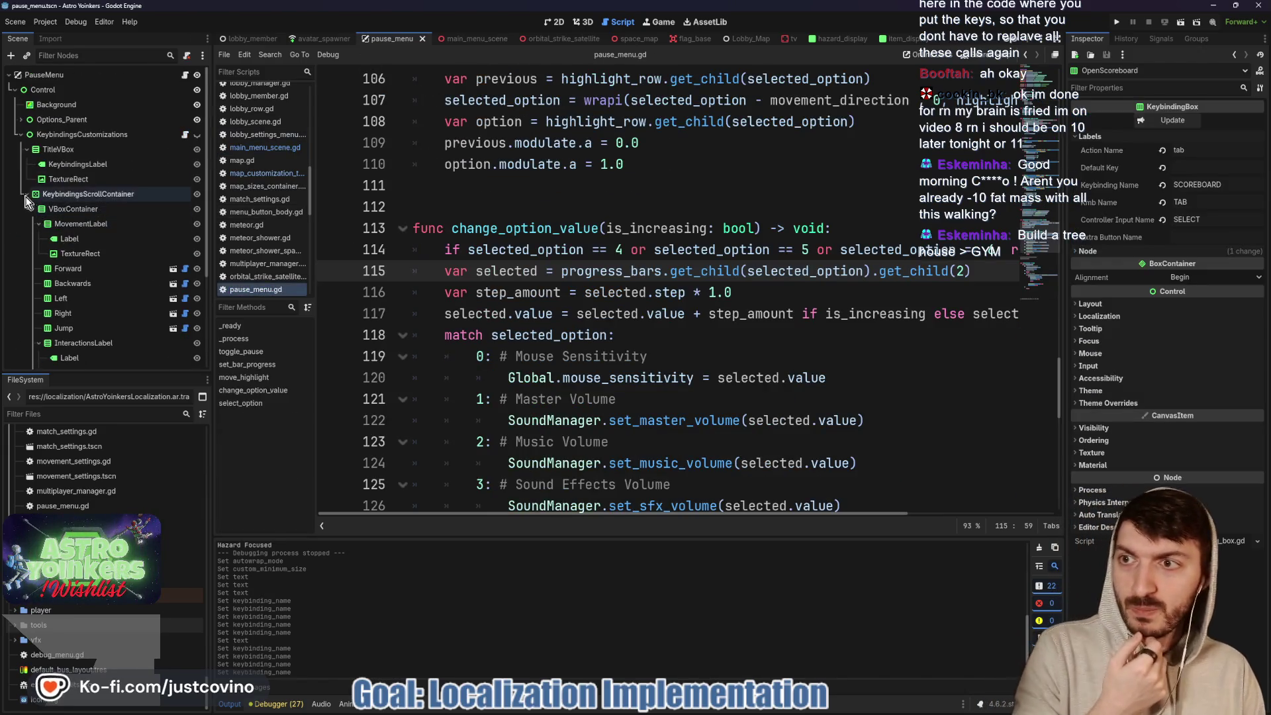
- Expand Options_Parent and Options, select the SETTINGS_TEXT label and view it in 2D
left_click(23, 134)
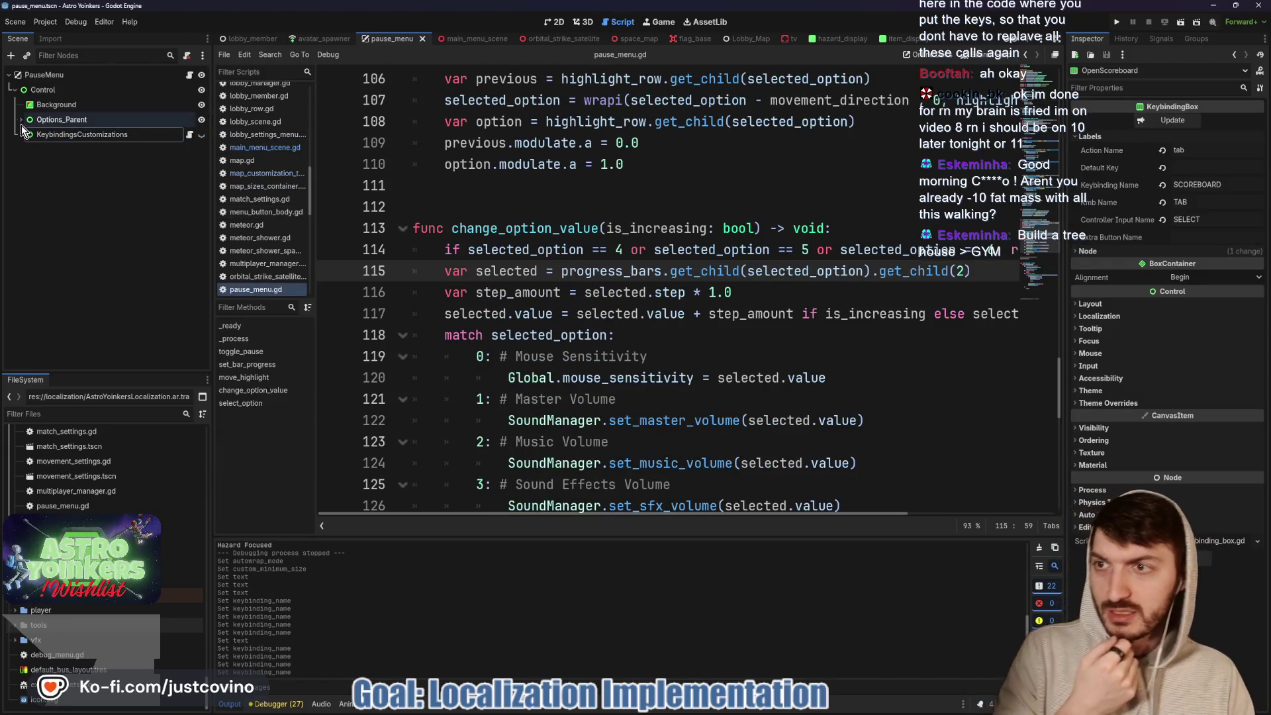
left_click(22, 120)
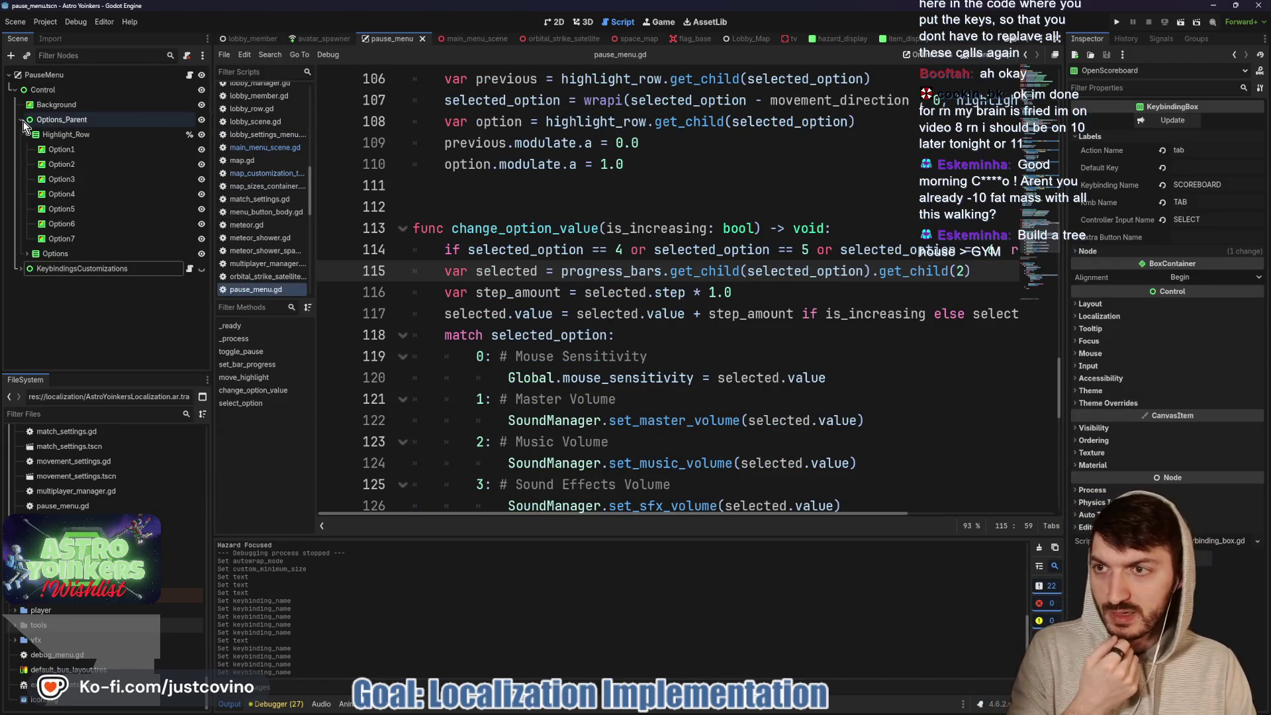
left_click(27, 254)
left_click(72, 269)
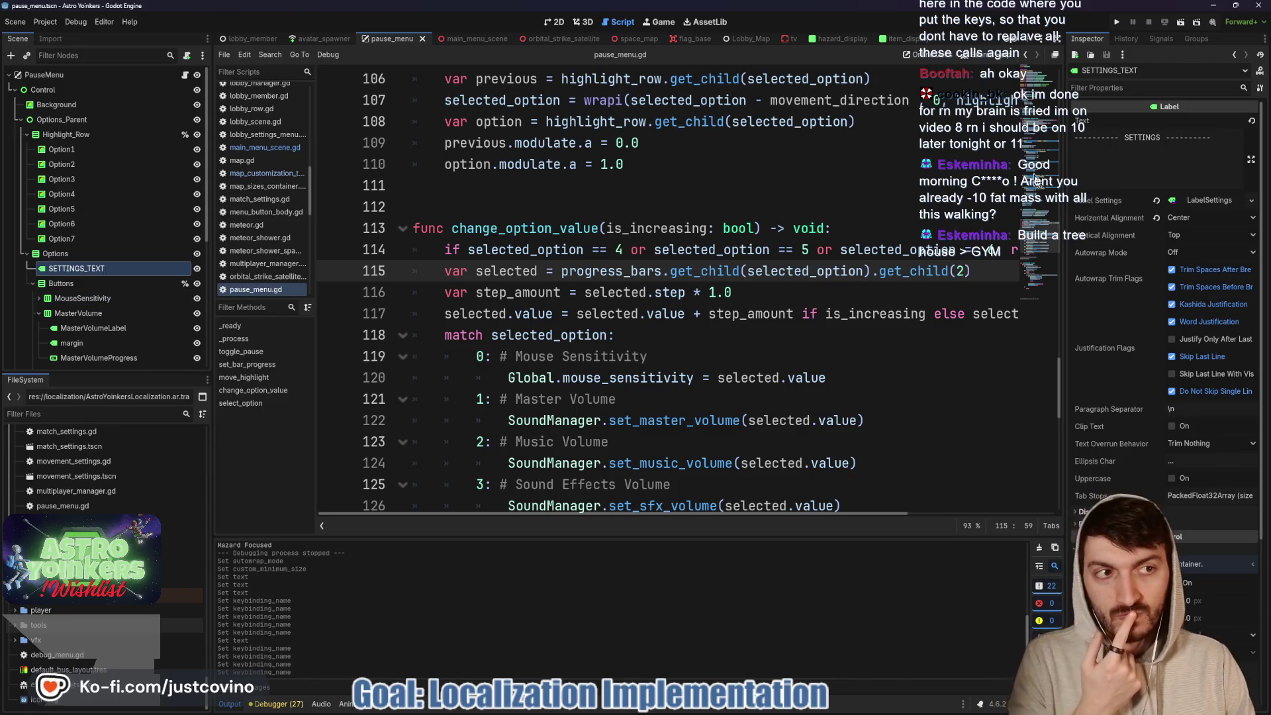
left_click(562, 26)
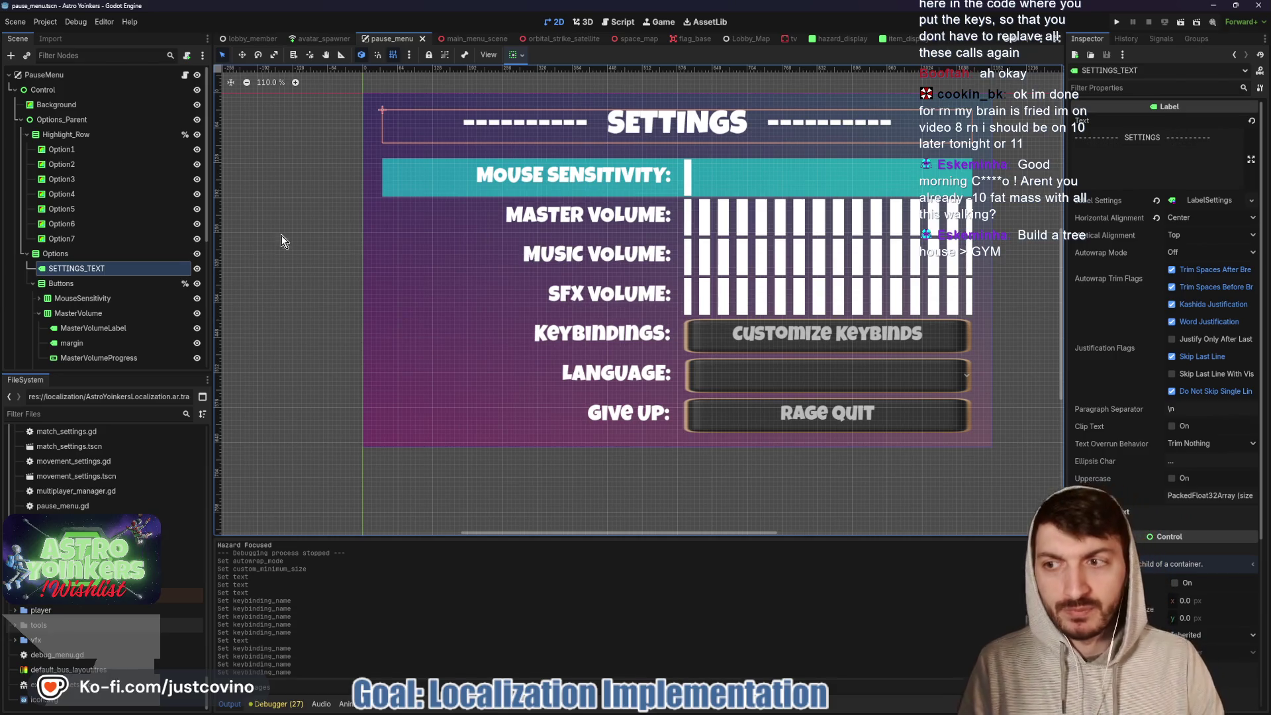
- Change the mouse sensitivity label text to MOUSE_SENSITIVITY
left_click(101, 299)
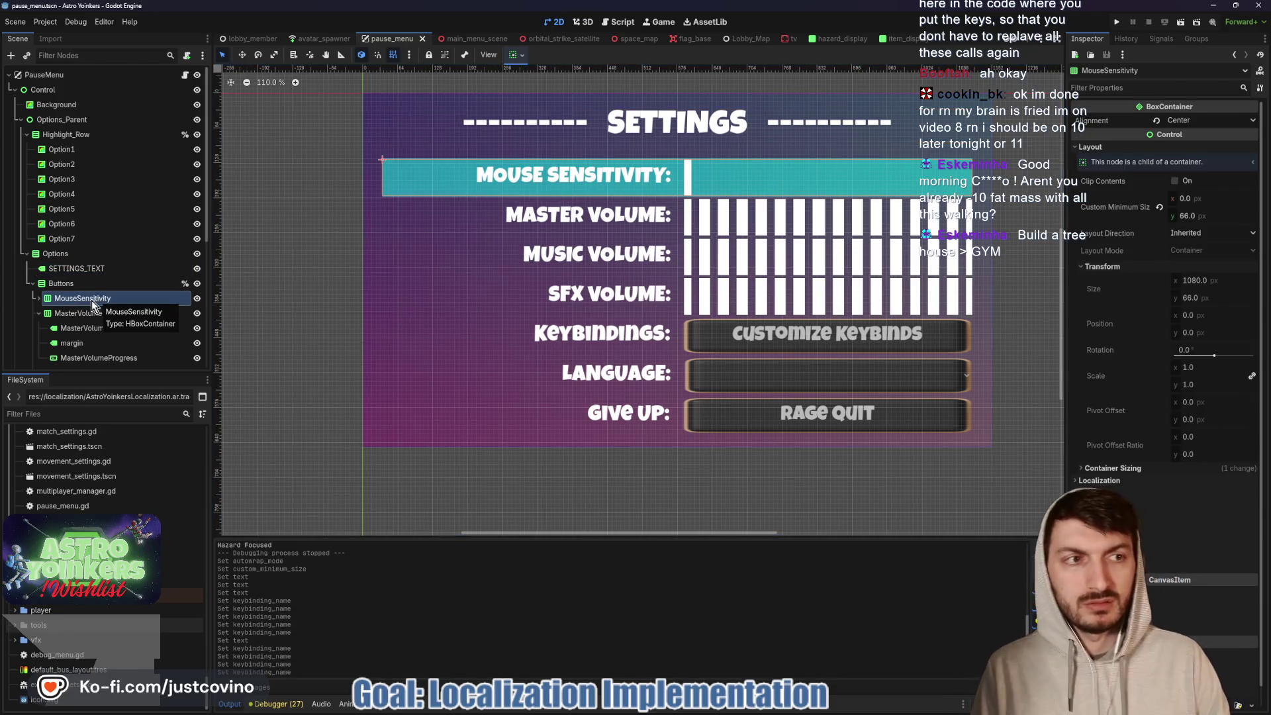
left_click(38, 299)
left_click(73, 313)
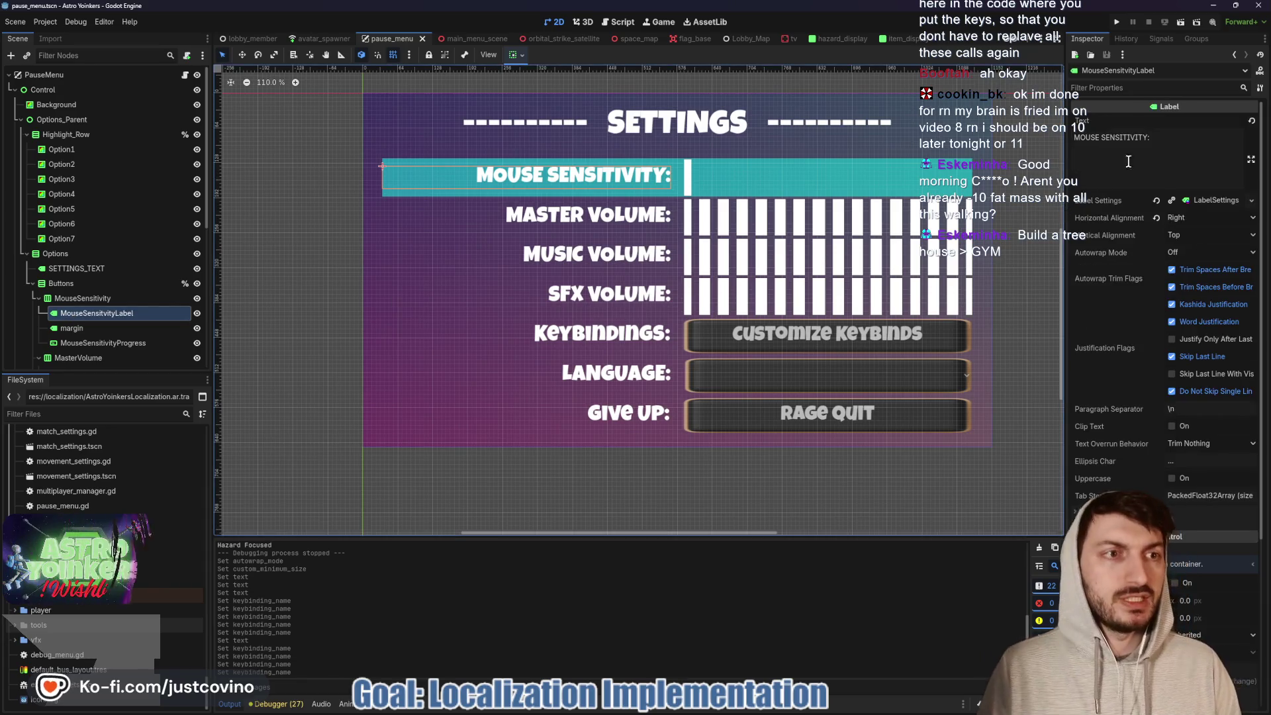
left_click_drag(1150, 138, 1023, 143)
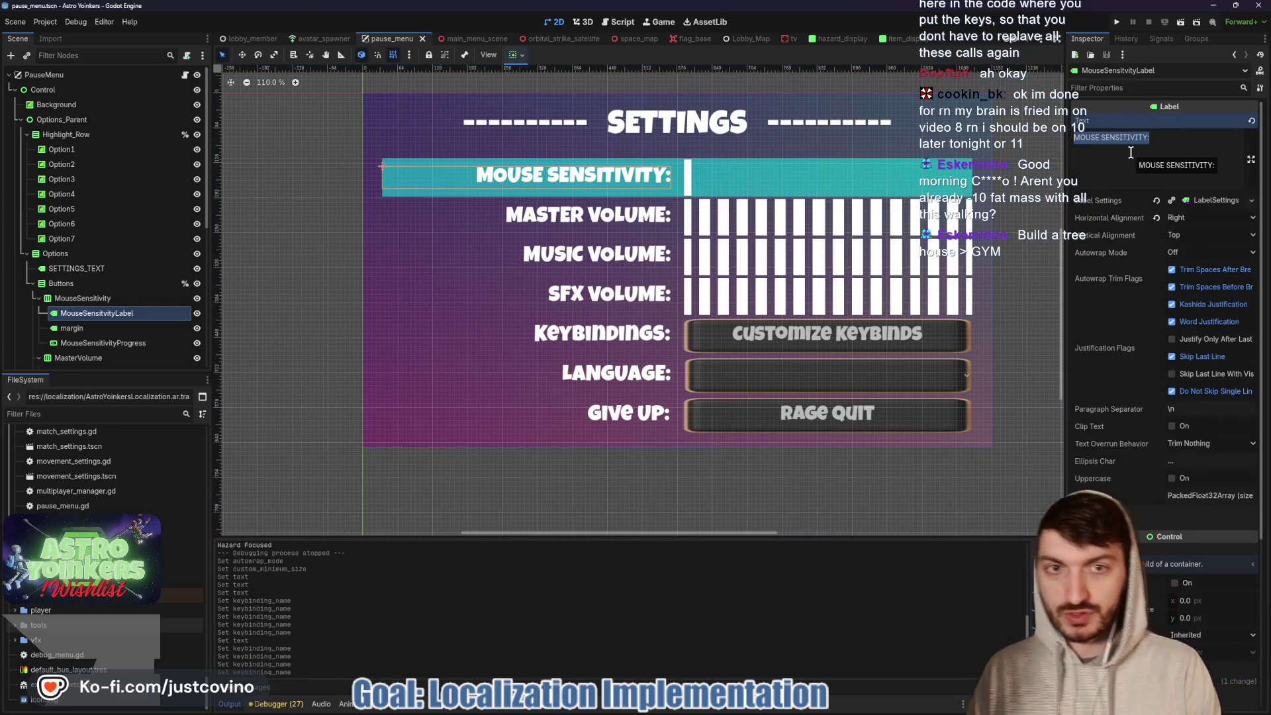
type("MOUSE_SENSITIVITY")
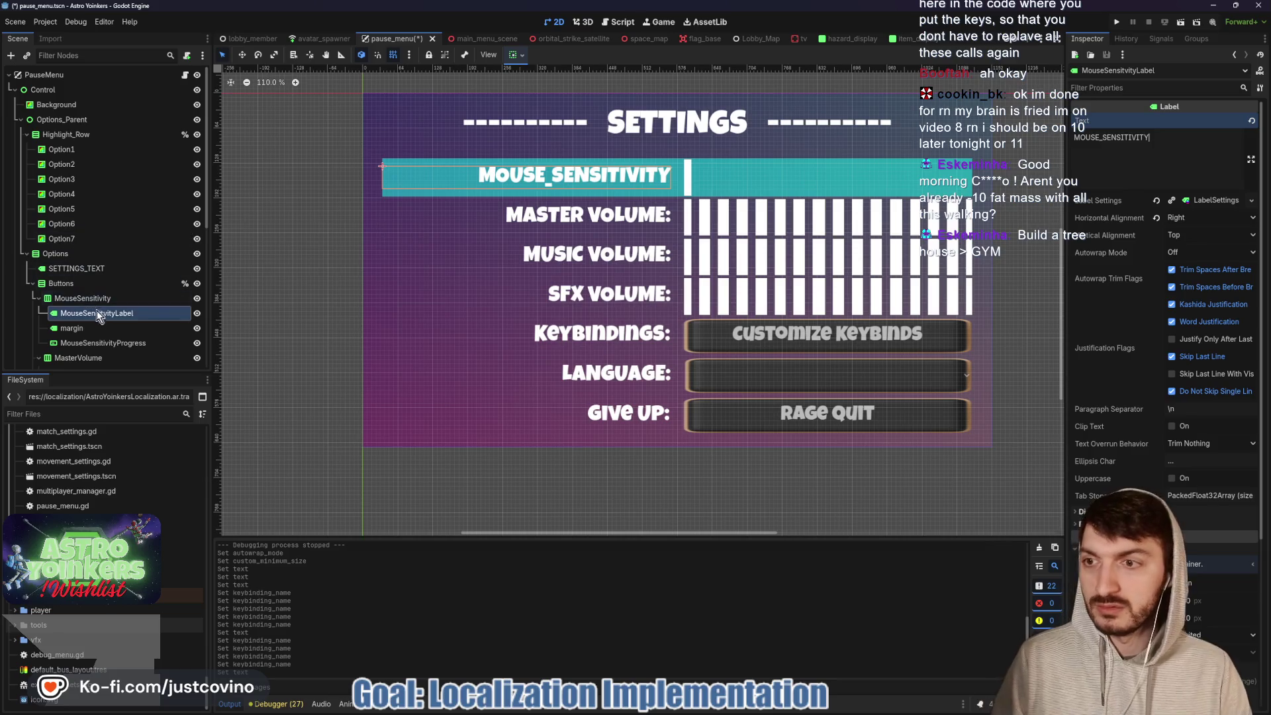
- Set the master and music volume labels to MASTER_VOLUME and MUSIC_VOLUME
scroll(93, 331, "down", 3)
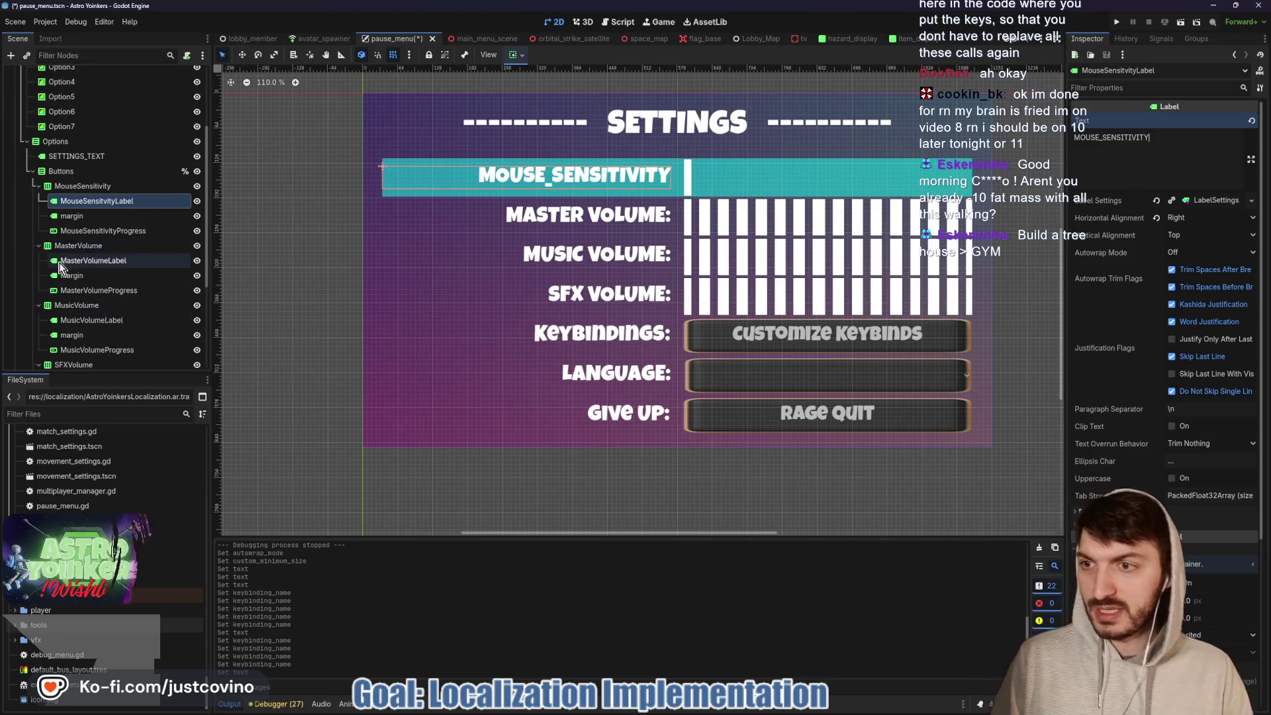
left_click(80, 260)
left_click_drag(1147, 140, 1076, 145)
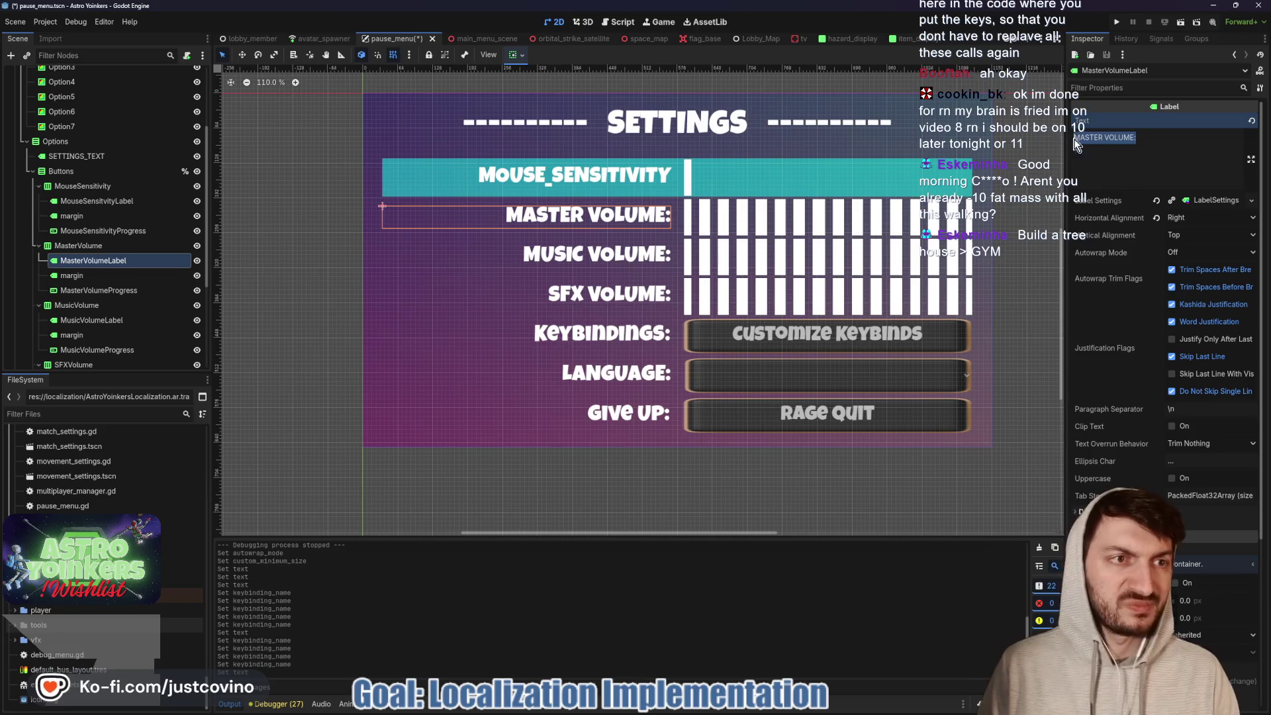
type("MASTER_VO")
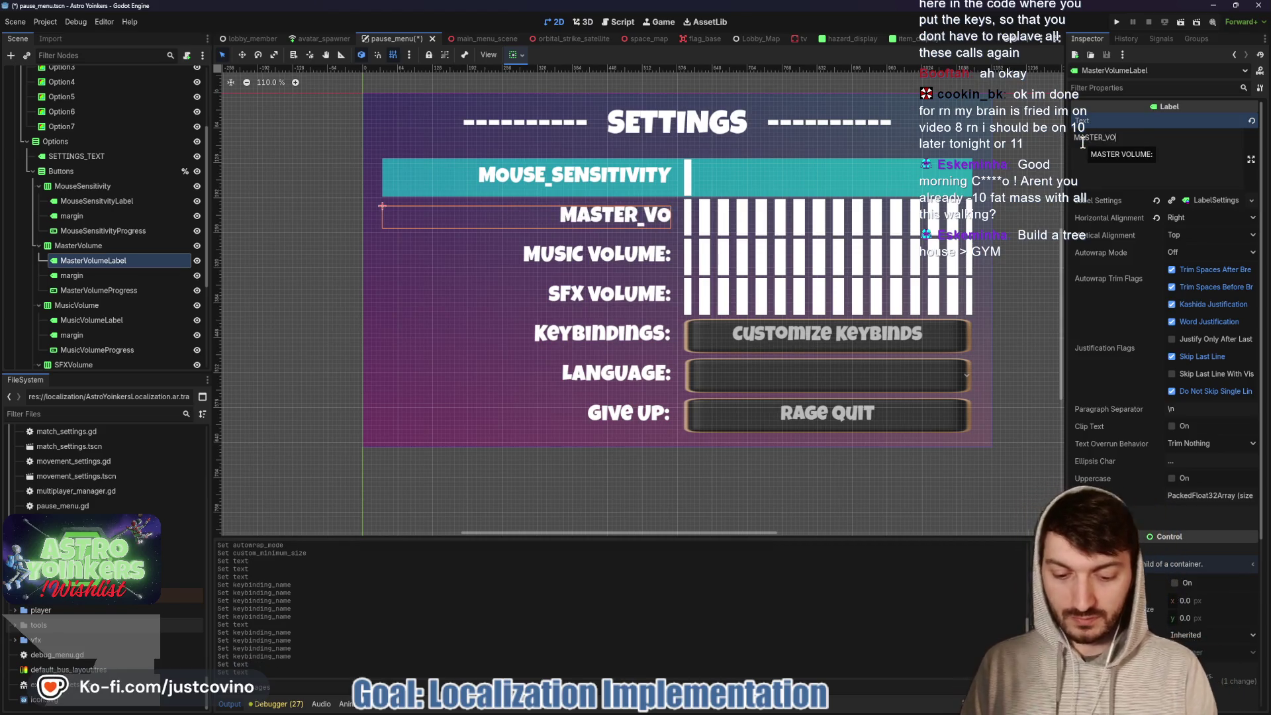
type("LUME")
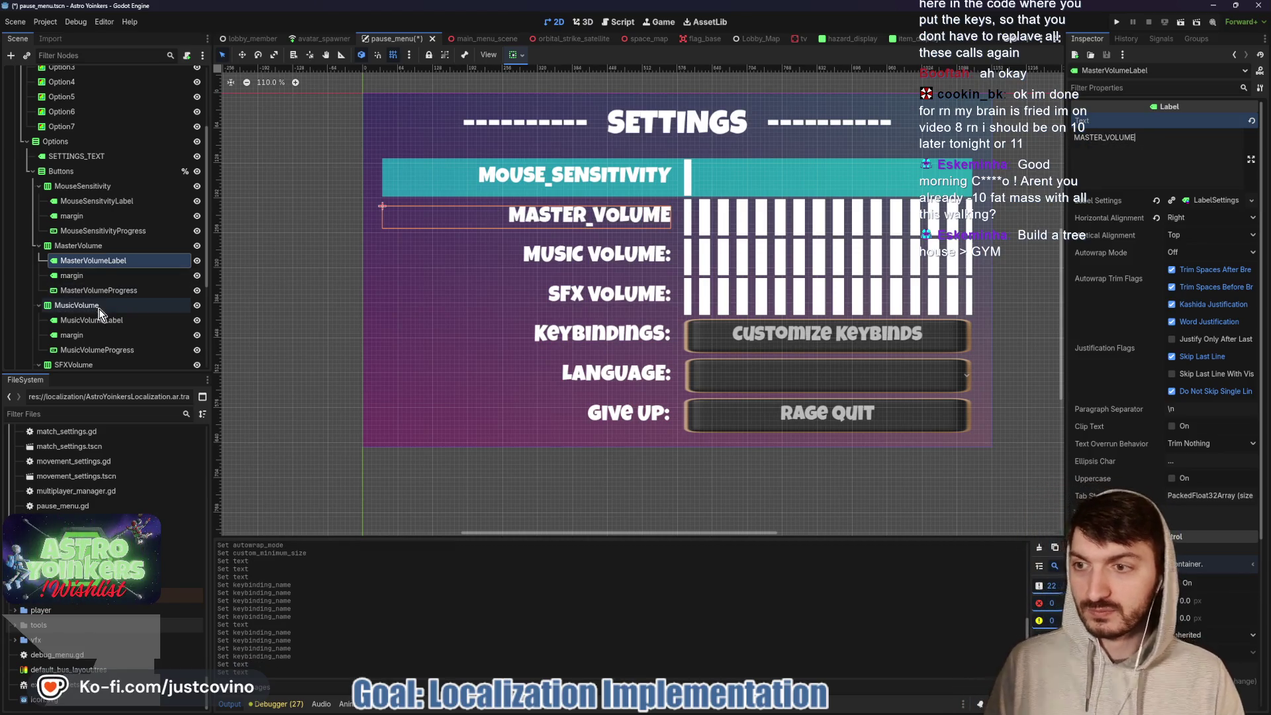
left_click(101, 319)
left_click(1072, 144)
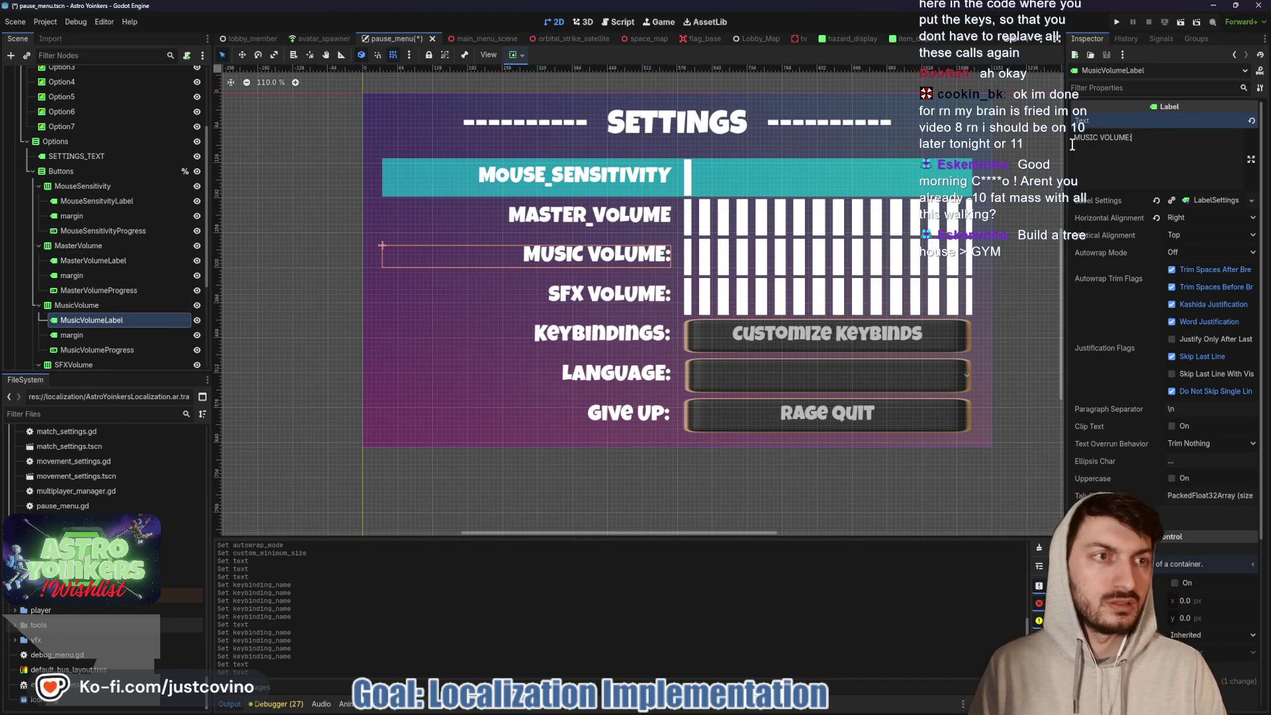
type("MUSIC")
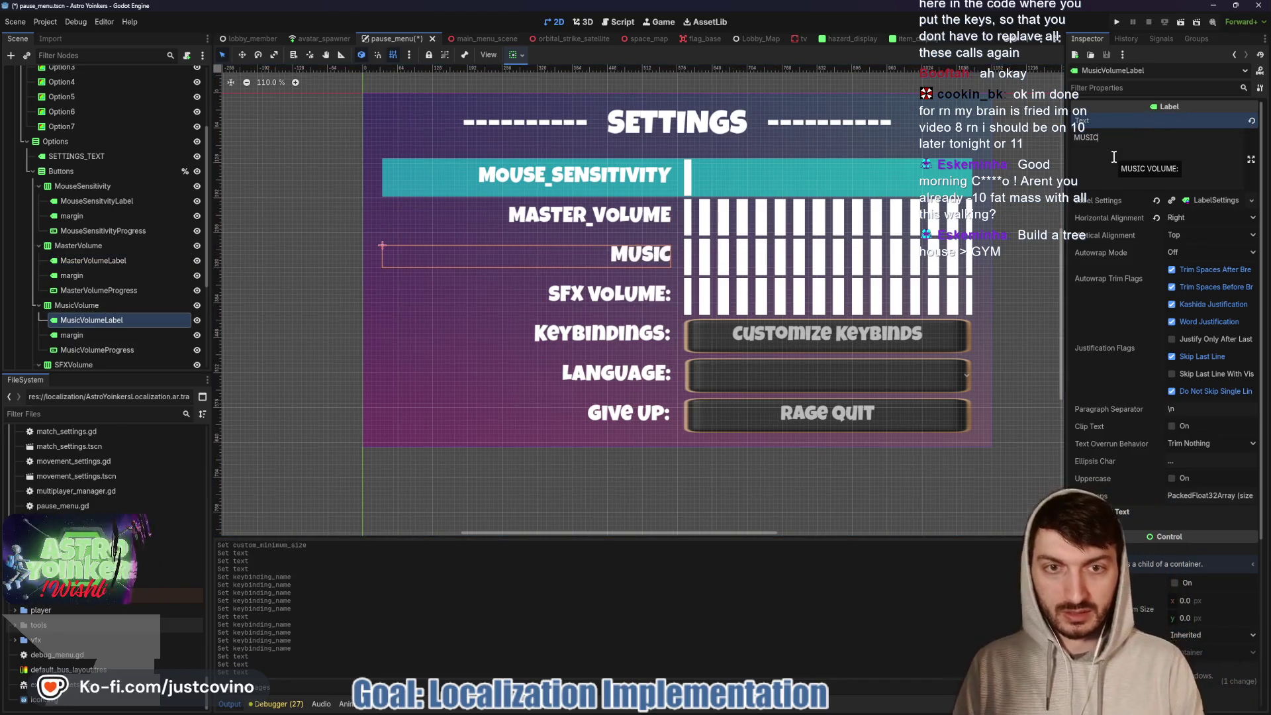
type("_VOLUME")
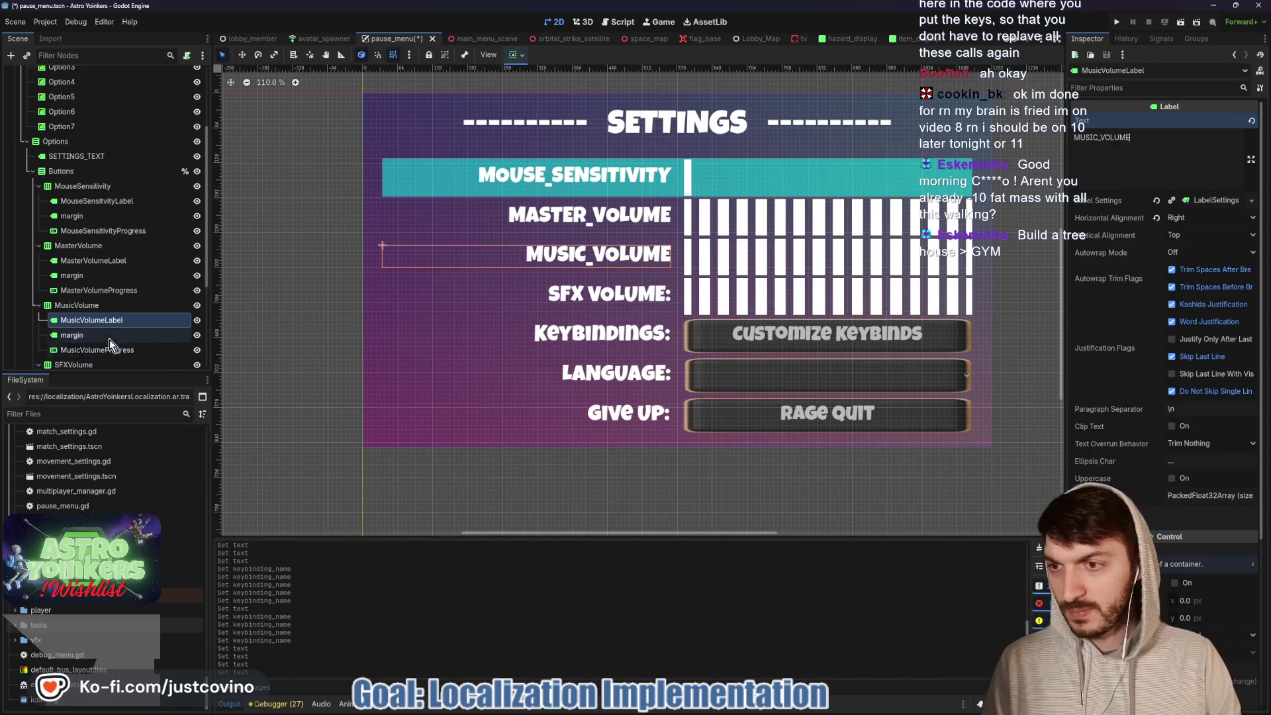
- Set the SFX volume label to SOUND_EFFECTS_VOLUME and bring up the localization spreadsheet
scroll(110, 340, "down", 3)
left_click(98, 305)
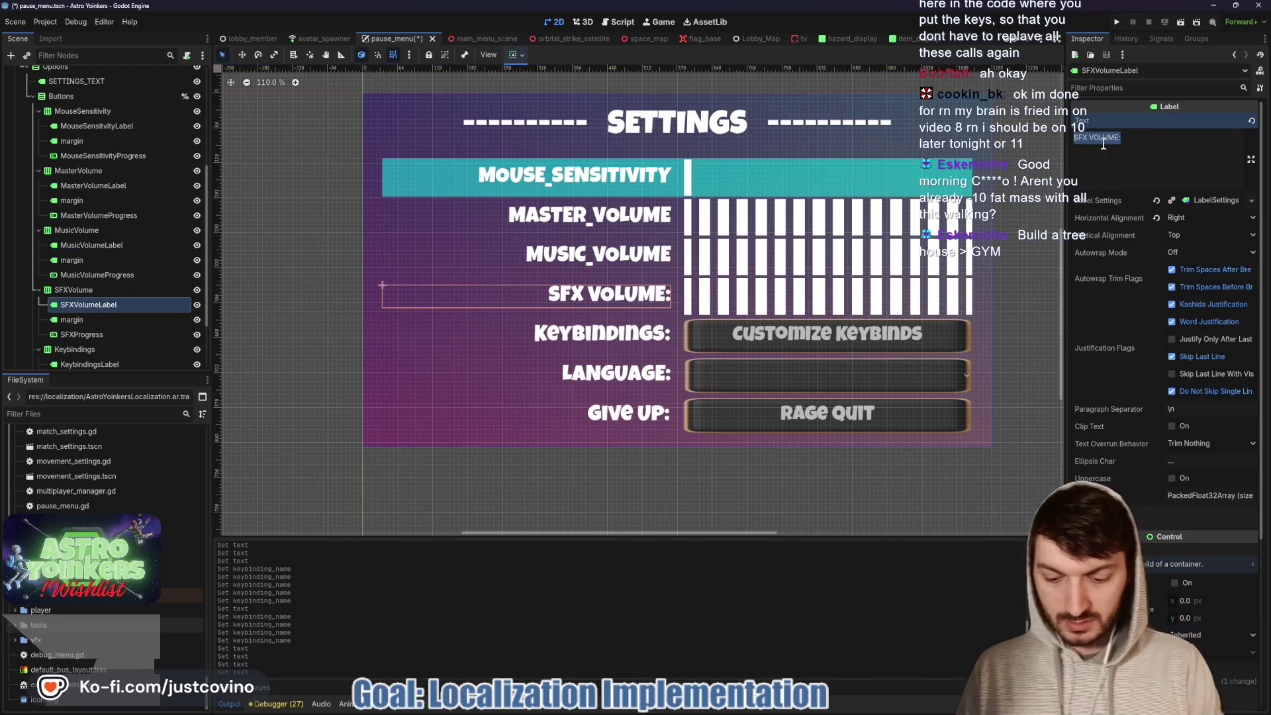
type("SOUND_EFFECTS")
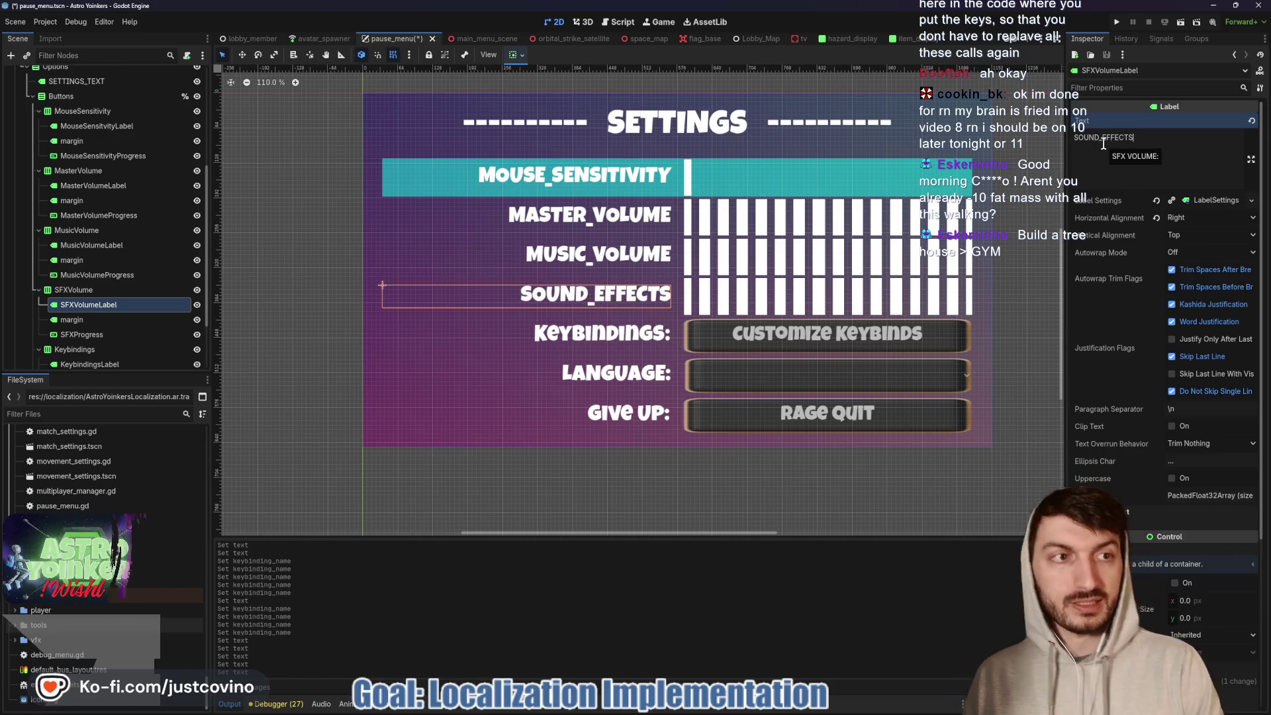
type("_VOLUME")
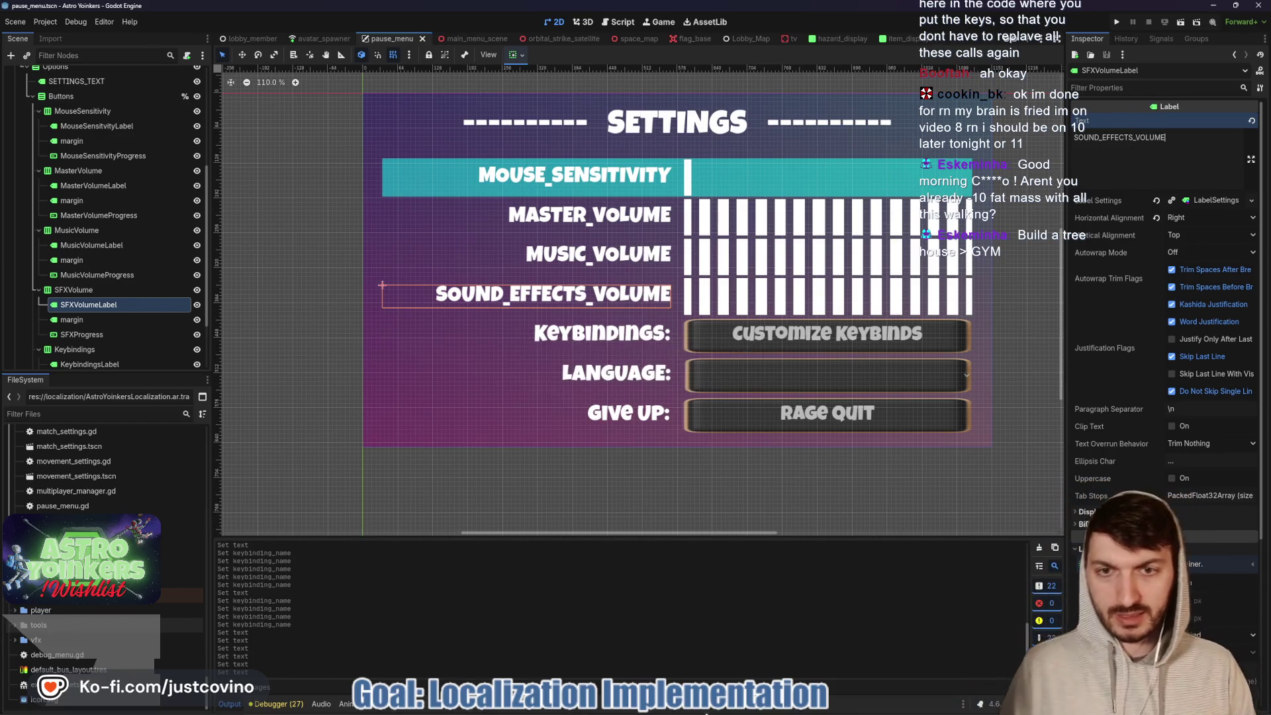
key("alt+Tab")
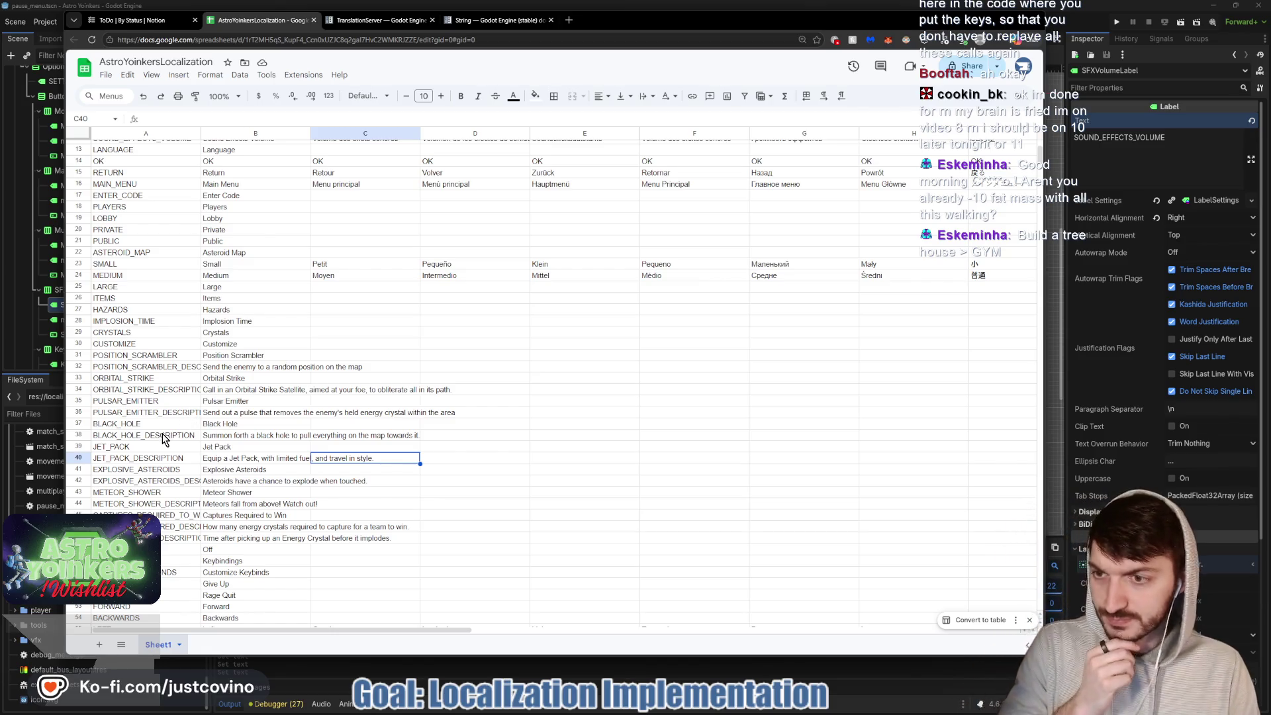
- Check the 'Sound Effects Volume' text in cell B12, then return to Godot
scroll(164, 440, "up", 5)
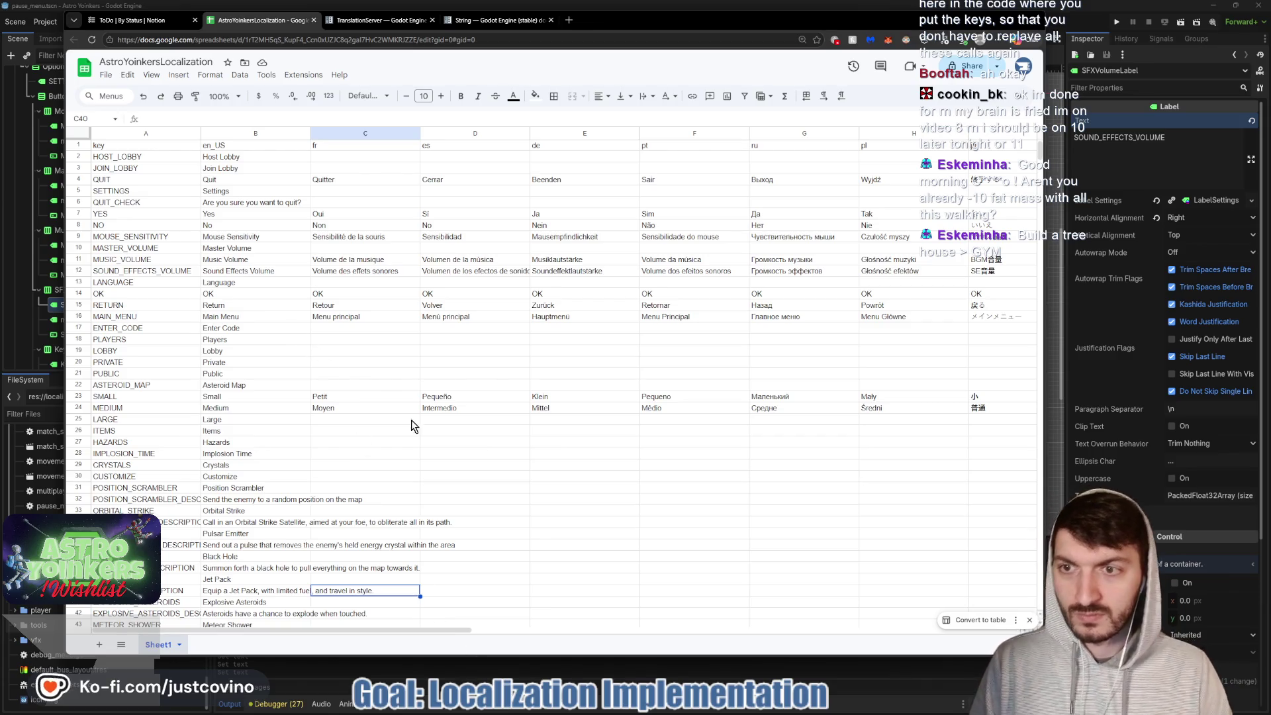
double_click(284, 273)
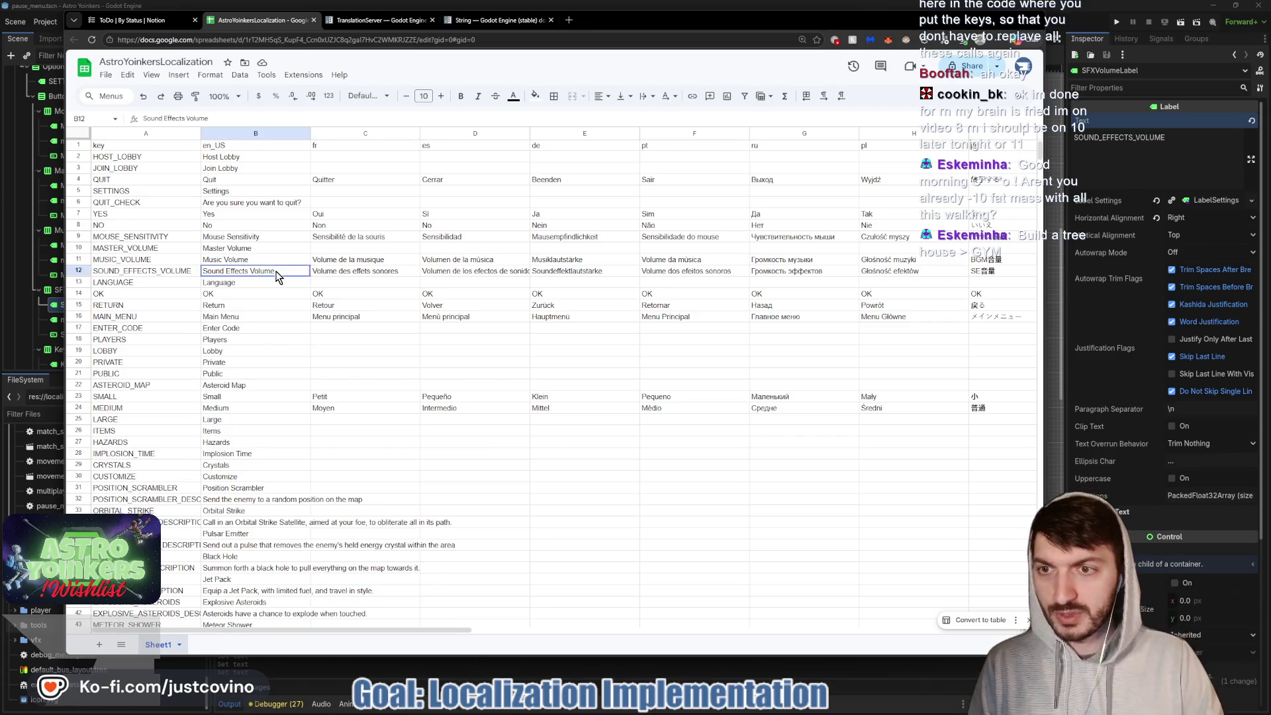
left_click(478, 680)
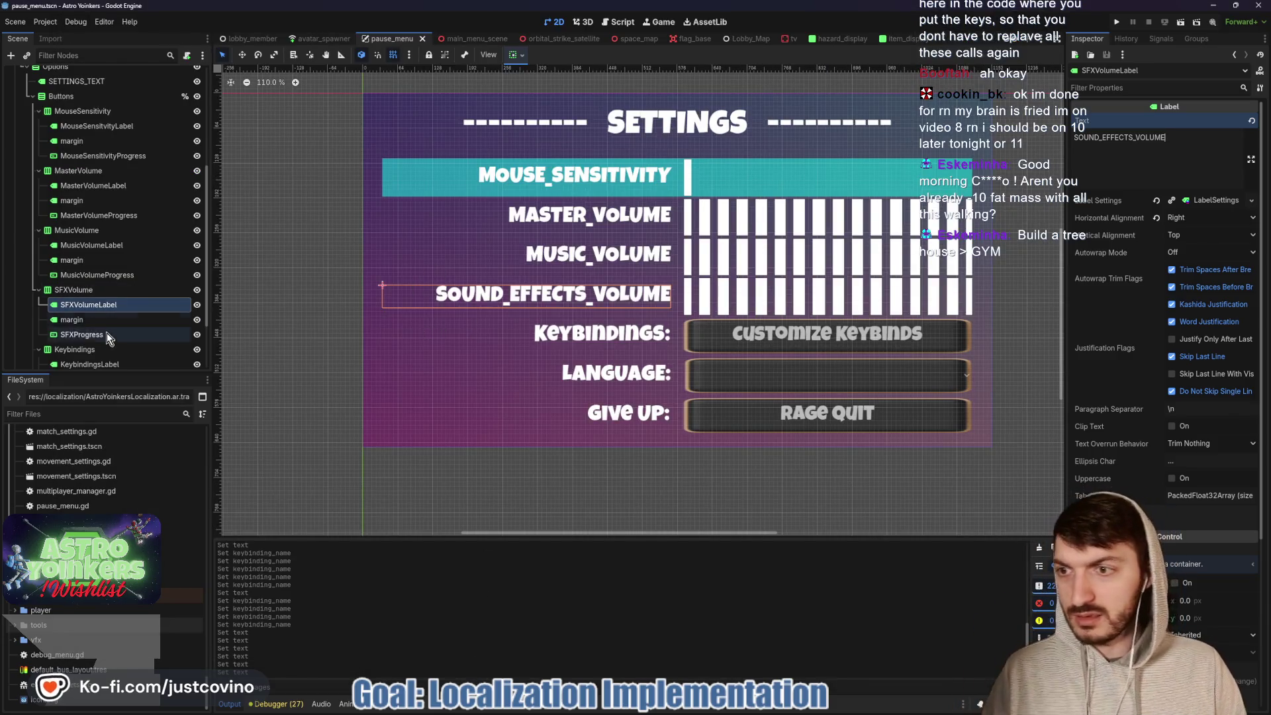
- Replace the Keybindings label's text with KEYBINDINGS
scroll(106, 338, "down", 3)
left_click(92, 289)
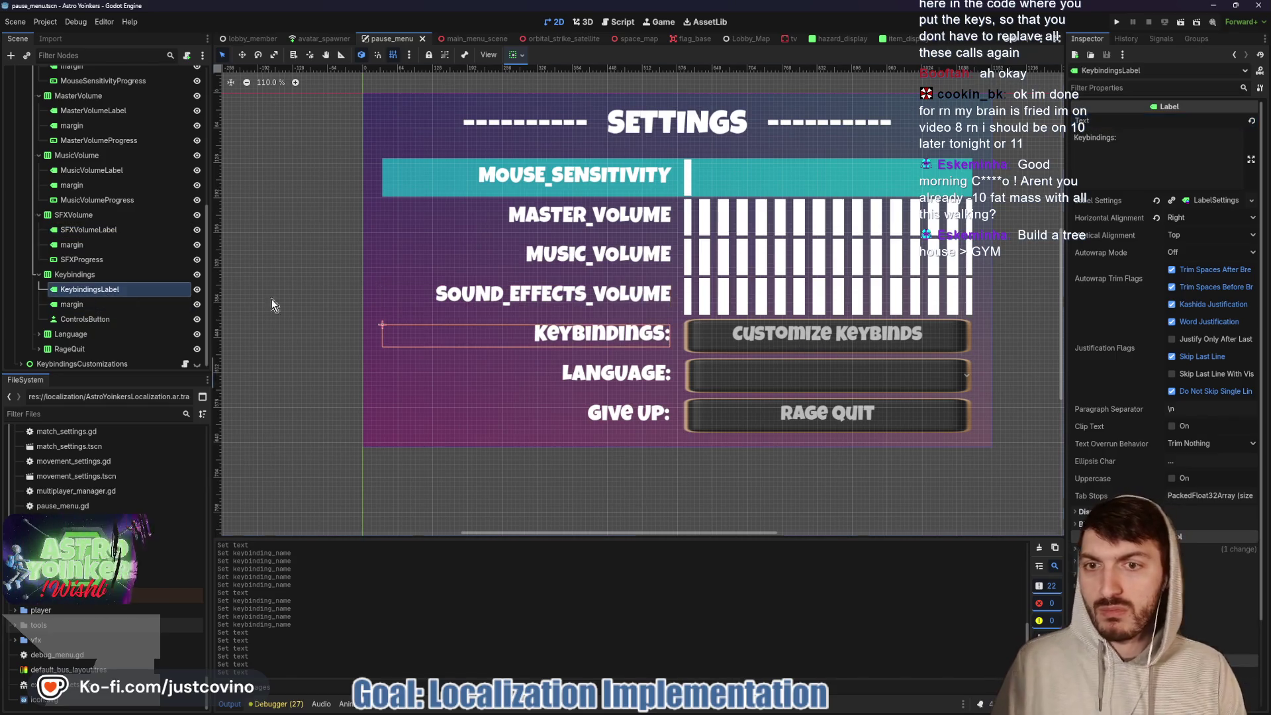
left_click(1132, 139)
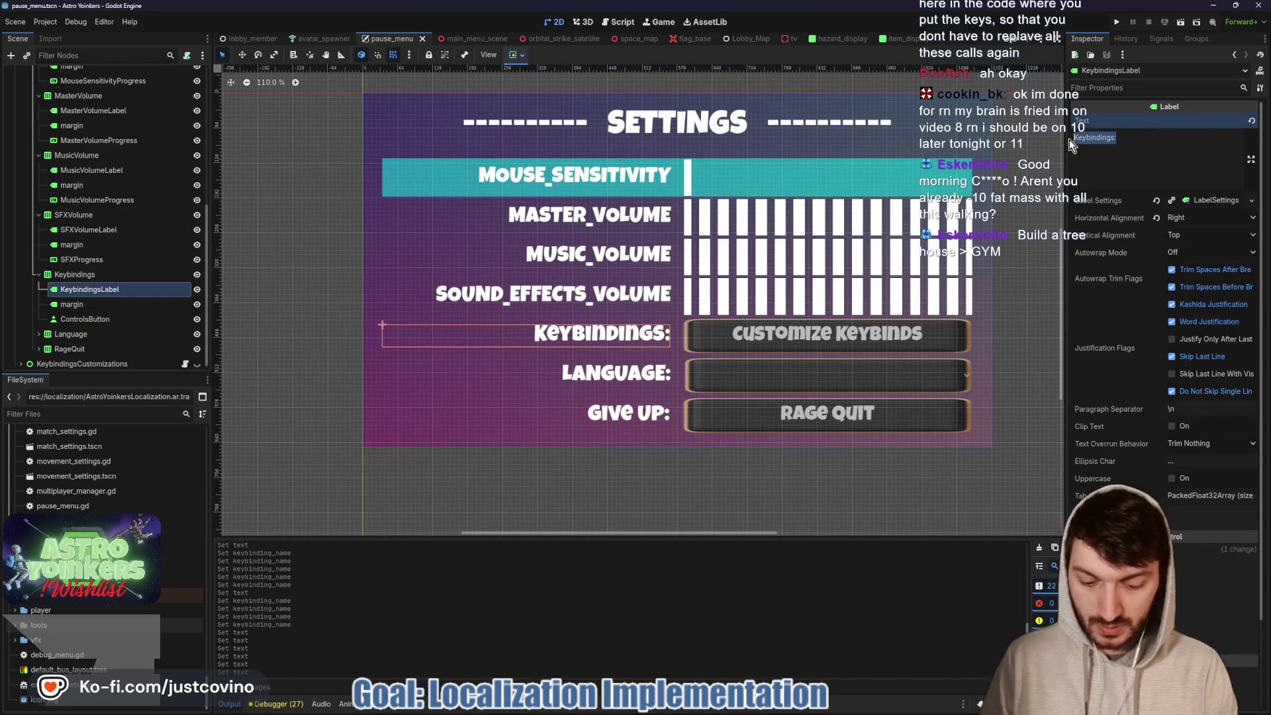
key("ctrl+a")
type("KEYBINDINGS")
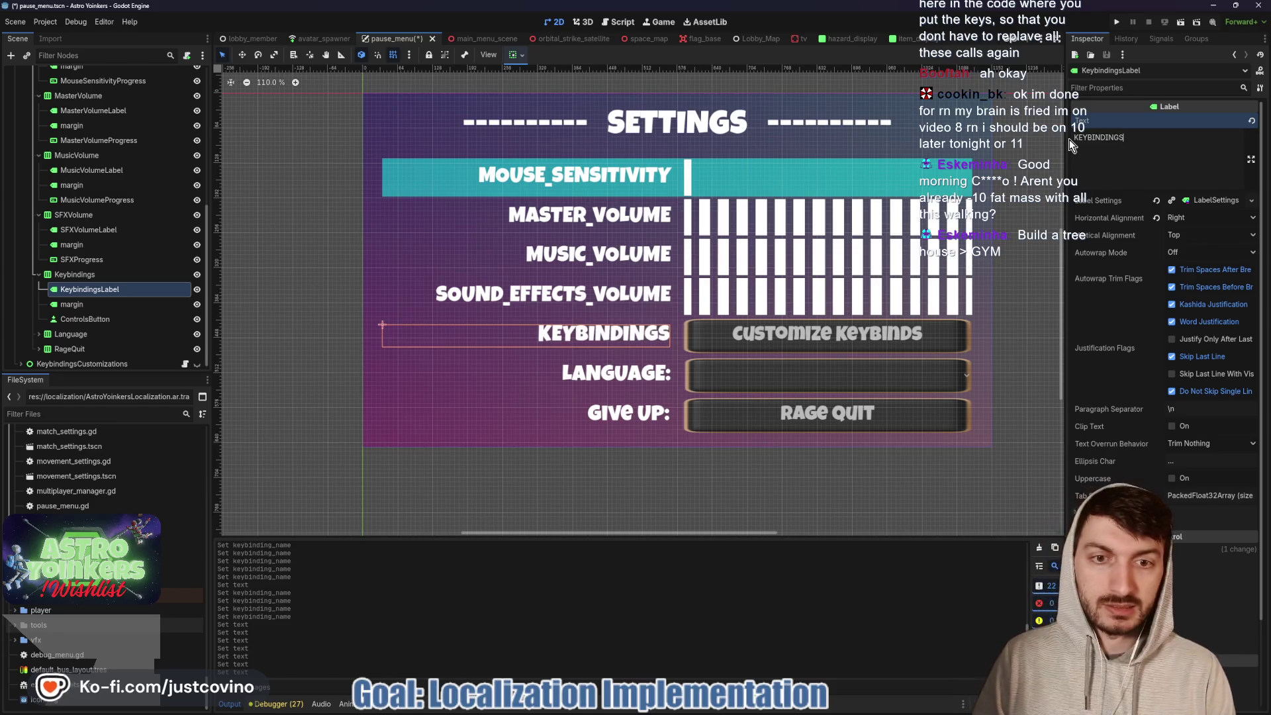
- Expand the Language row and change its label text to LANGUAGE
left_click(104, 336)
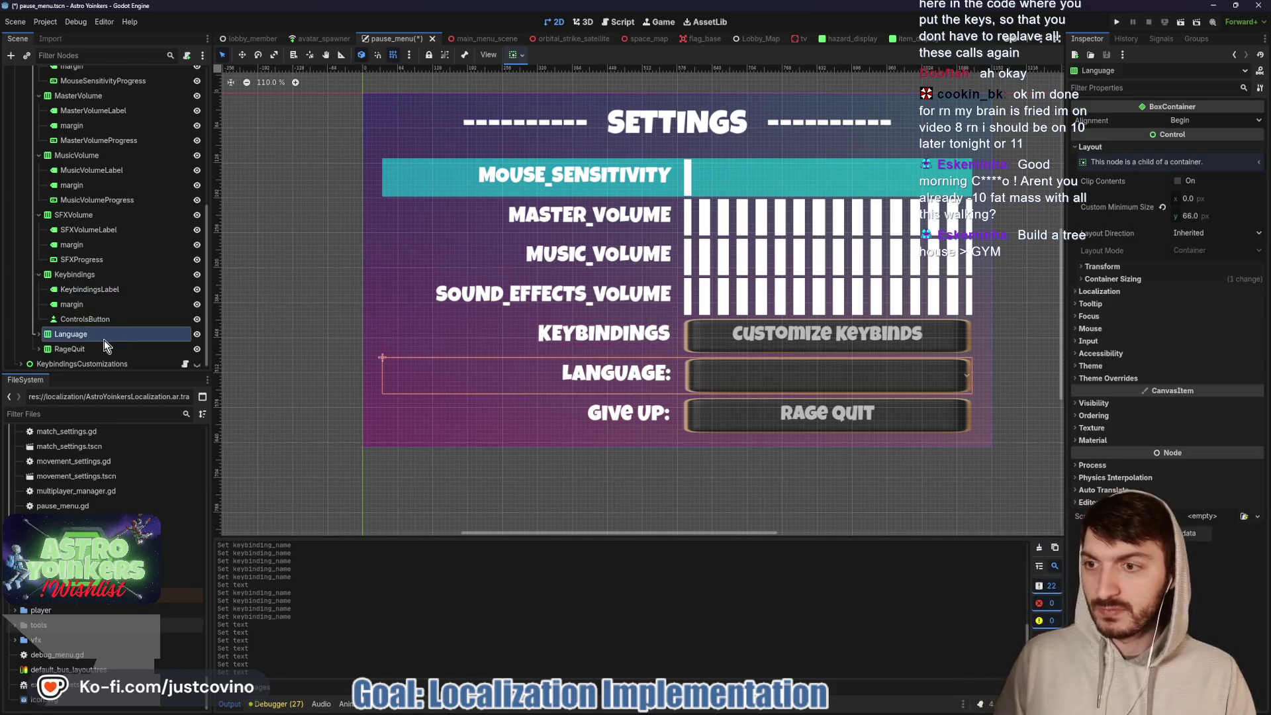
left_click(42, 335)
left_click(85, 349)
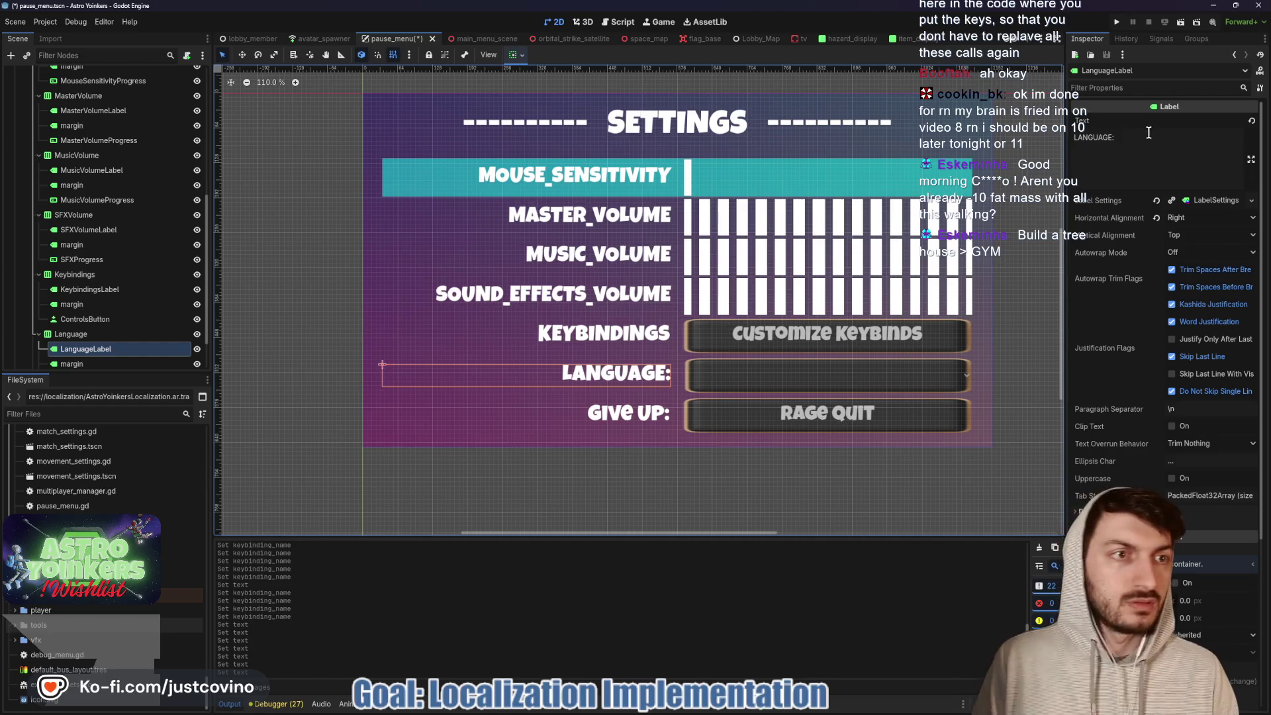
left_click_drag(1148, 132, 1070, 142)
type("LANGUAGE")
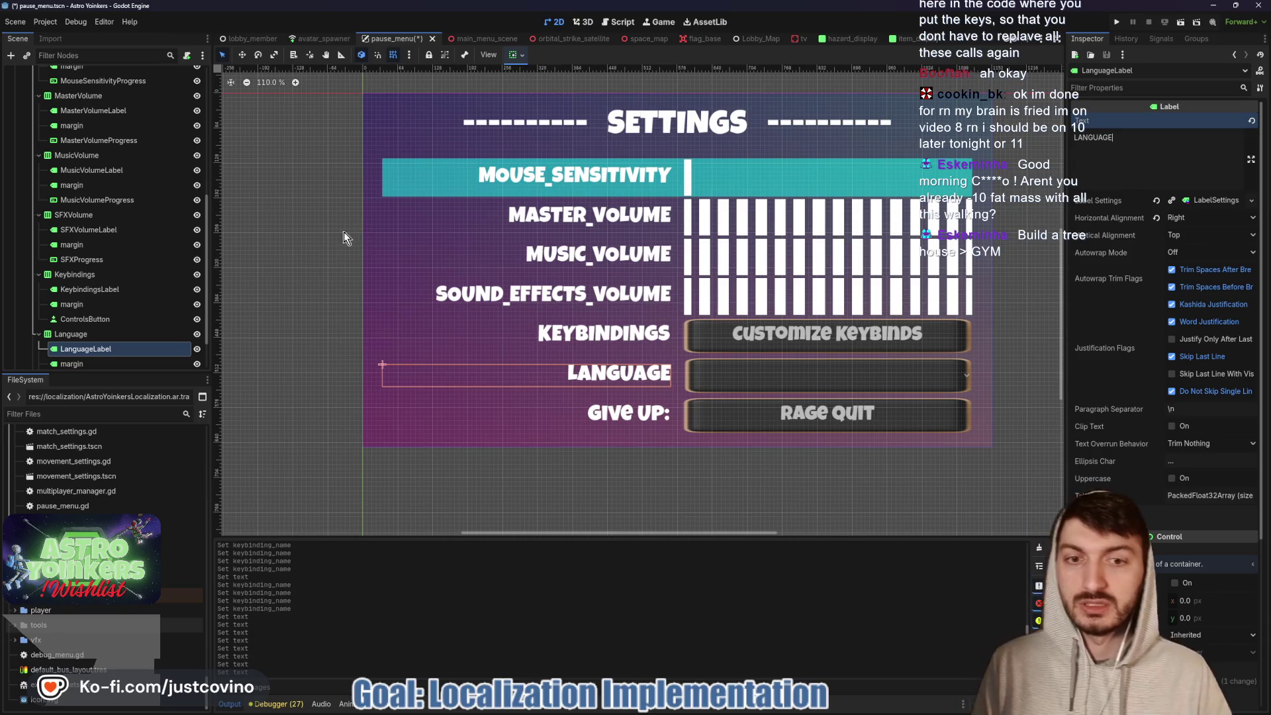
- Change the Give Up label to GIVE_UP and the Rage Quit button to RAGE_QUIT
scroll(64, 329, "down", 3)
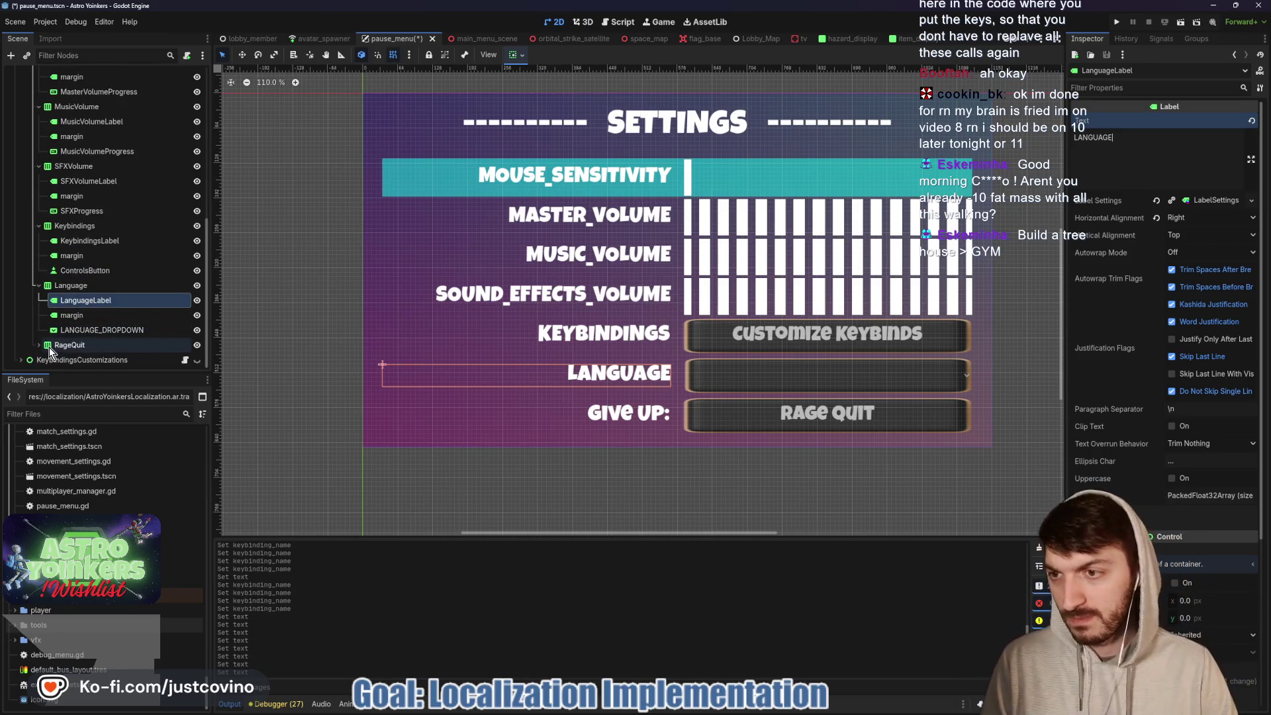
left_click(39, 344)
scroll(81, 339, "down", 3)
left_click(76, 315)
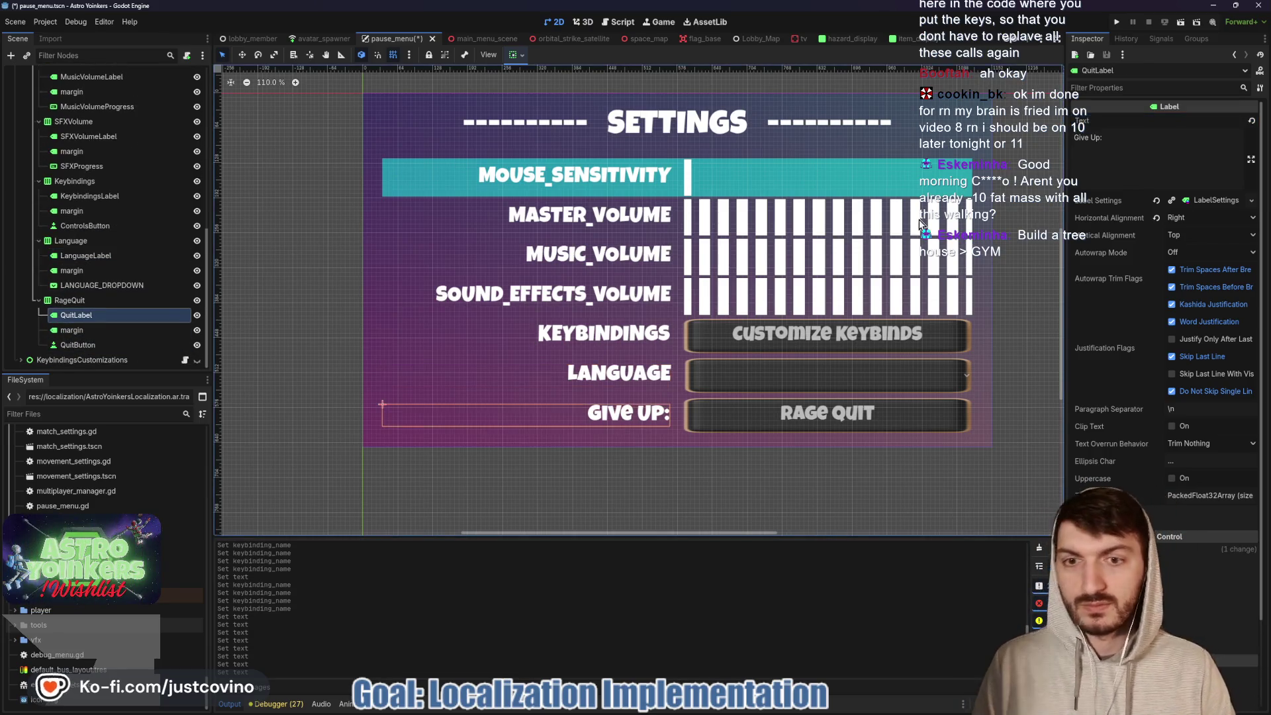
left_click_drag(1132, 144, 1062, 140)
type("GIVE_UP")
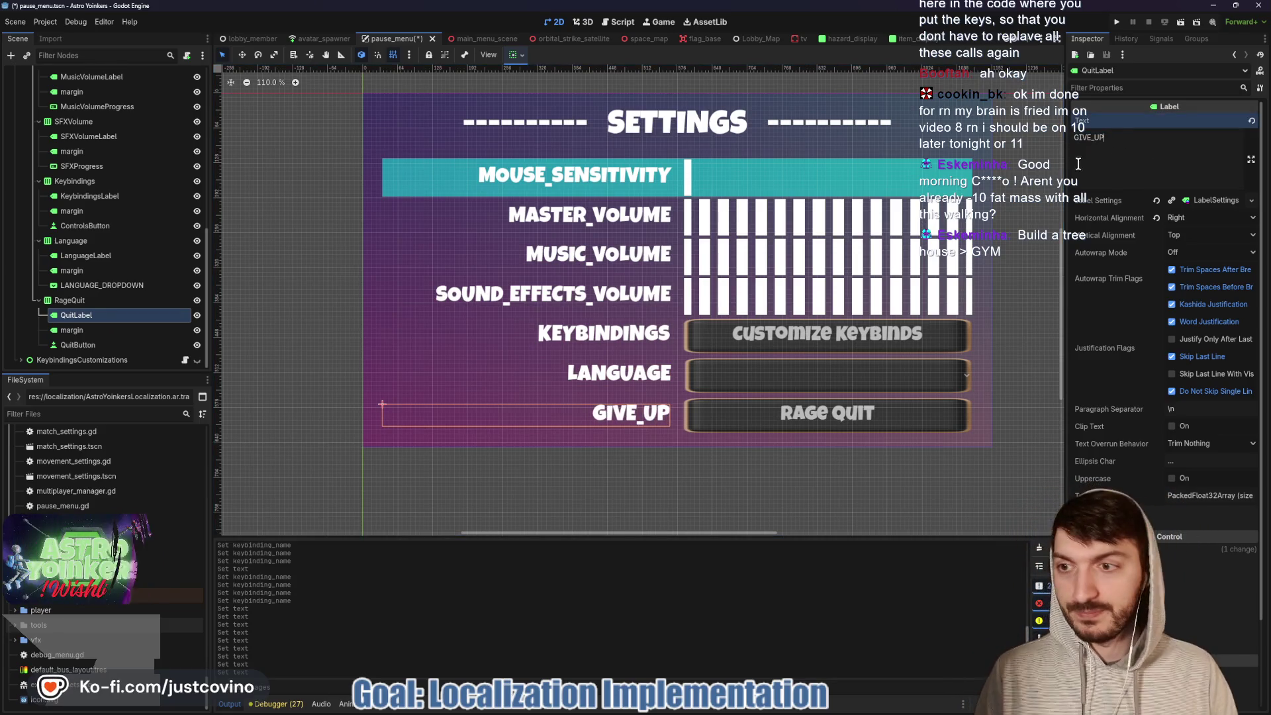
left_click(78, 344)
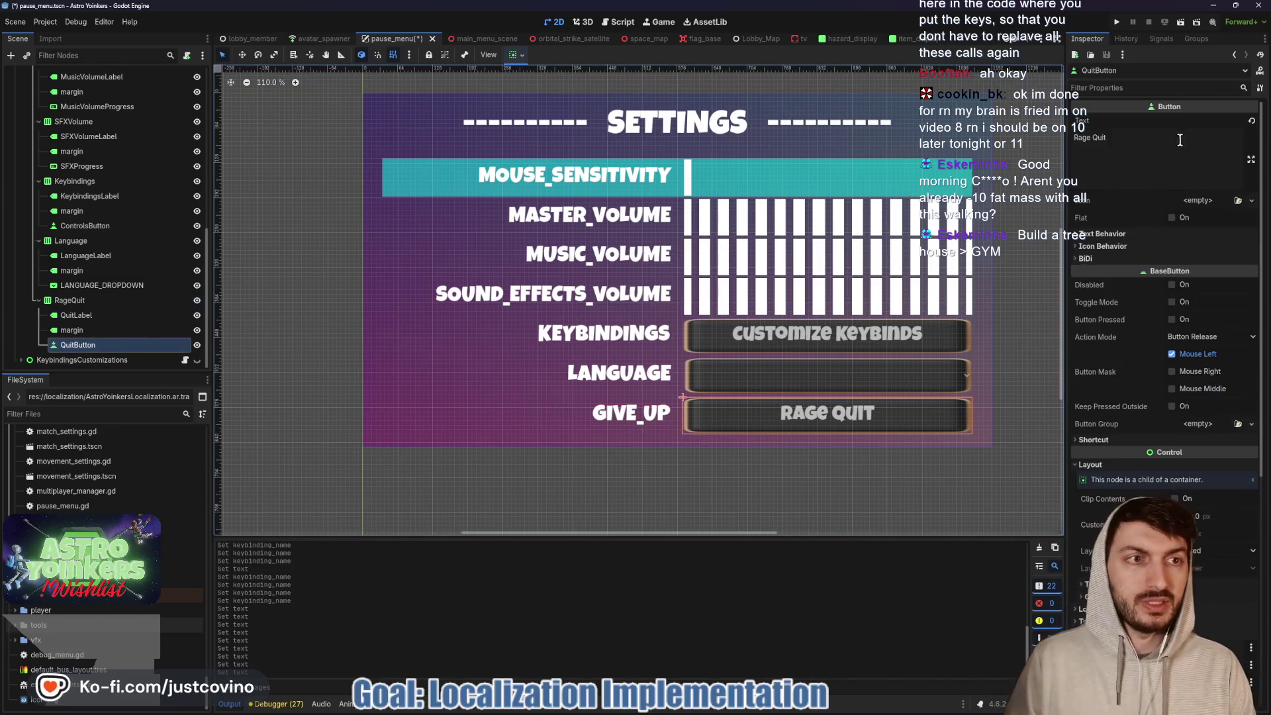
left_click_drag(1179, 140, 1064, 137)
type("RAGE_QUIT")
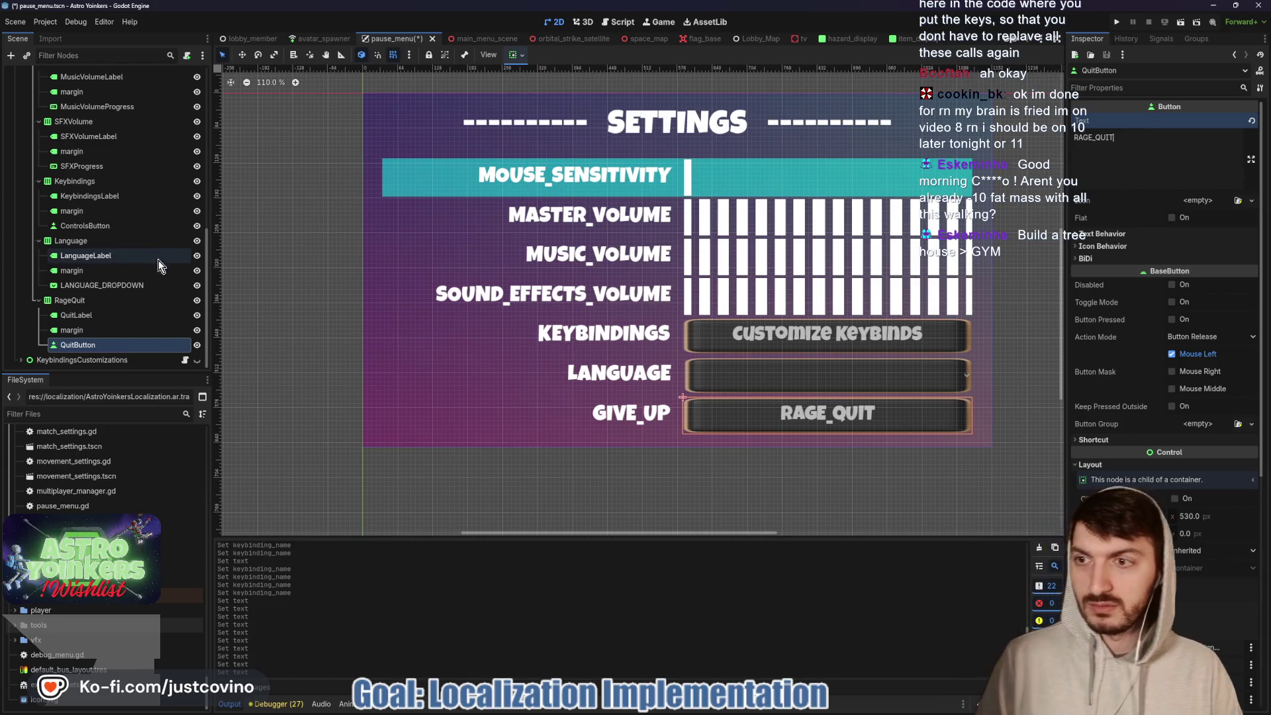
- Check the language dropdown's items, set the Customize Keybinds button's key, and save the scene
left_click(123, 285)
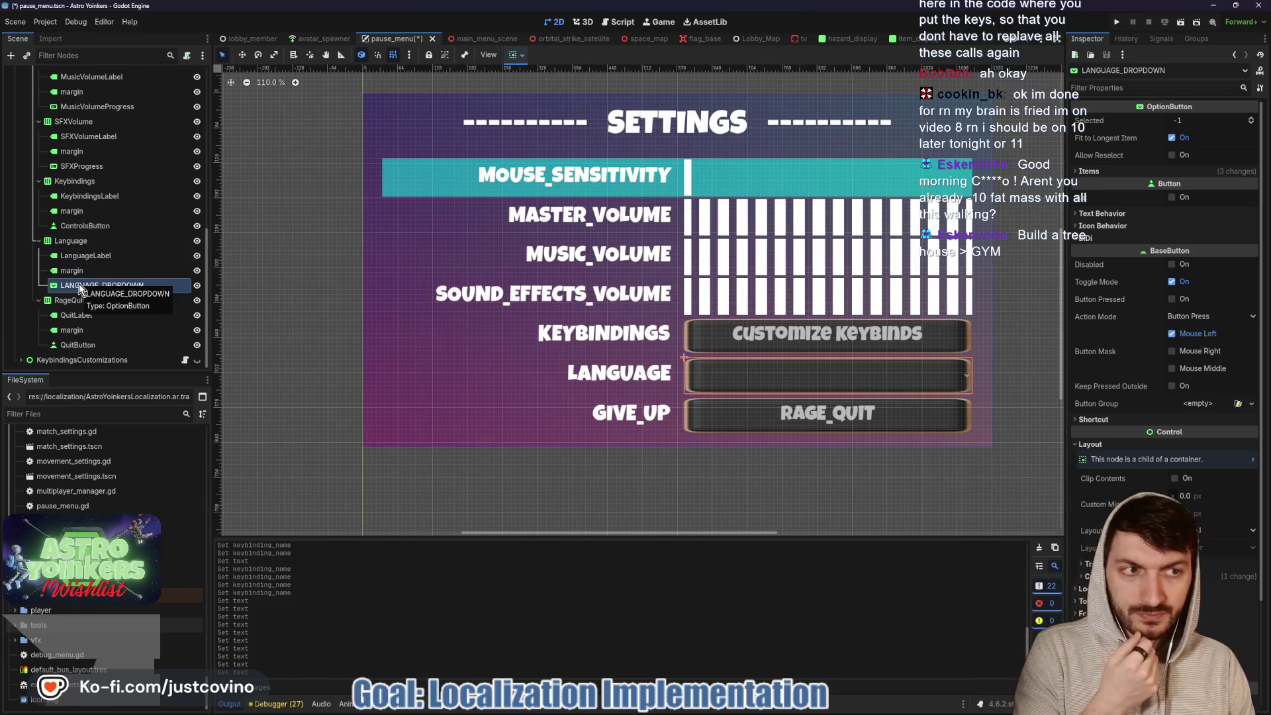
left_click(1090, 171)
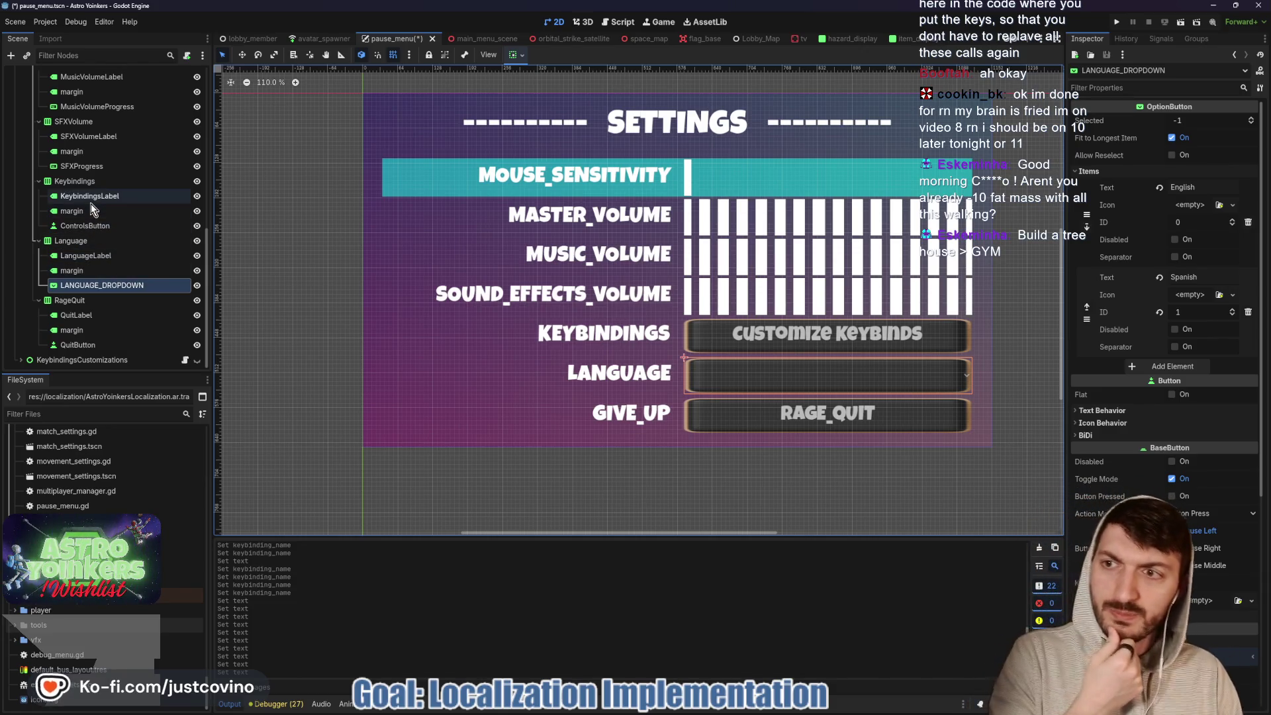
left_click(84, 226)
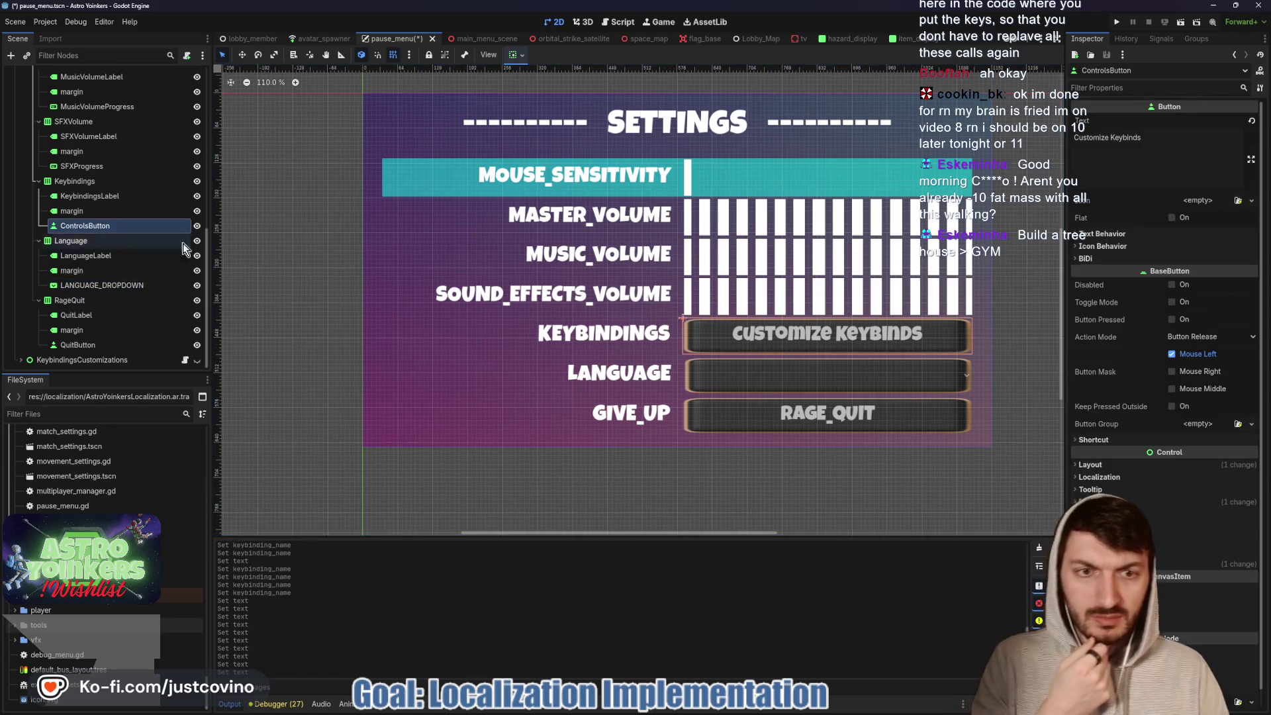
left_click_drag(1159, 139, 1084, 135)
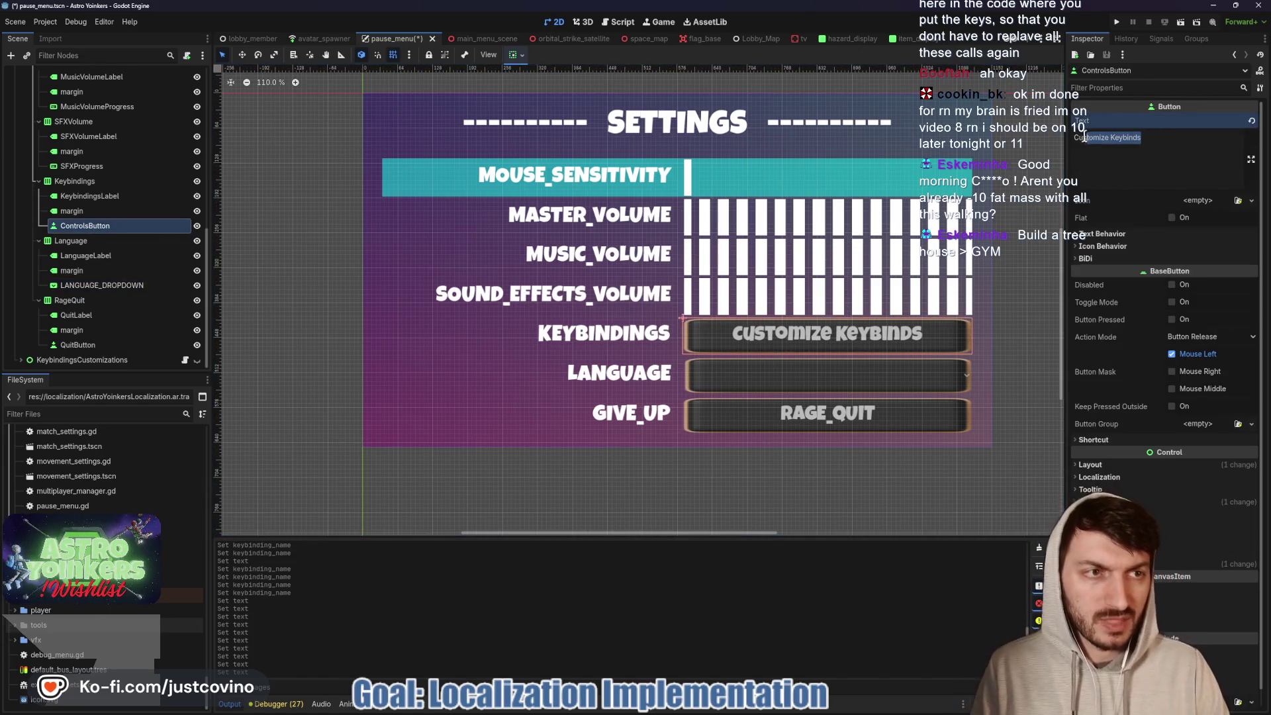
type("CUSTOM")
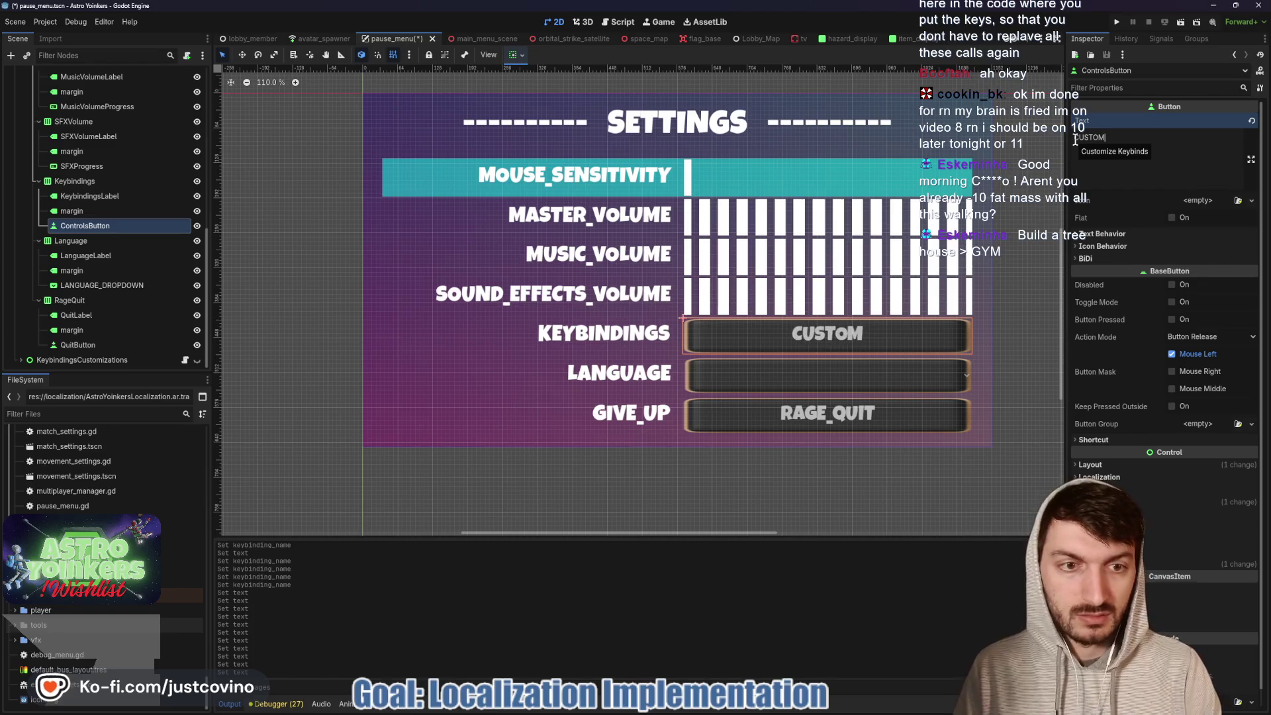
type("IZE_KEYBINDS")
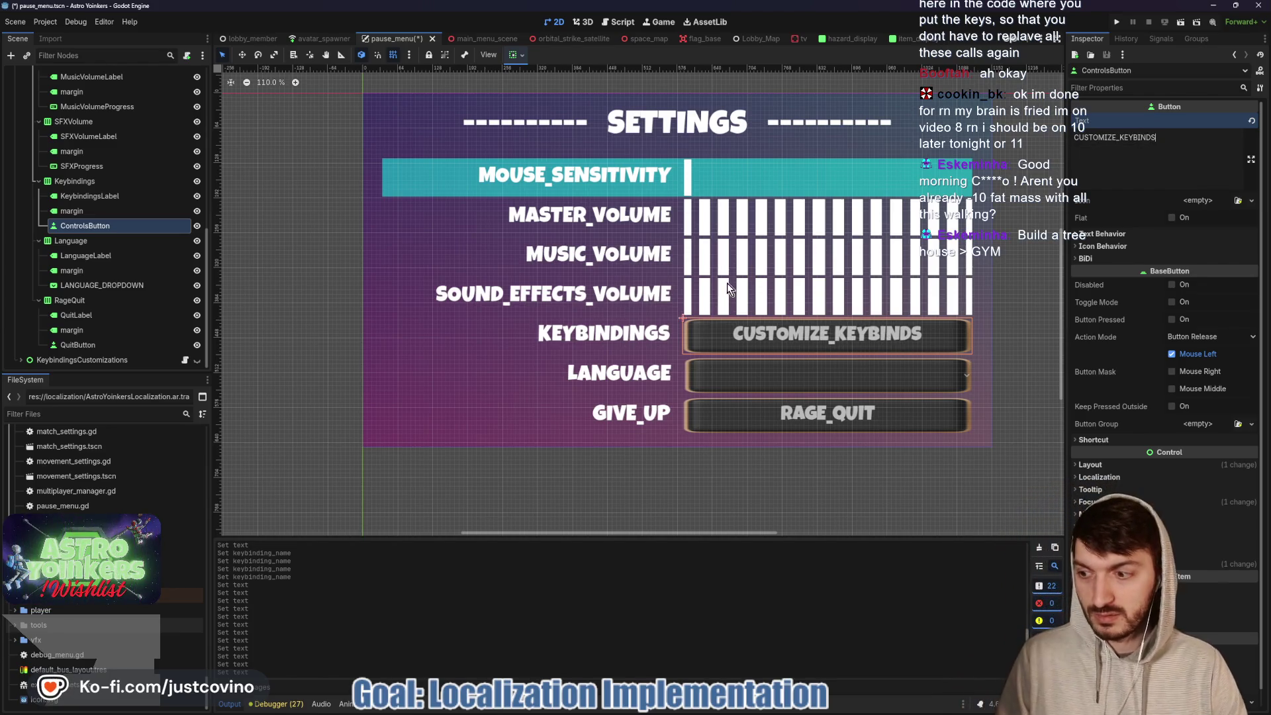
key("ctrl+s")
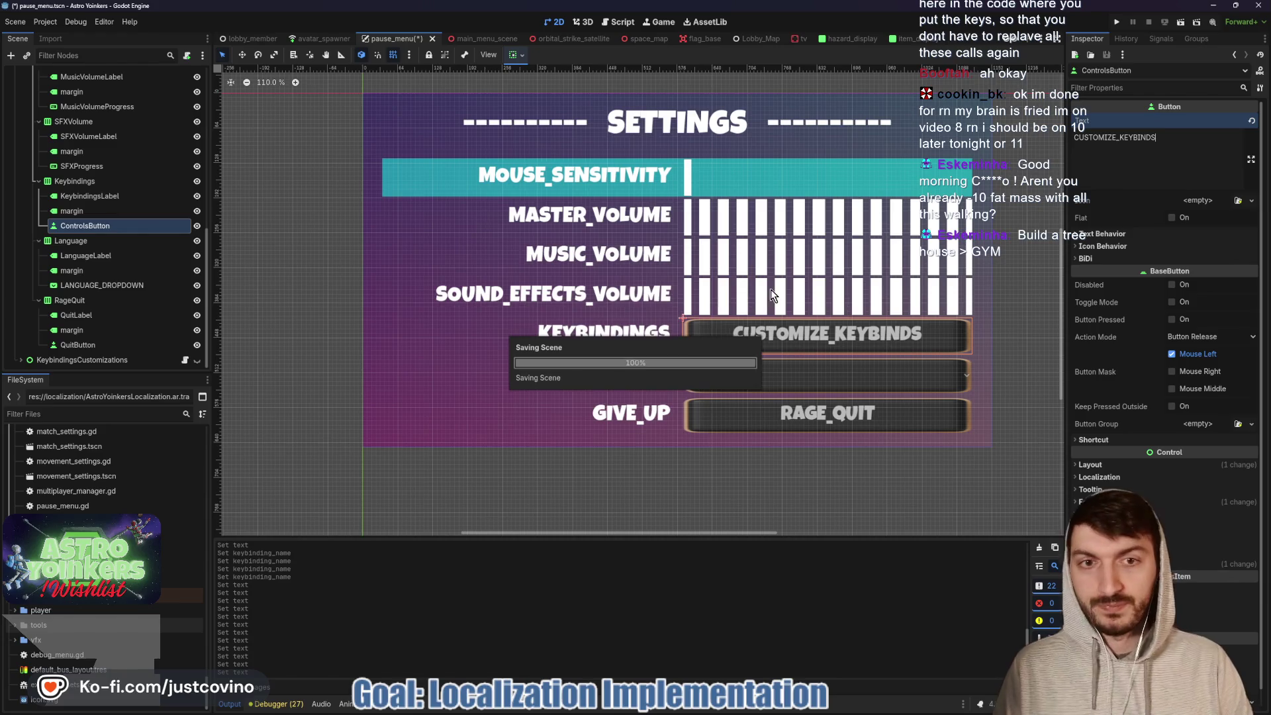
- Confirm the KEYBINDINGS key in the localization sheet and close the String docs tab
left_click(693, 709)
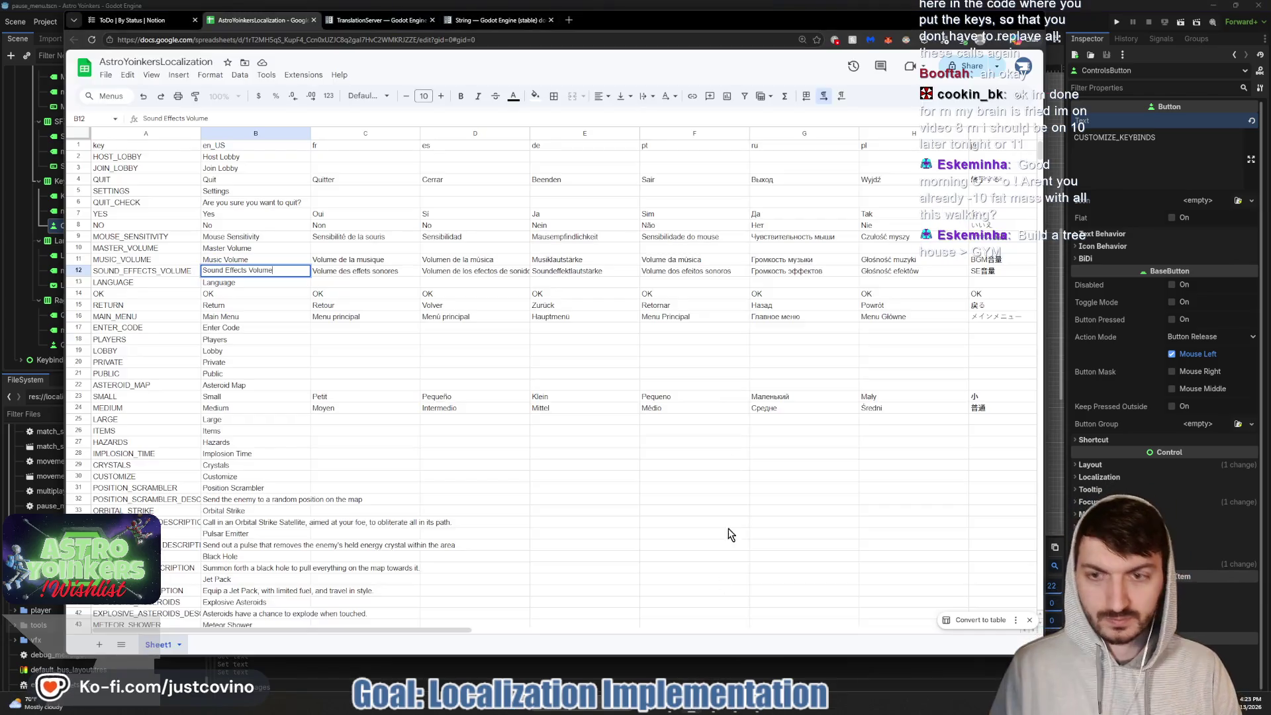
scroll(196, 457, "down", 7)
scroll(197, 457, "down", 4)
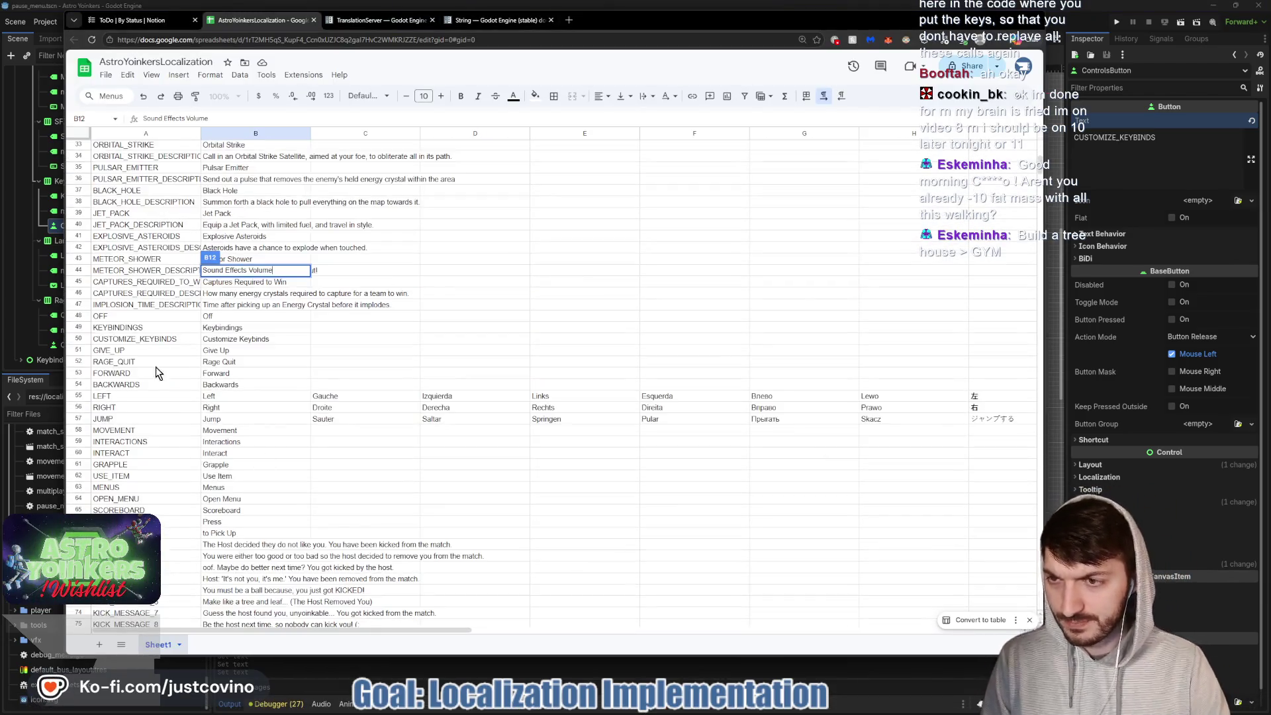
left_click(130, 331)
scroll(273, 378, "up", 10)
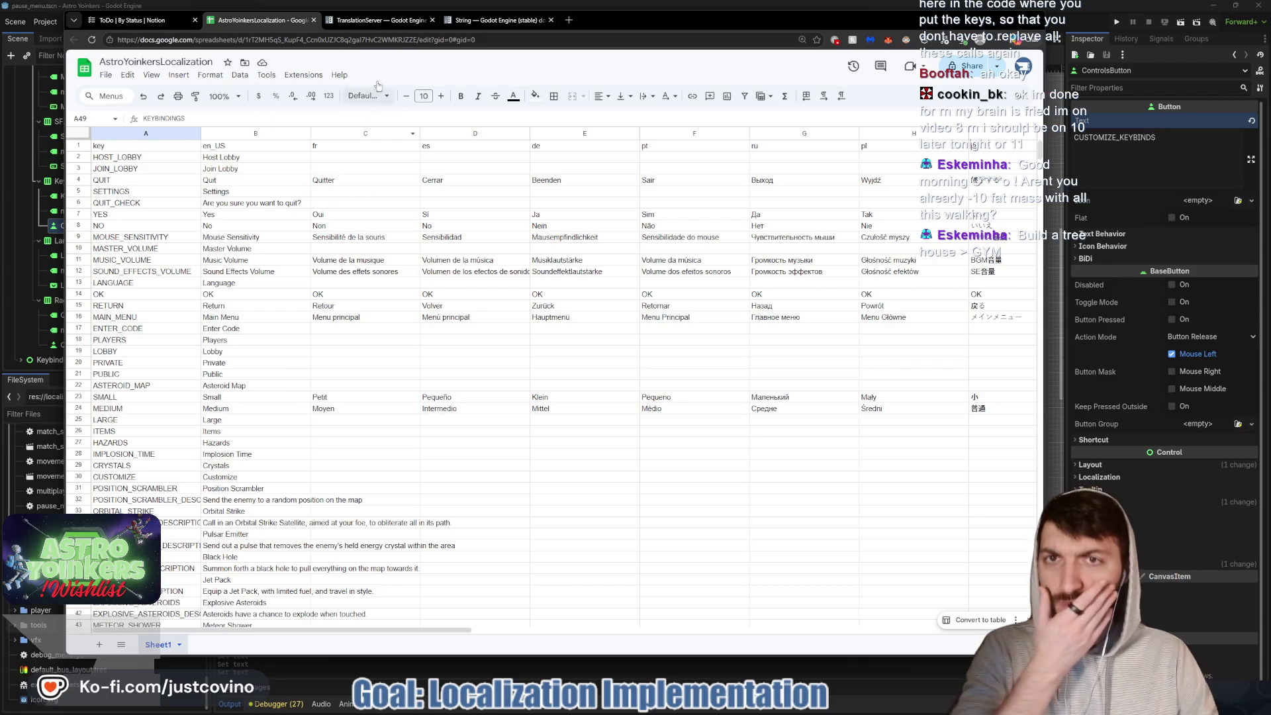
left_click(550, 20)
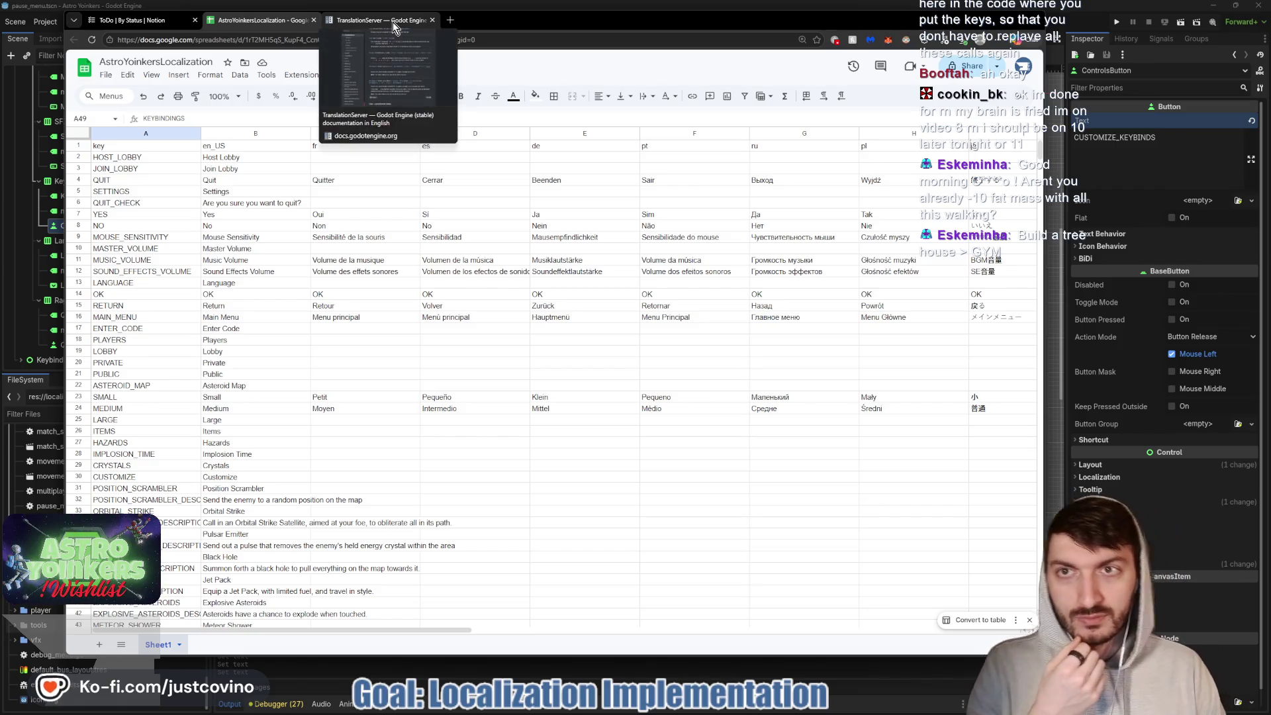
- Load the PolyglotGamedev sheet in the TranslationServer tab by entering 'polygl' in the address bar
left_click(392, 22)
left_click(398, 39)
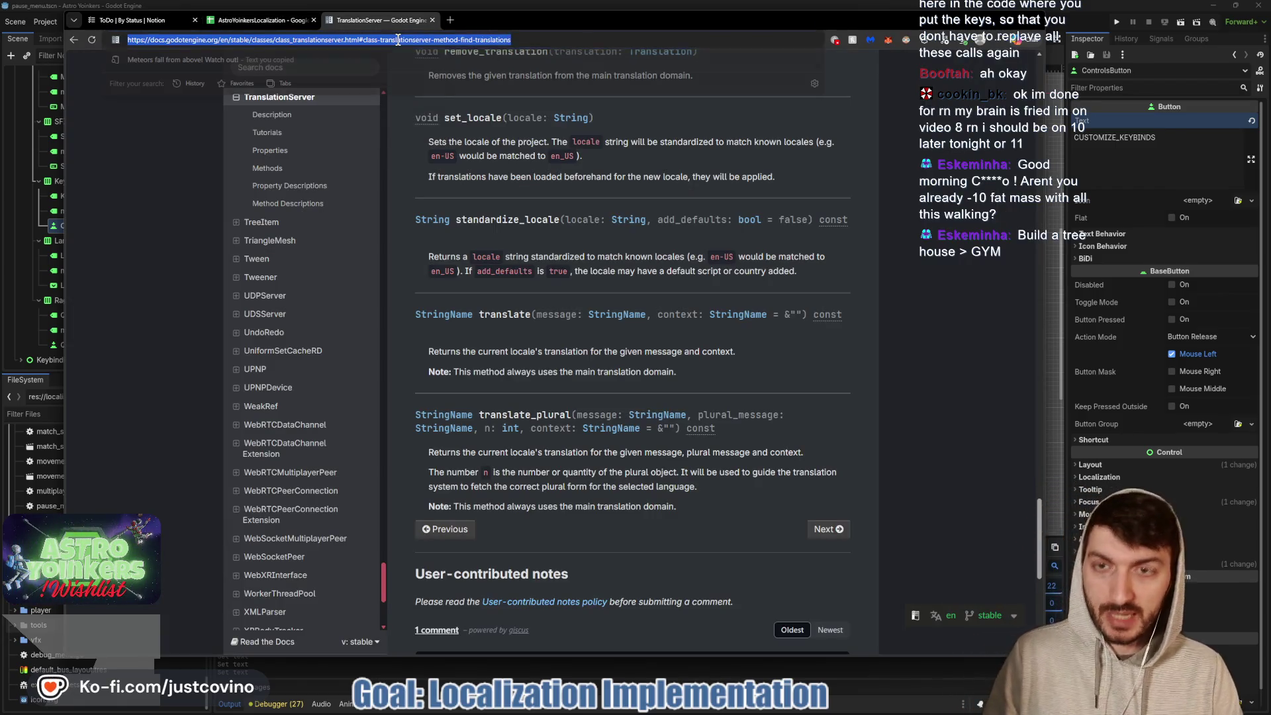
type("polygl")
key("Return")
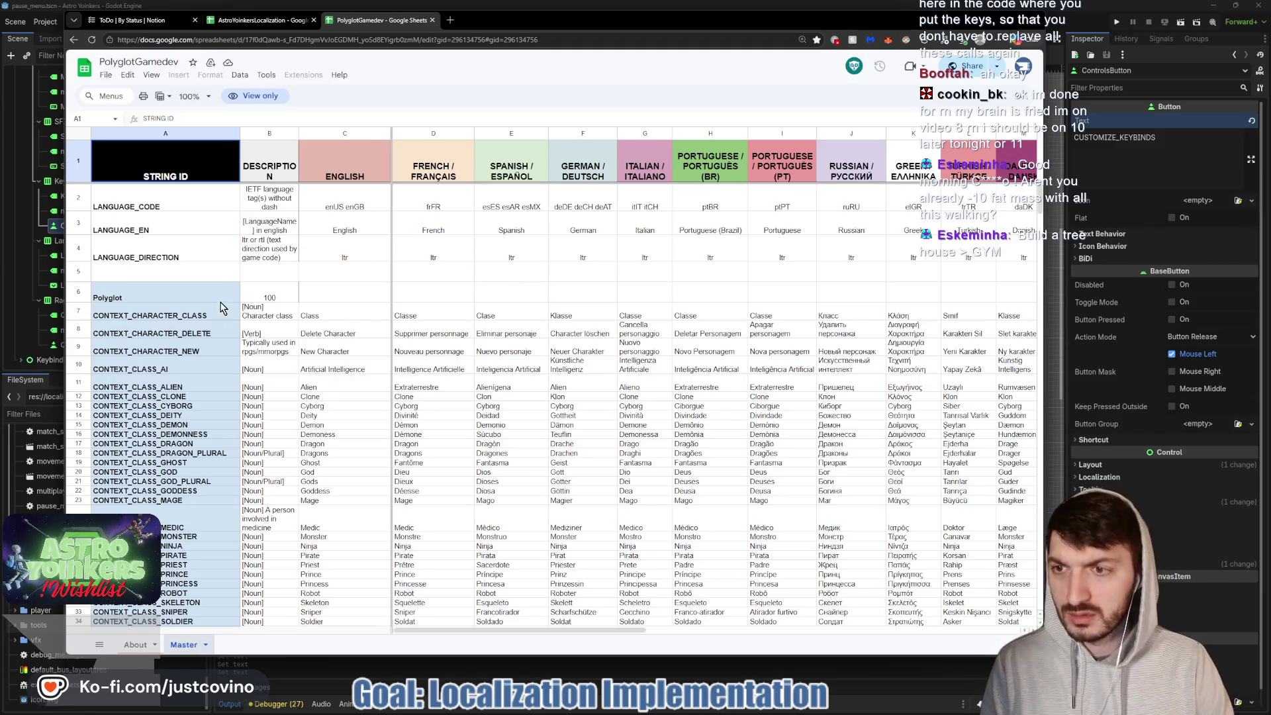
scroll(286, 306, "down", 1)
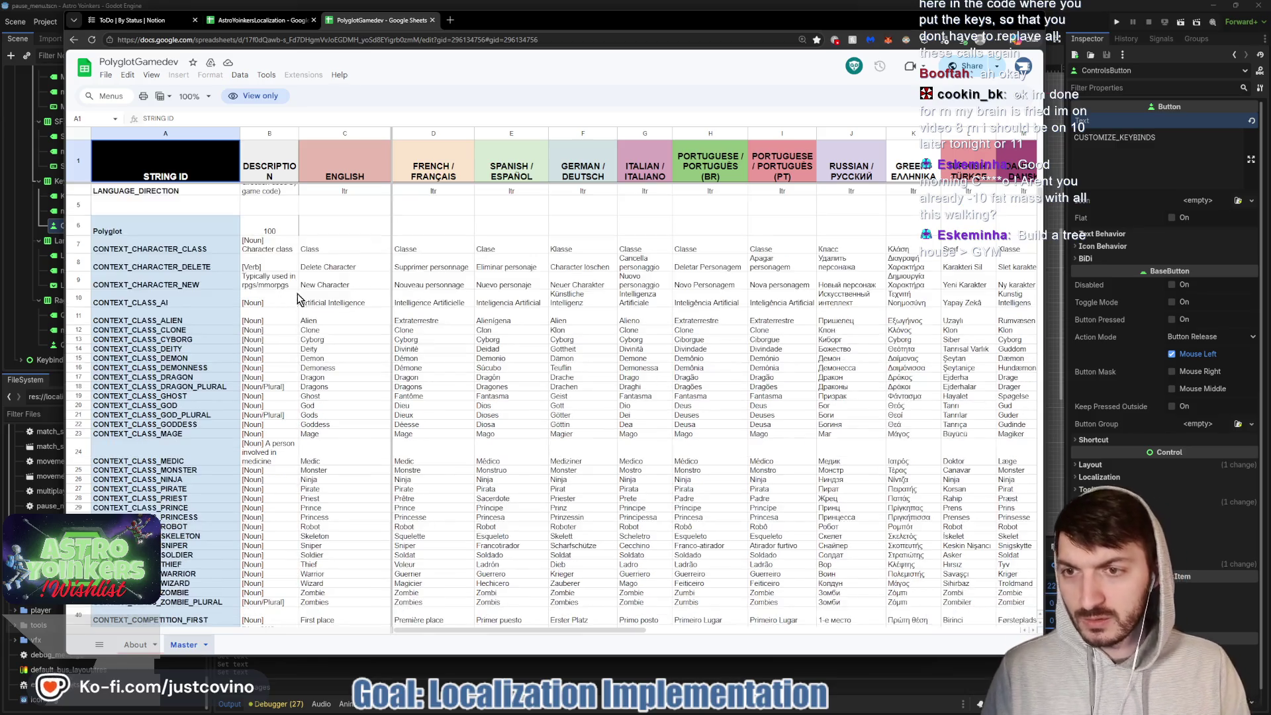
scroll(496, 254, "up", 1)
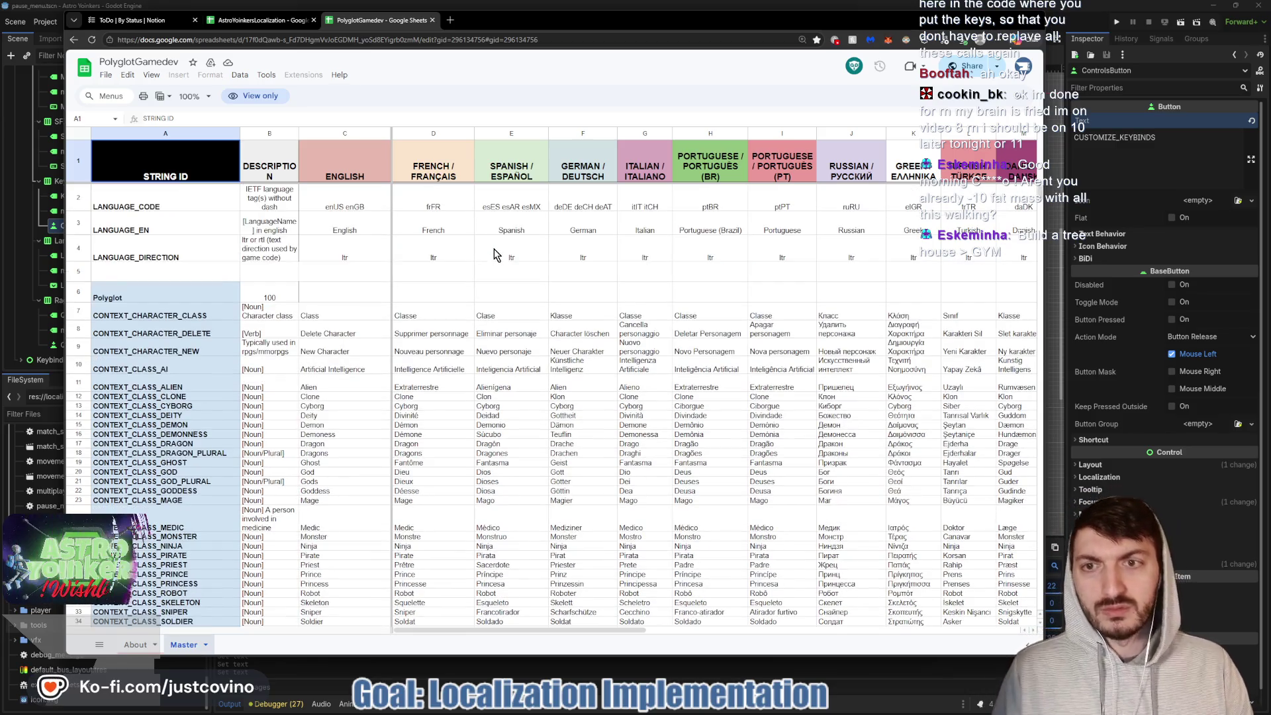
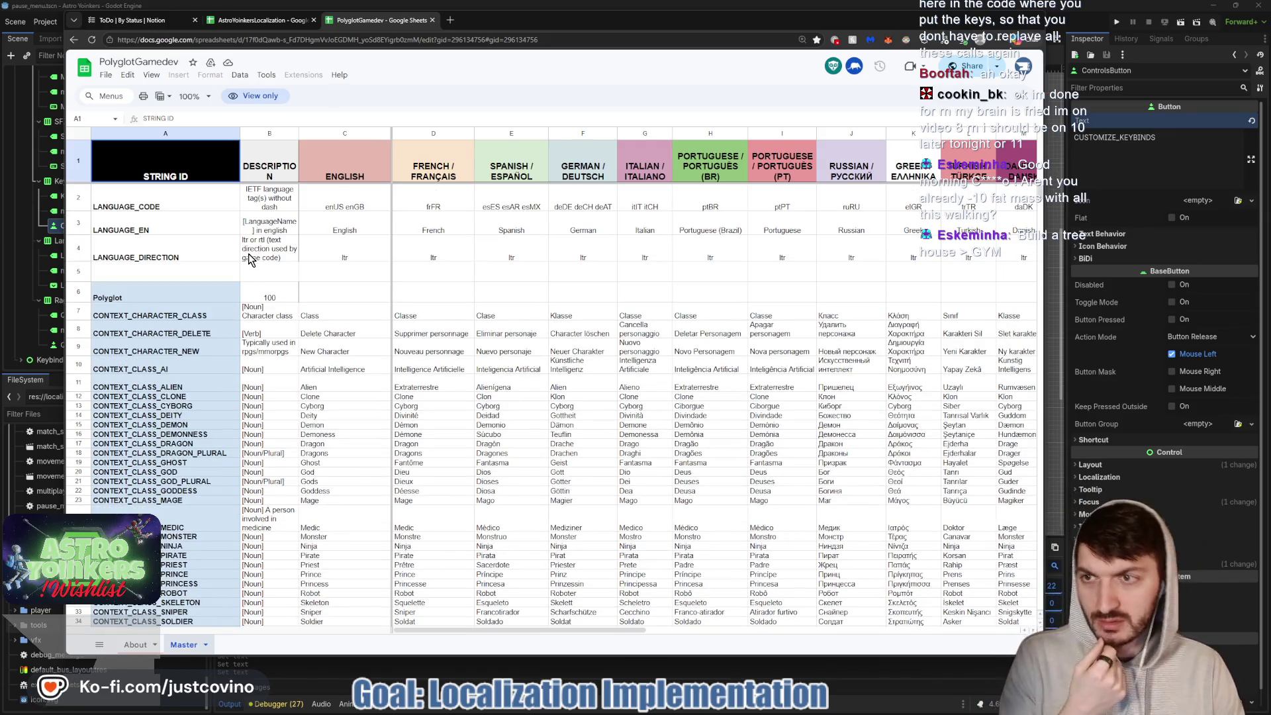
- Browse the PolyglotGamedev translation sheet to locate the language column headers
scroll(248, 258, "down", 5)
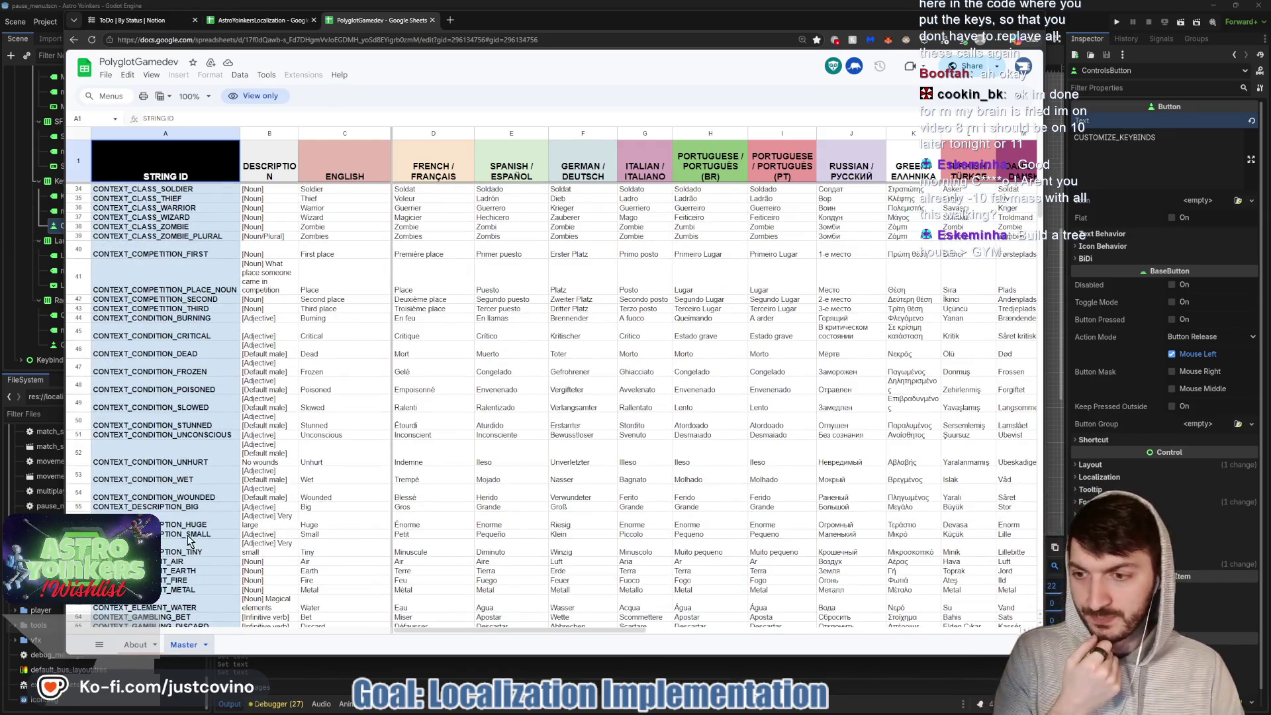
scroll(189, 540, "down", 15)
scroll(204, 481, "down", 20)
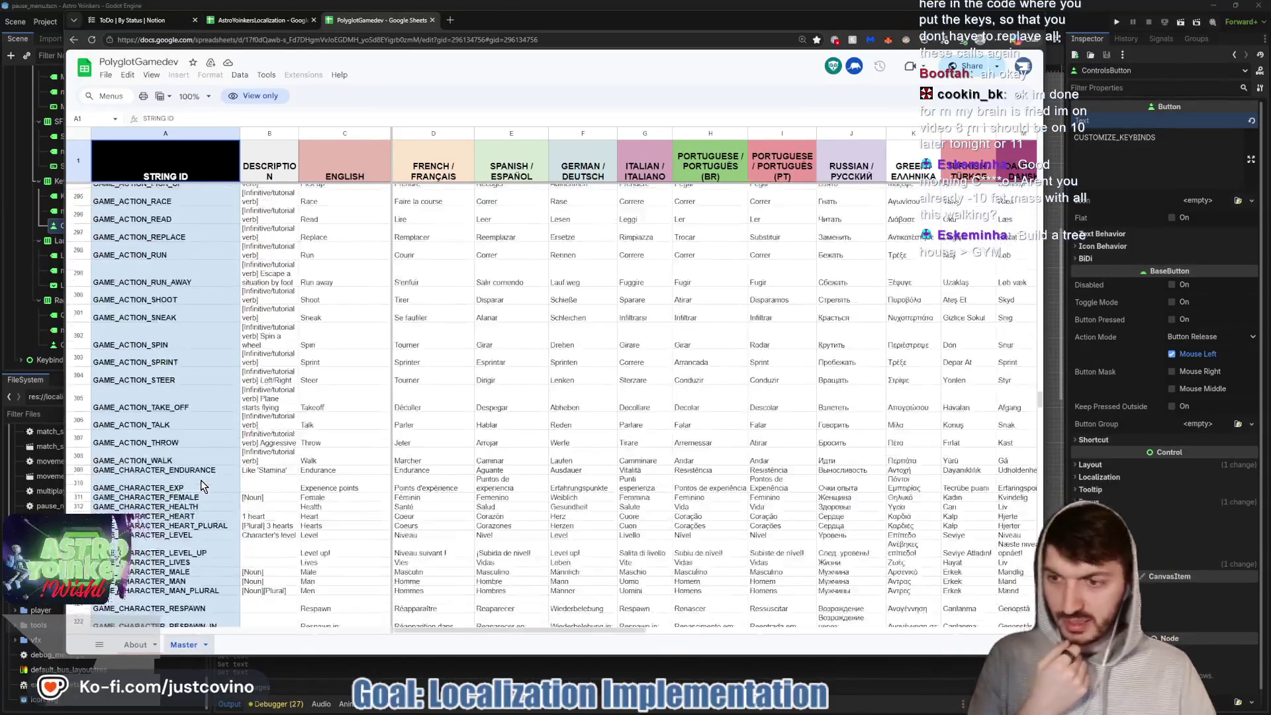
scroll(202, 486, "down", 20)
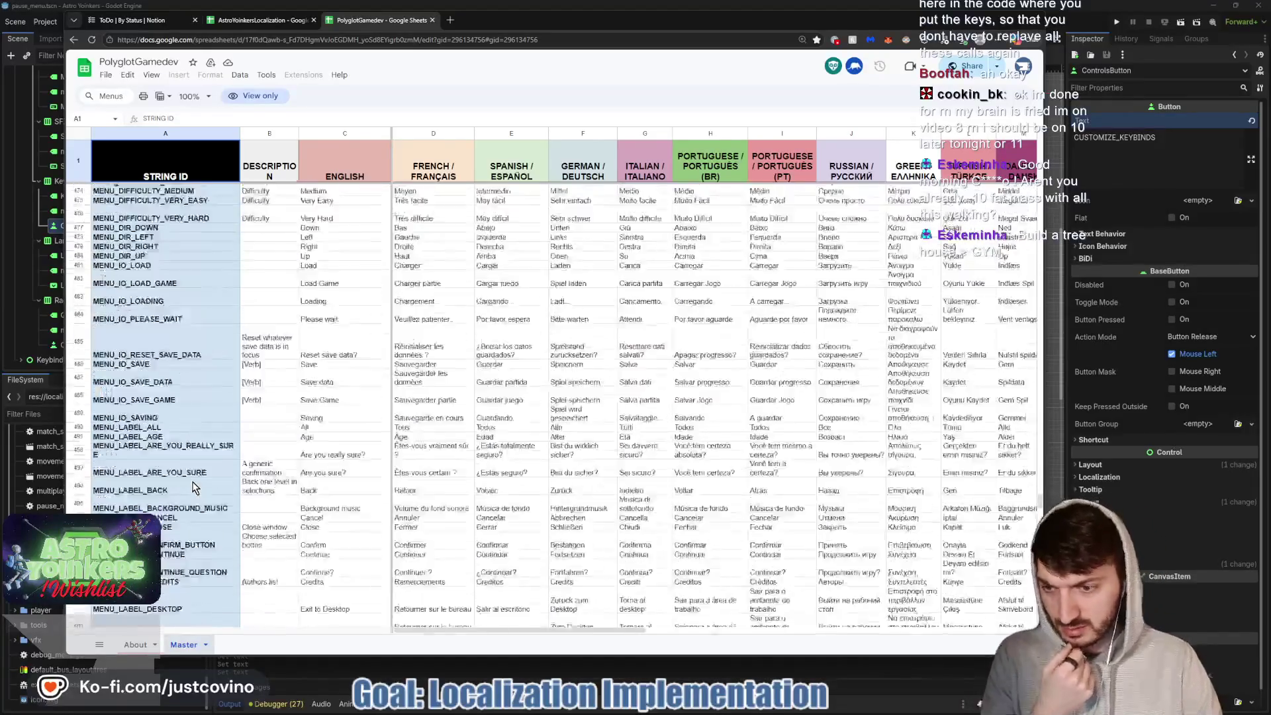
scroll(194, 487, "down", 20)
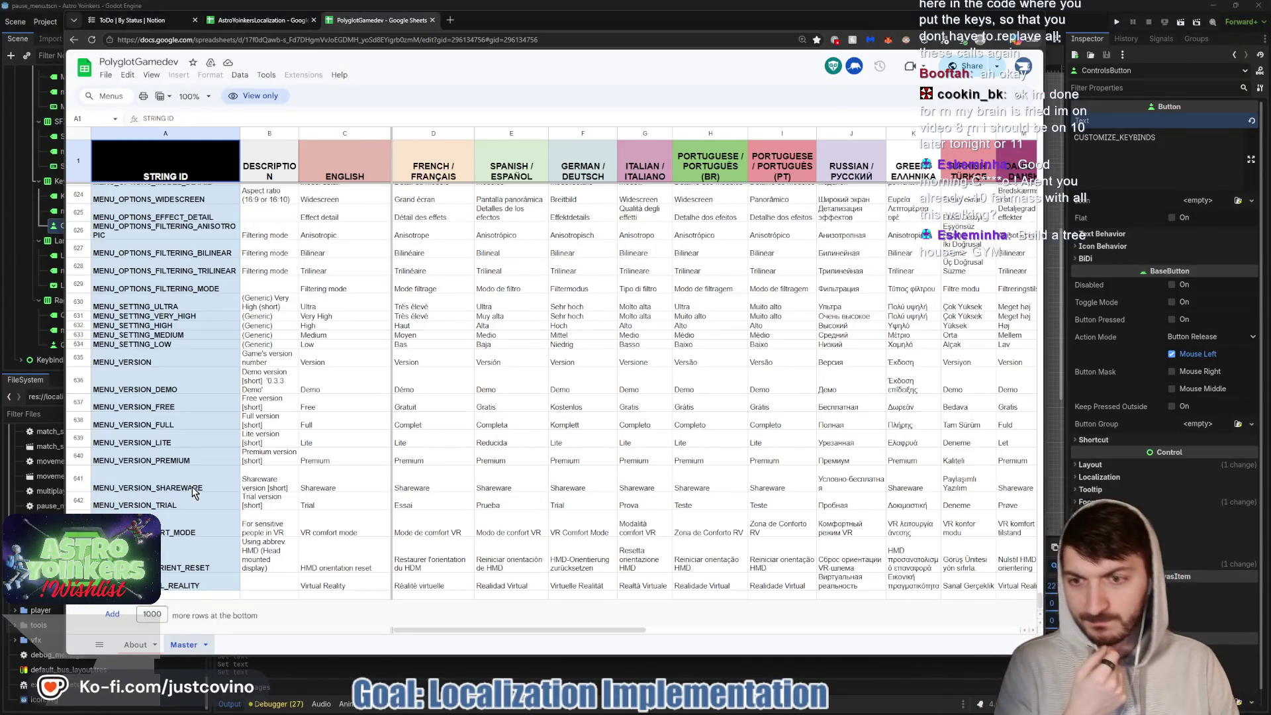
scroll(194, 490, "up", 15)
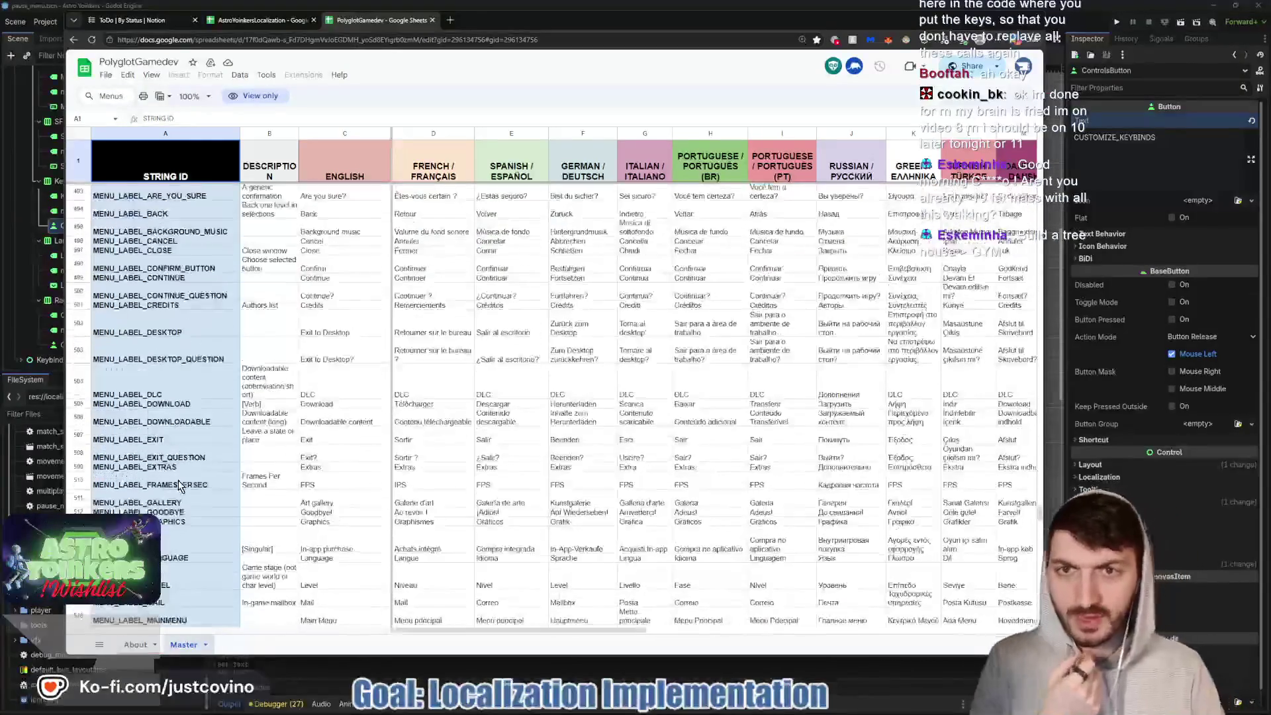
scroll(399, 386, "up", 20)
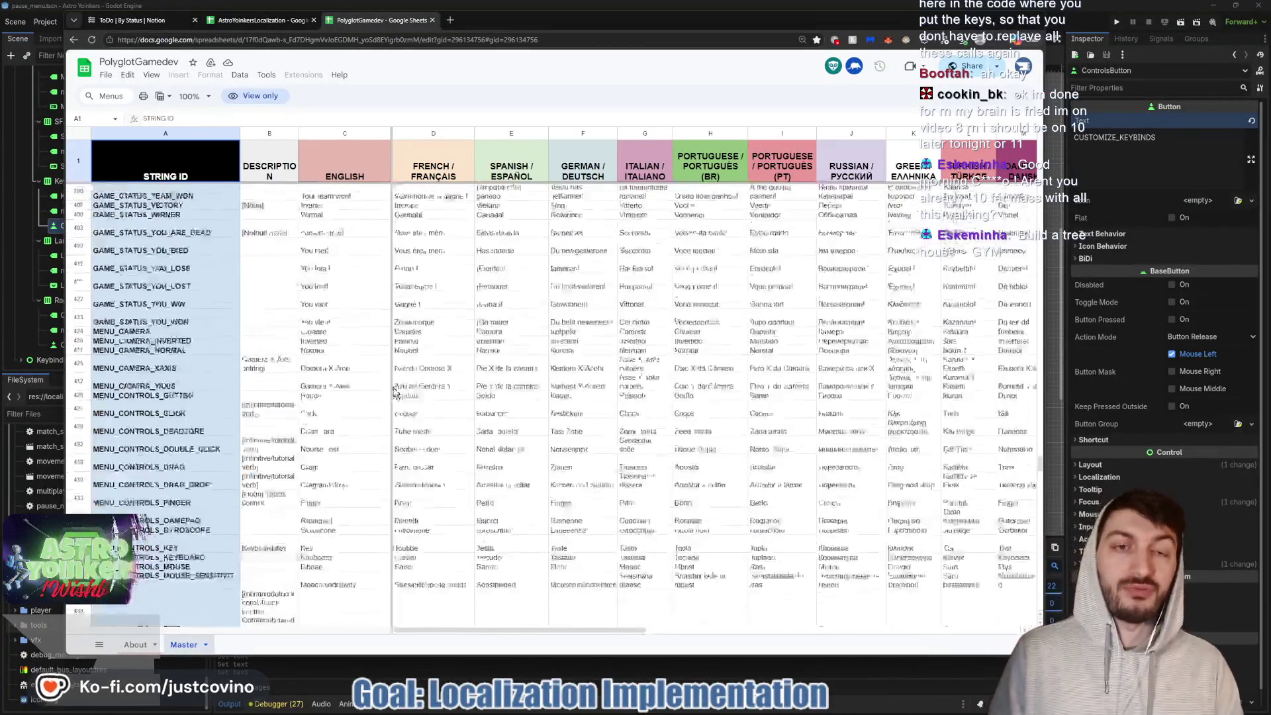
scroll(390, 377, "up", 15)
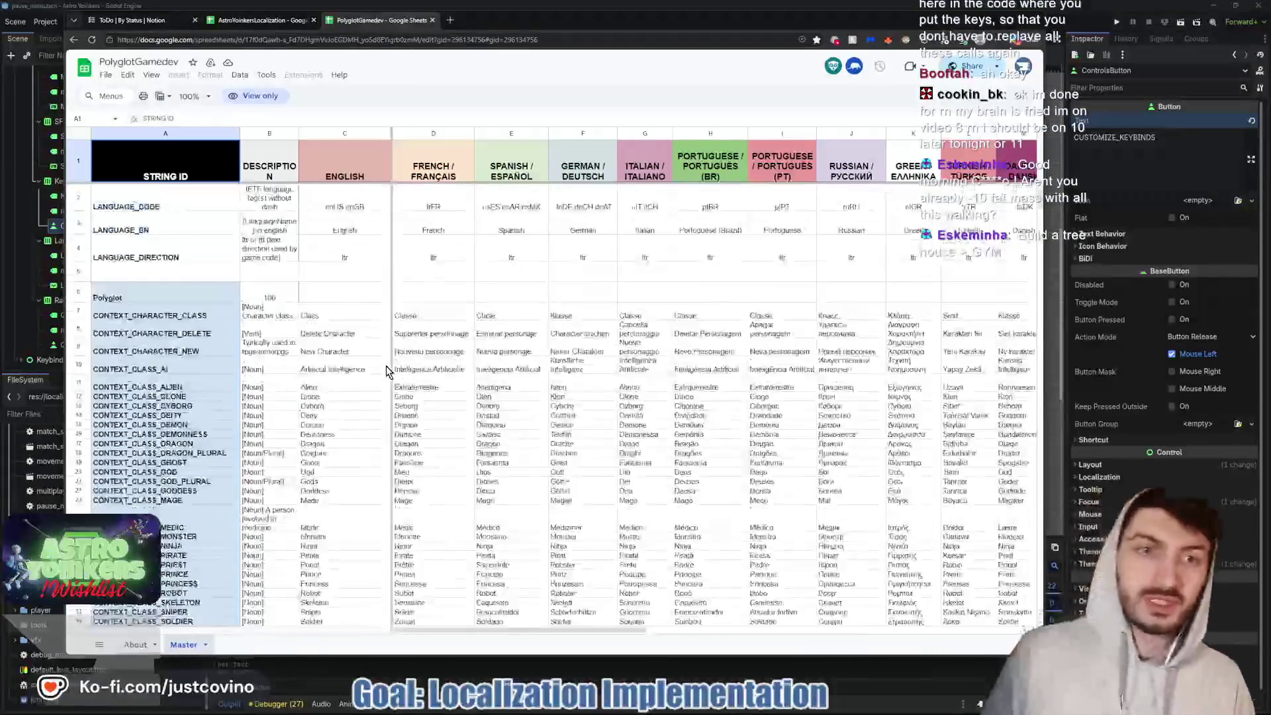
- Copy the word FRANÇAIS from the French column header and return to Godot
left_click(454, 180)
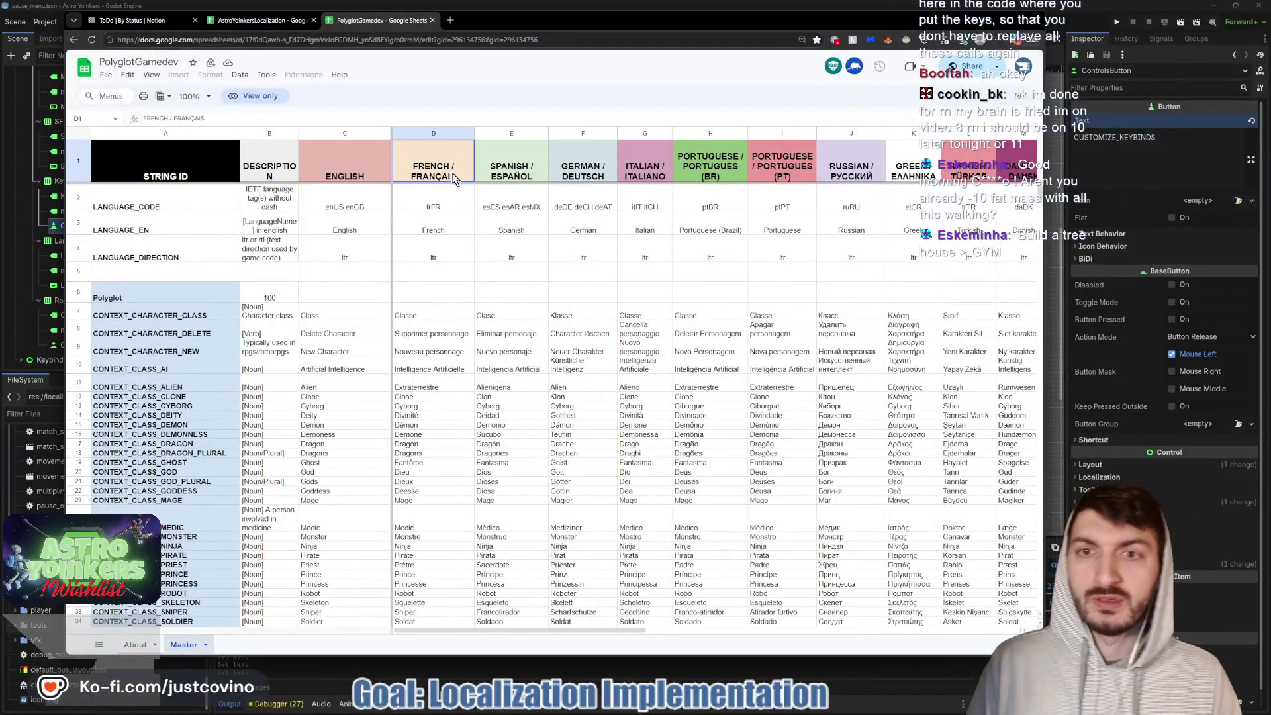
double_click(419, 175)
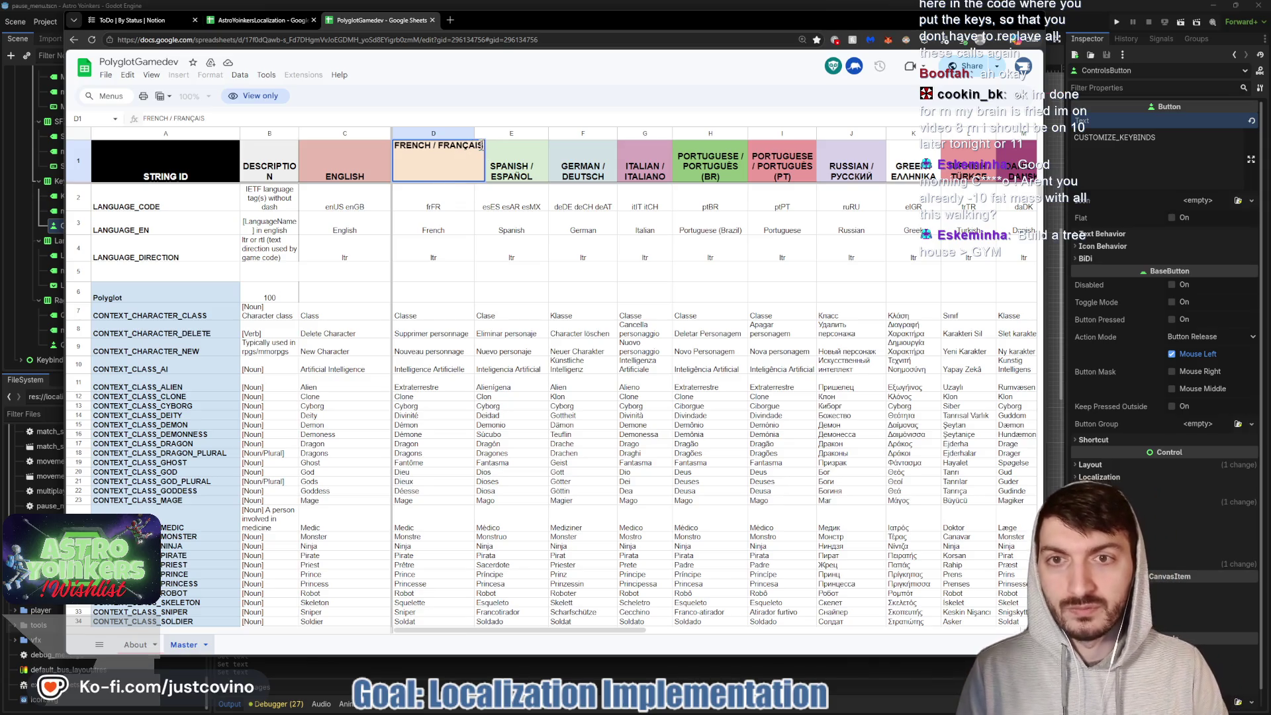
left_click_drag(442, 151, 438, 151)
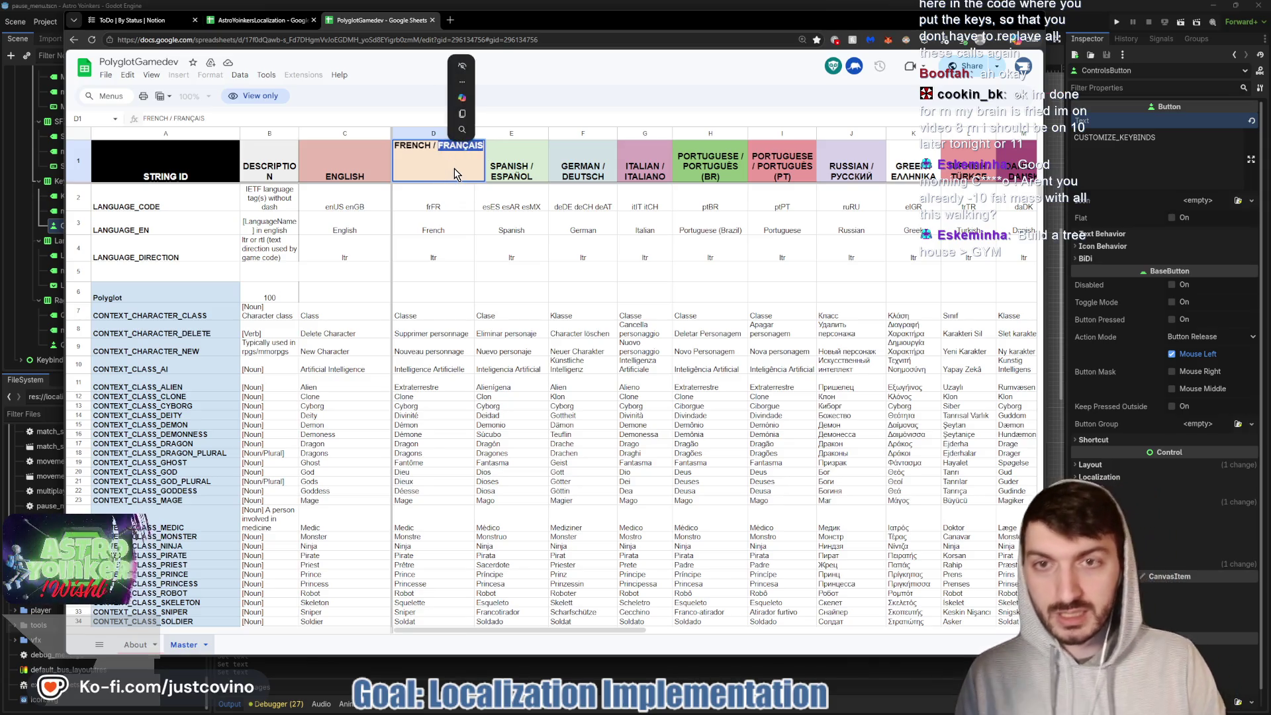
left_click(456, 277)
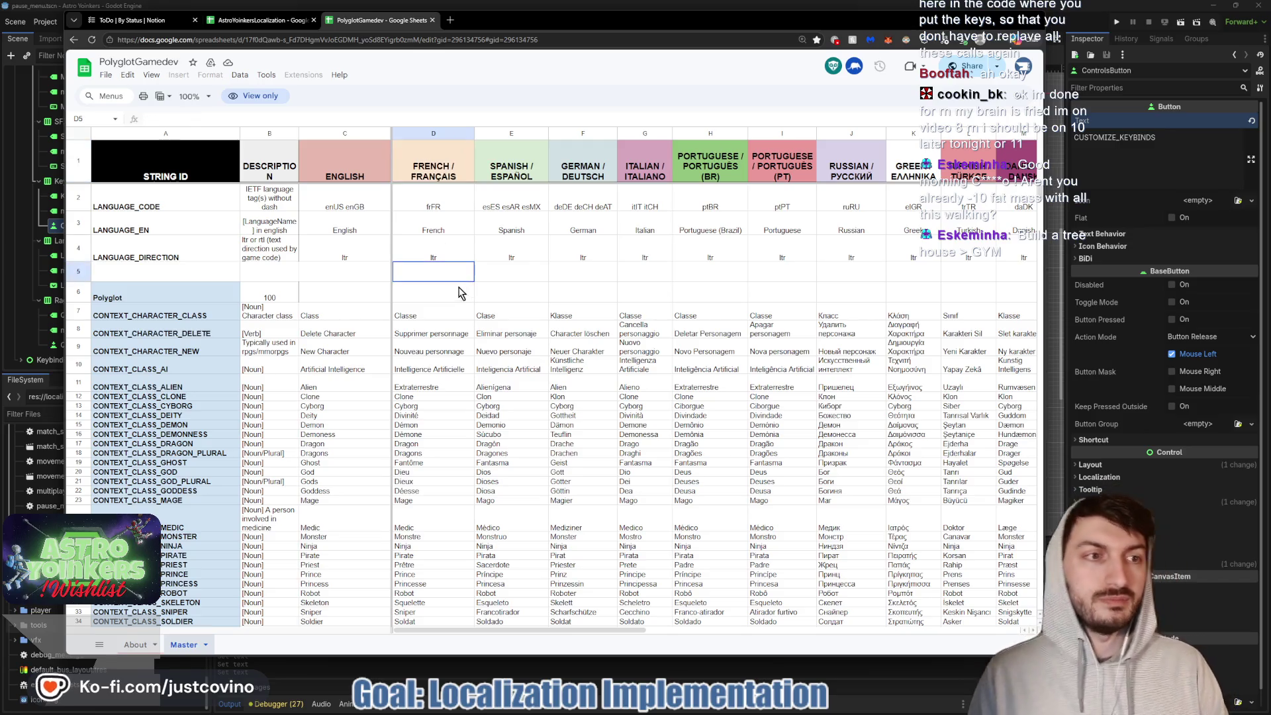
key("alt+Tab")
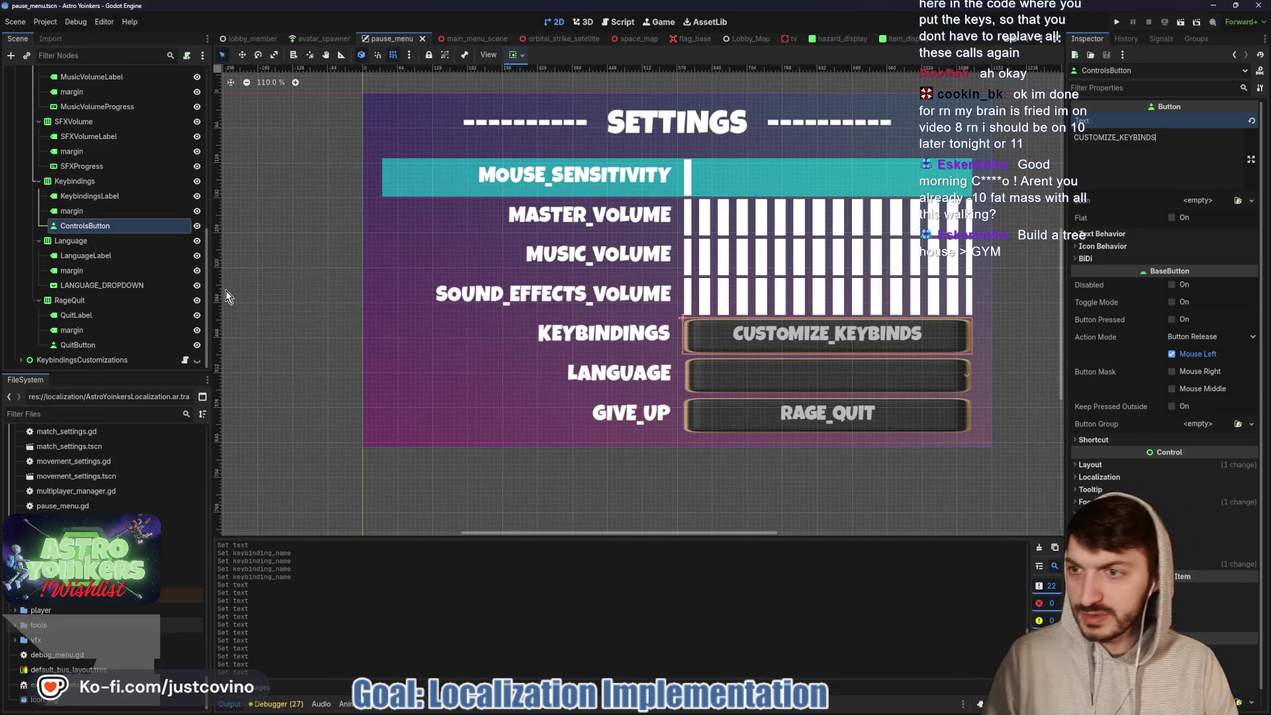
- Set the LANGUAGE_DROPDOWN items to read ENGLISH and FRANÇAIS
left_click(121, 285)
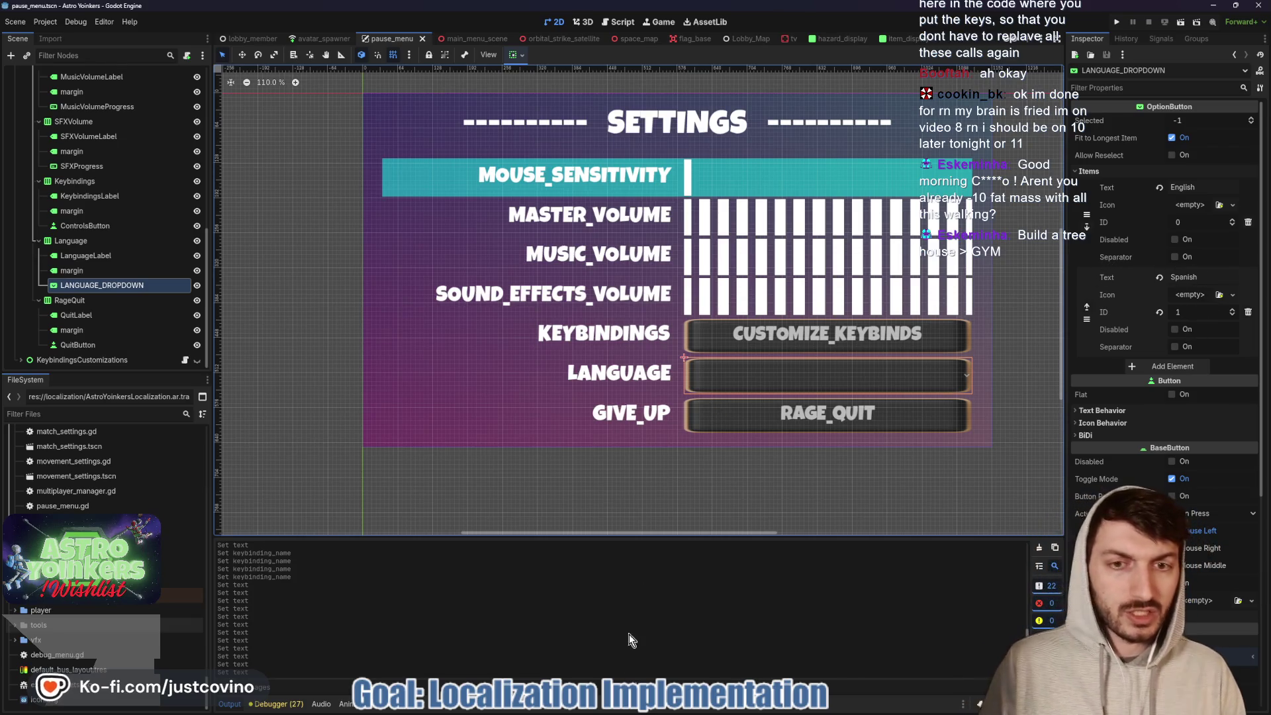
left_click(692, 709)
left_click(273, 21)
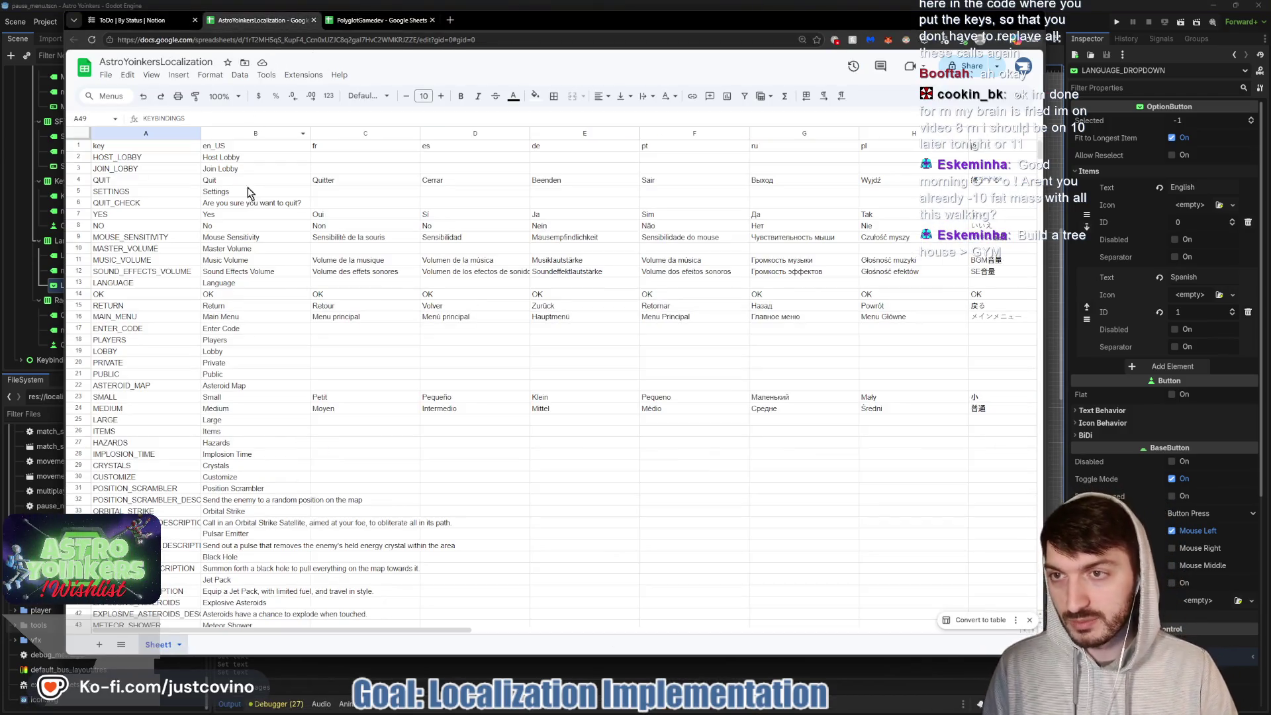
left_click(1221, 274)
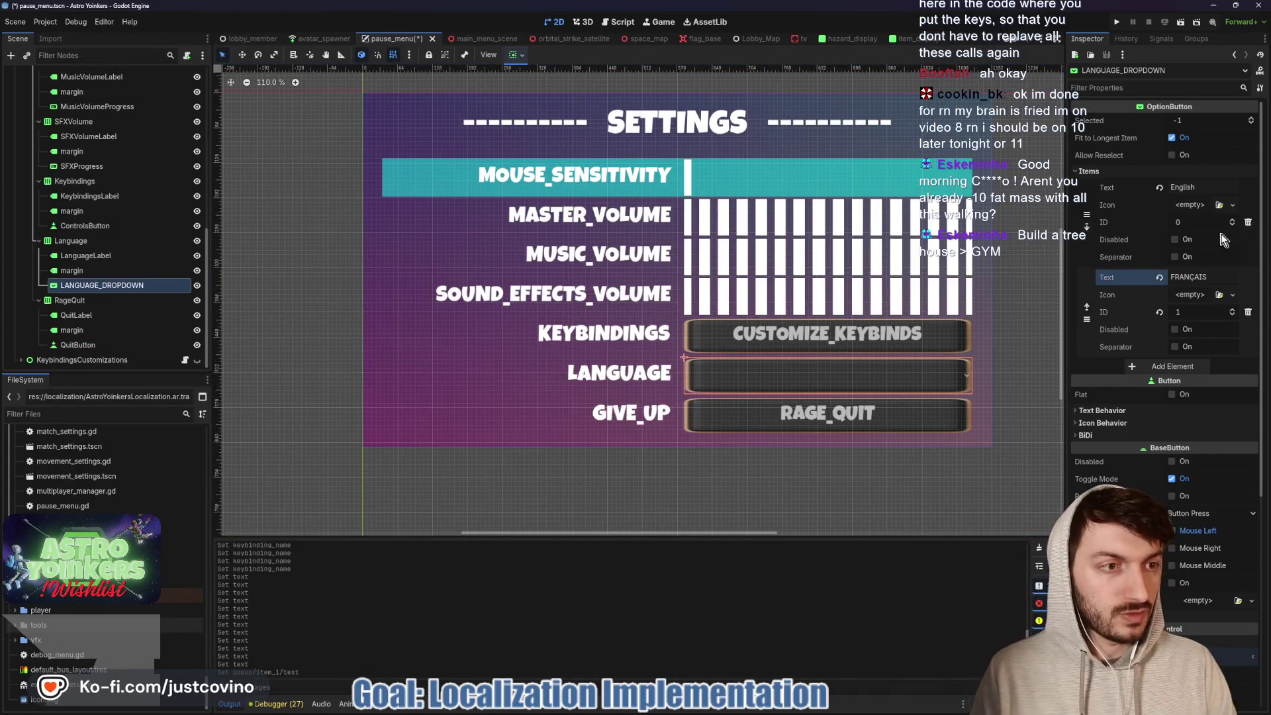
left_click(1169, 184)
type("ENGLISH")
key("Return")
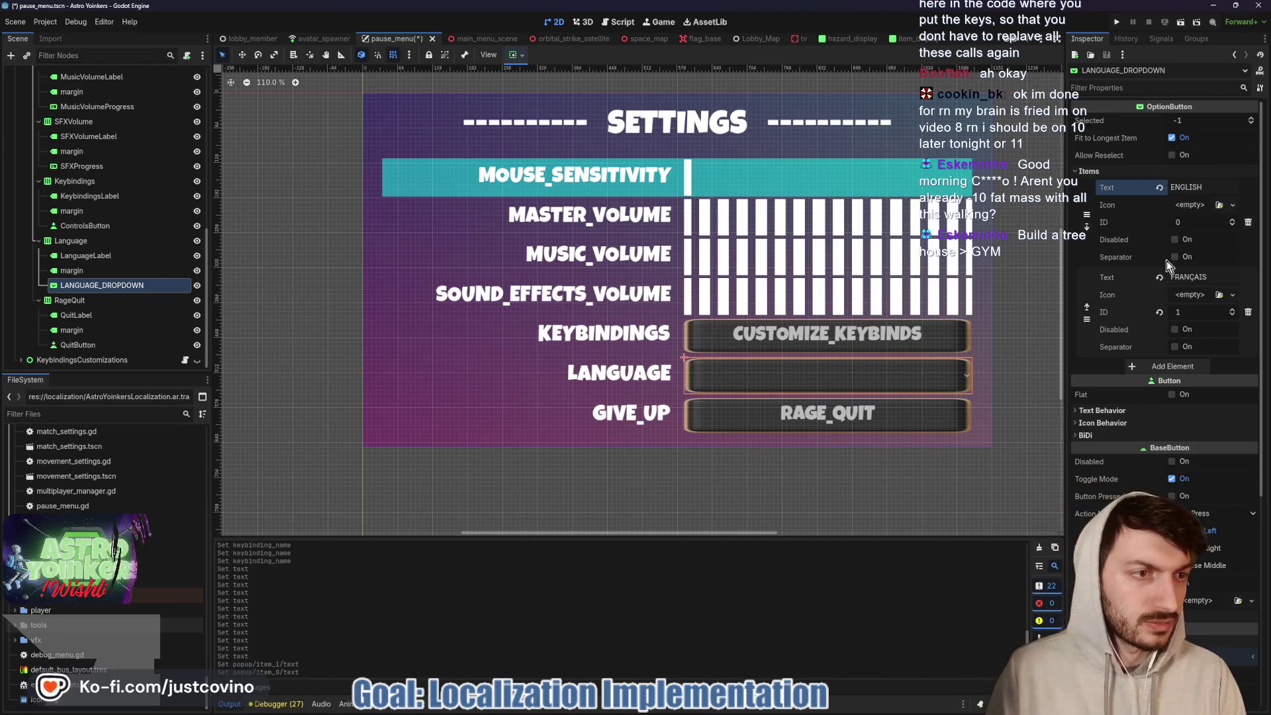
- Add a third dropdown item and copy ESPAÑOL from the Spanish sheet header
left_click(1174, 368)
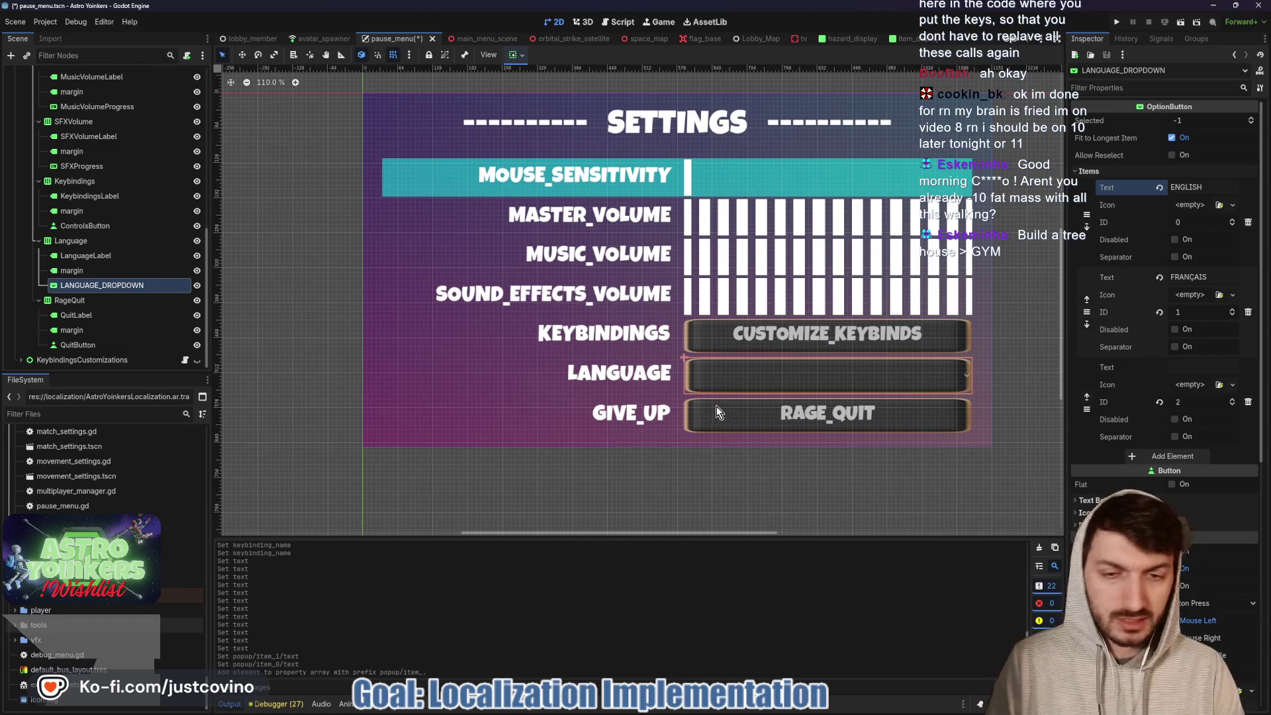
left_click(681, 712)
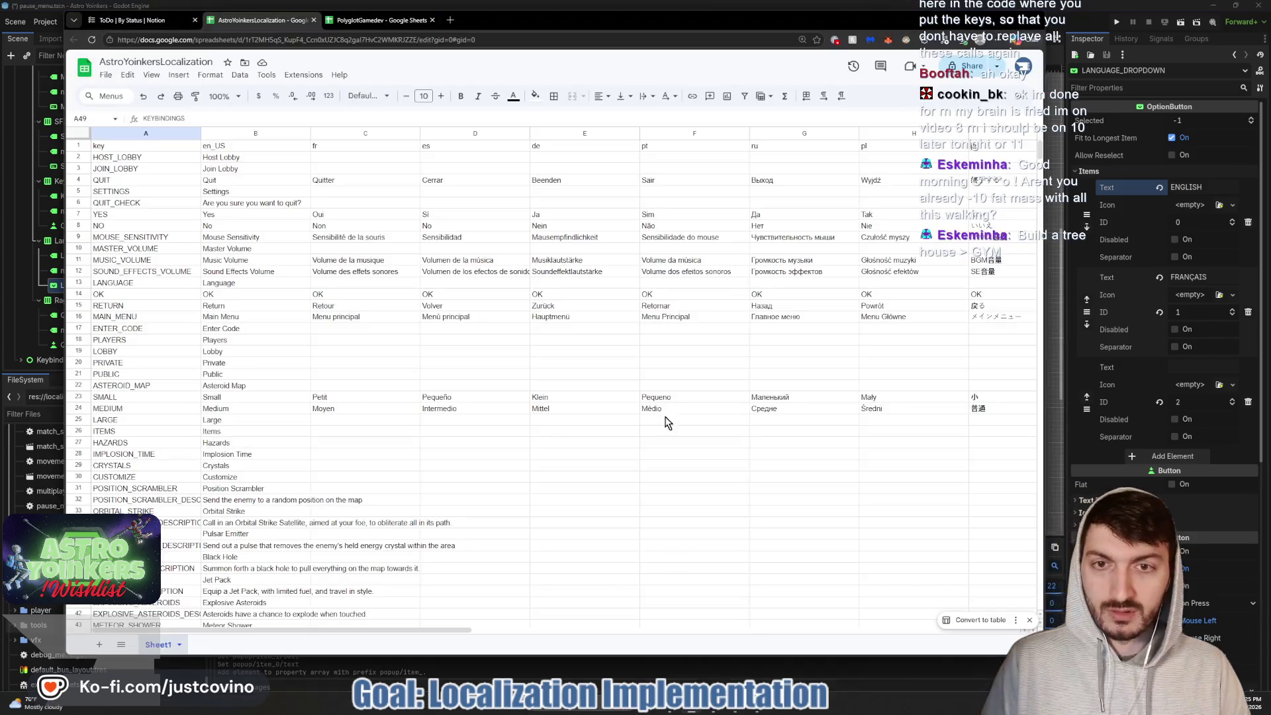
left_click(363, 22)
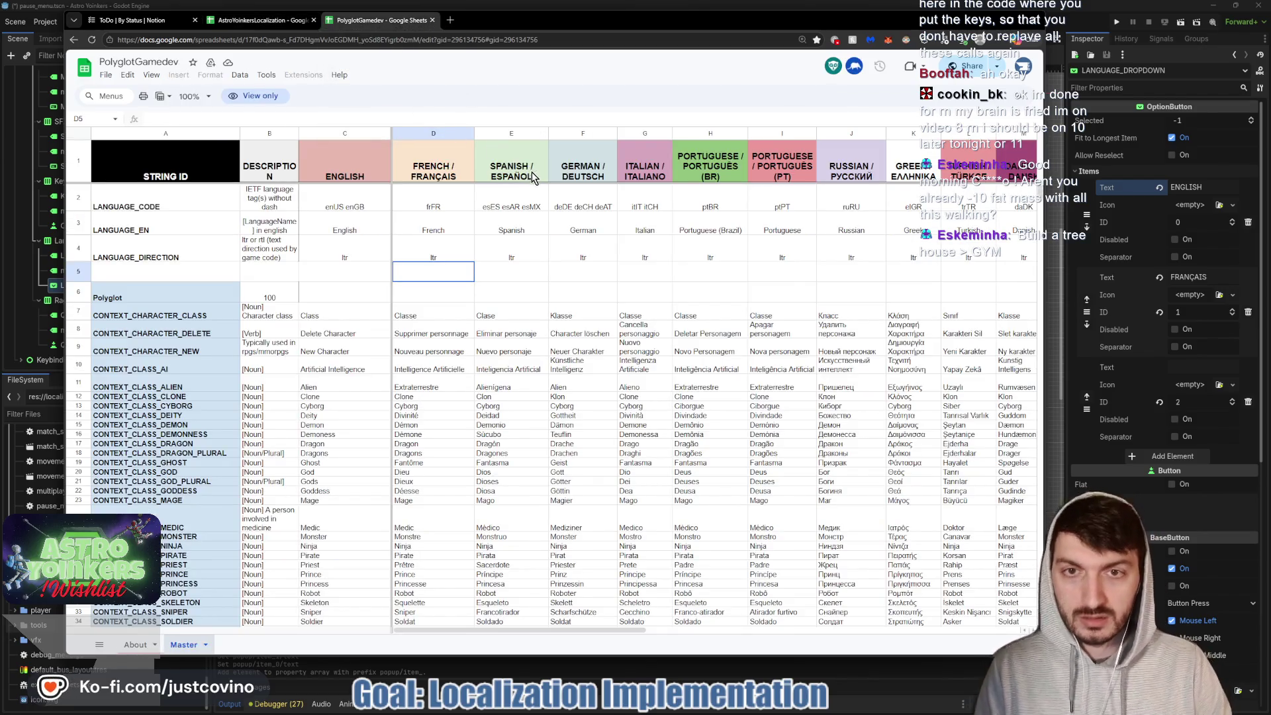
double_click(523, 147)
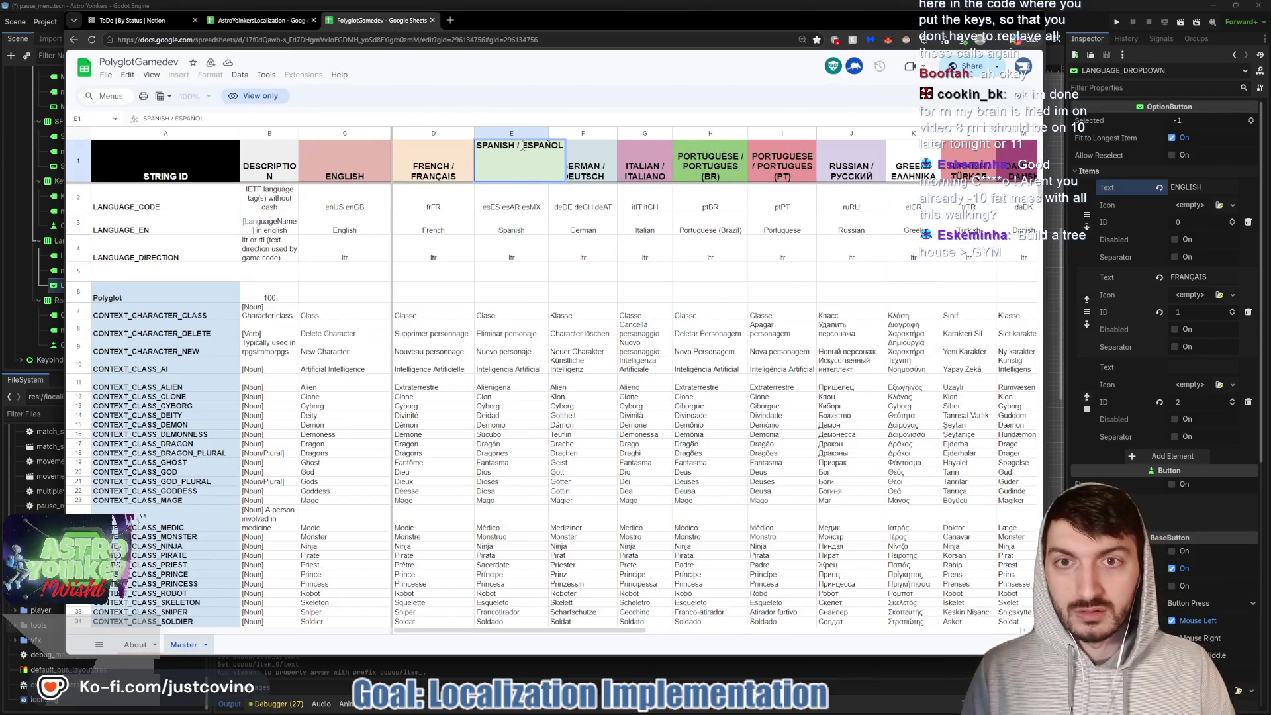
double_click(524, 146)
key("ctrl+c")
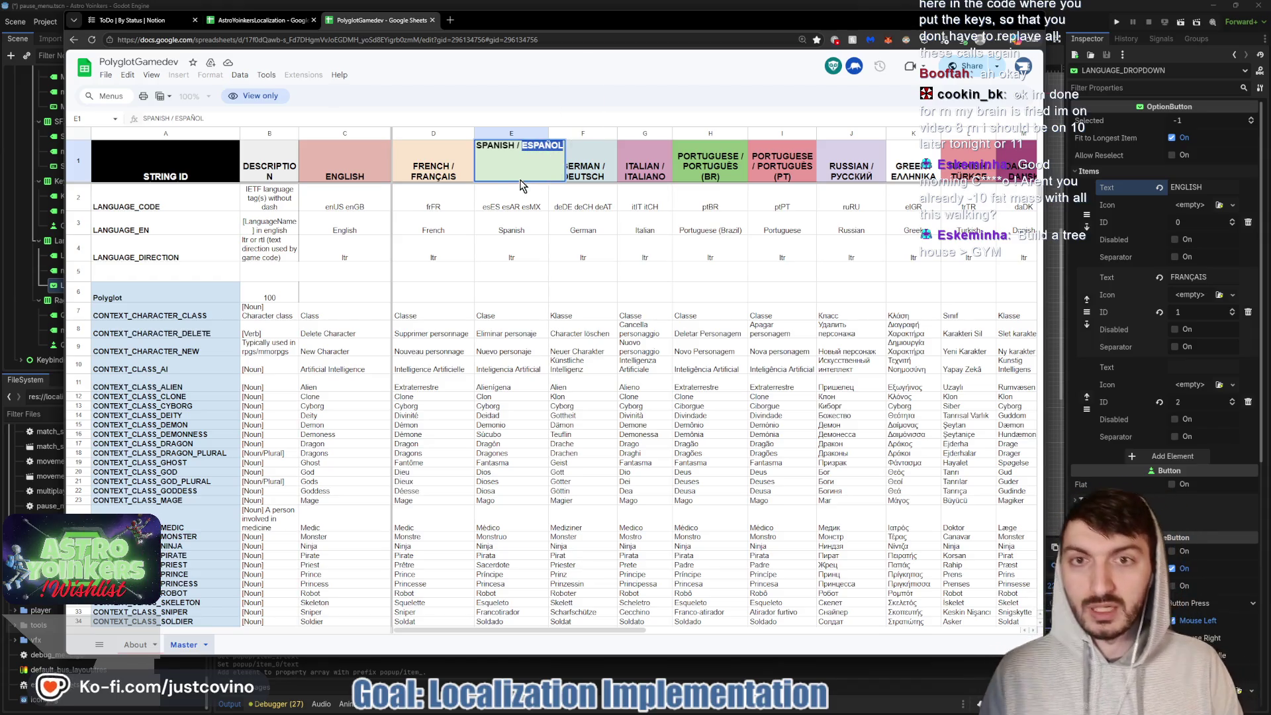
left_click(519, 271)
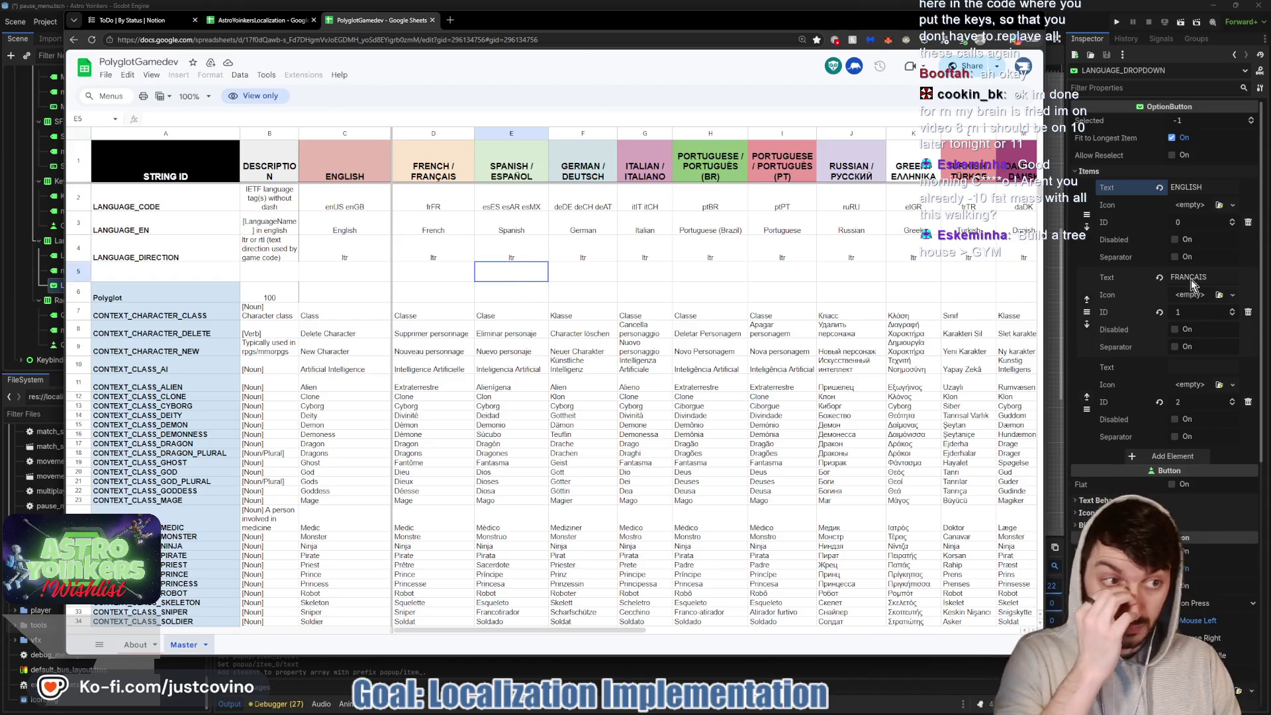
left_click(1186, 366)
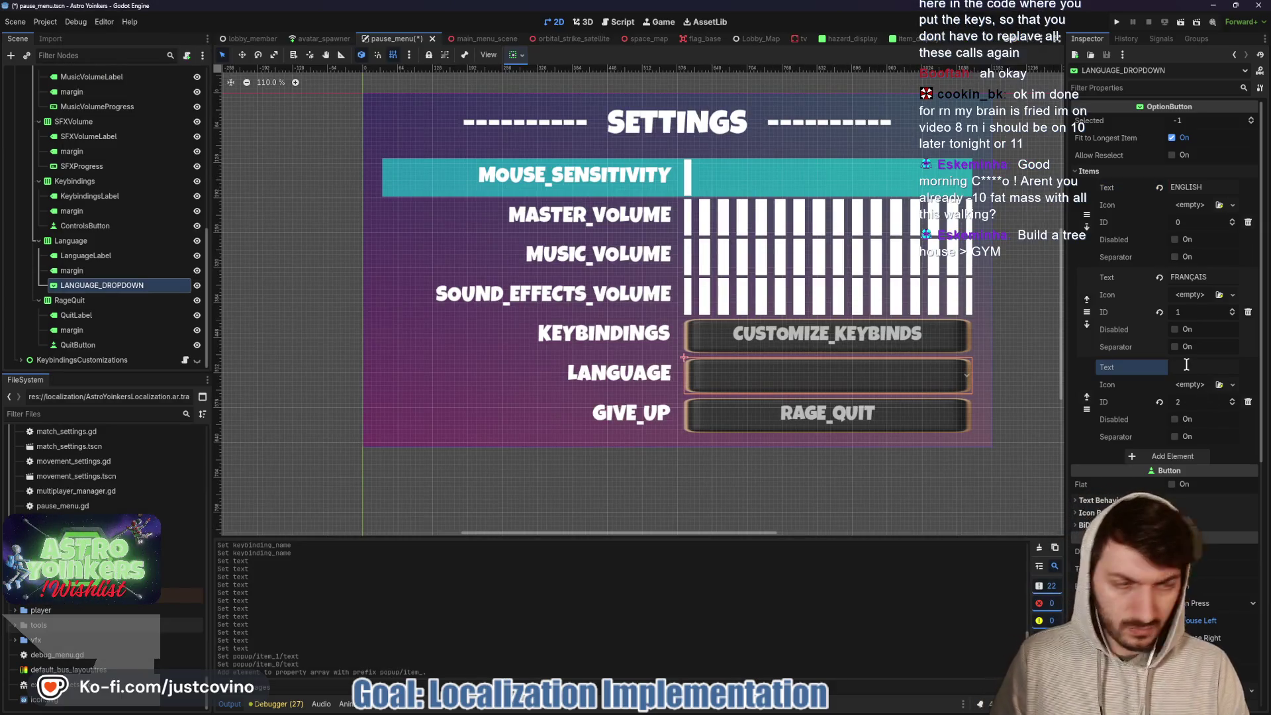
- Set the third item to ESPAÑOL and add a fourth item reading DEUTSCH
key("ctrl+v")
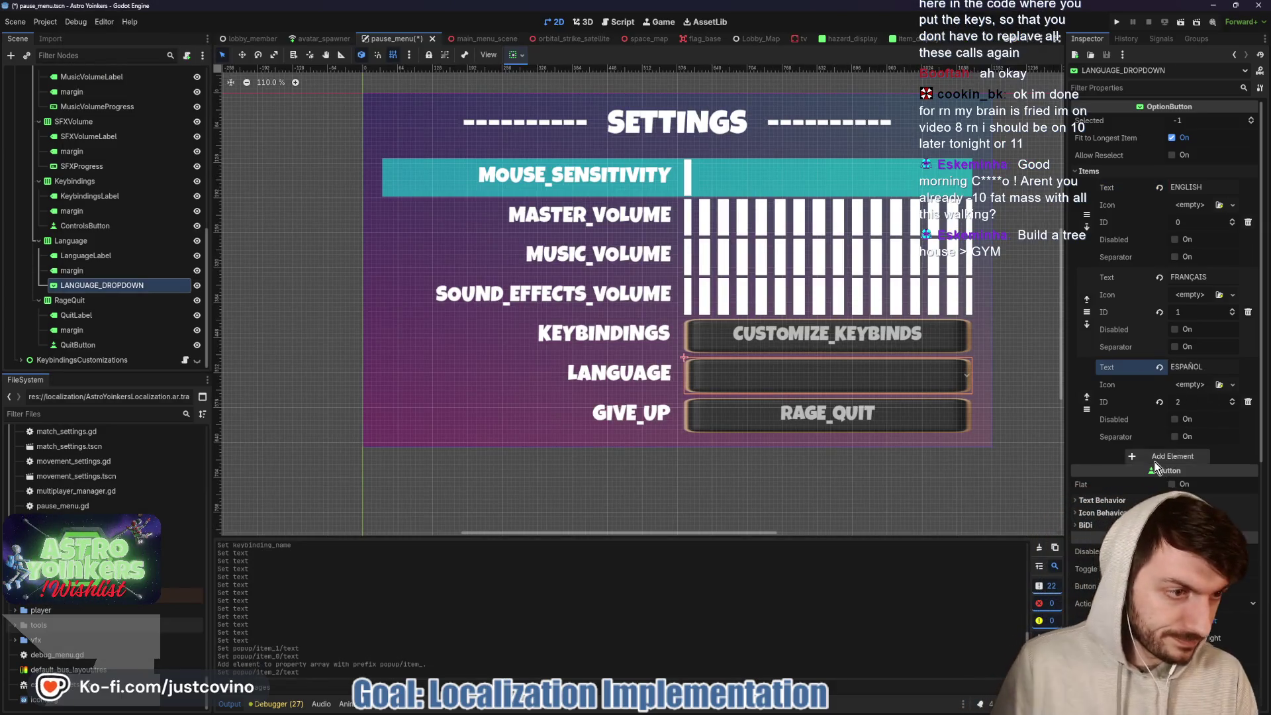
left_click(1154, 462)
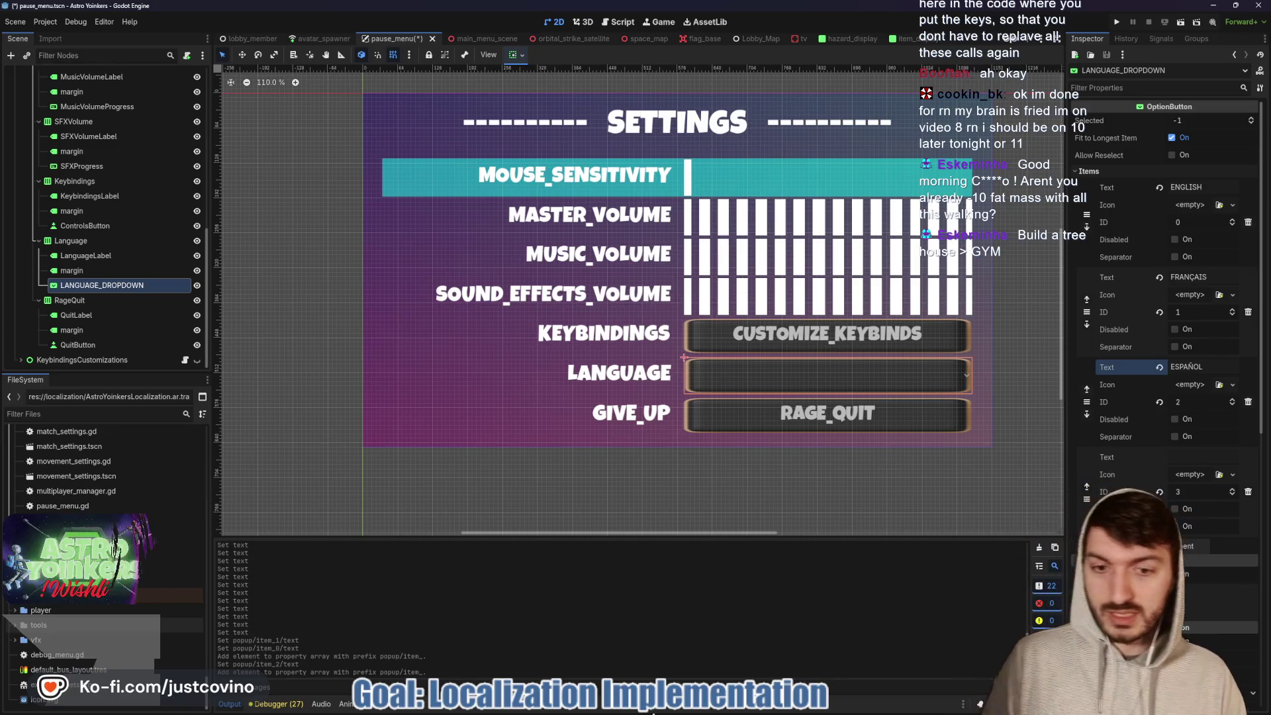
left_click(676, 710)
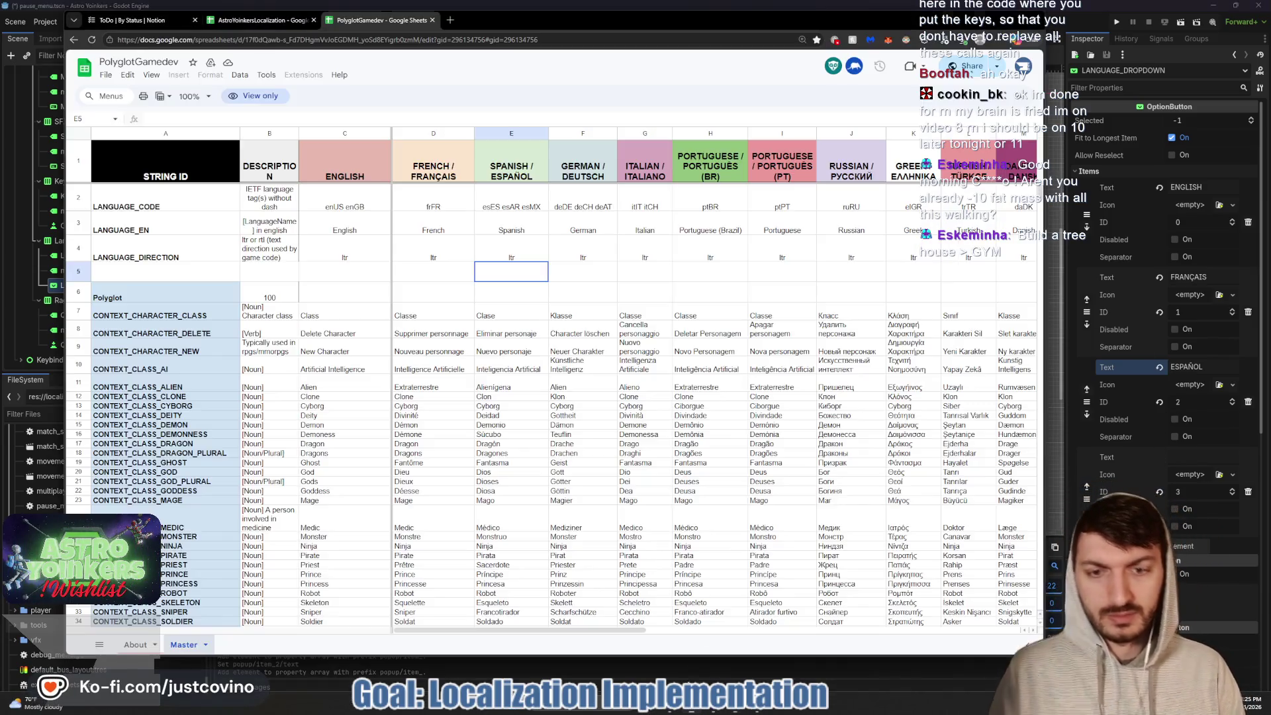
left_click(575, 180)
double_click(582, 149)
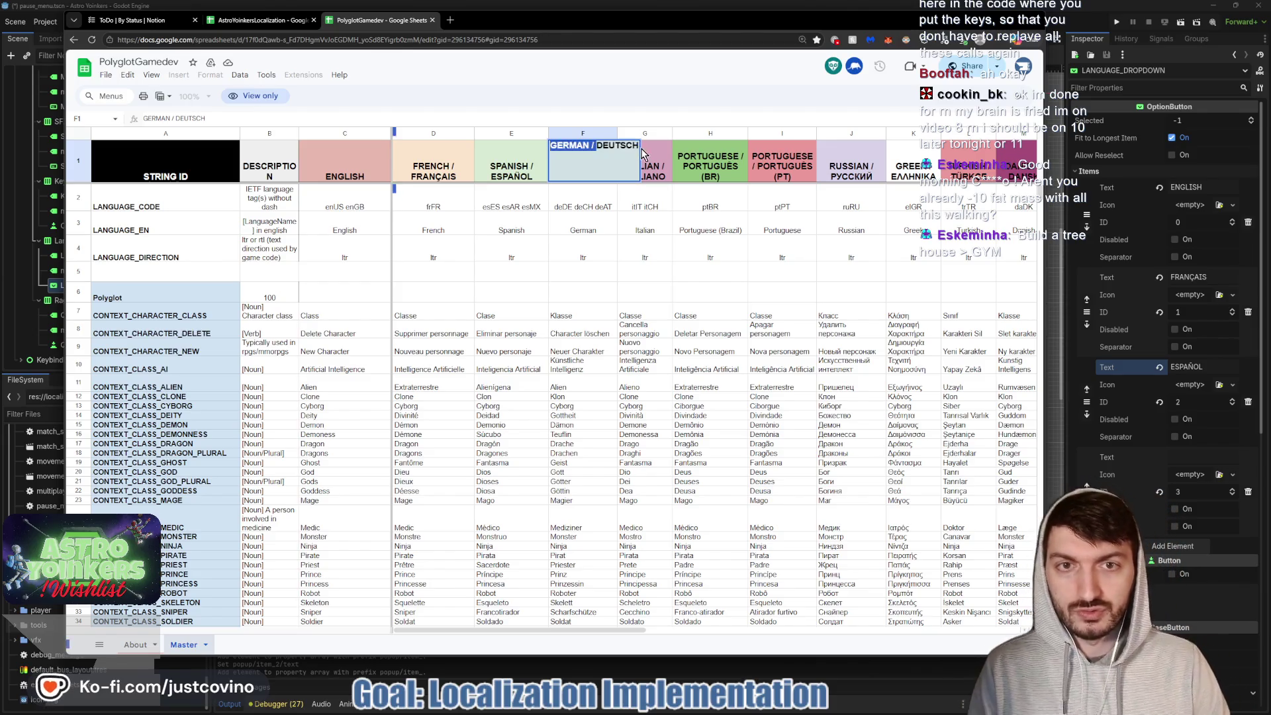
left_click_drag(597, 146, 638, 149)
key("ctrl+c")
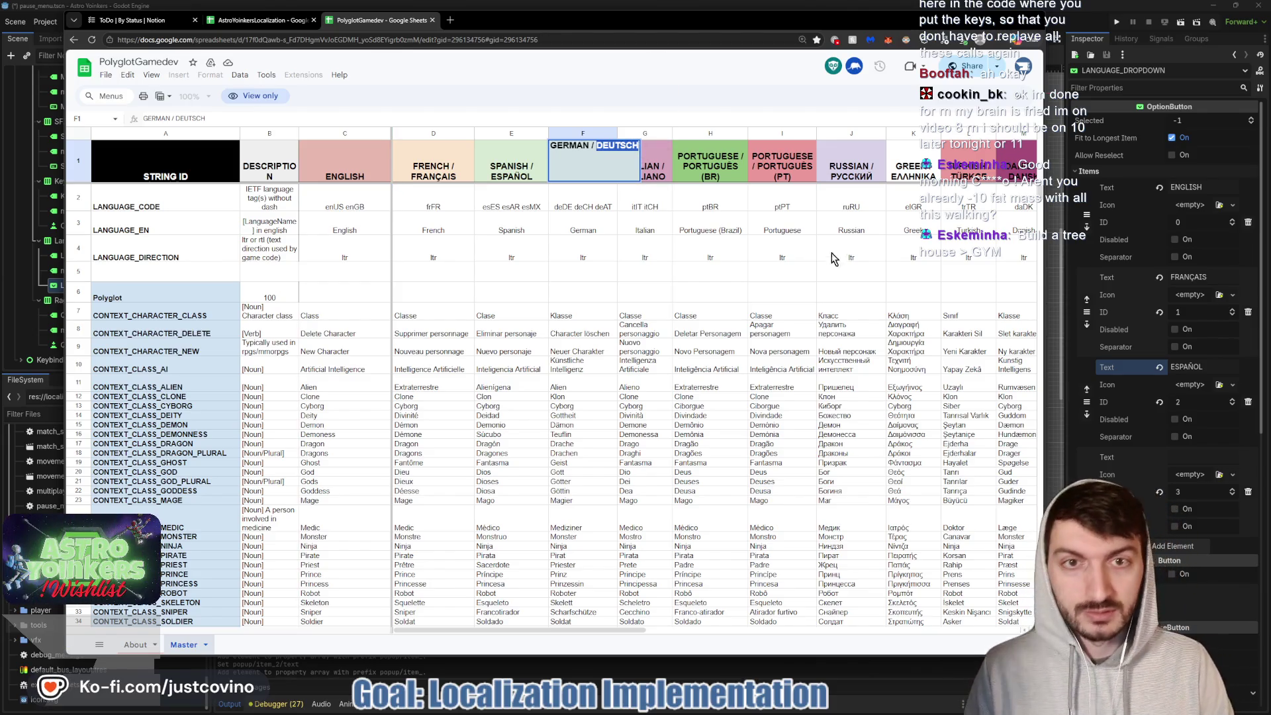
left_click(1179, 457)
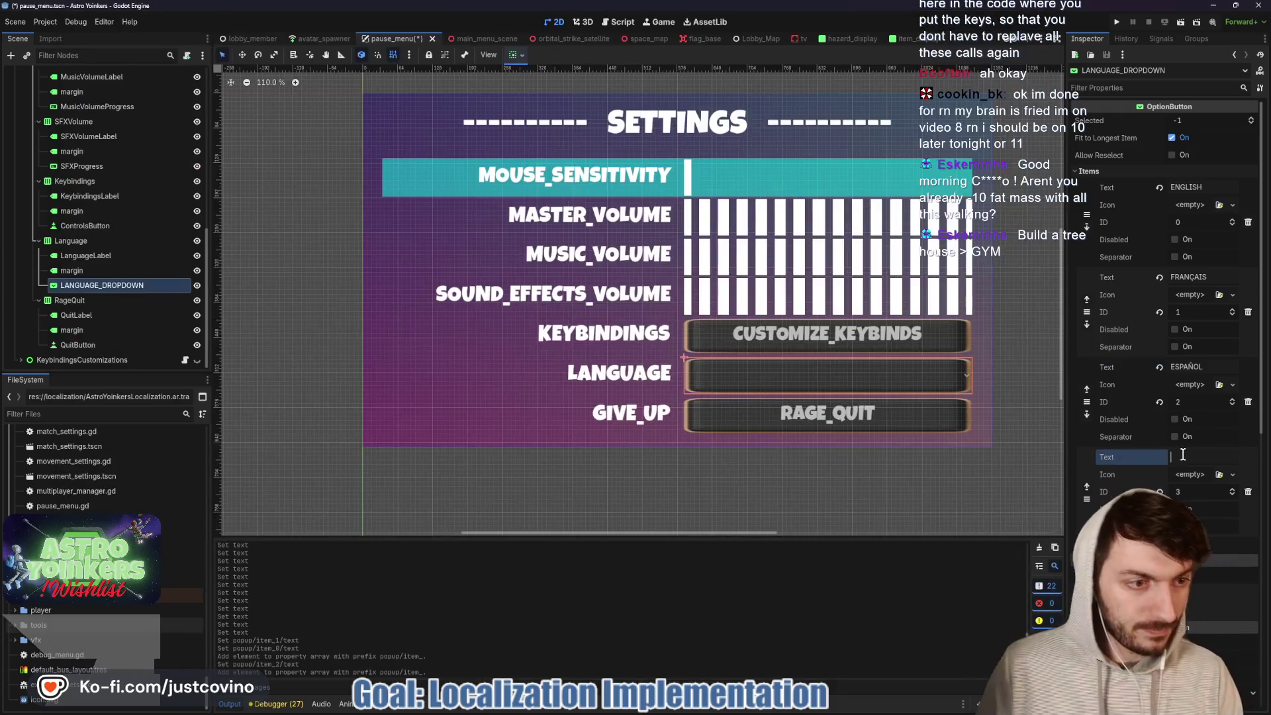
key("ctrl+v")
- Add another item and set it to PORTUGUÊS from the Portuguese (Brazil) header
left_click(1185, 546)
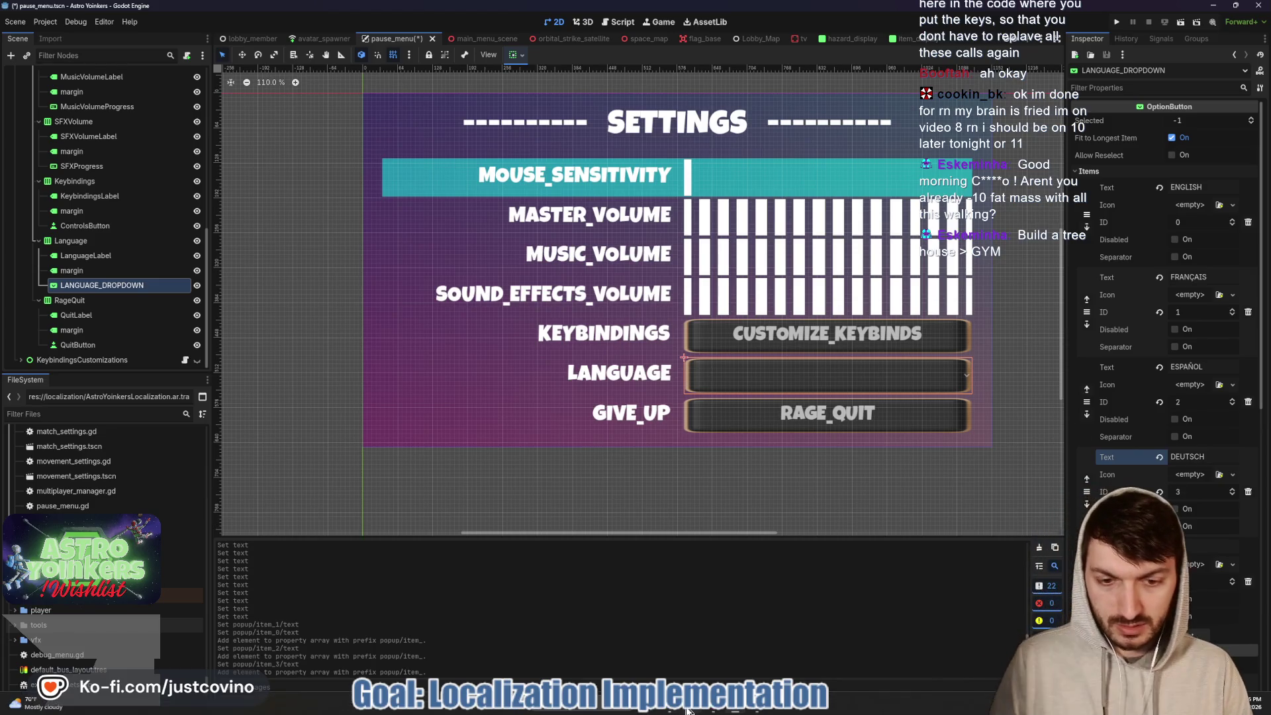
key("alt+Tab")
left_click(691, 170)
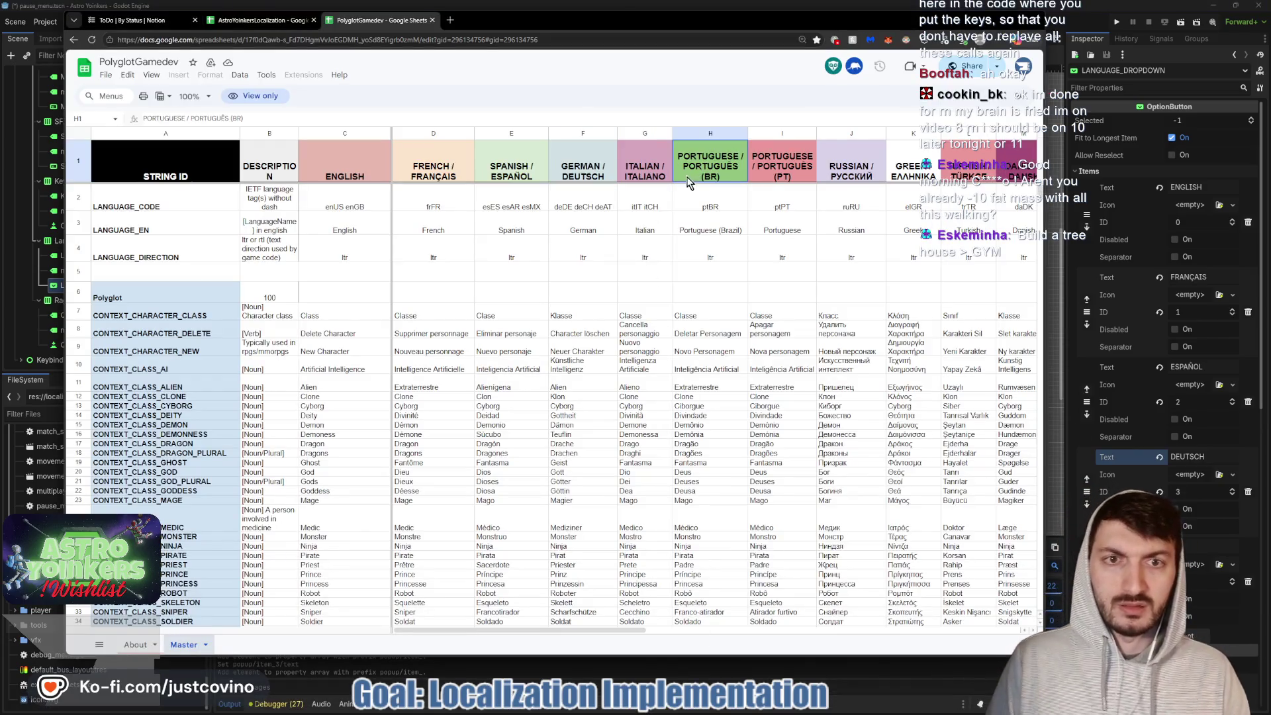
double_click(690, 171)
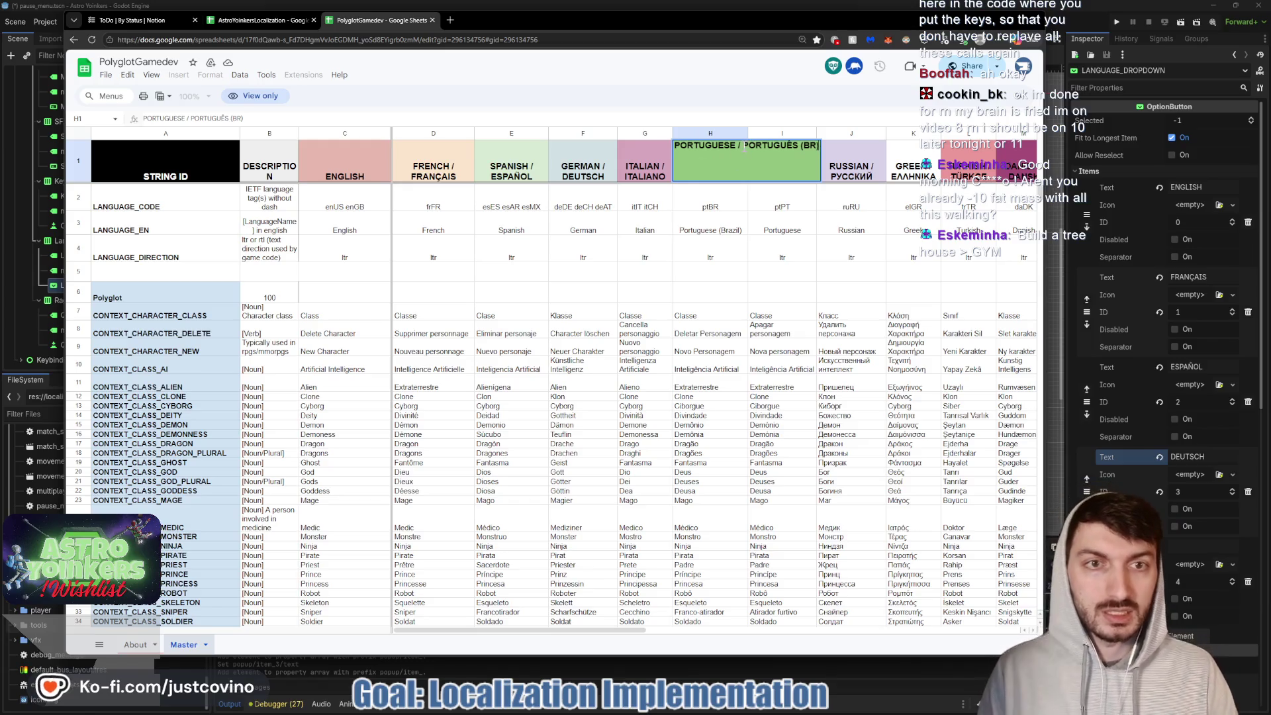
left_click_drag(743, 144, 755, 146)
double_click(778, 168)
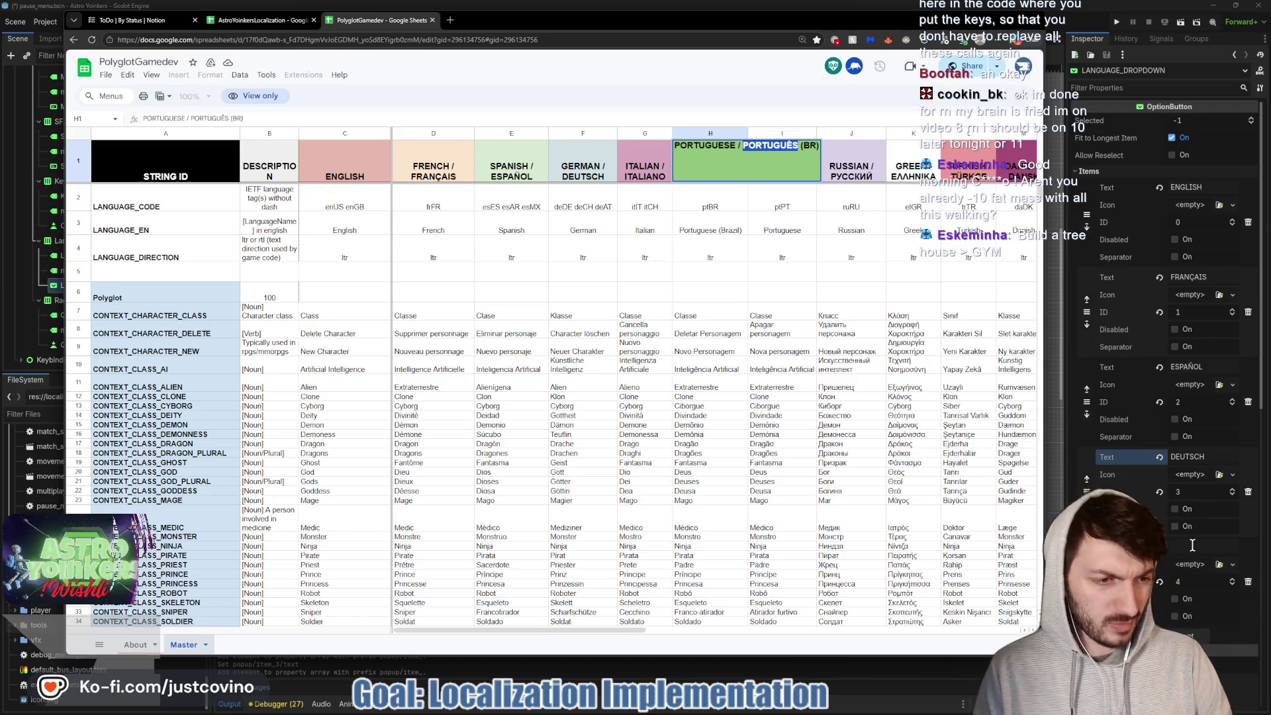
left_click(1192, 545)
key("ctrl+v")
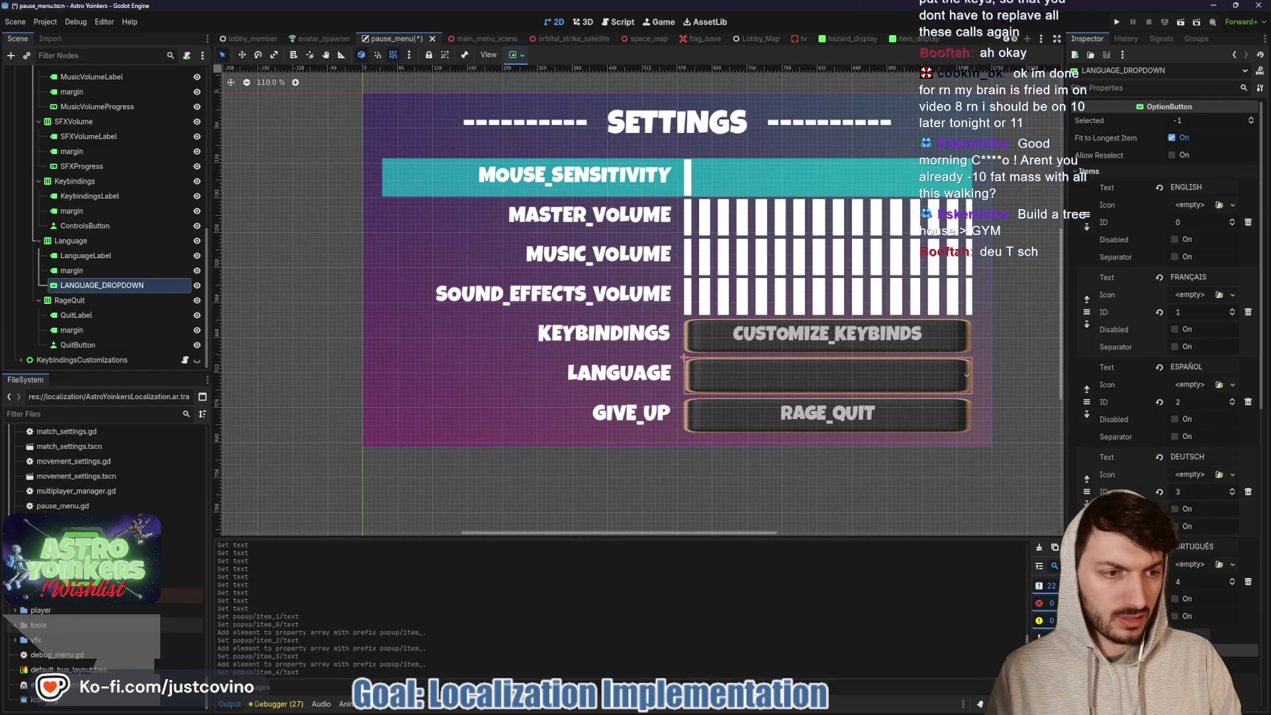
- Add an item filled with РУССКИЙ copied from the Russian header
left_click(1184, 634)
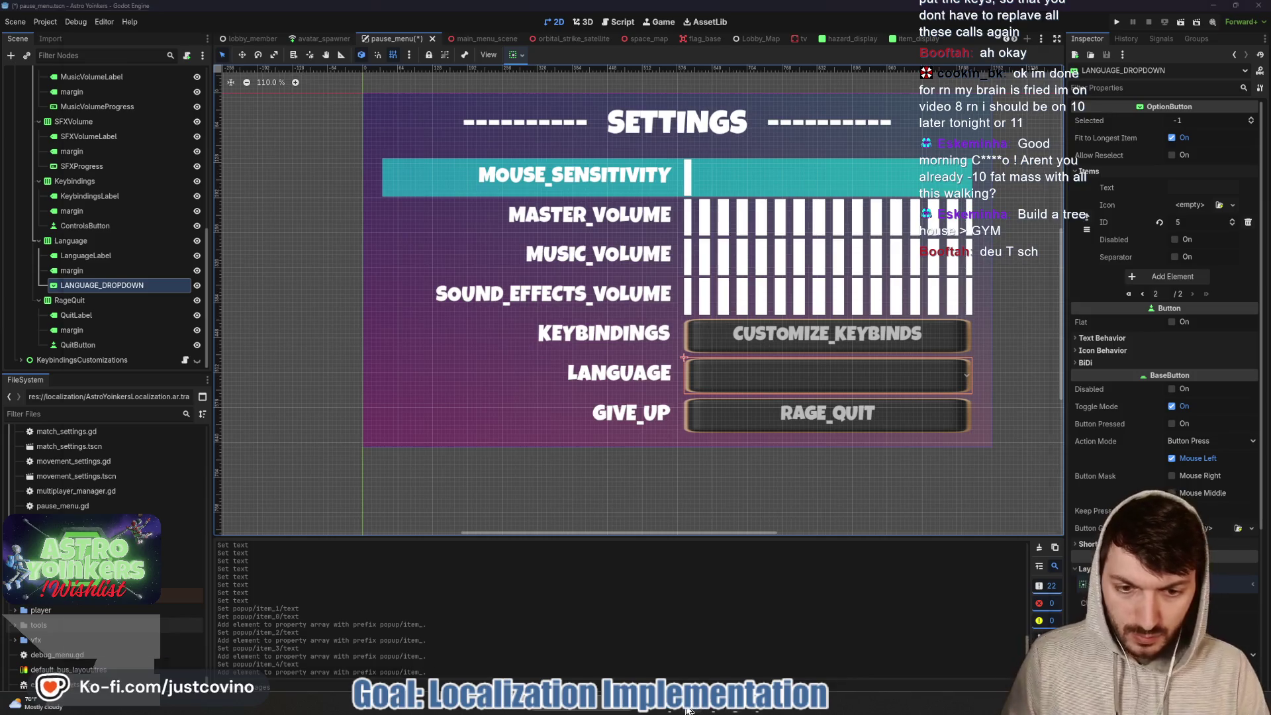
key("alt+Tab")
left_click(846, 178)
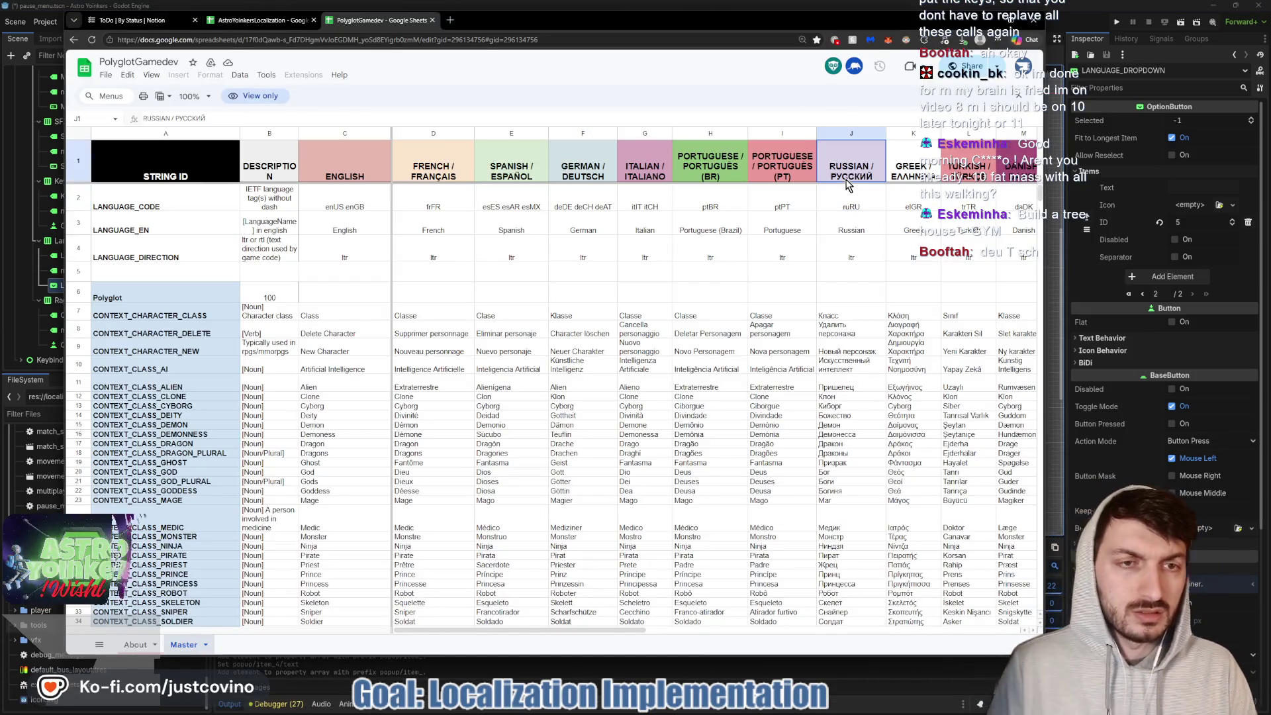
double_click(845, 179)
left_click_drag(864, 145, 903, 147)
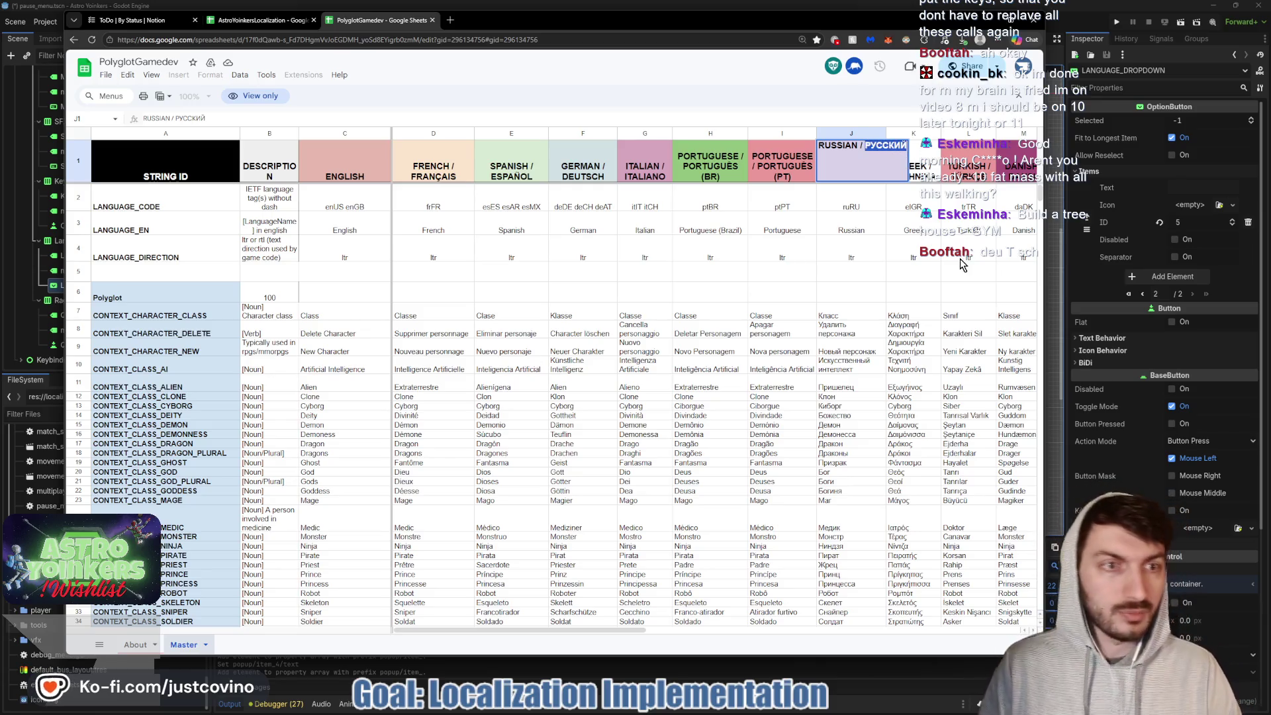
left_click(1195, 188)
key("ctrl+v")
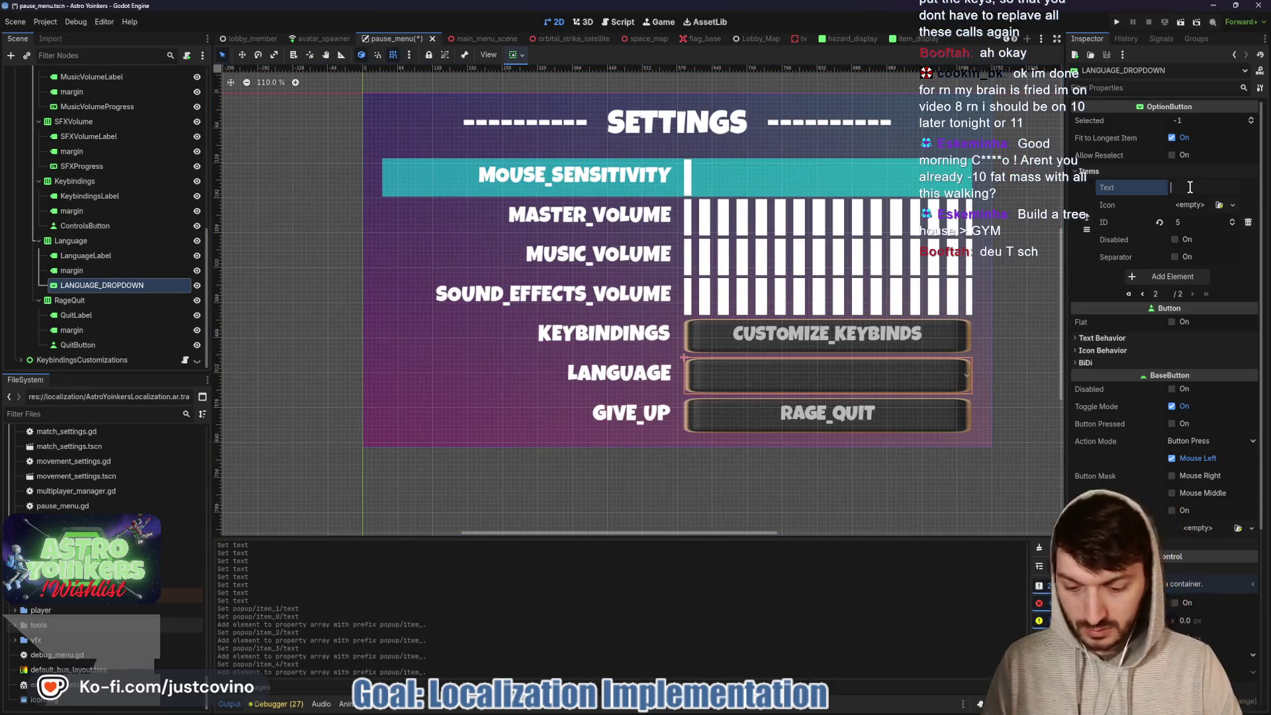
- Add an item filled with POLSKI from the Polish header
left_click(1163, 276)
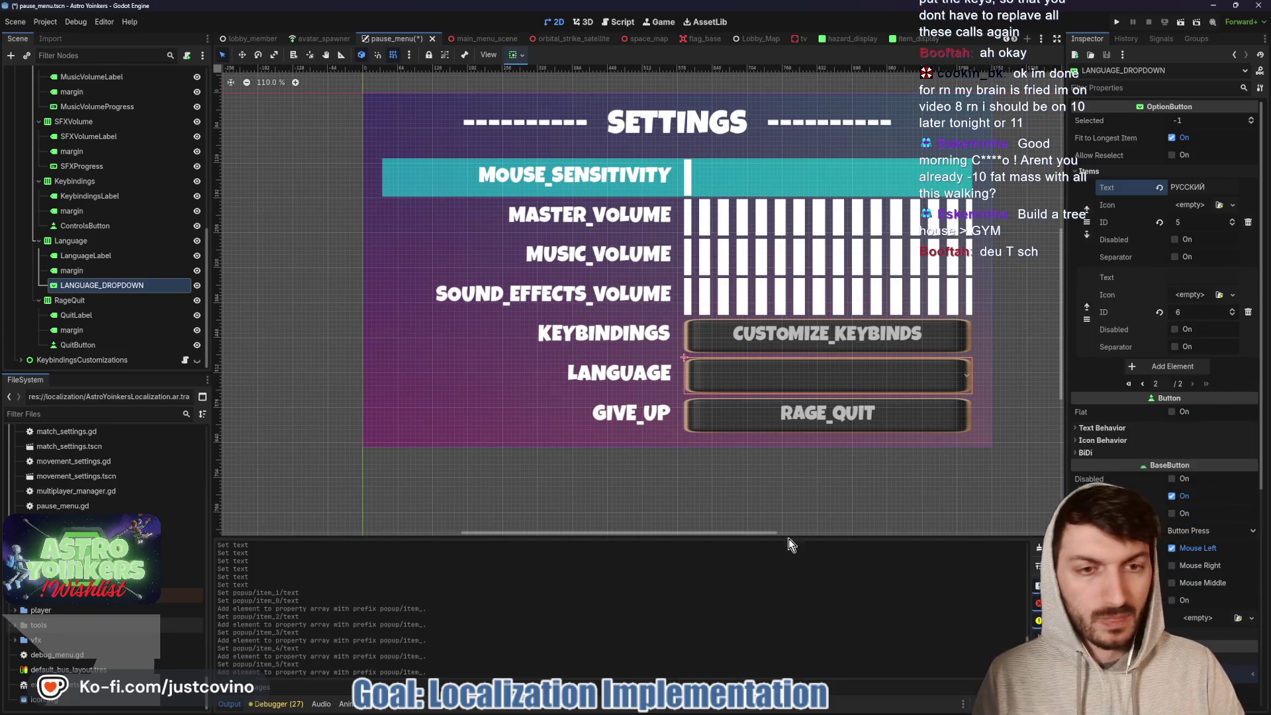
left_click(733, 713)
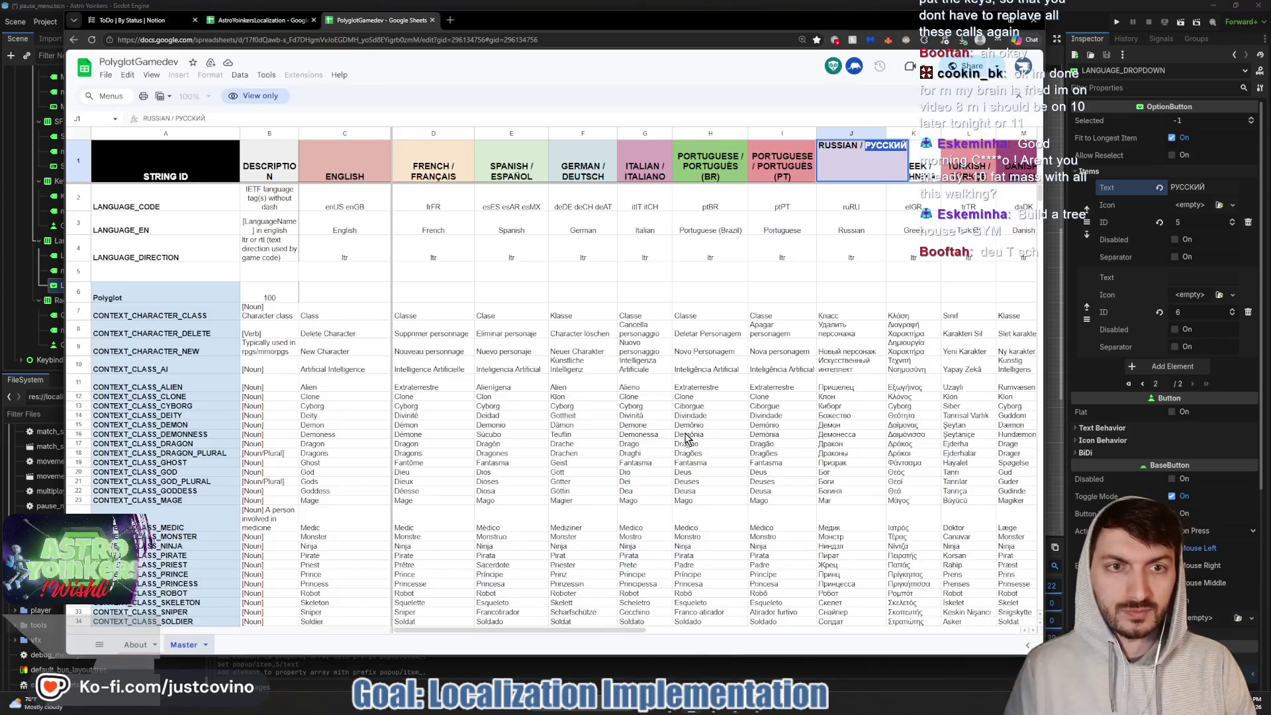
scroll(871, 258, "right", 5)
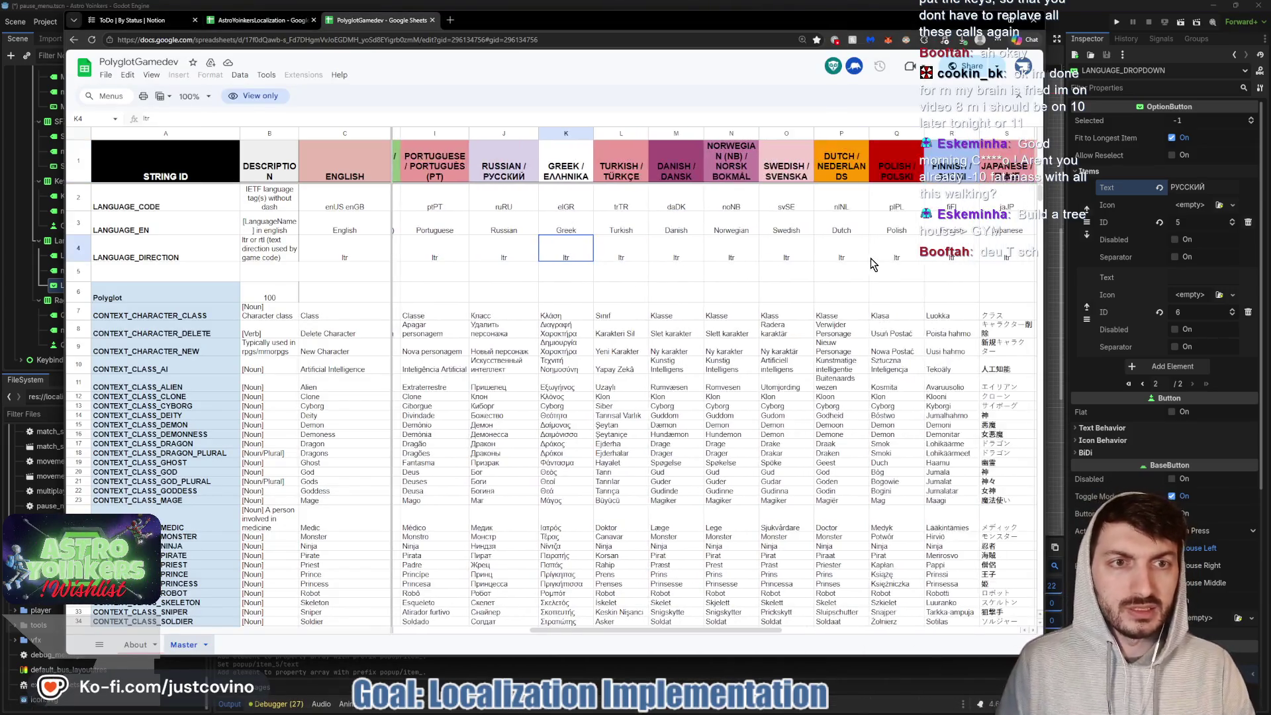
scroll(856, 230, "right", 2)
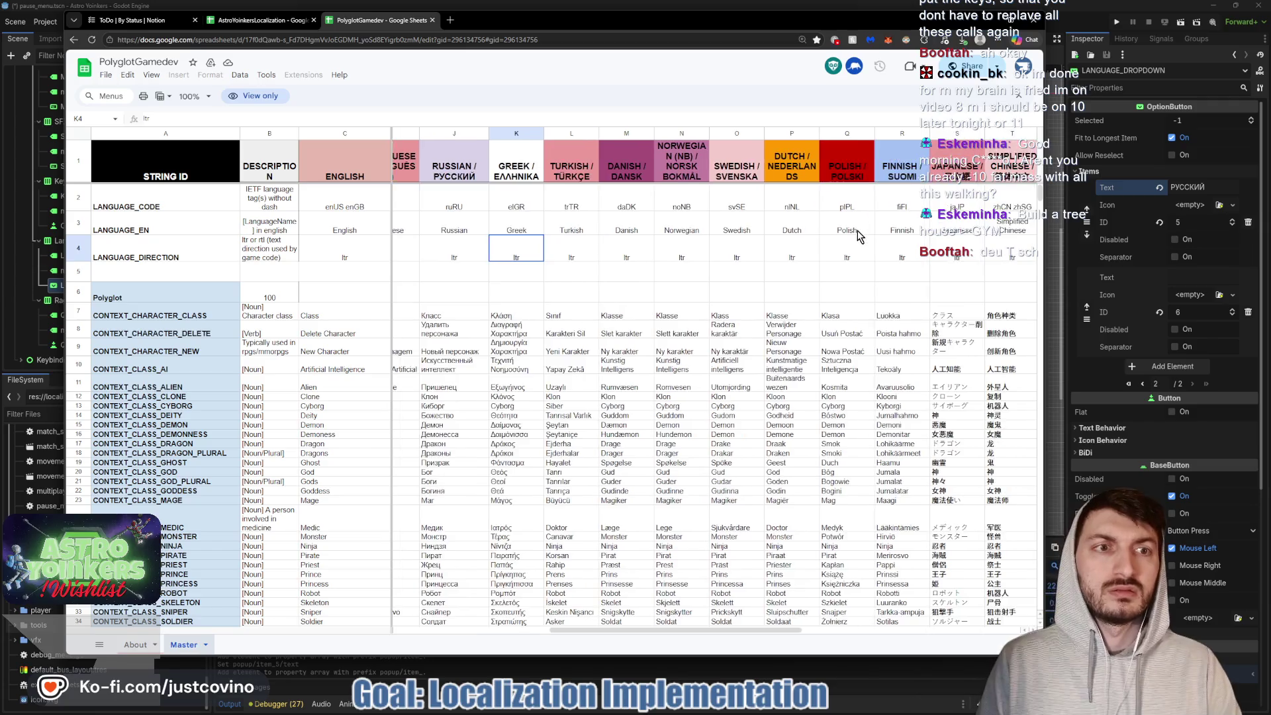
left_click(788, 173)
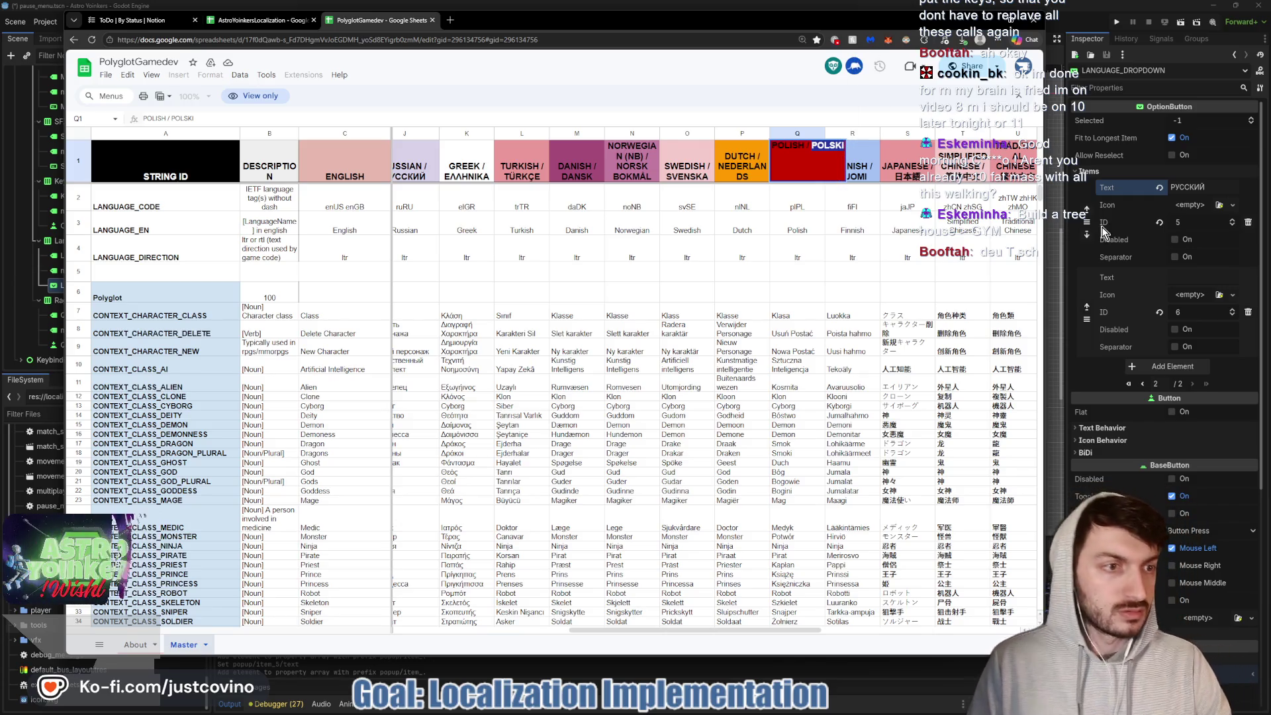
left_click(1203, 283)
type("POLSKI")
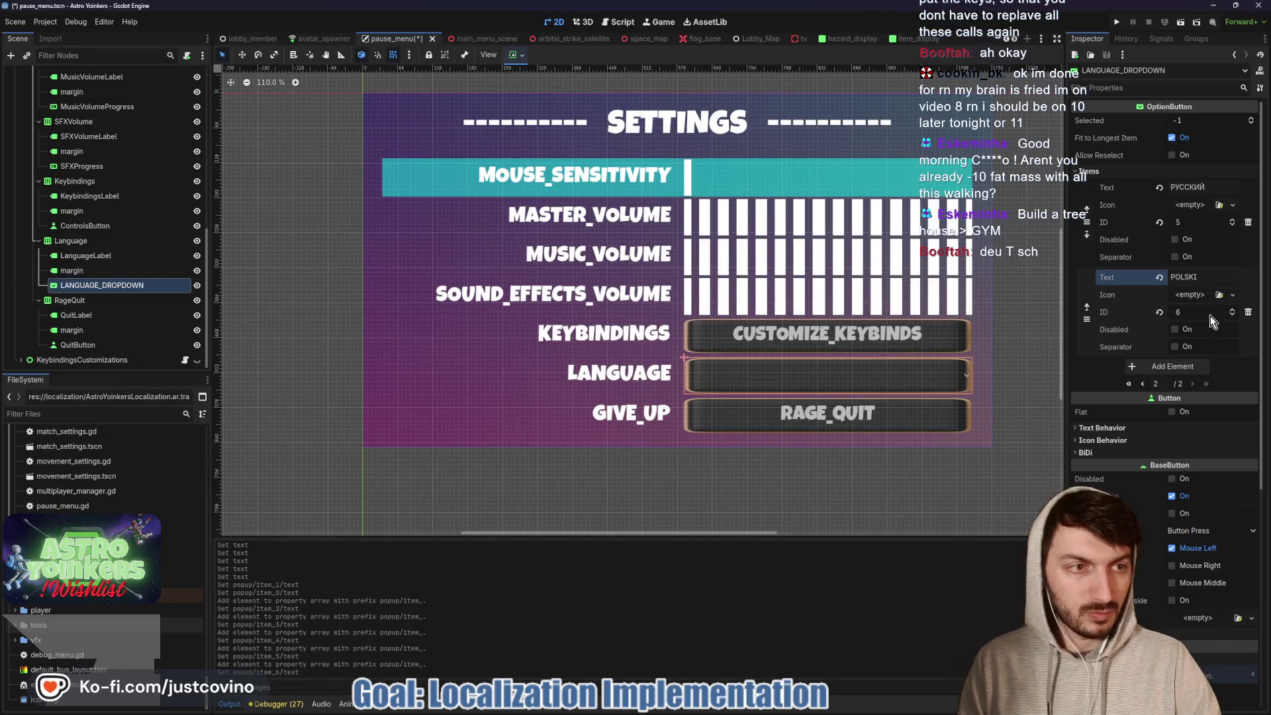
- Add an item filled with 日本語 from the Japanese header
left_click(1172, 366)
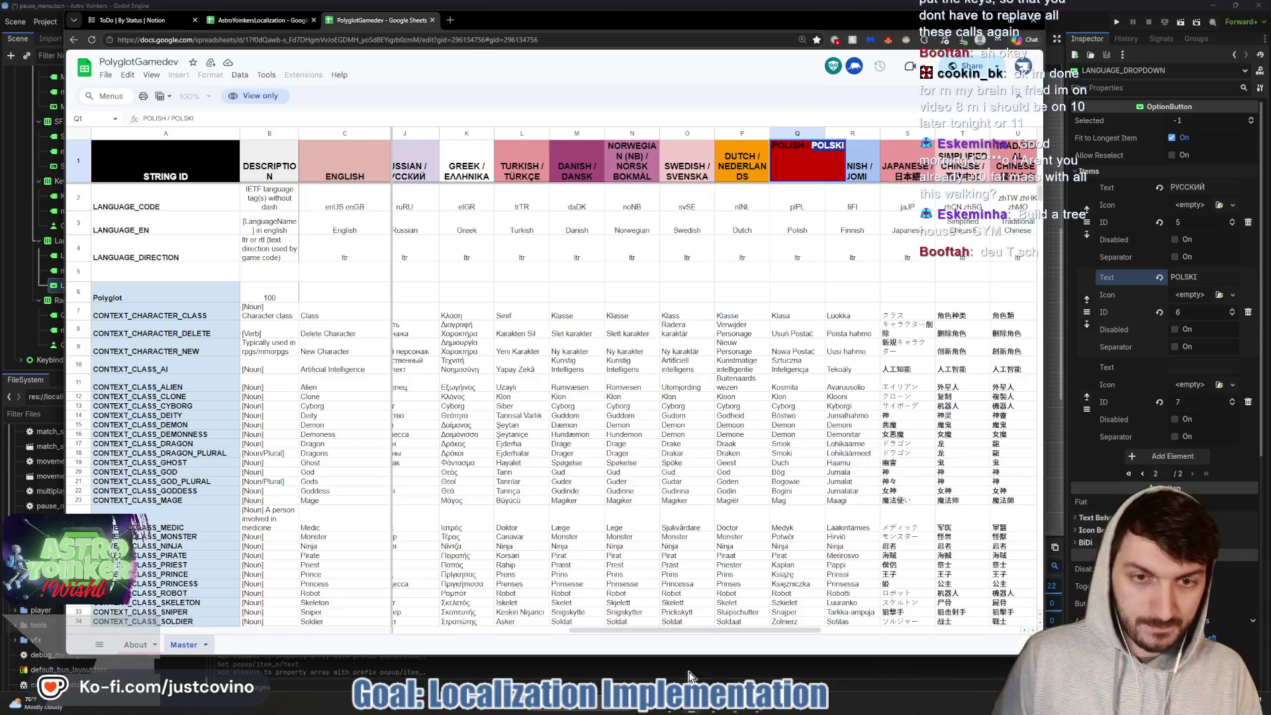
left_click(740, 713)
left_click(837, 231)
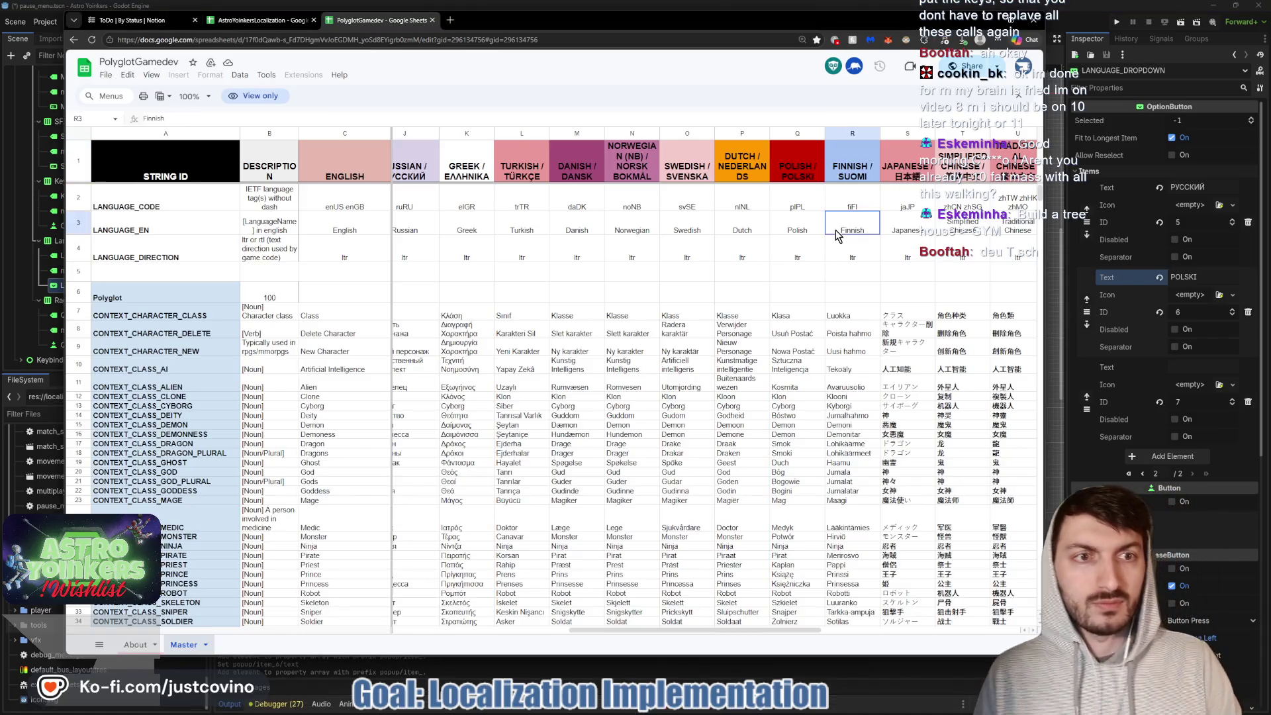
left_click(907, 158)
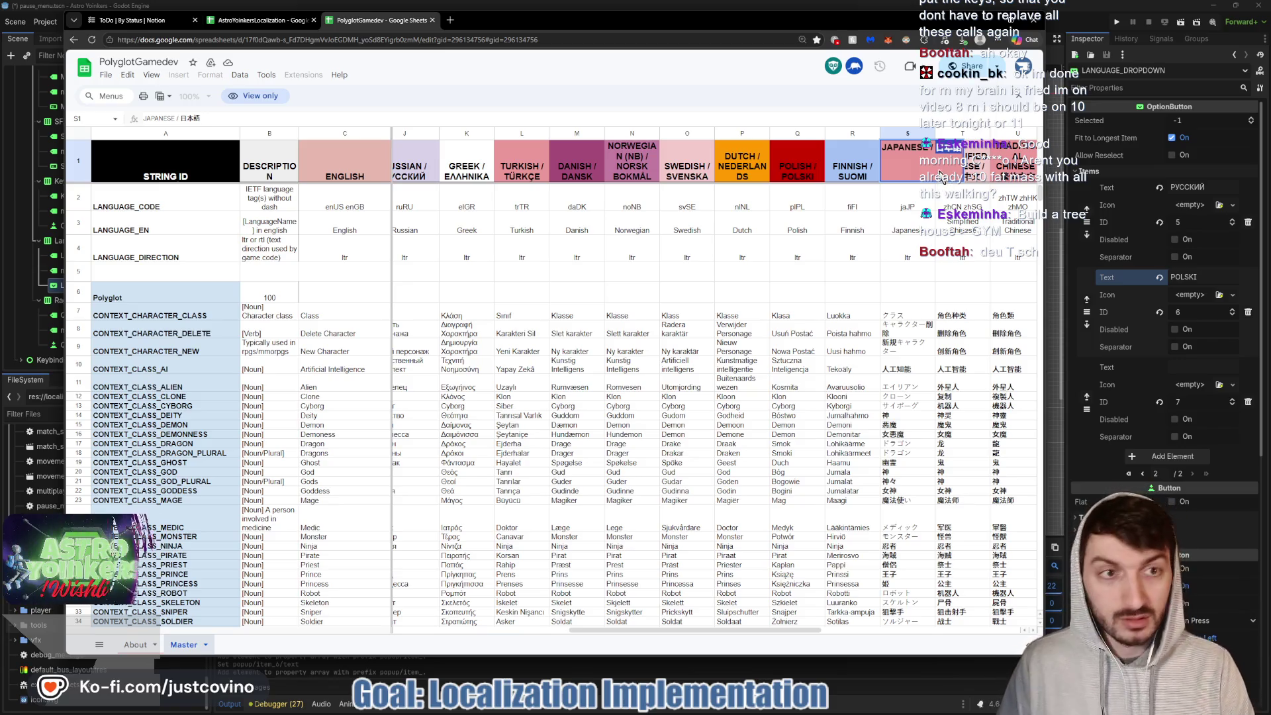
left_click(1191, 362)
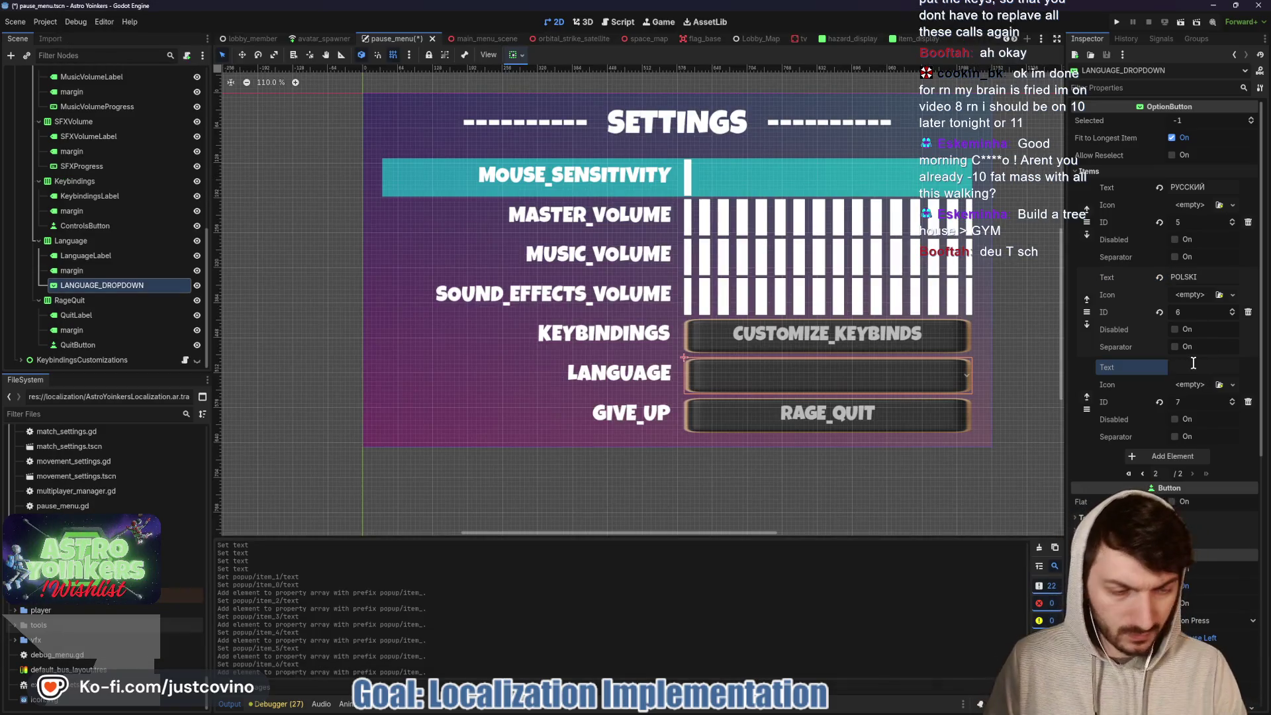
type("日本語")
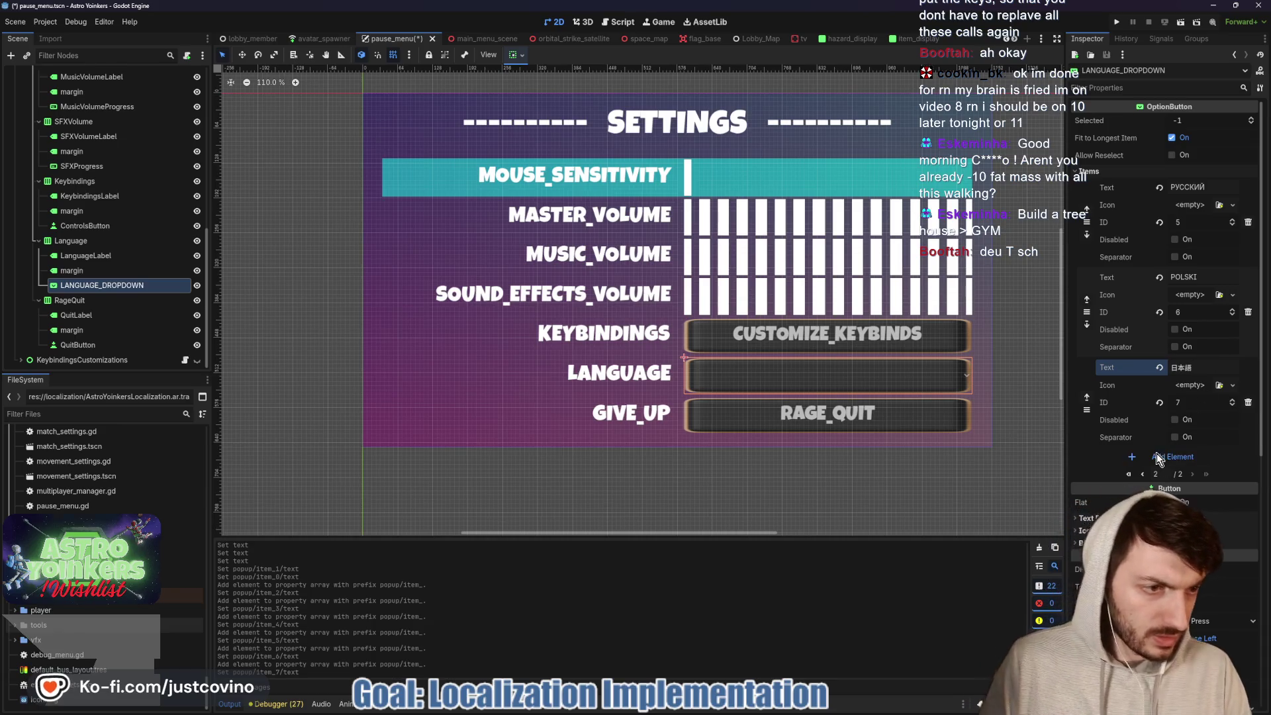
- Add an item reading 简体中文 for Simplified Chinese
left_click(1157, 456)
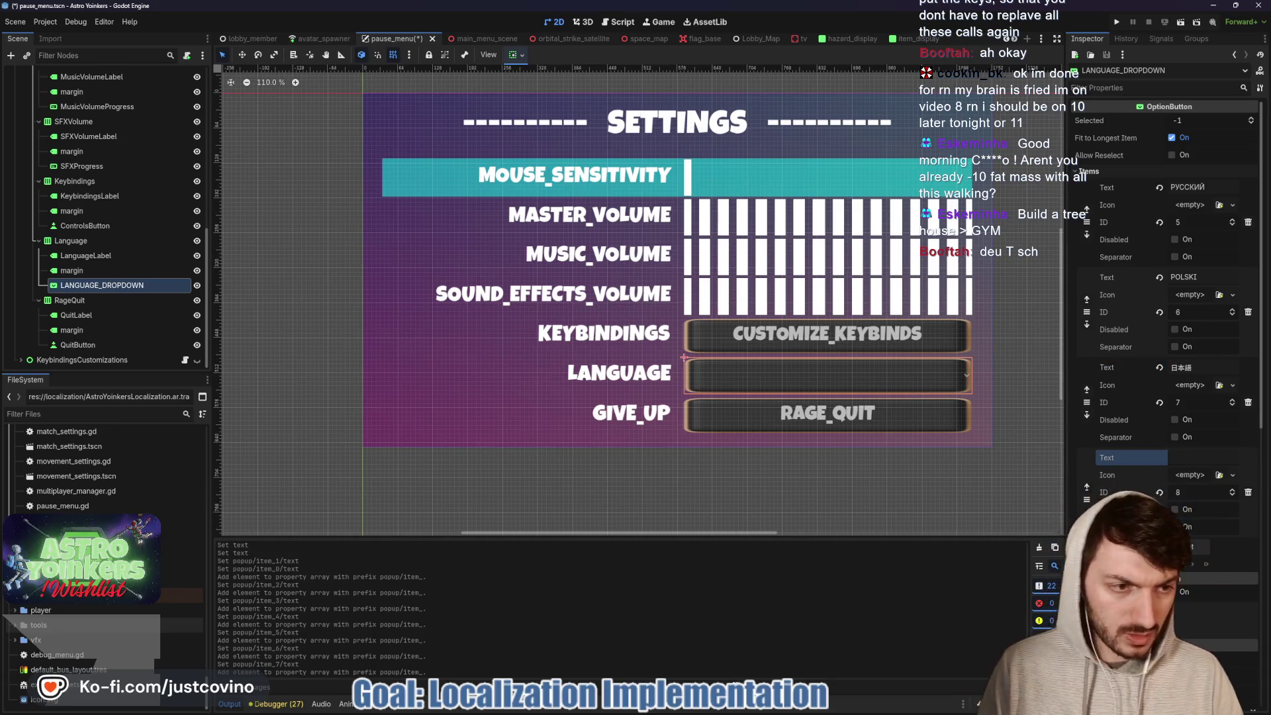
key("alt+Tab")
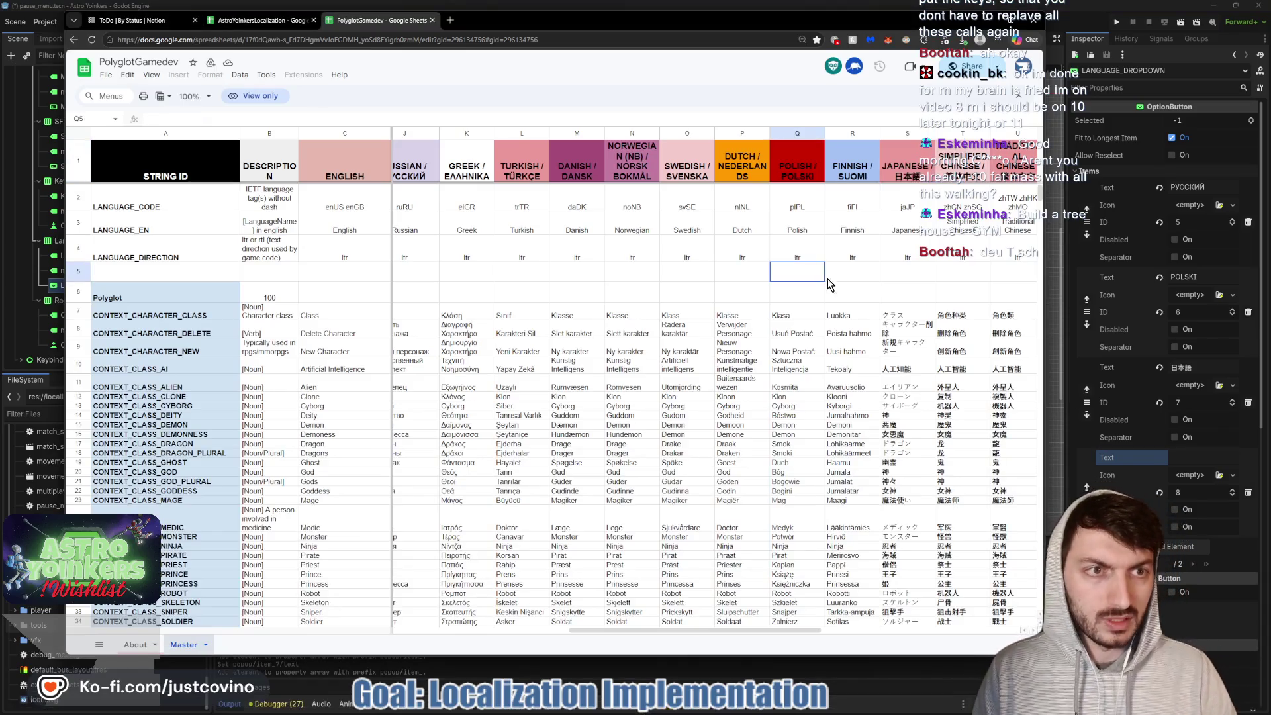
scroll(830, 284, "right", 2)
left_click(863, 161)
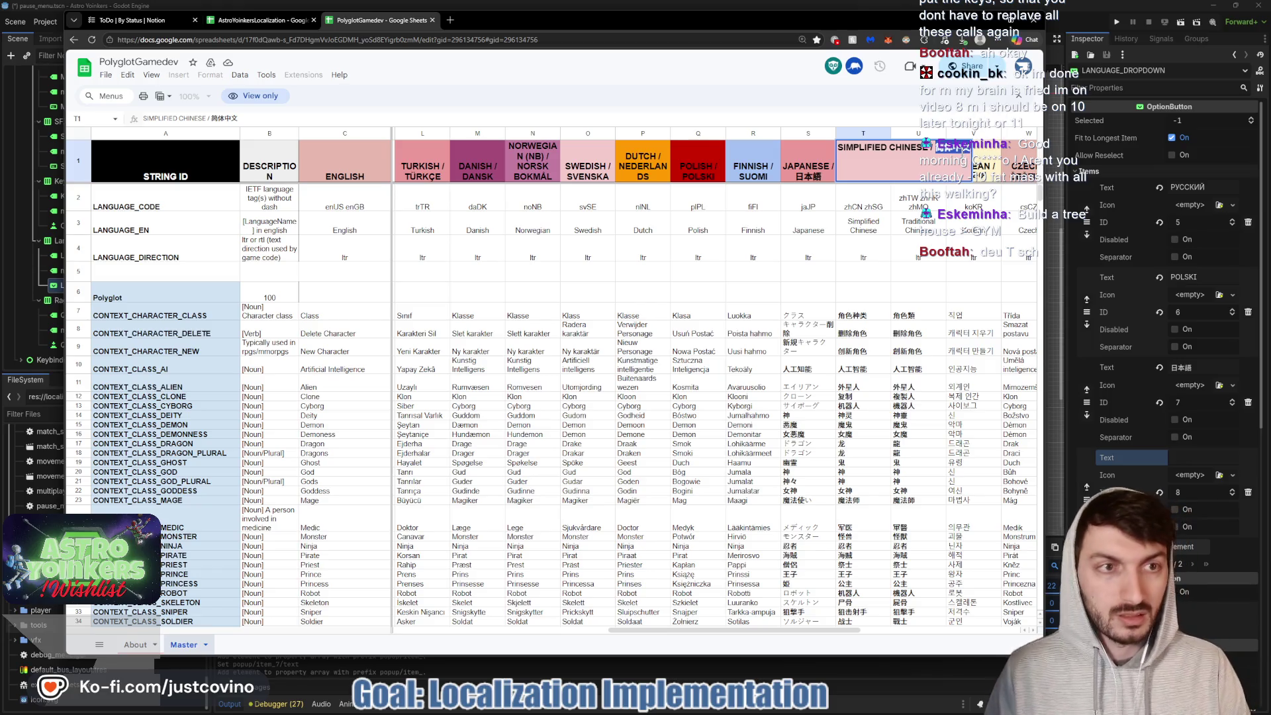
type("简体中文")
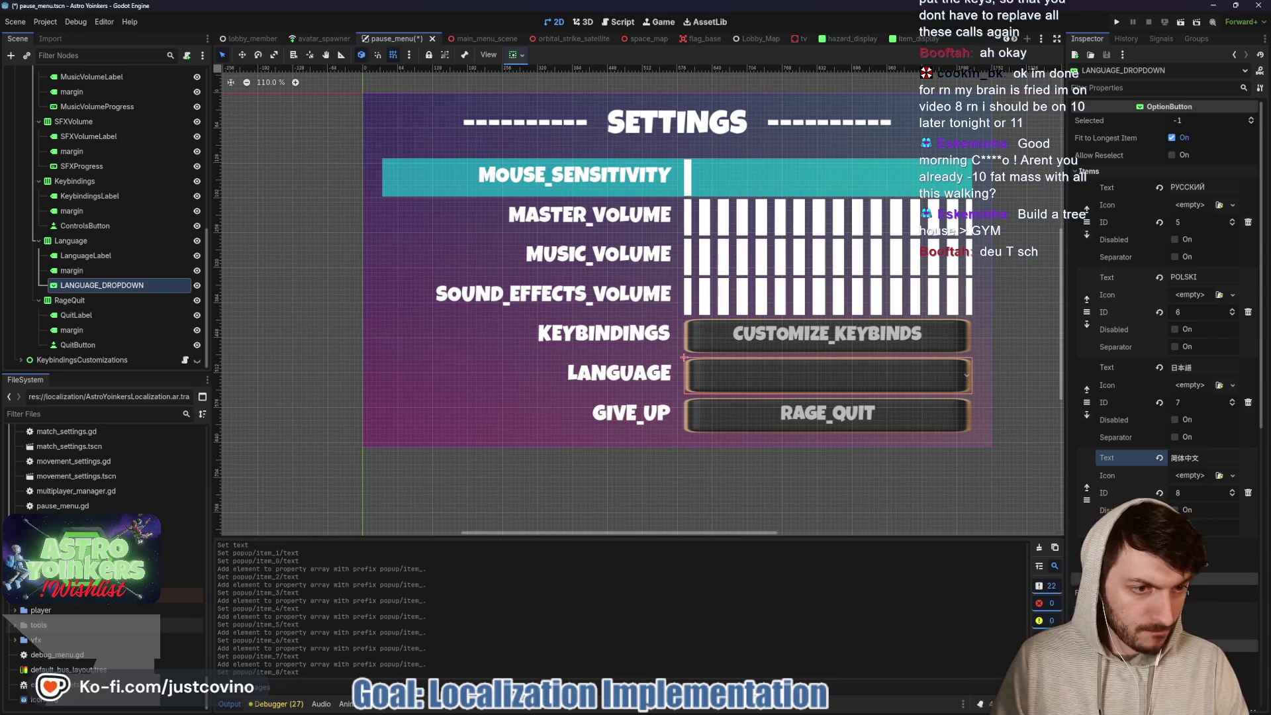
- Add an item filled with العربية copied from the Arabic header
left_click(1192, 547)
scroll(1192, 546, "down", 1)
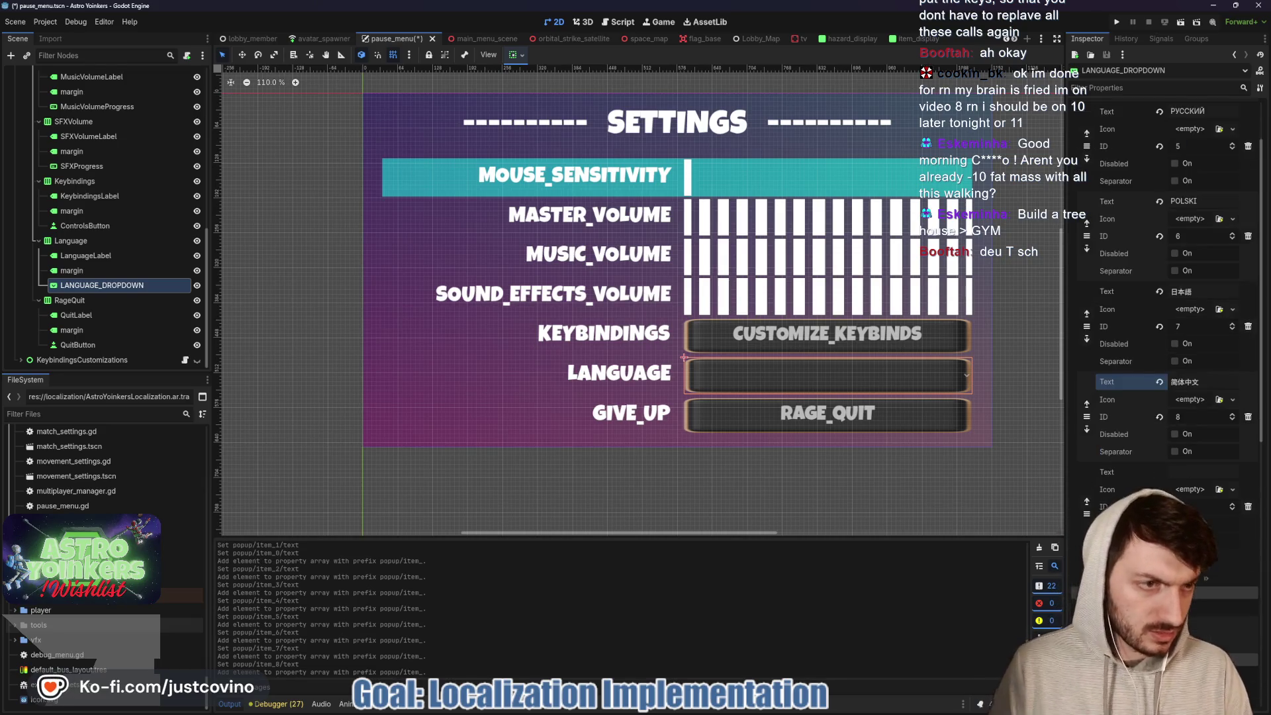
left_click(699, 708)
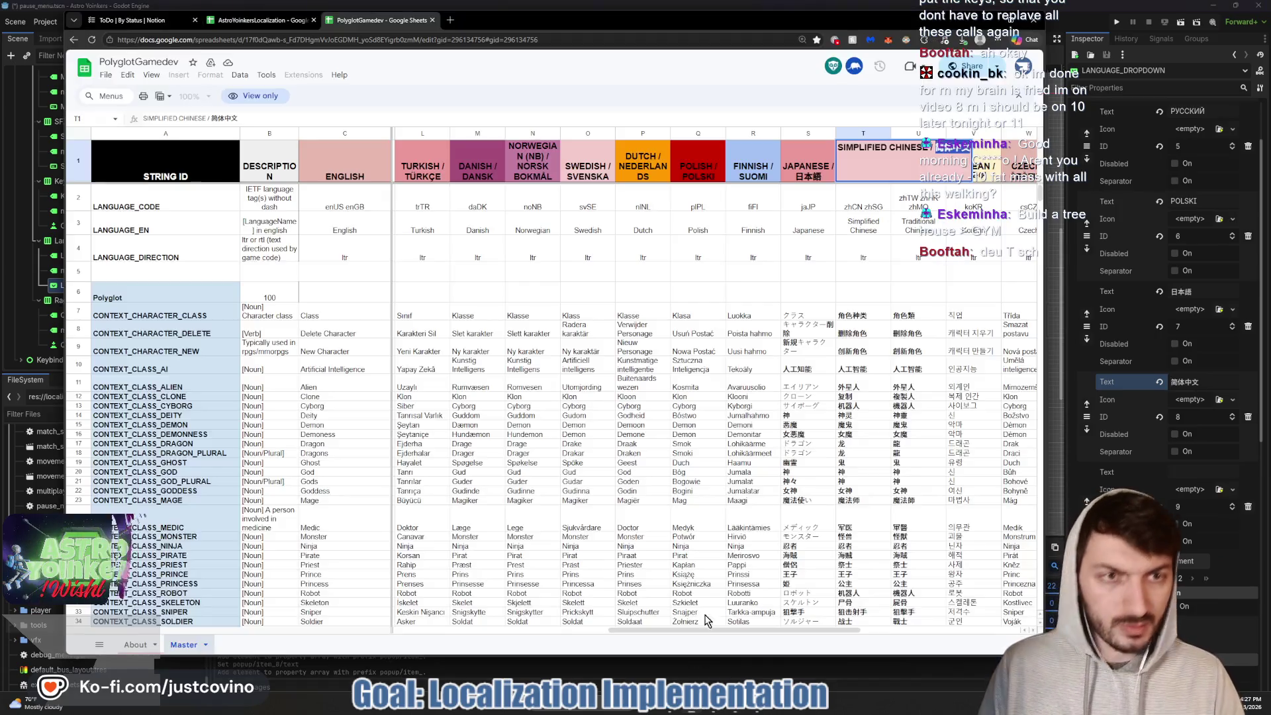
scroll(864, 283, "right", 5)
scroll(863, 285, "right", 4)
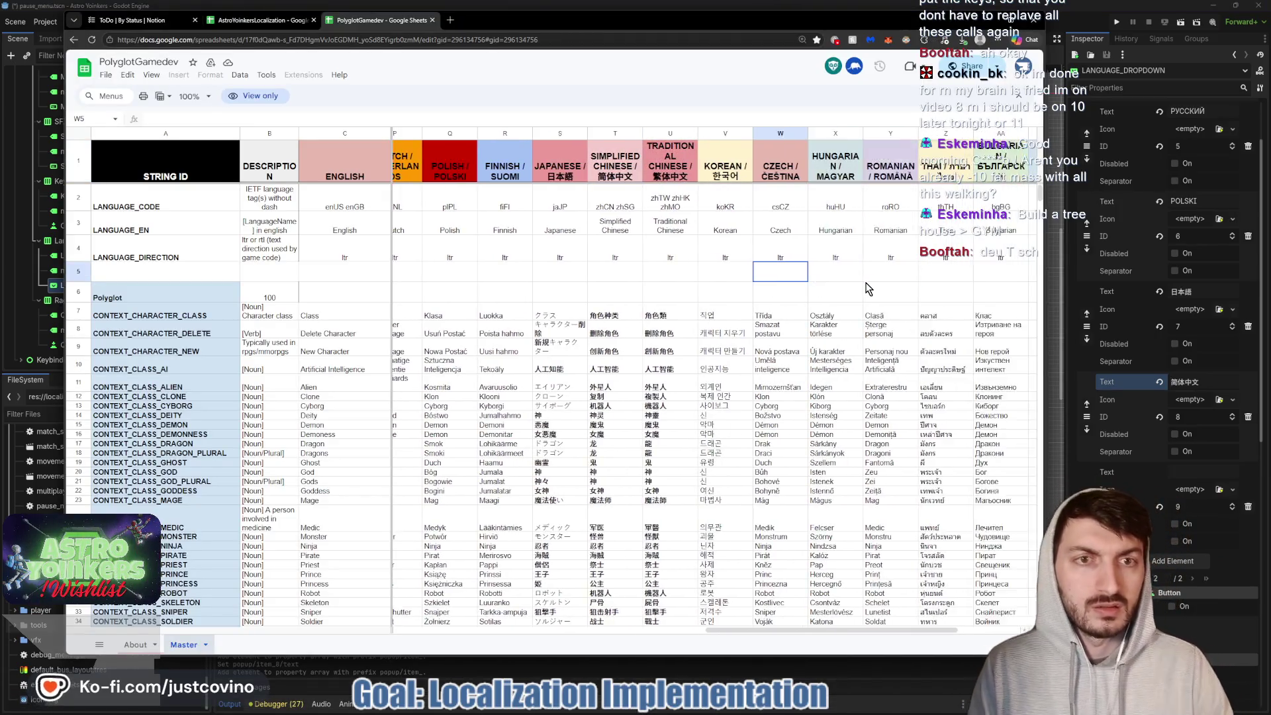
left_click(960, 180)
double_click(961, 182)
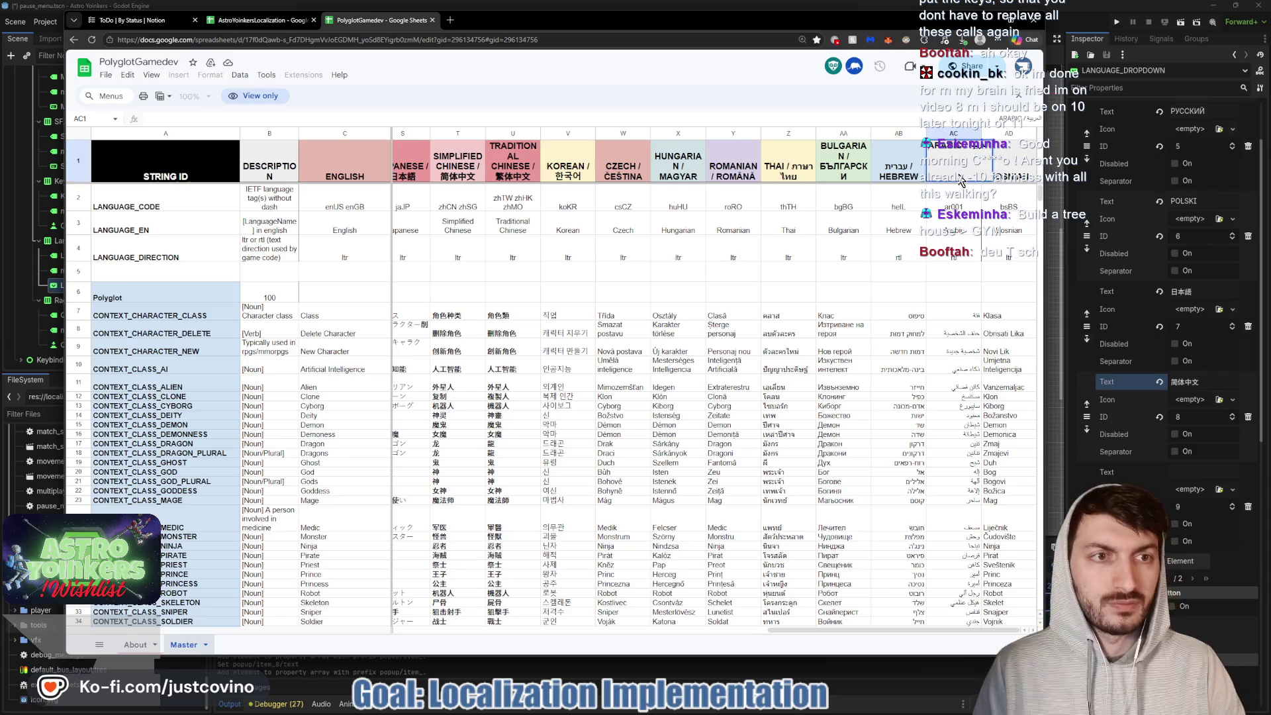
double_click(984, 146)
key("ctrl+c")
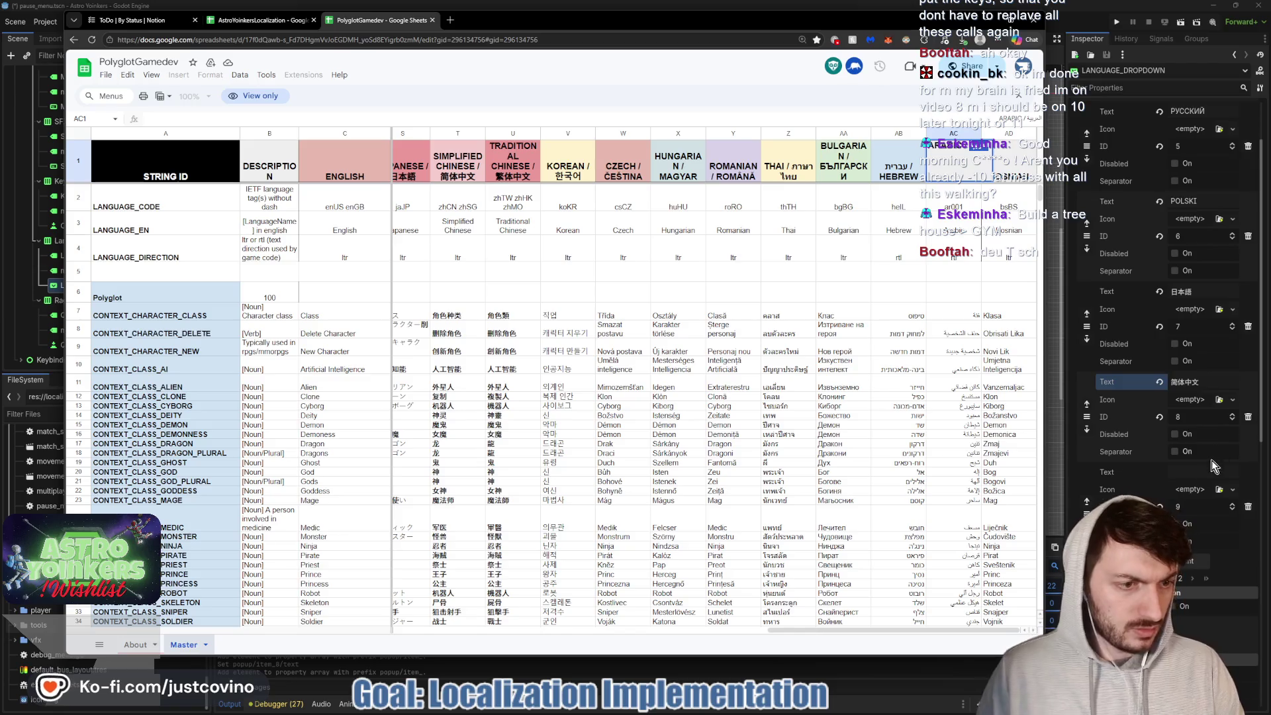
left_click(1194, 472)
key("ctrl+v")
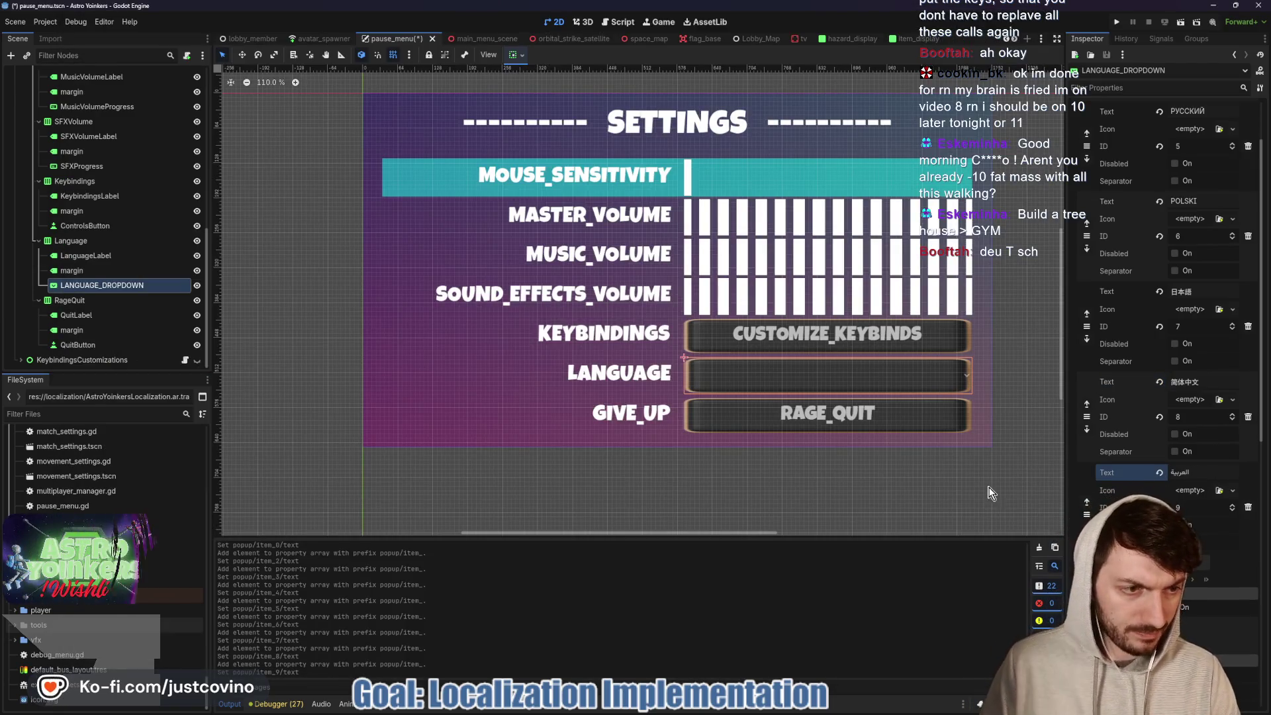
- Save the pause menu scene with Ctrl+S
key("ctrl+s")
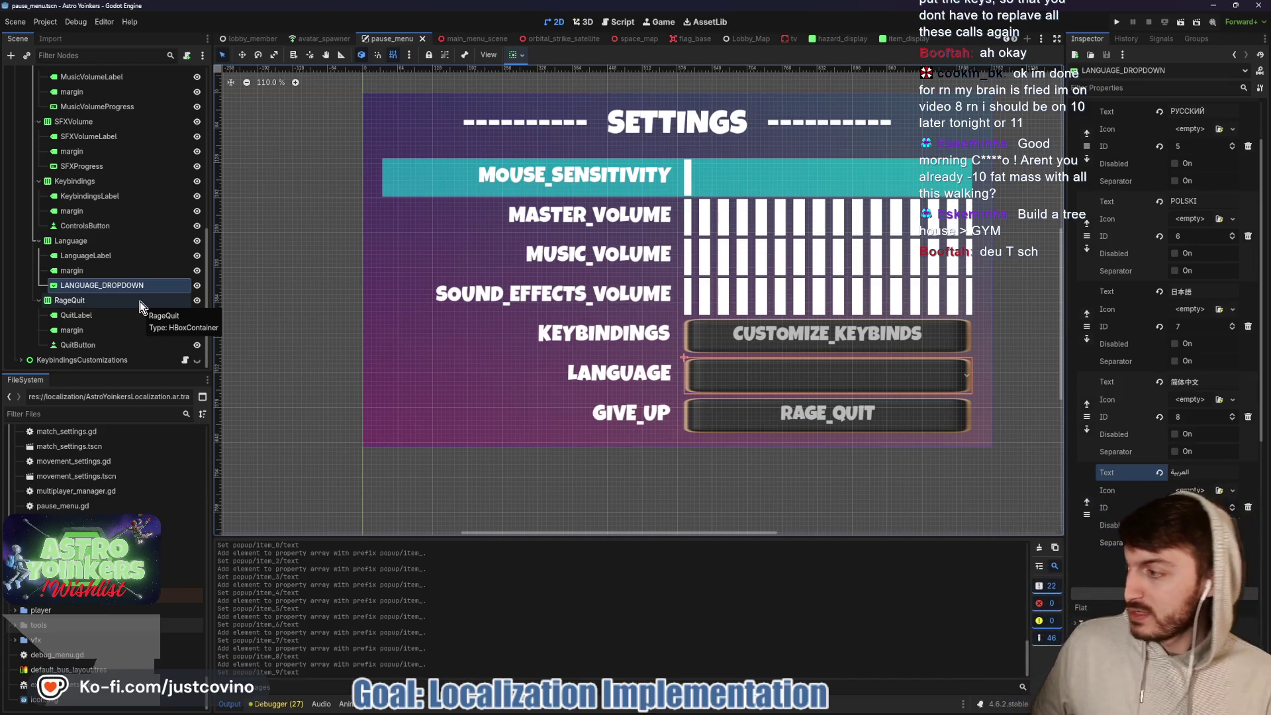
scroll(151, 192, "up", 10)
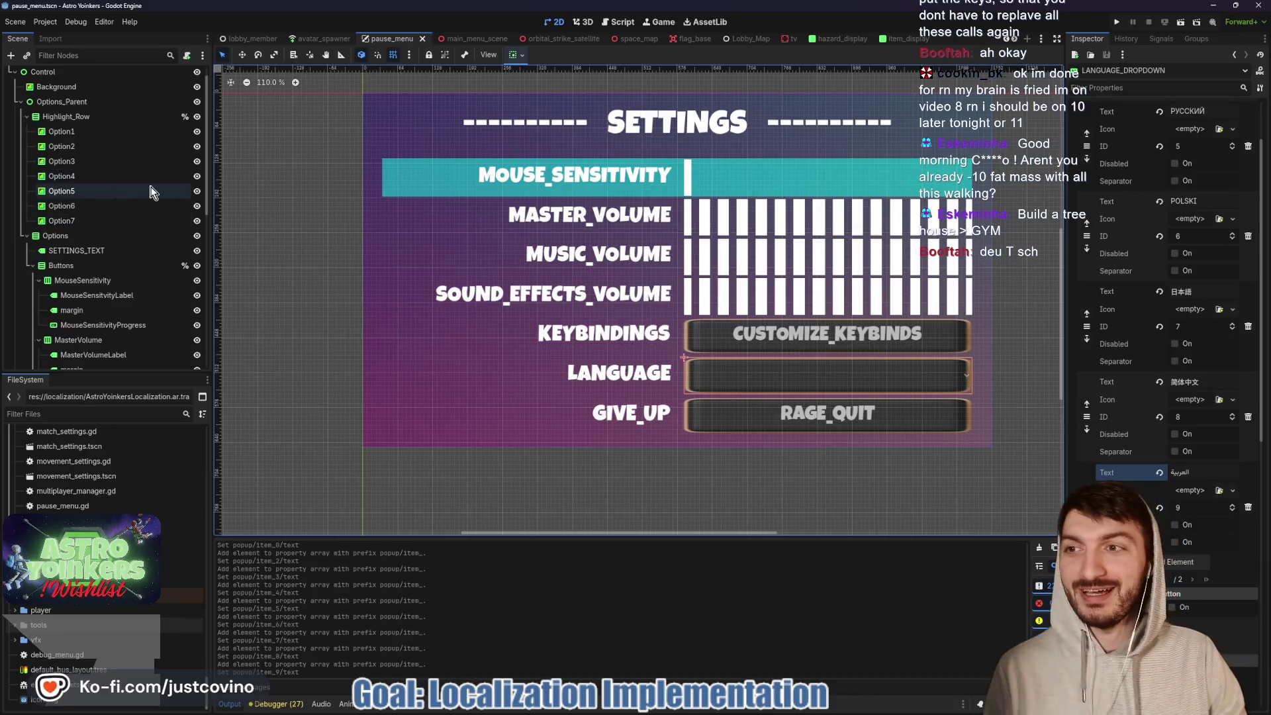
scroll(169, 93, "up", 2)
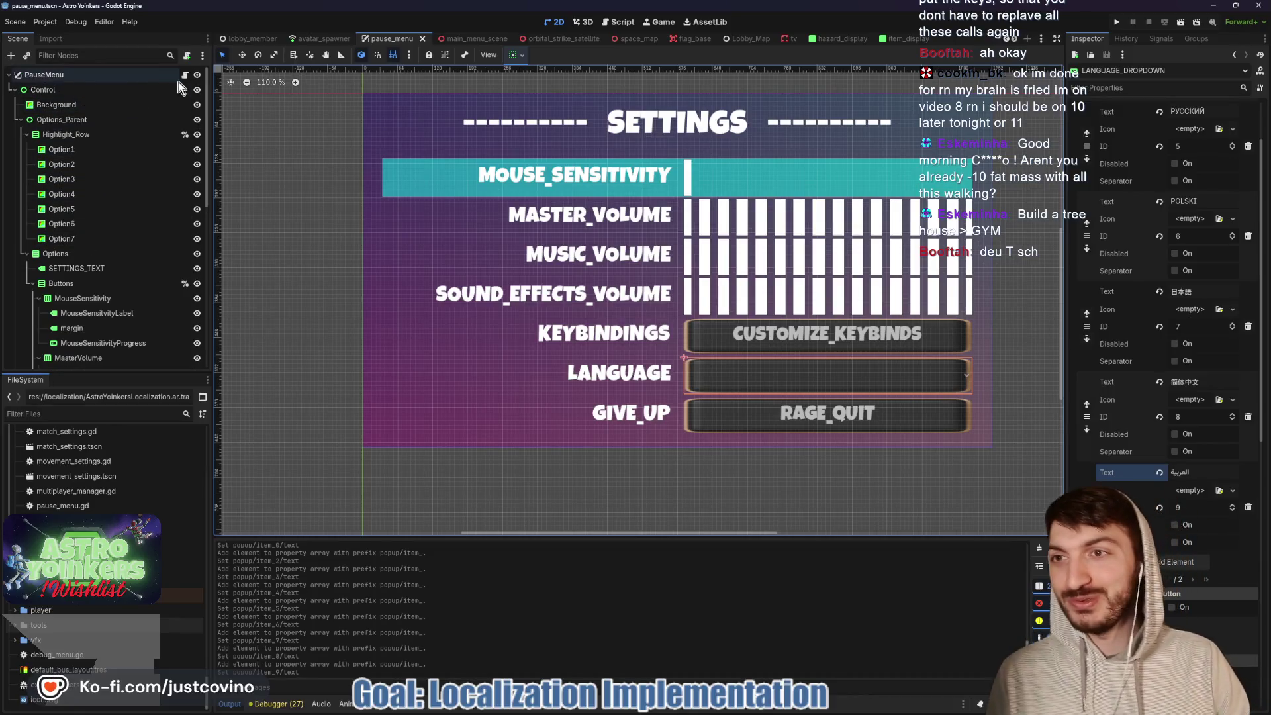
left_click(186, 75)
- Place the cursor on the return in pause_menu.gd's Language Option case
scroll(583, 268, "down", 5)
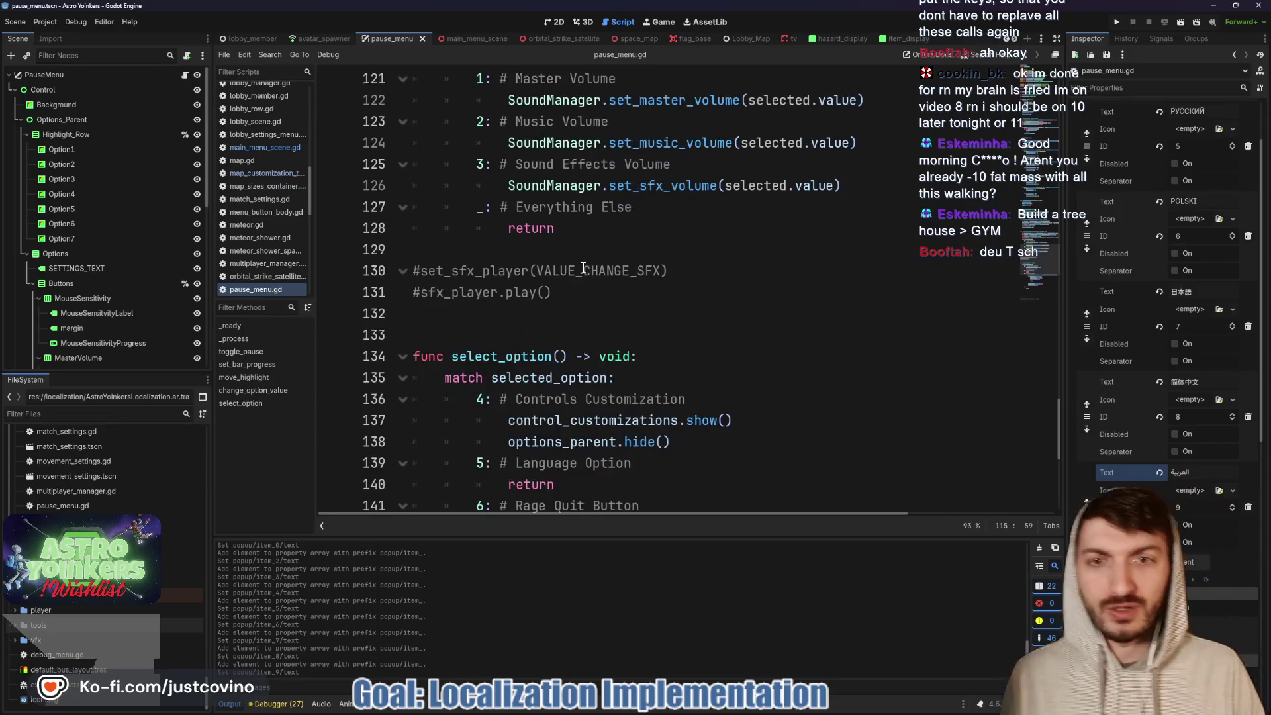
scroll(595, 260, "down", 6)
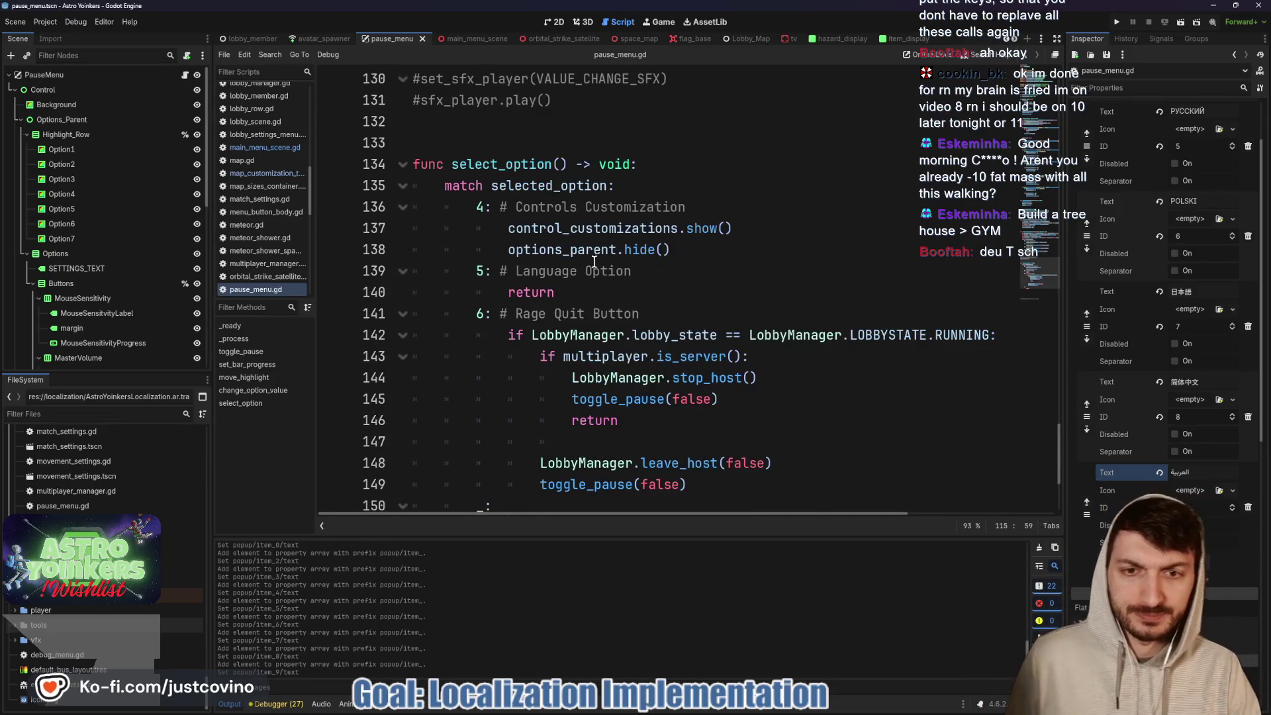
scroll(589, 260, "up", 9)
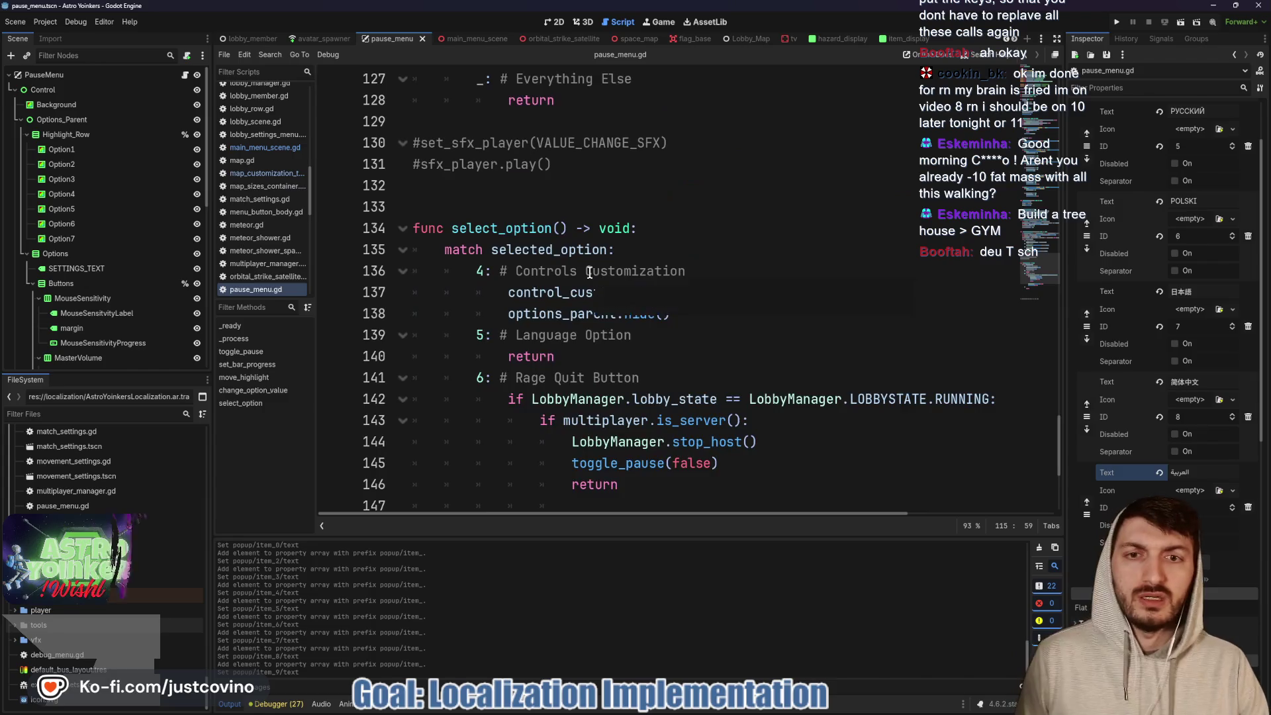
scroll(585, 268, "down", 2)
scroll(585, 268, "down", 4)
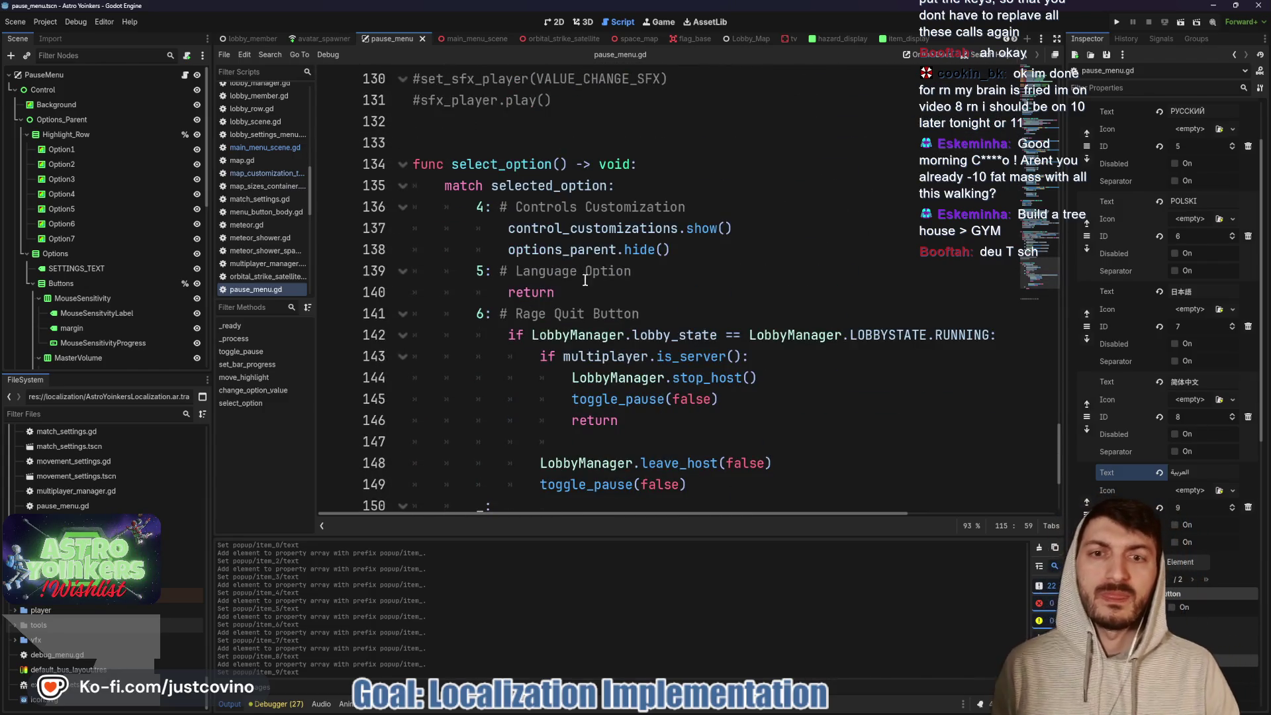
left_click(564, 290)
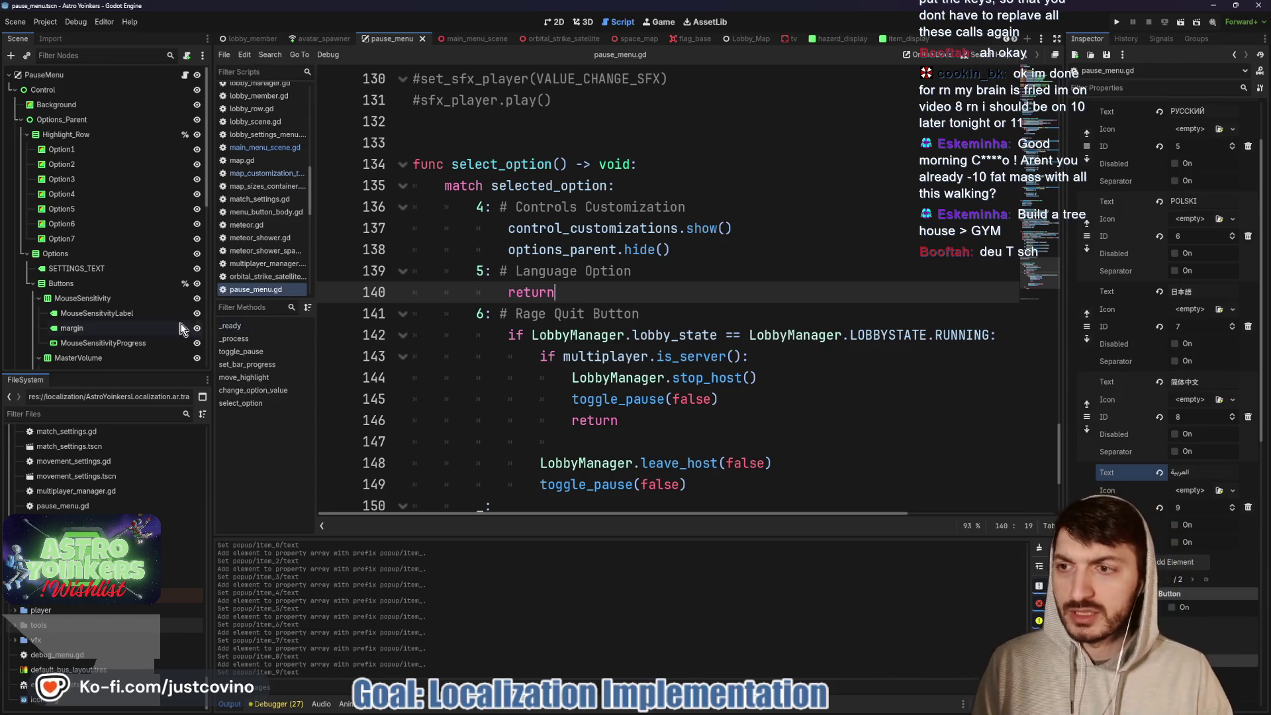
- Find LANGUAGE_DROPDOWN in the Scene tree and view its signals in the Signals dock
scroll(105, 305, "down", 5)
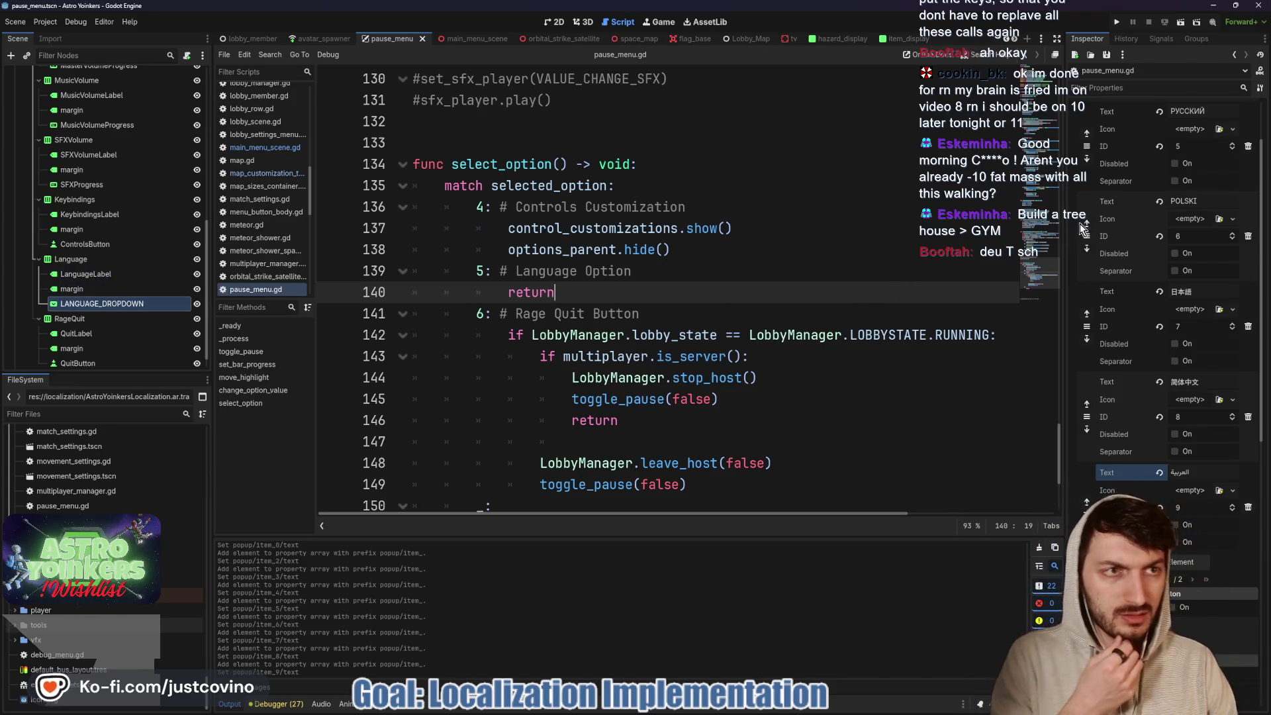
scroll(1092, 278, "down", 5)
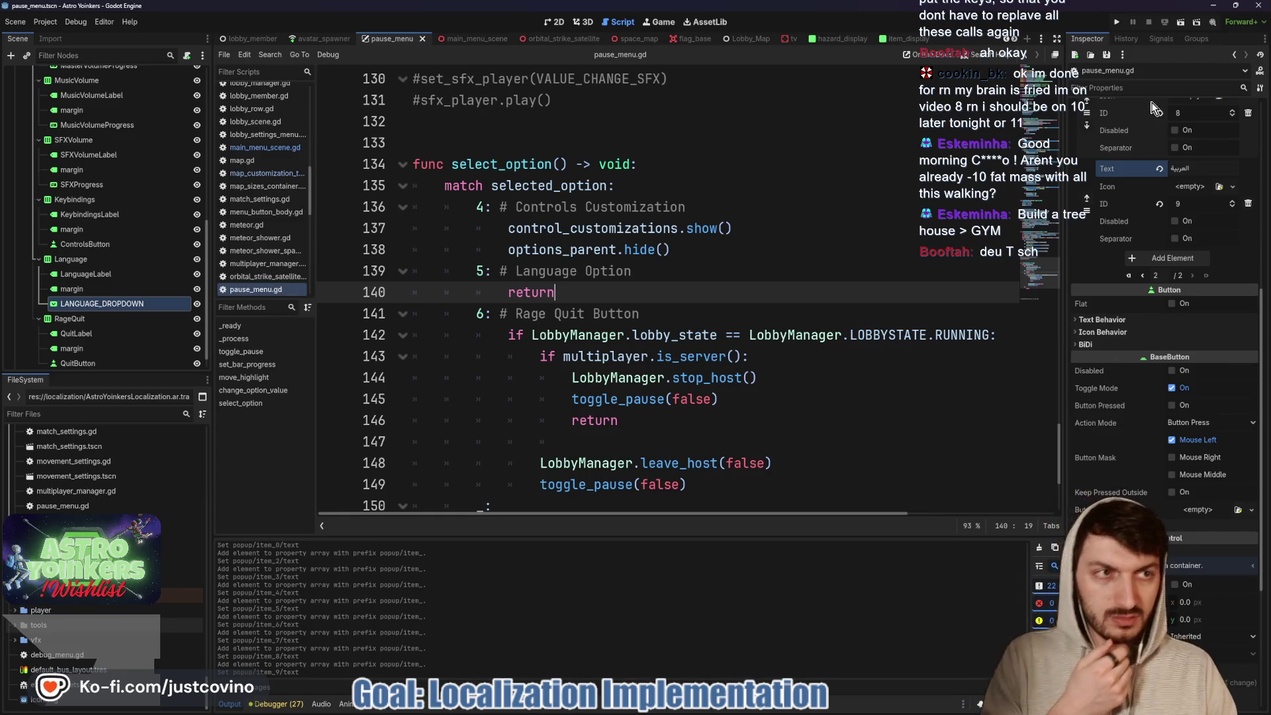
left_click(1122, 39)
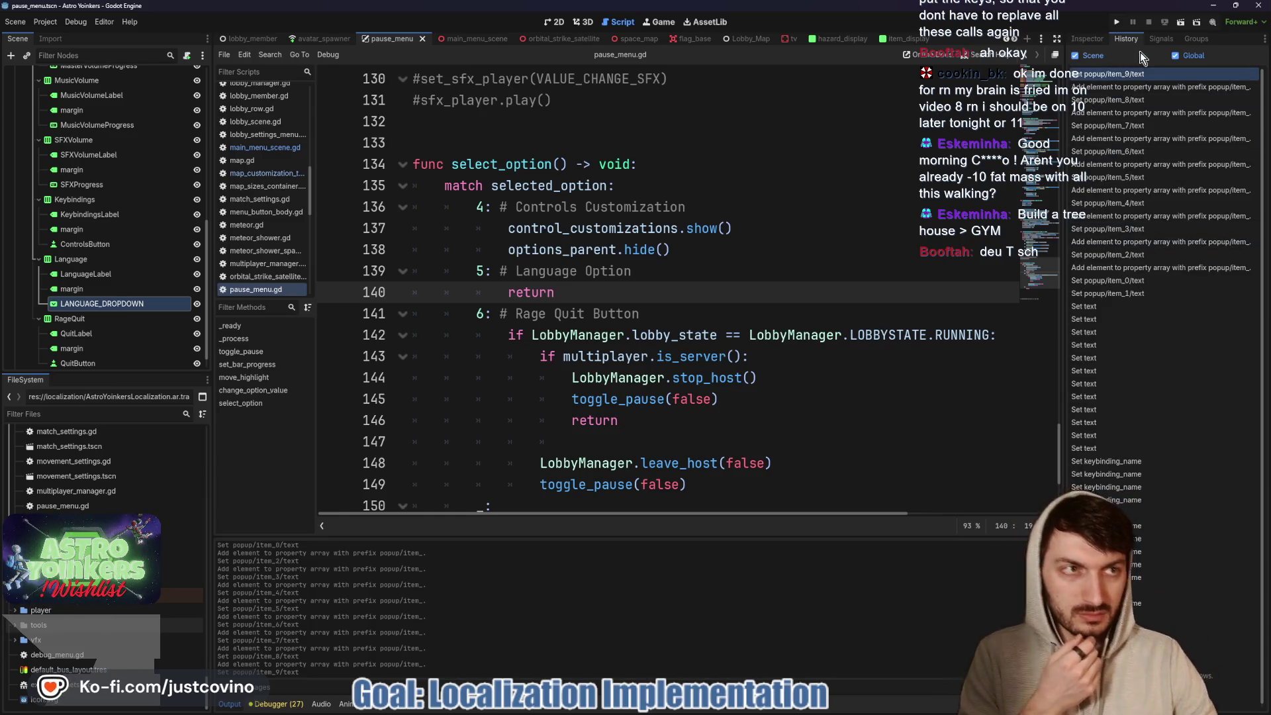
left_click(1155, 40)
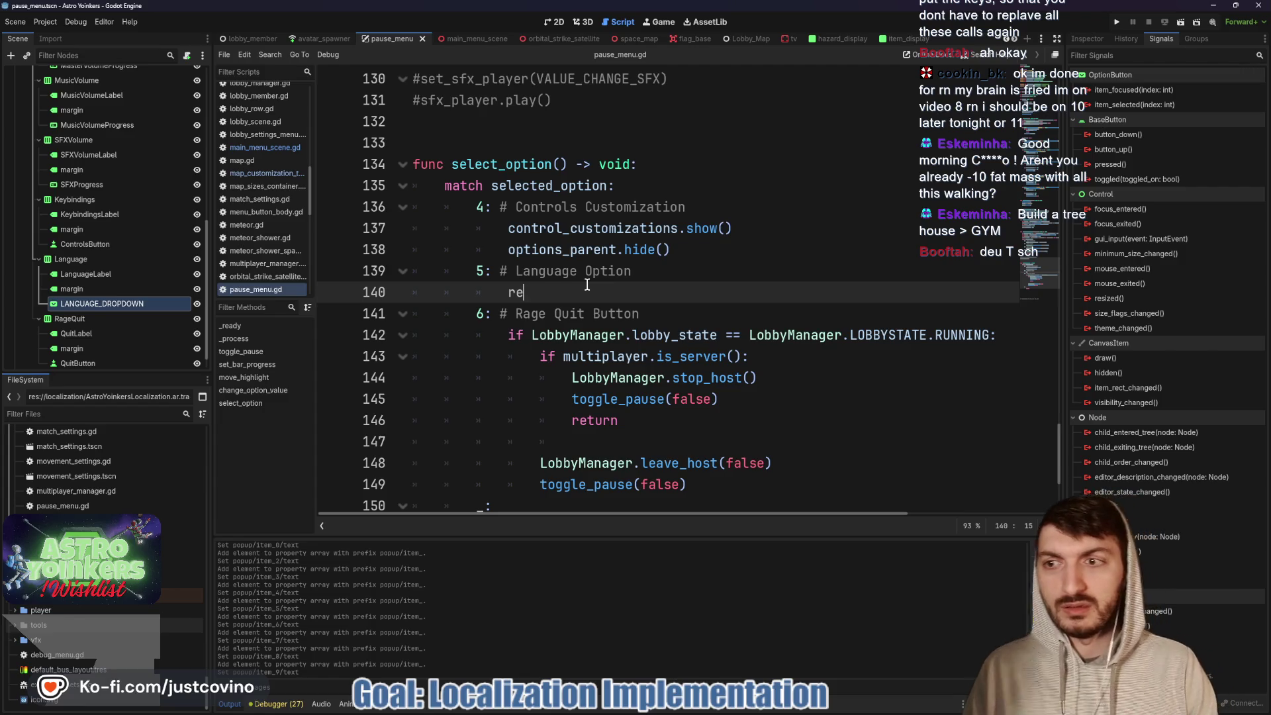
- Replace the return with a pressed = true assignment and export a LANGUAGE_DROPDOWN reference
key("BackSpace")
type("lang")
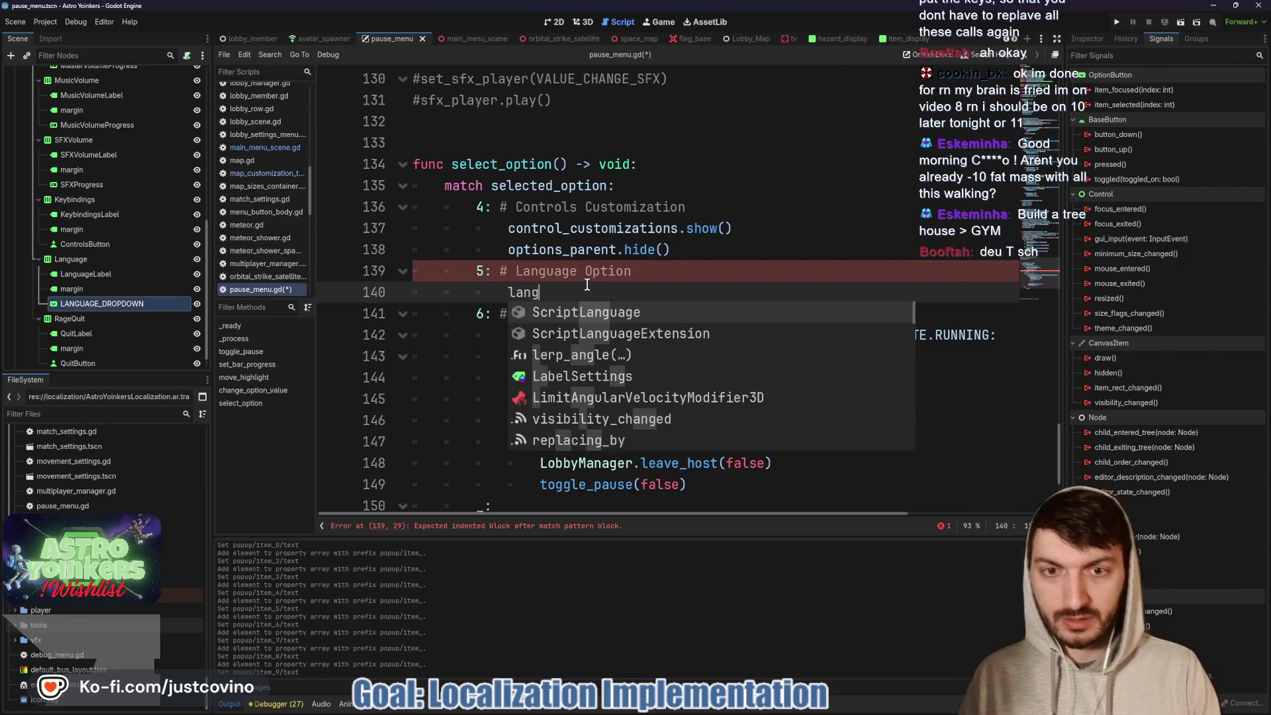
type("uage_drop_down.")
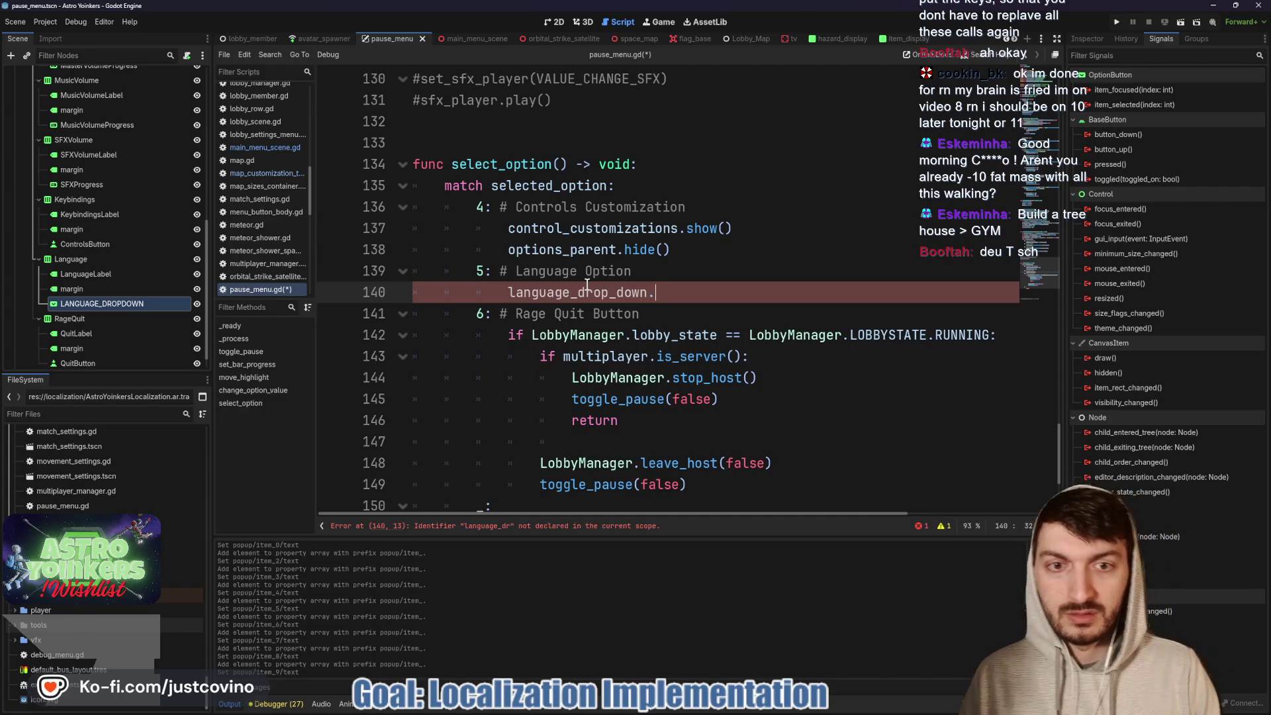
type("pressed = true")
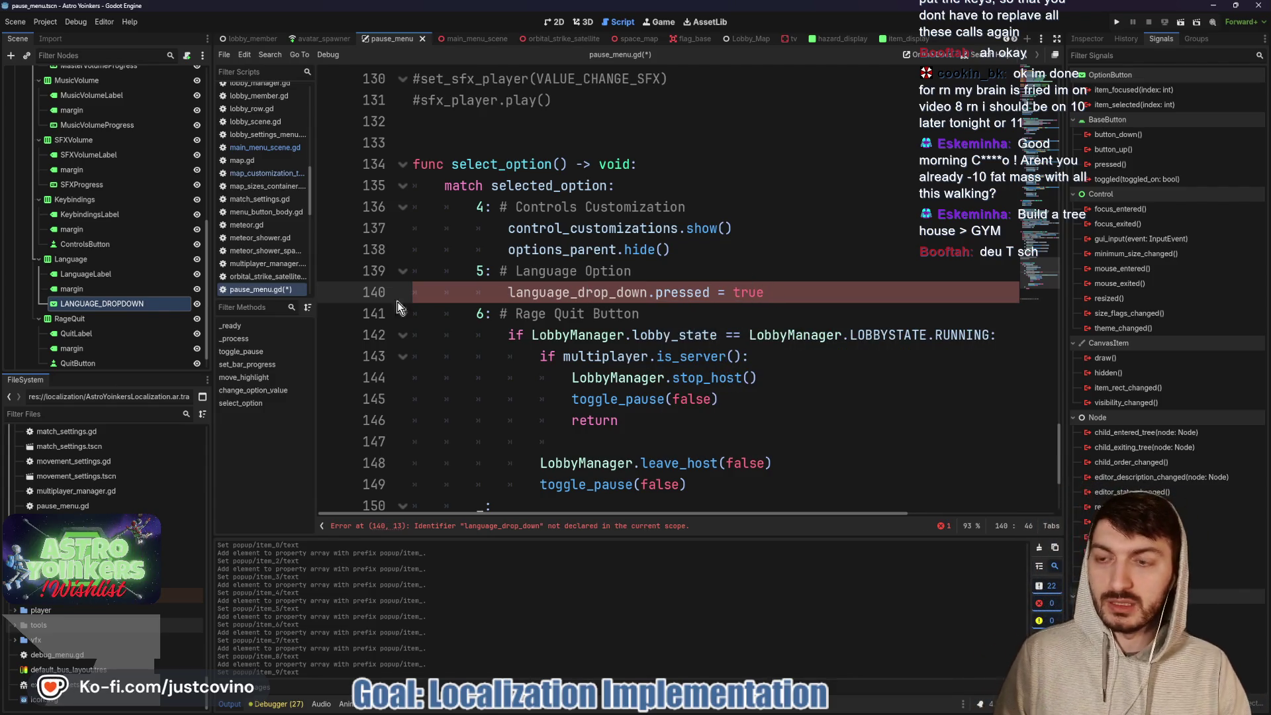
scroll(398, 307, "up", 20)
scroll(513, 268, "up", 18)
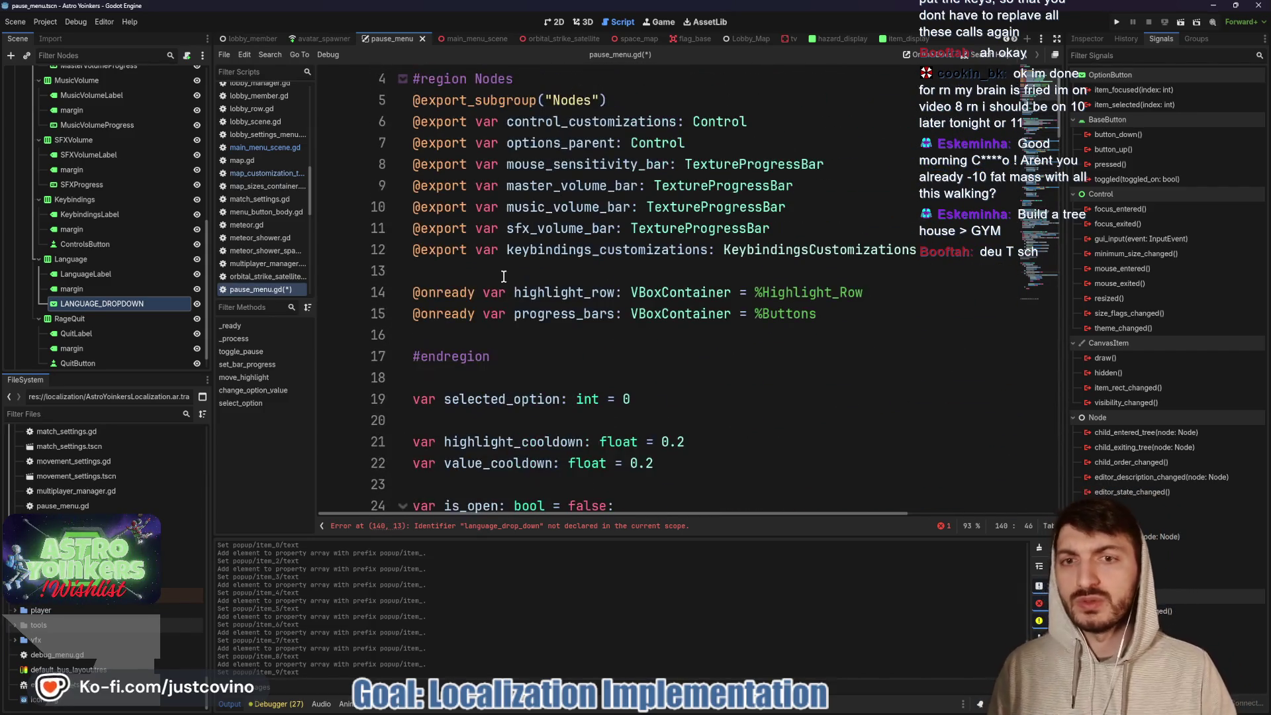
left_click(495, 272)
left_click_drag(128, 303, 446, 271)
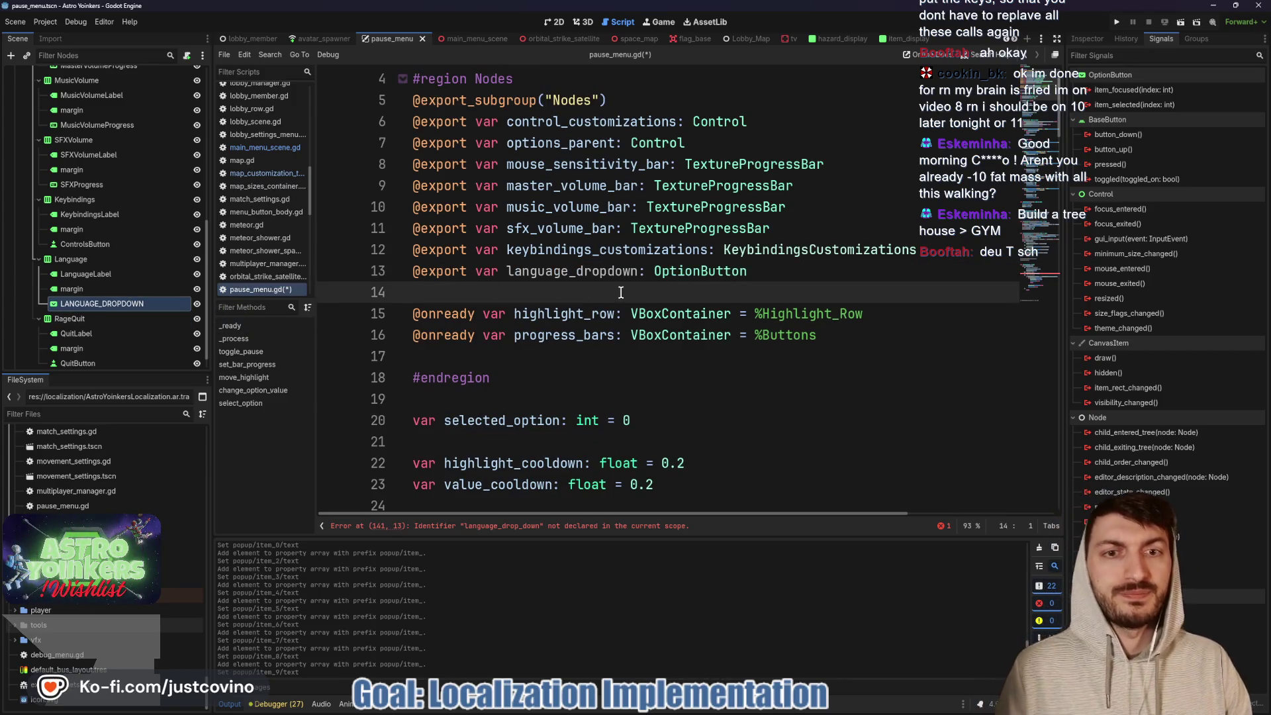
- Delete the invalid pressed = true on line 141 and pick an OptionButton member suggestion
scroll(621, 292, "down", 20)
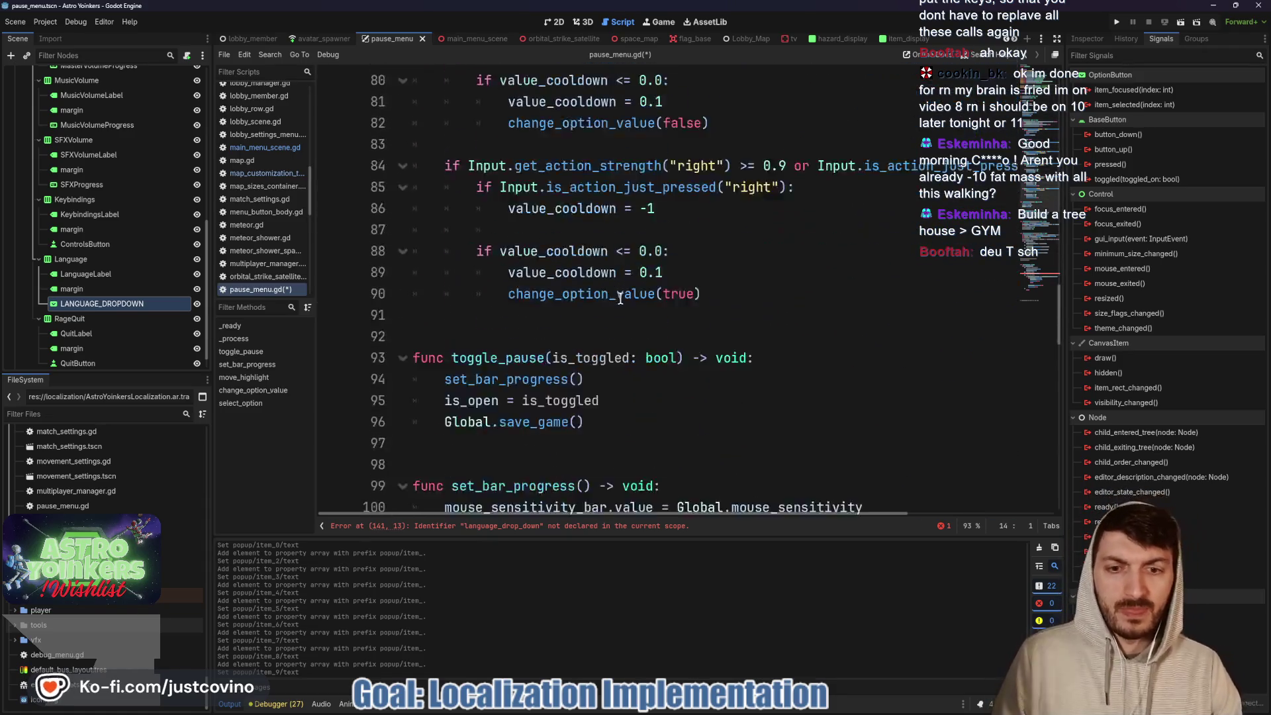
scroll(620, 298, "down", 6)
left_click(535, 526)
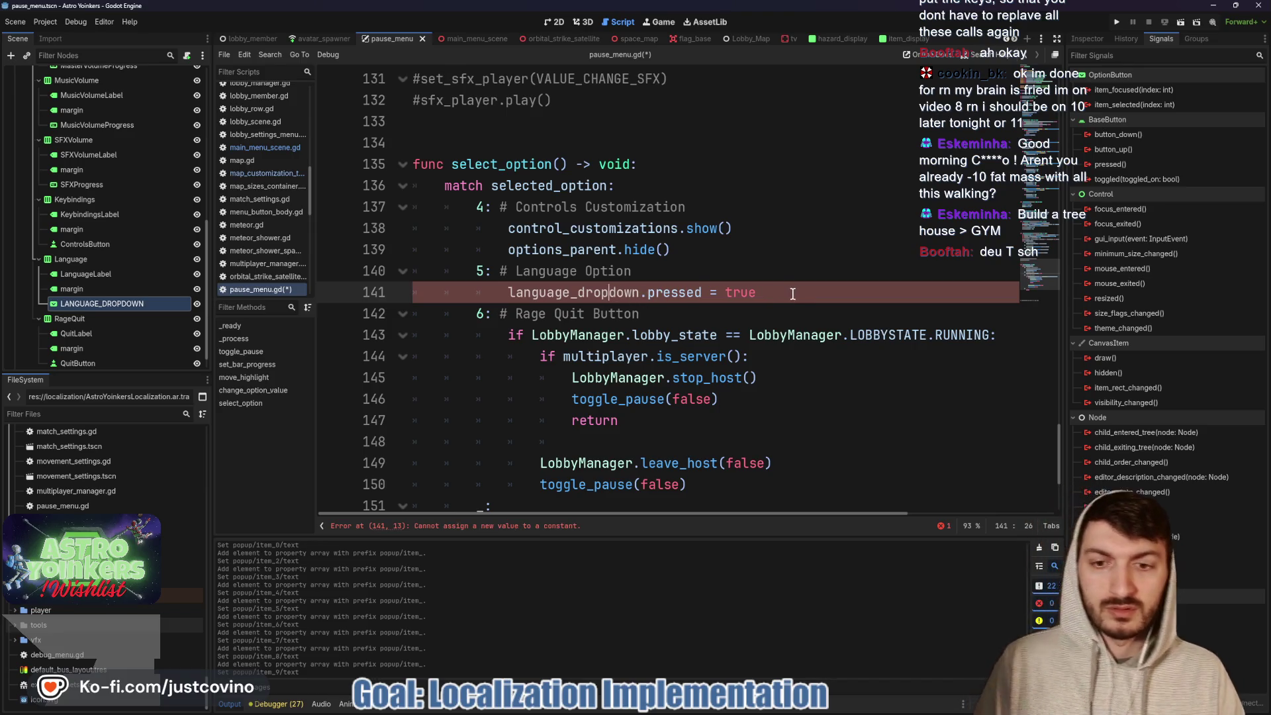
left_click_drag(786, 295, 639, 299)
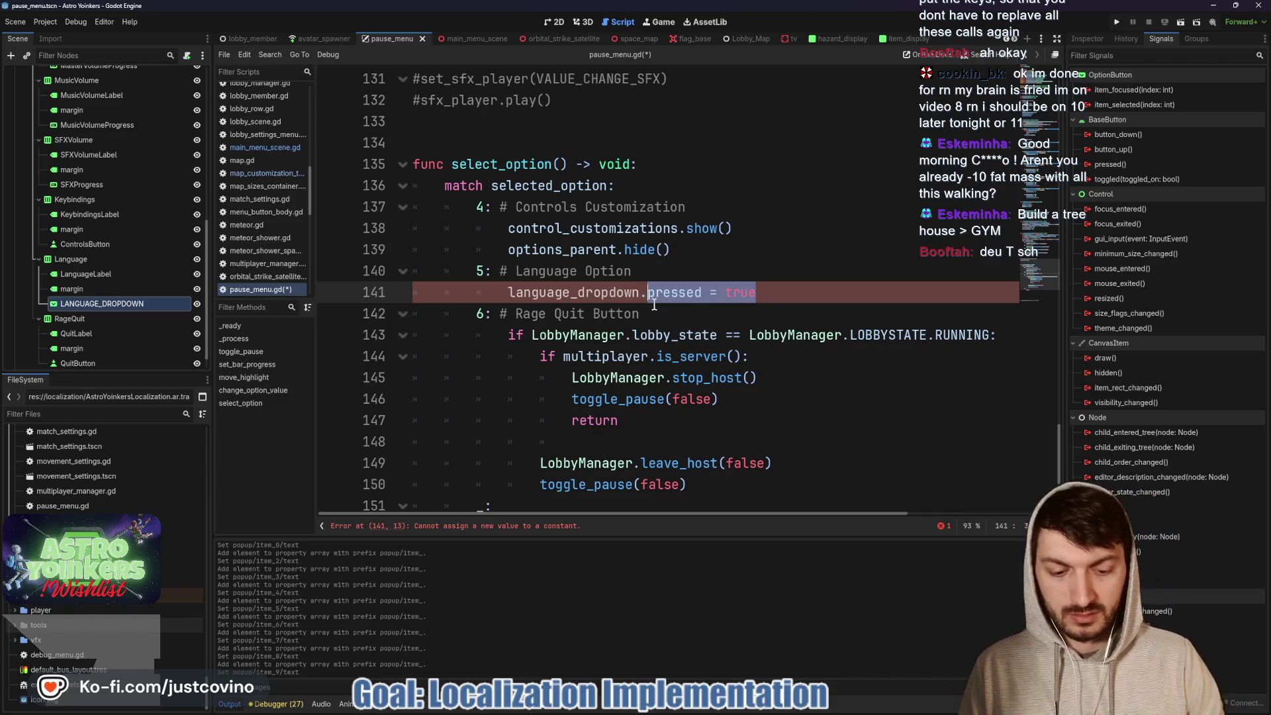
key("BackSpace")
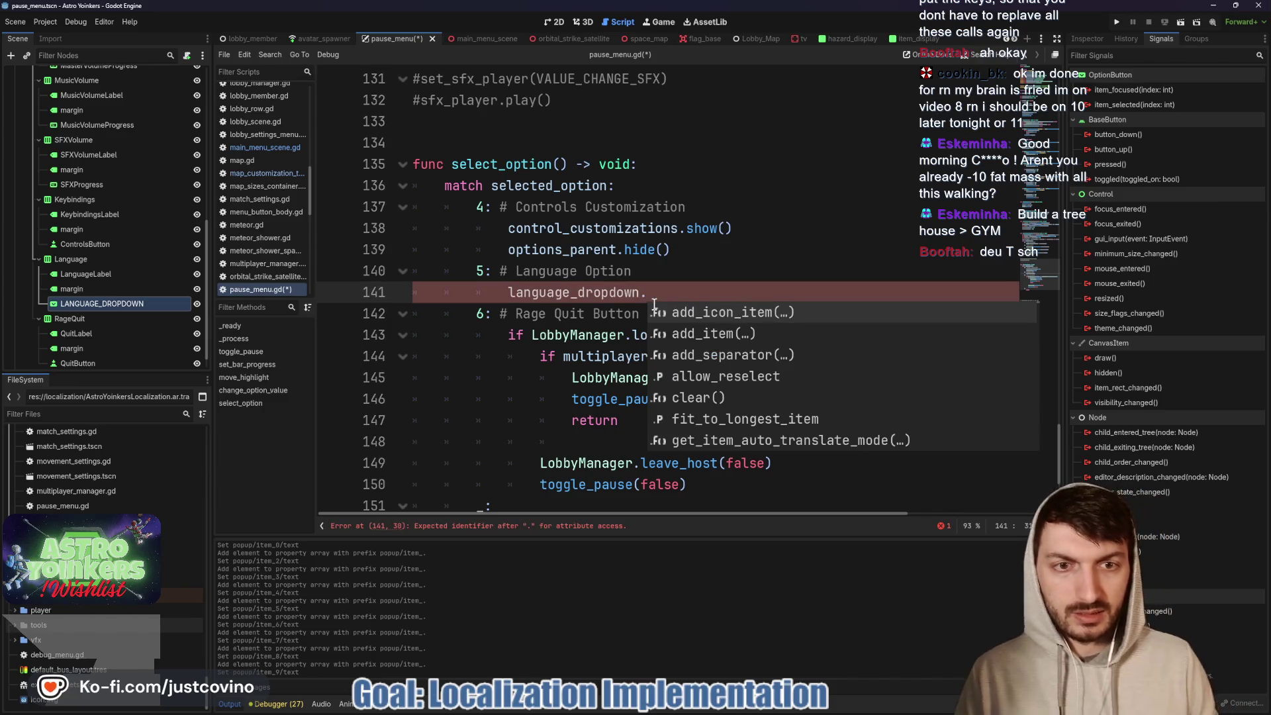
key("Down")
key("Down")
key("Down")
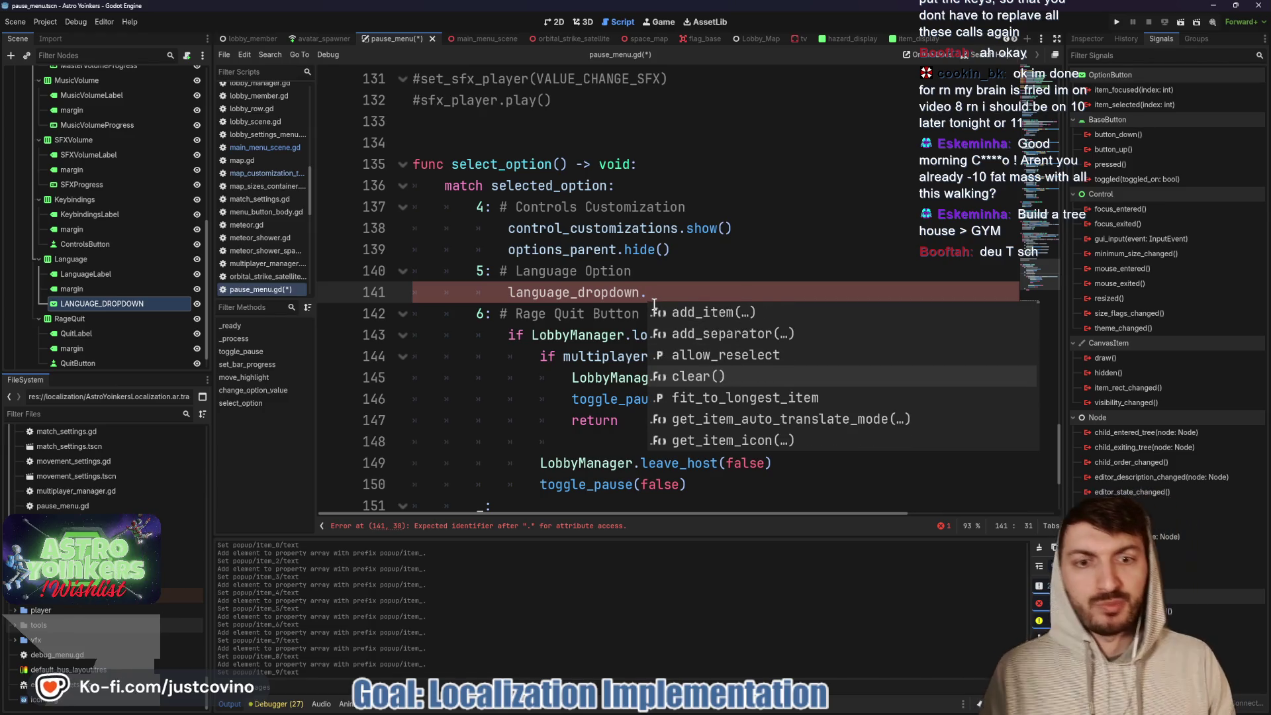
key("Down")
key("Down")
key("Down")
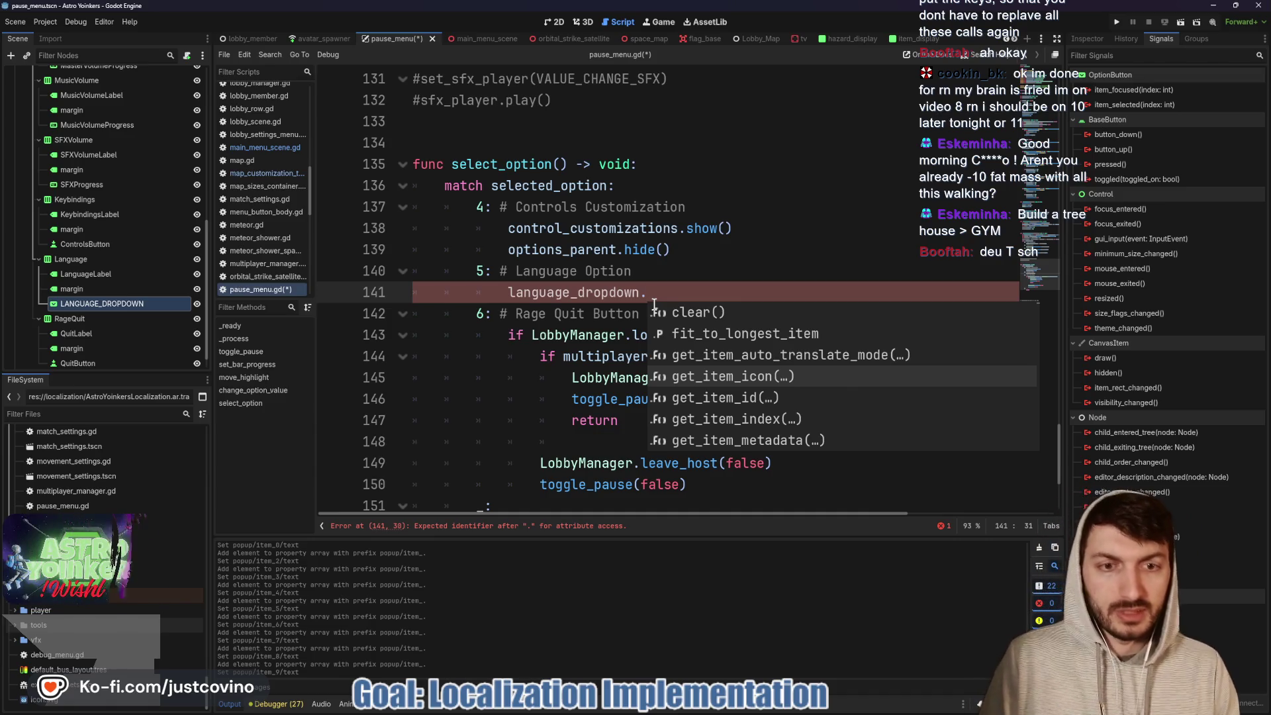
key("Up")
key("Down")
key("Down")
key("Down")
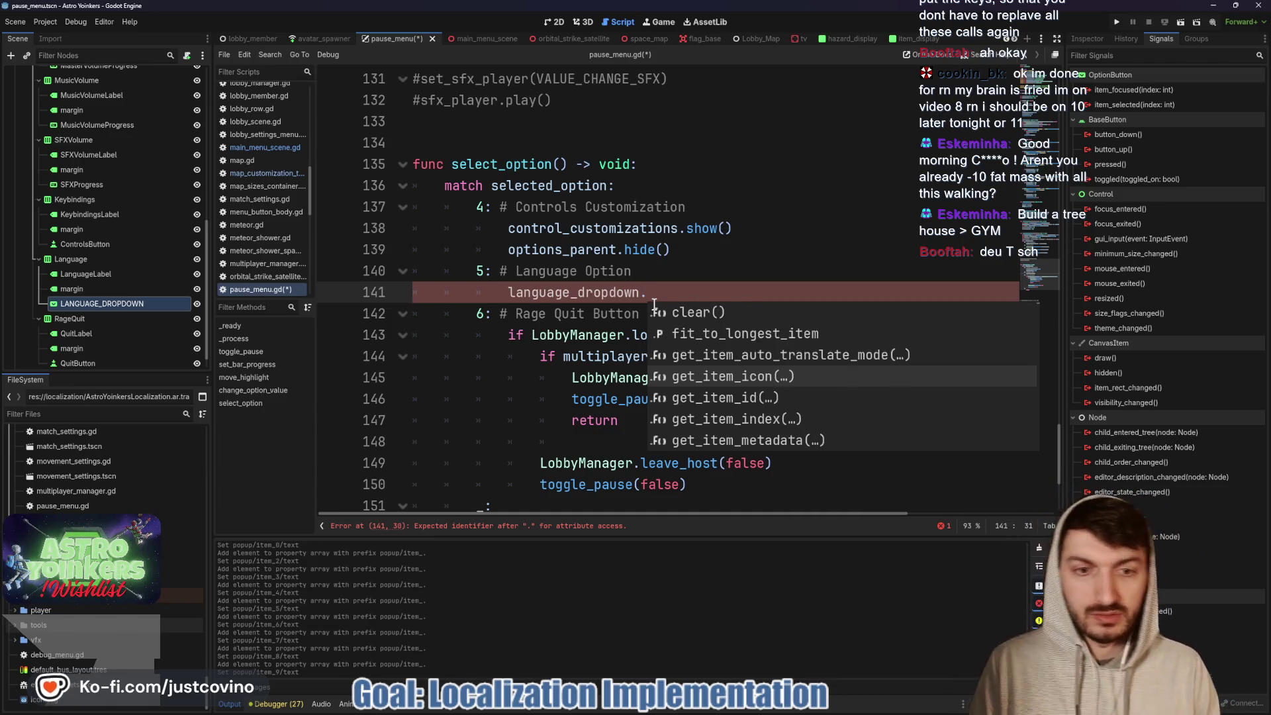
key("Down")
key("Down")
key("Down")
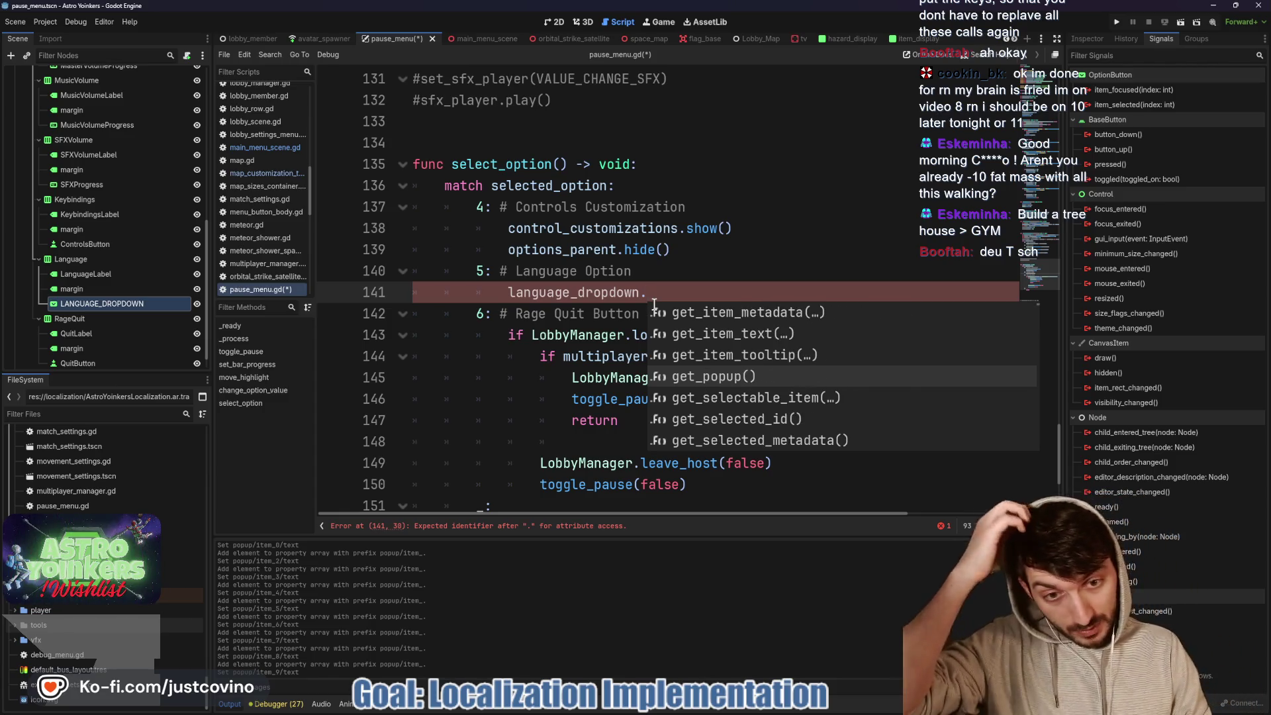
key("Return")
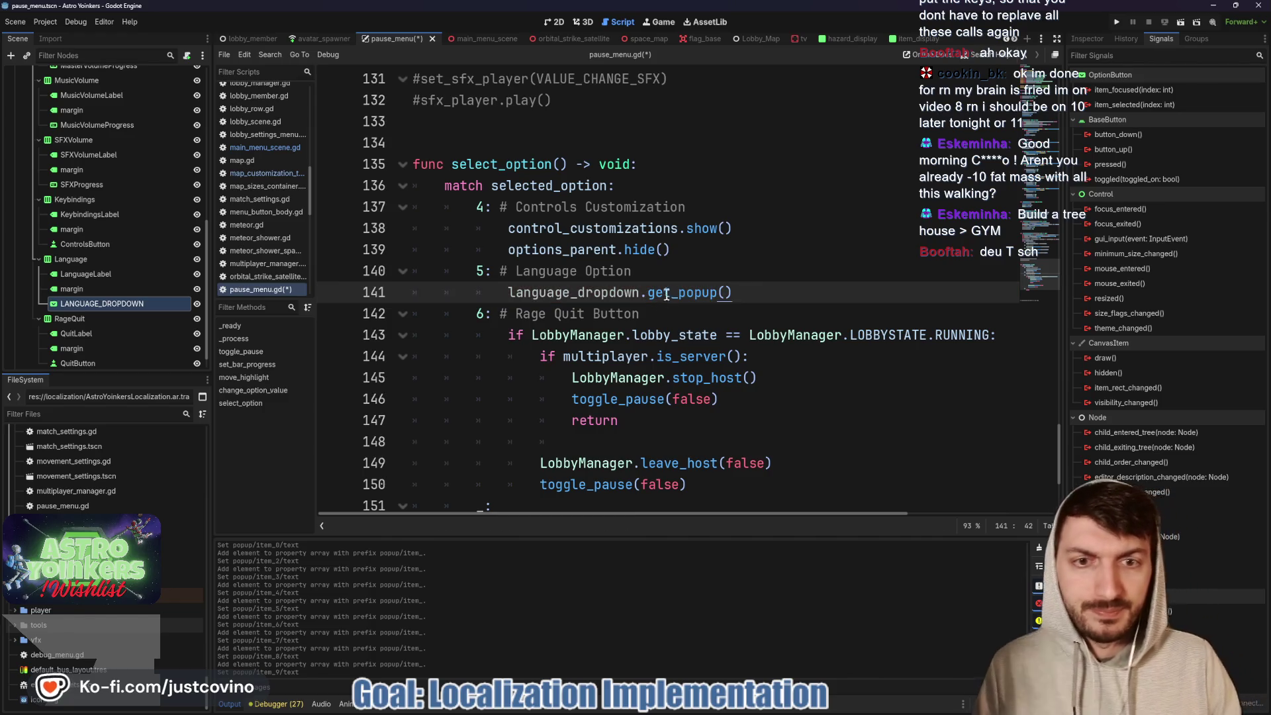
- Complete line 141 as language_dropdown.button_pressed = true
mouse_move(666, 293)
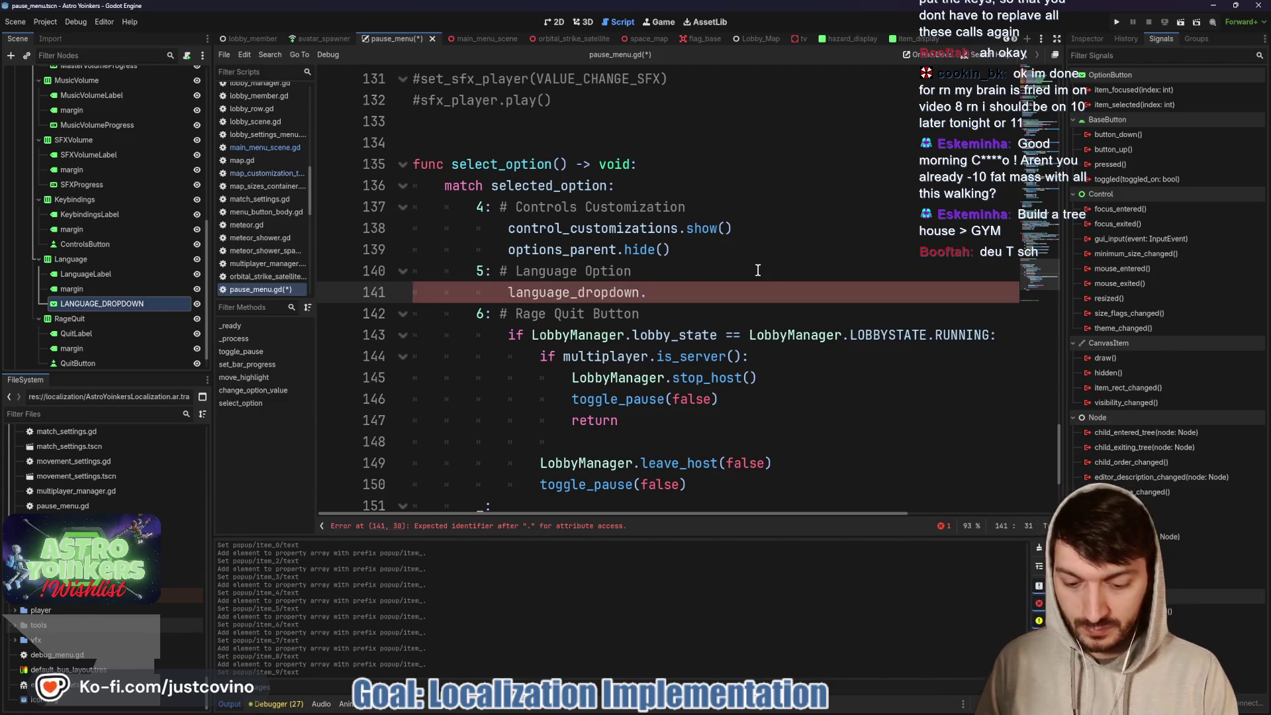
type("press")
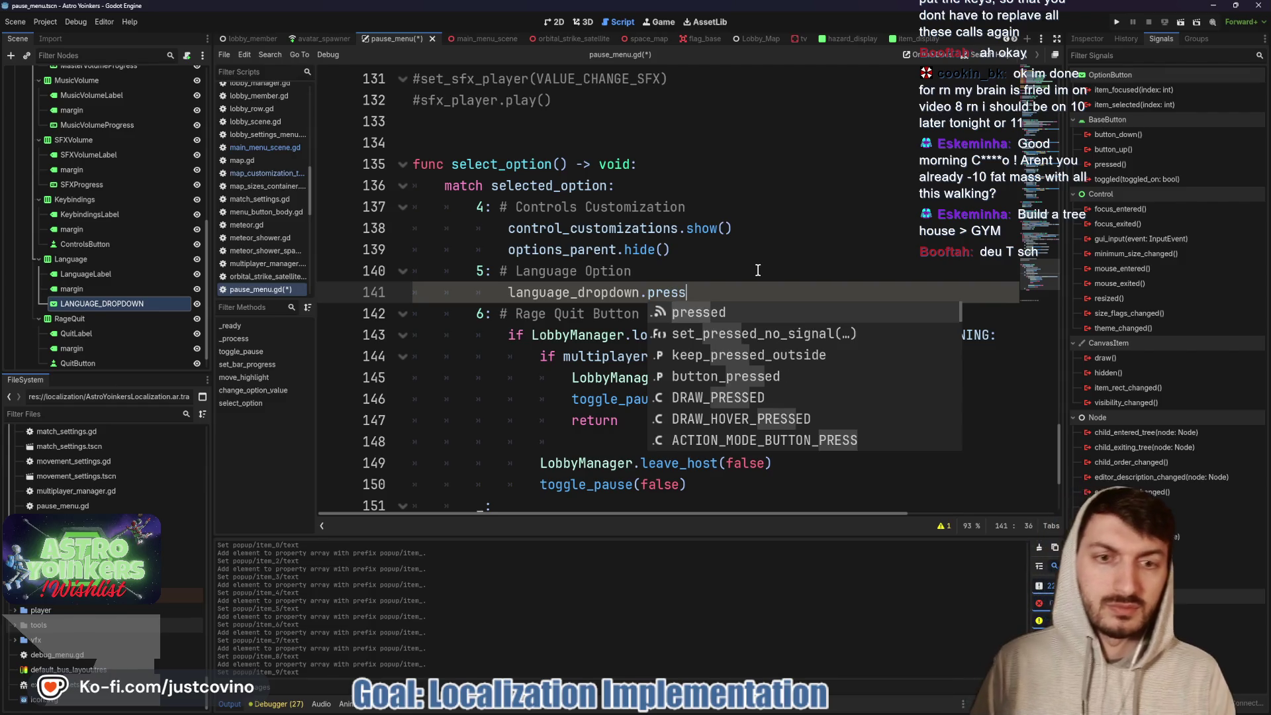
type("ed")
key("Down")
key("Down")
key("Down")
key("Return")
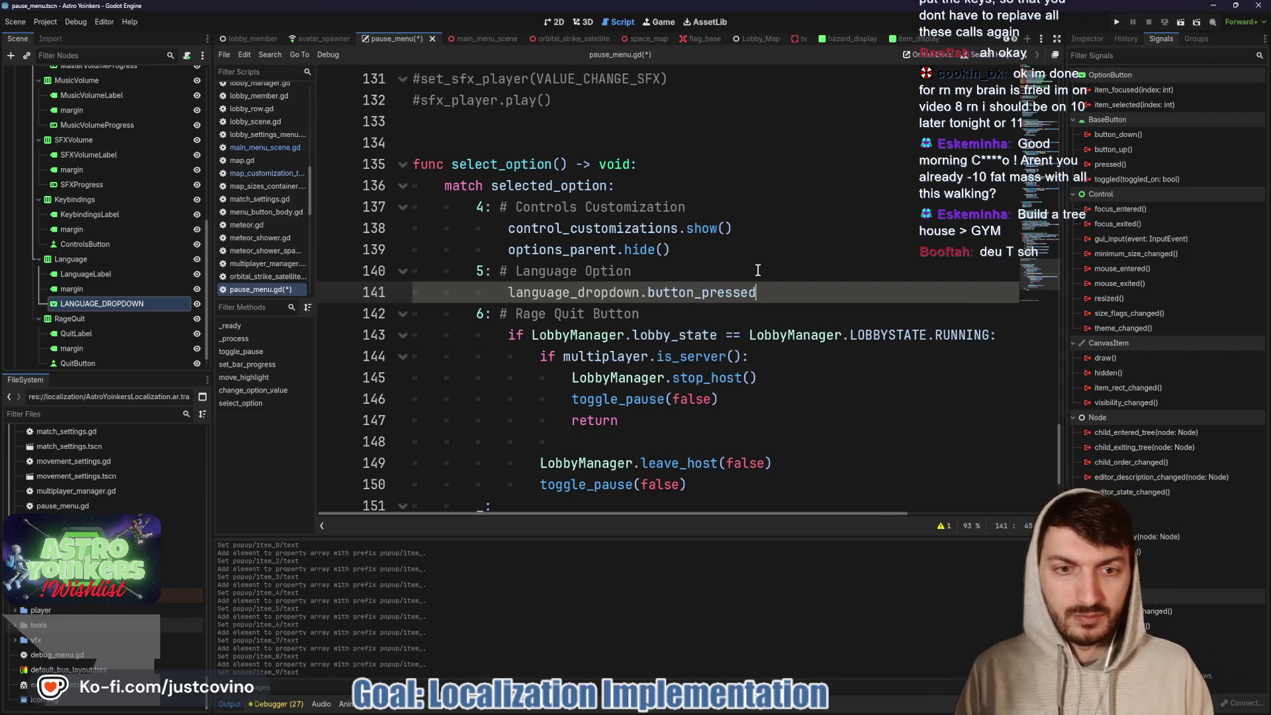
type(" = true")
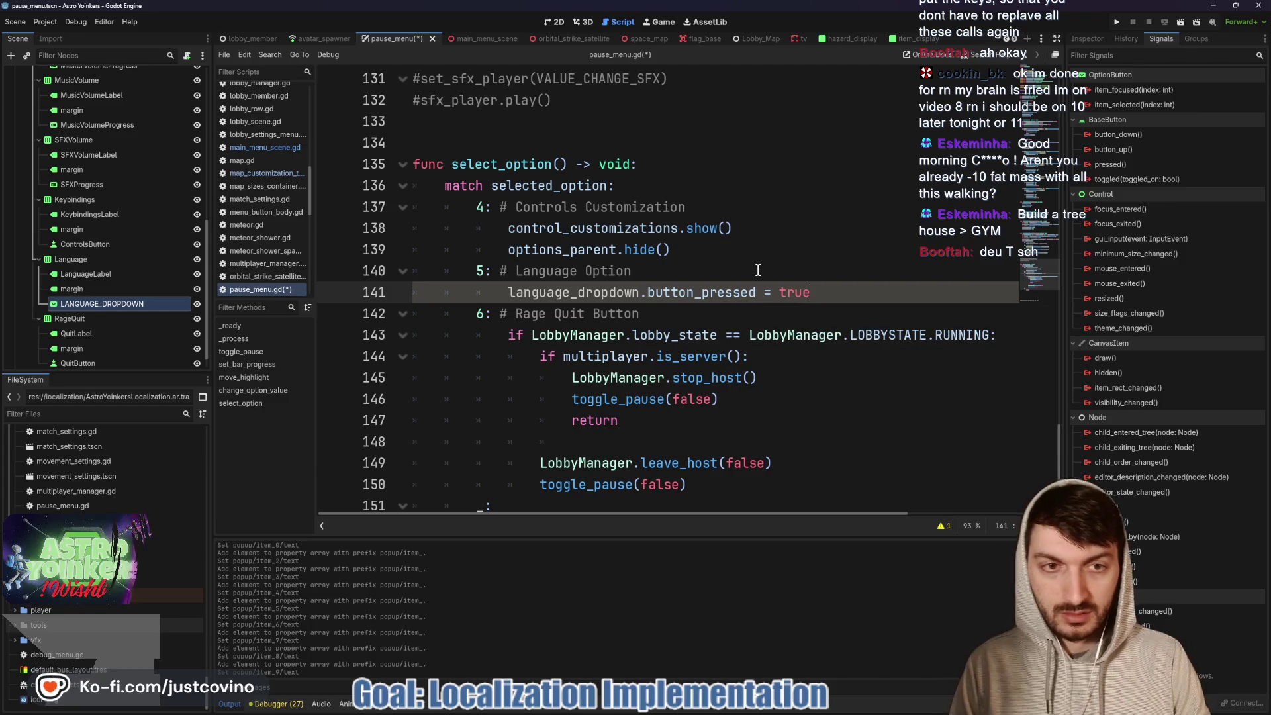
- Save pause_menu.gd, reshow the Inspector and run the game
key("ctrl+s")
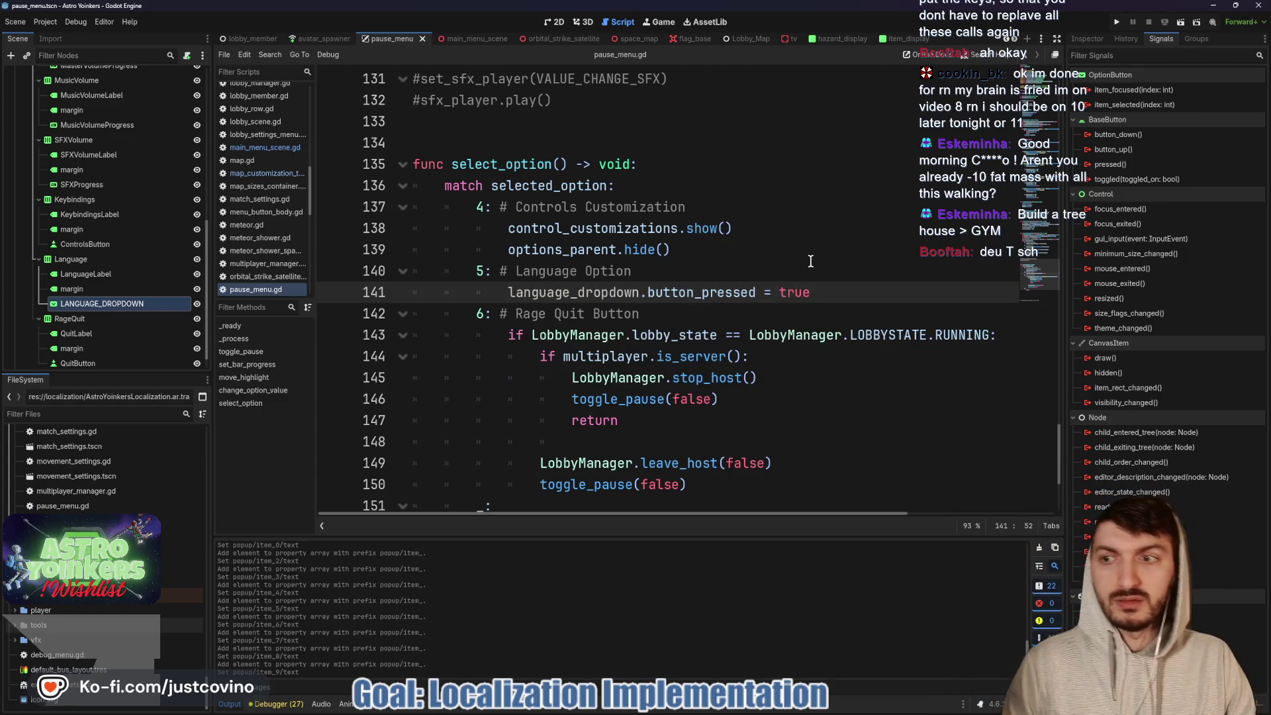
left_click(1088, 39)
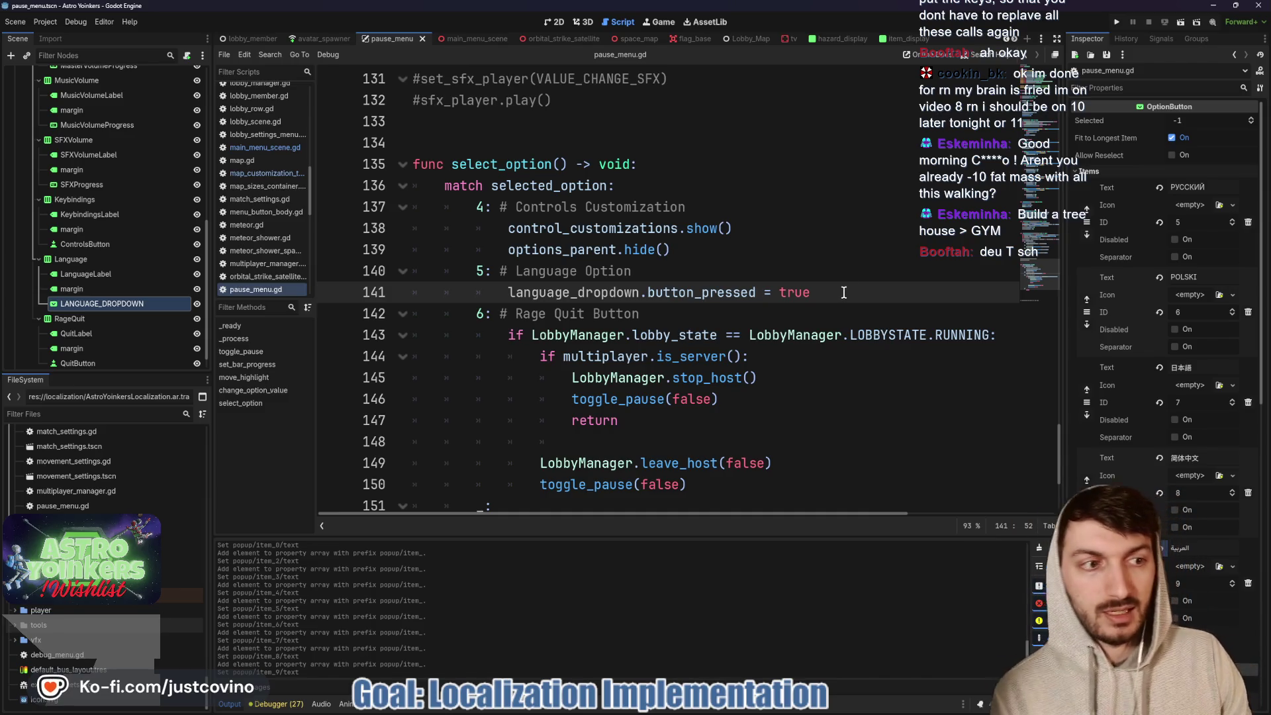
left_click(1117, 21)
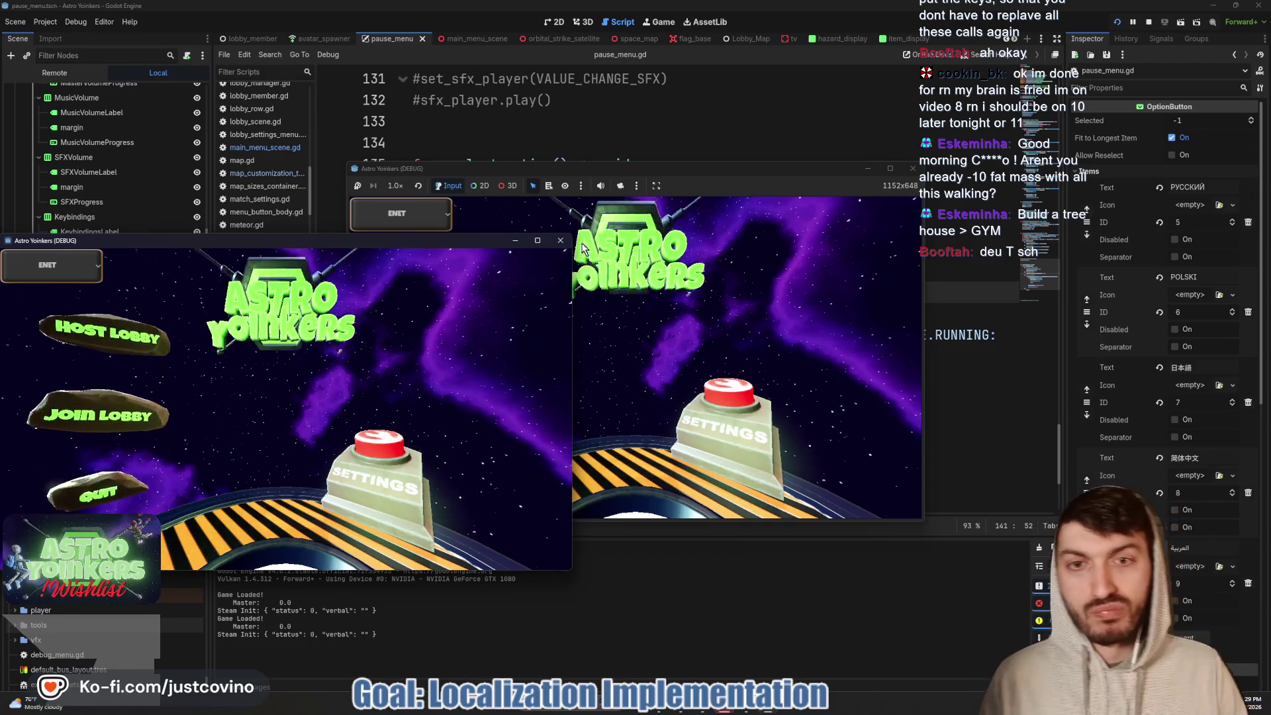
- Close the extra game instance and check the main-menu settings screen
left_click(559, 241)
left_click(702, 397)
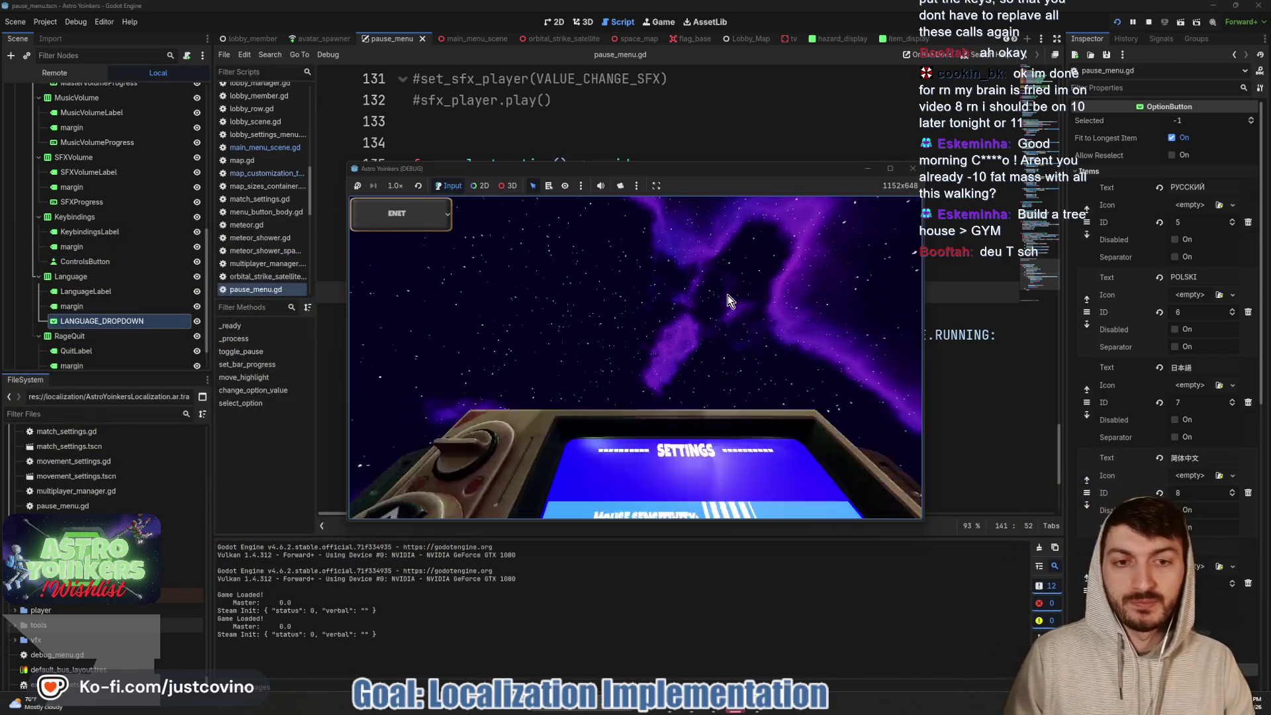
key("Down")
key("Down")
key("Down")
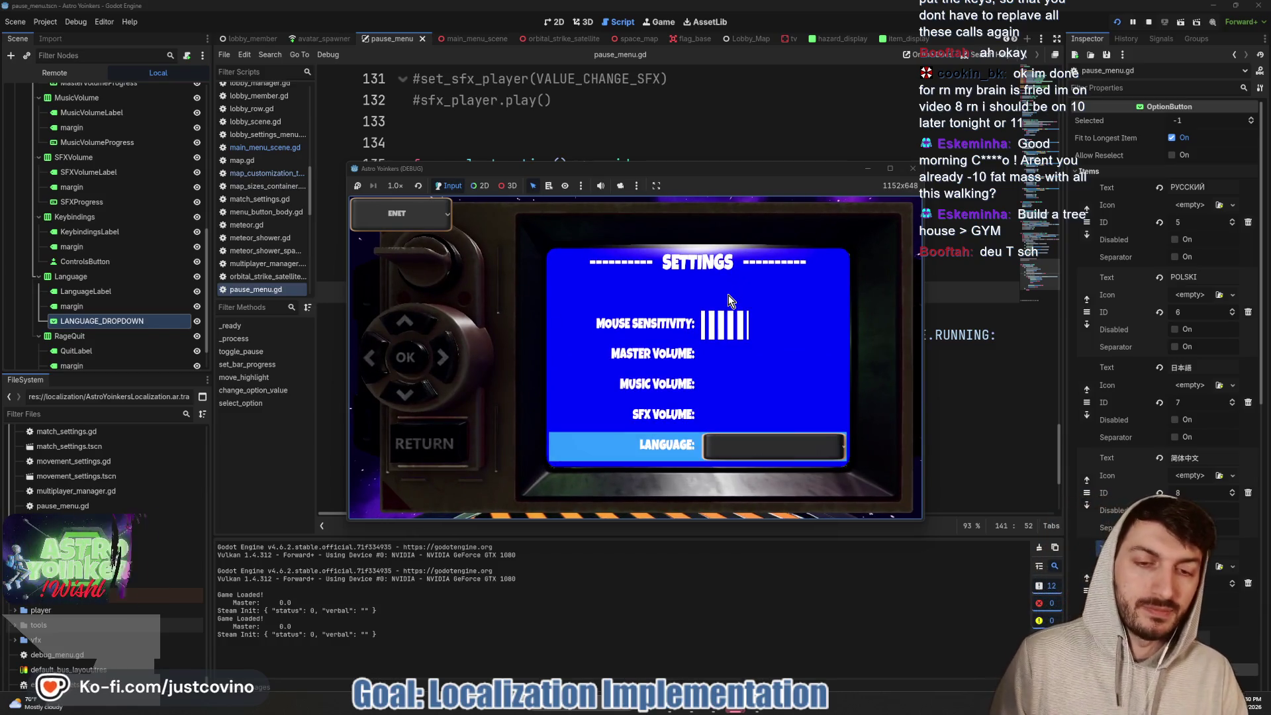
key("Escape")
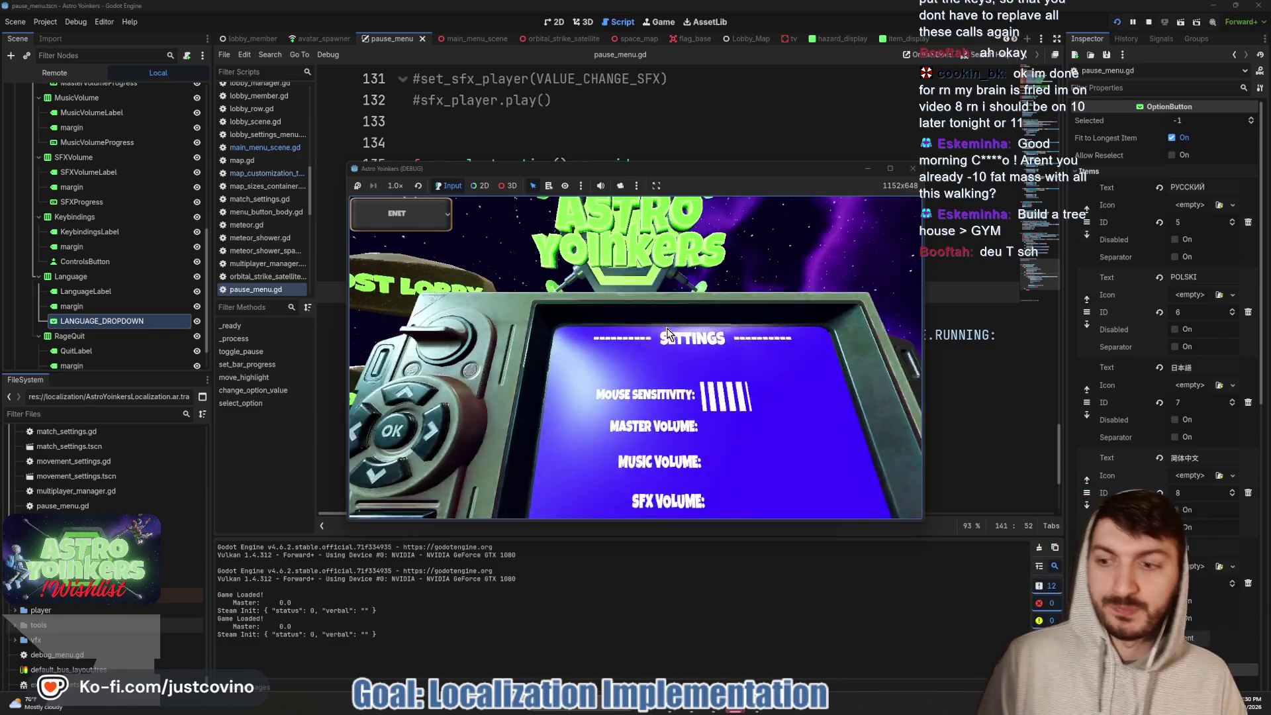
- Host a private lobby and step through the pause Settings options
left_click(424, 301)
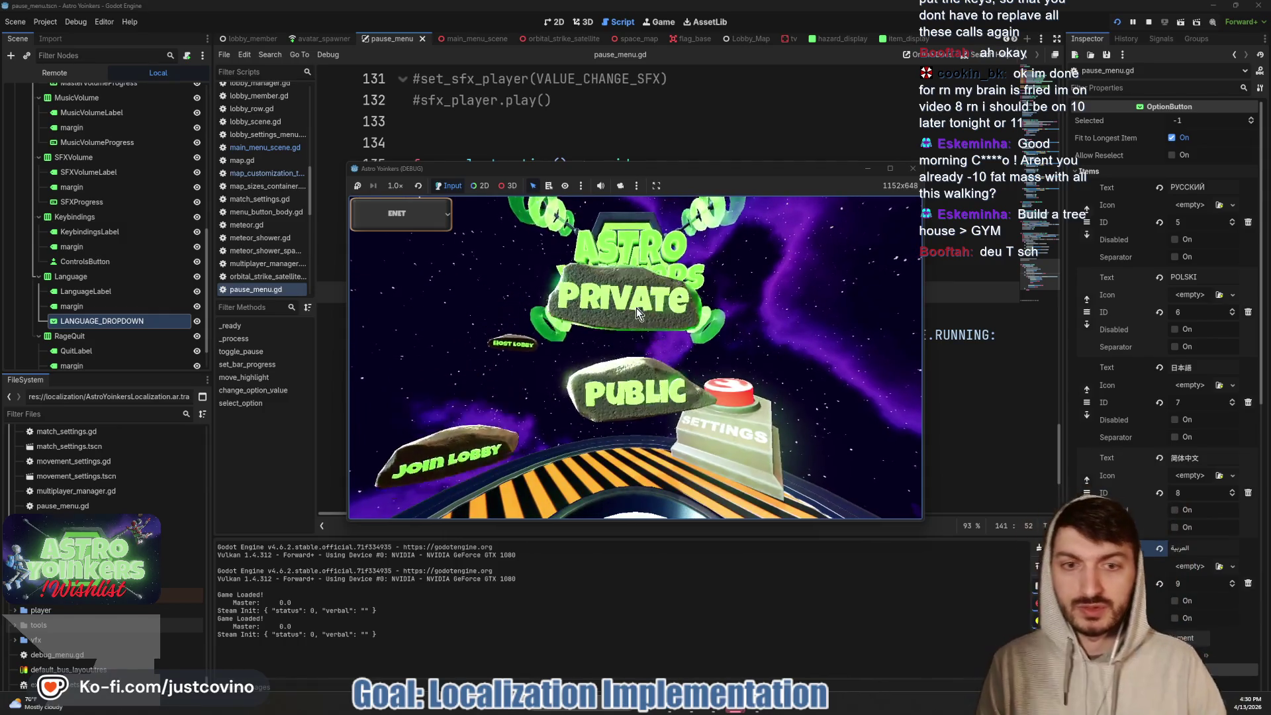
left_click(636, 307)
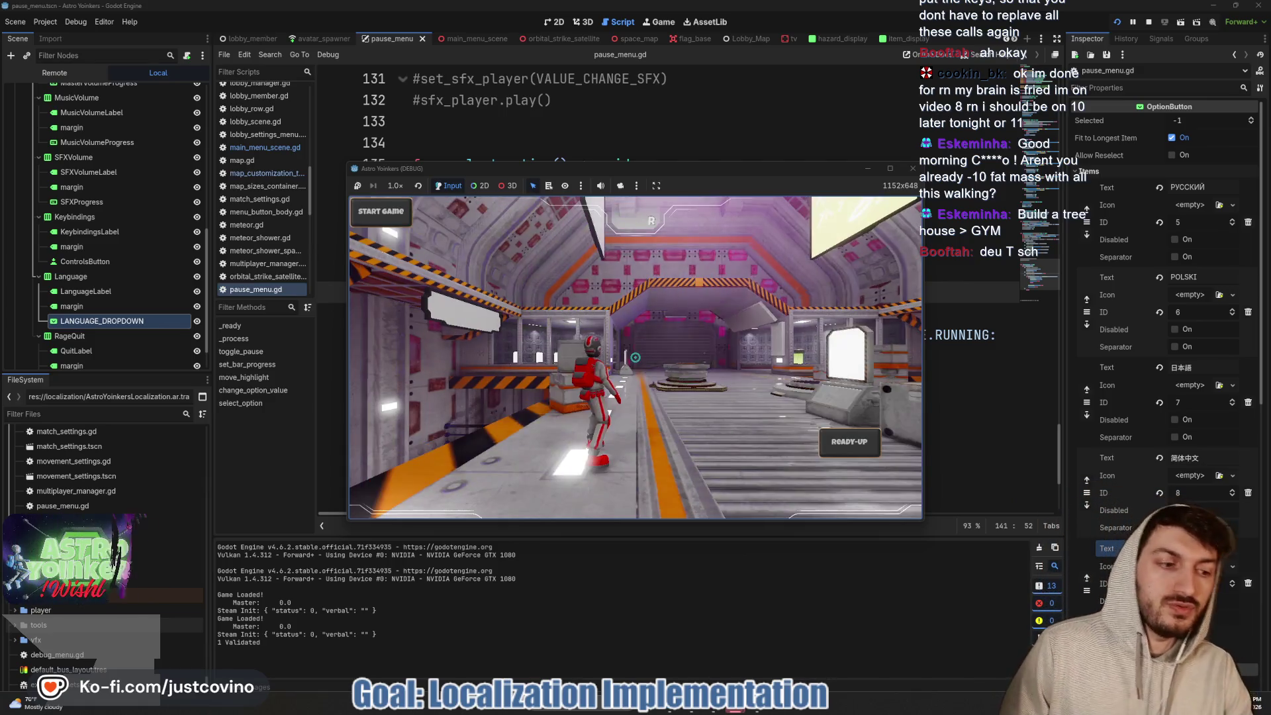
key("Escape")
key("Down")
key("Down")
key("Down")
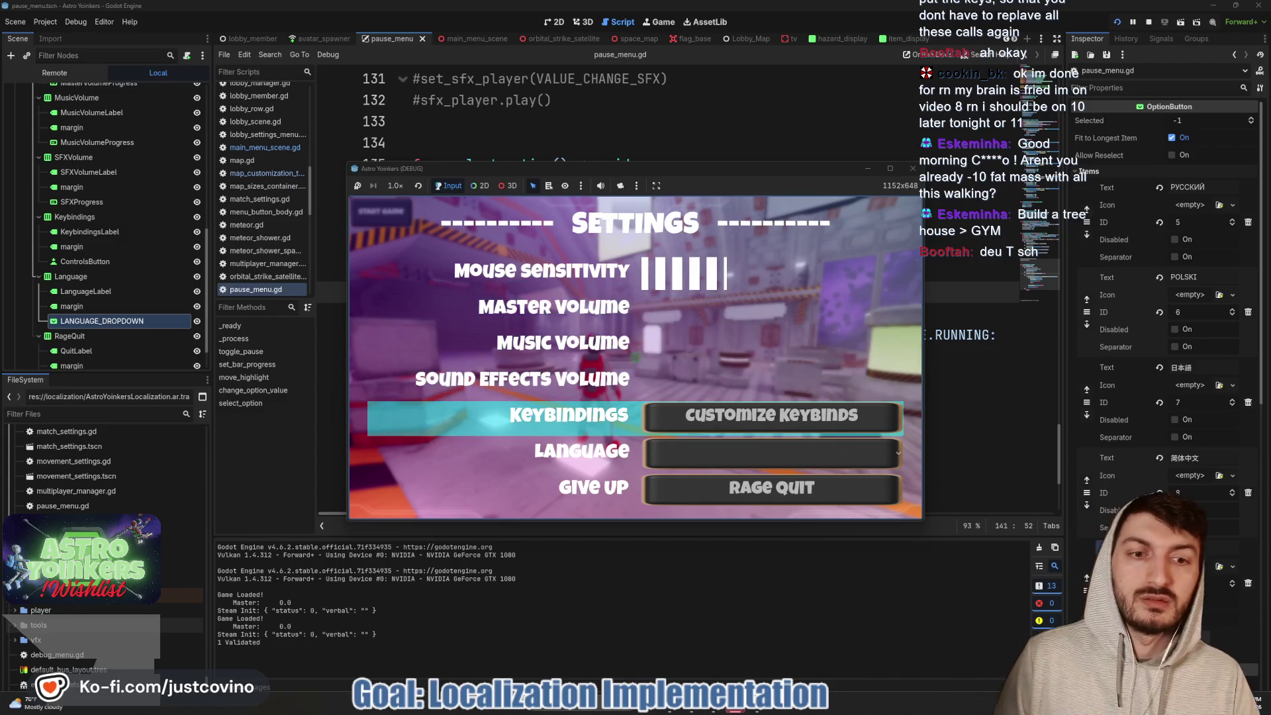
key("Up")
key("Up")
key("Up")
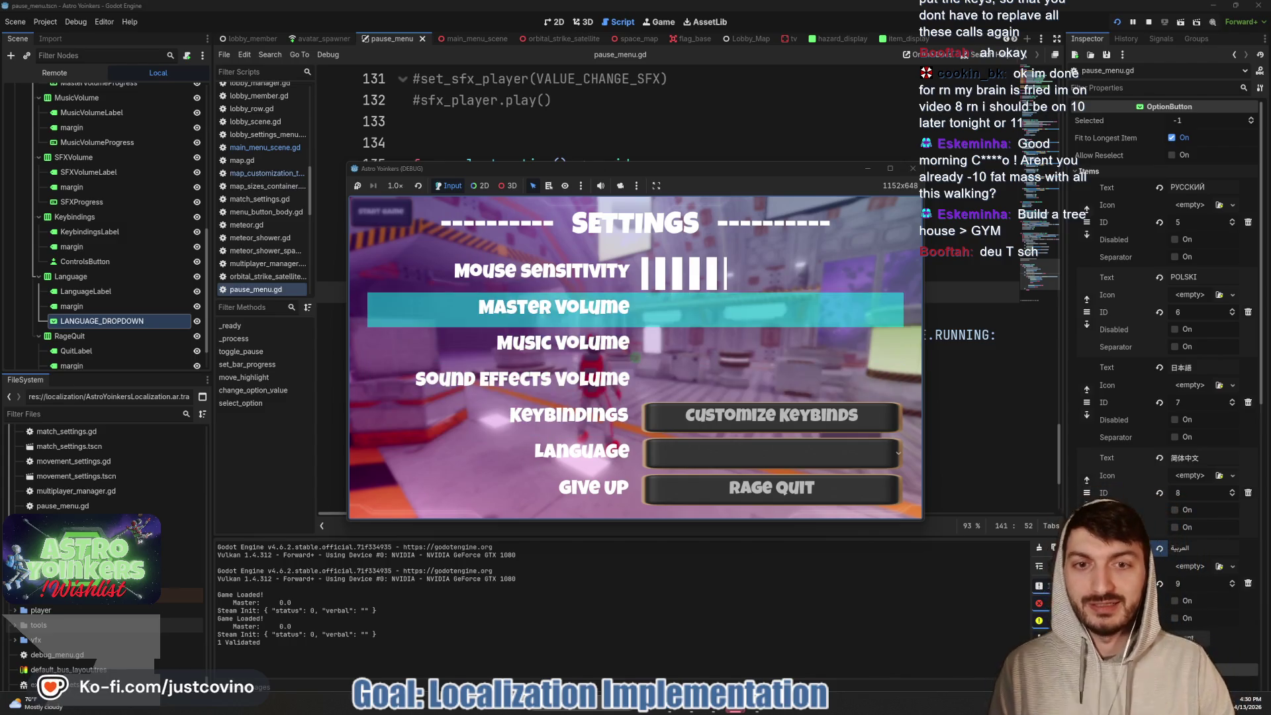
key("Down")
key("Down")
key("Down")
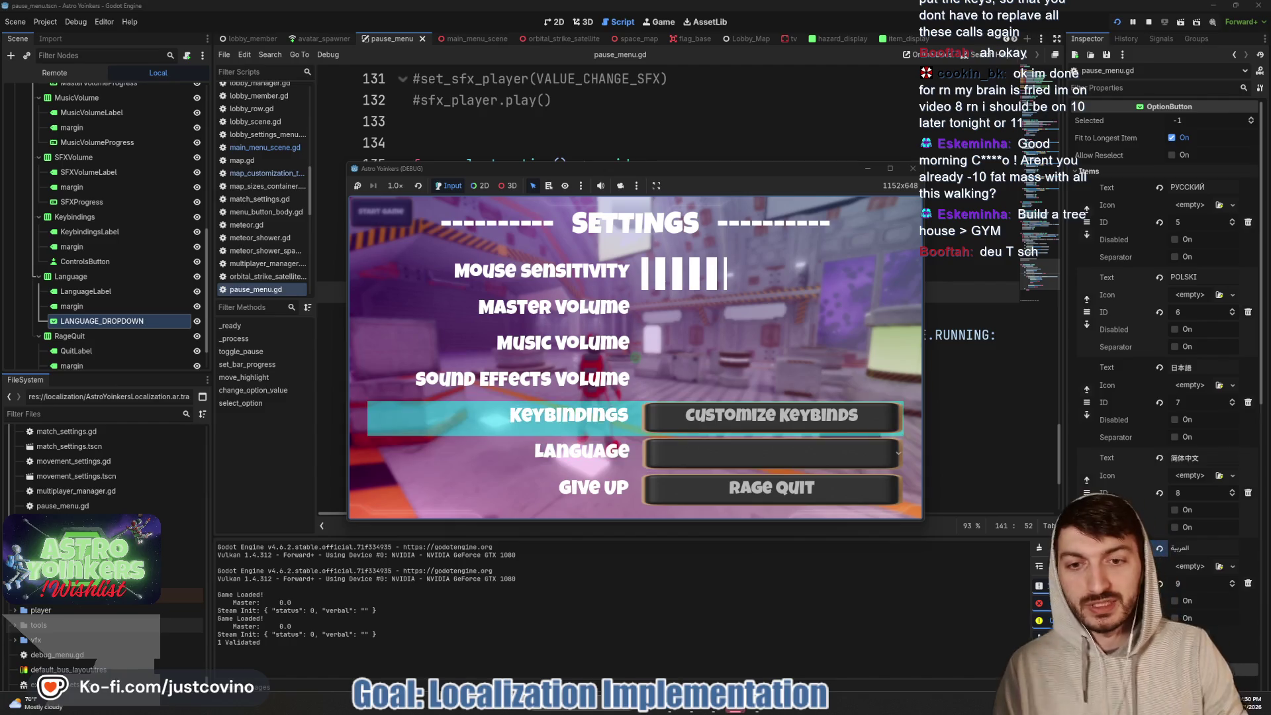
key("Down")
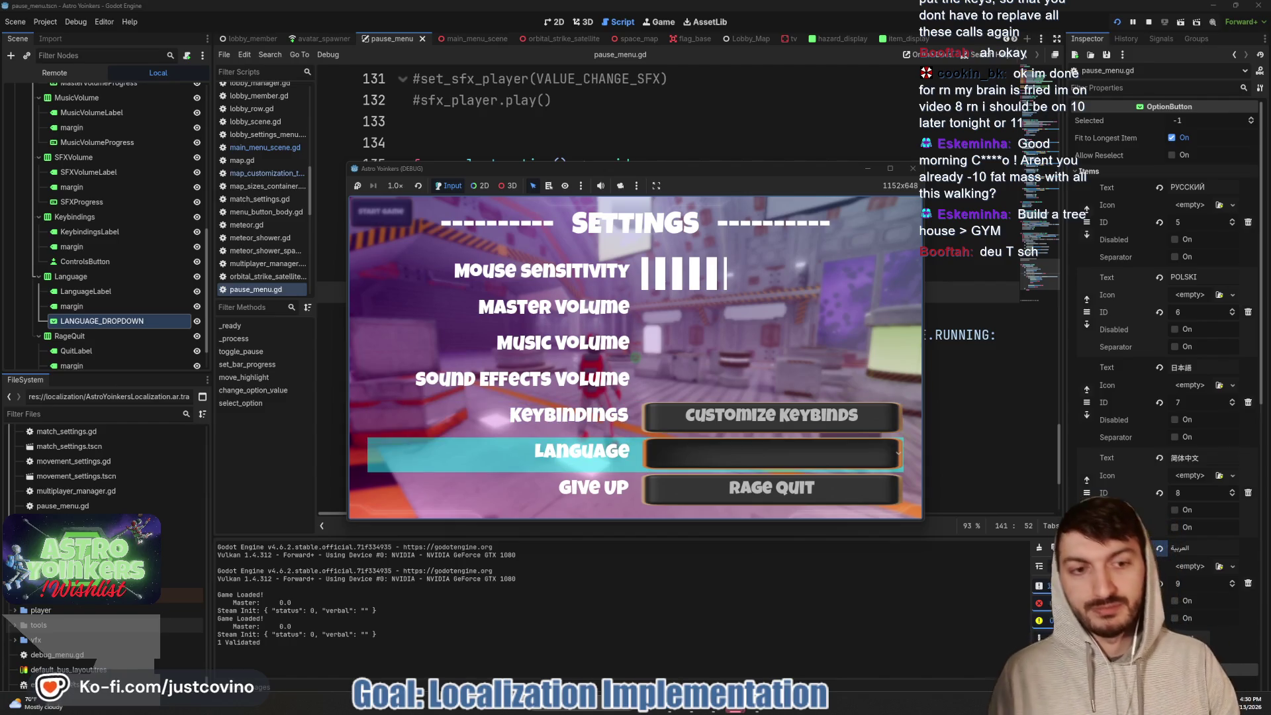
key("Down")
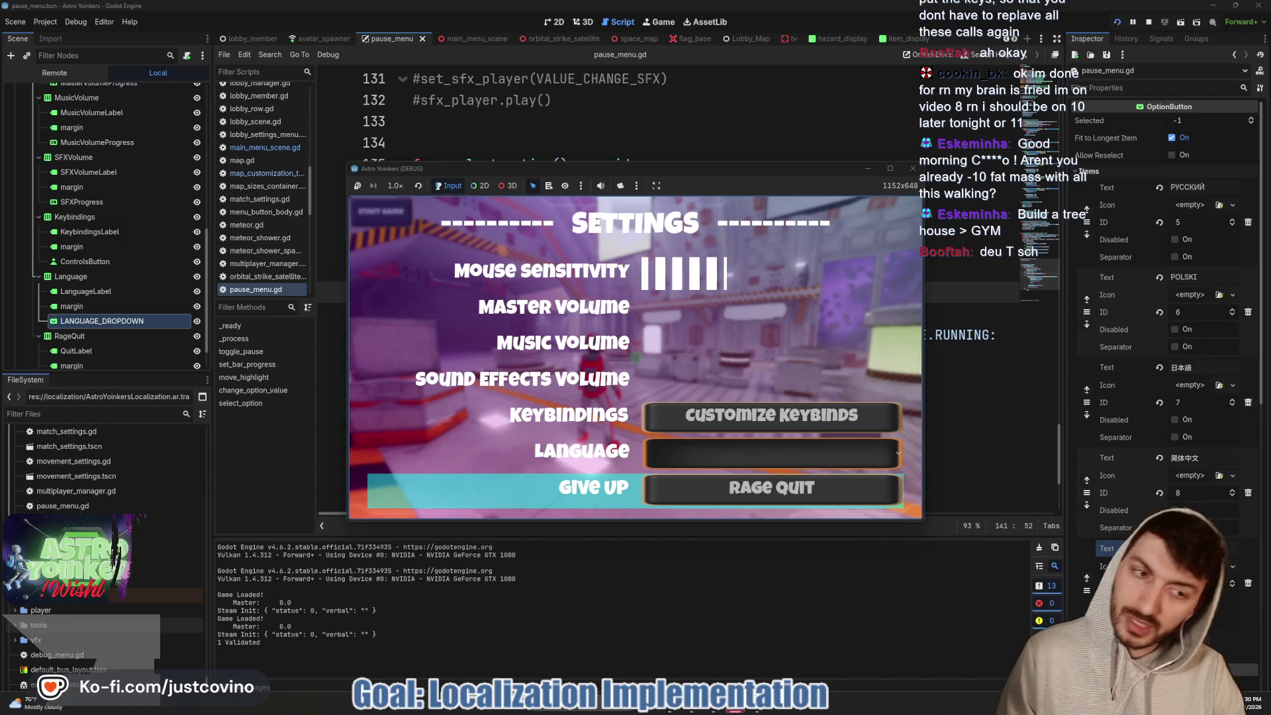
key("Up")
key("Up")
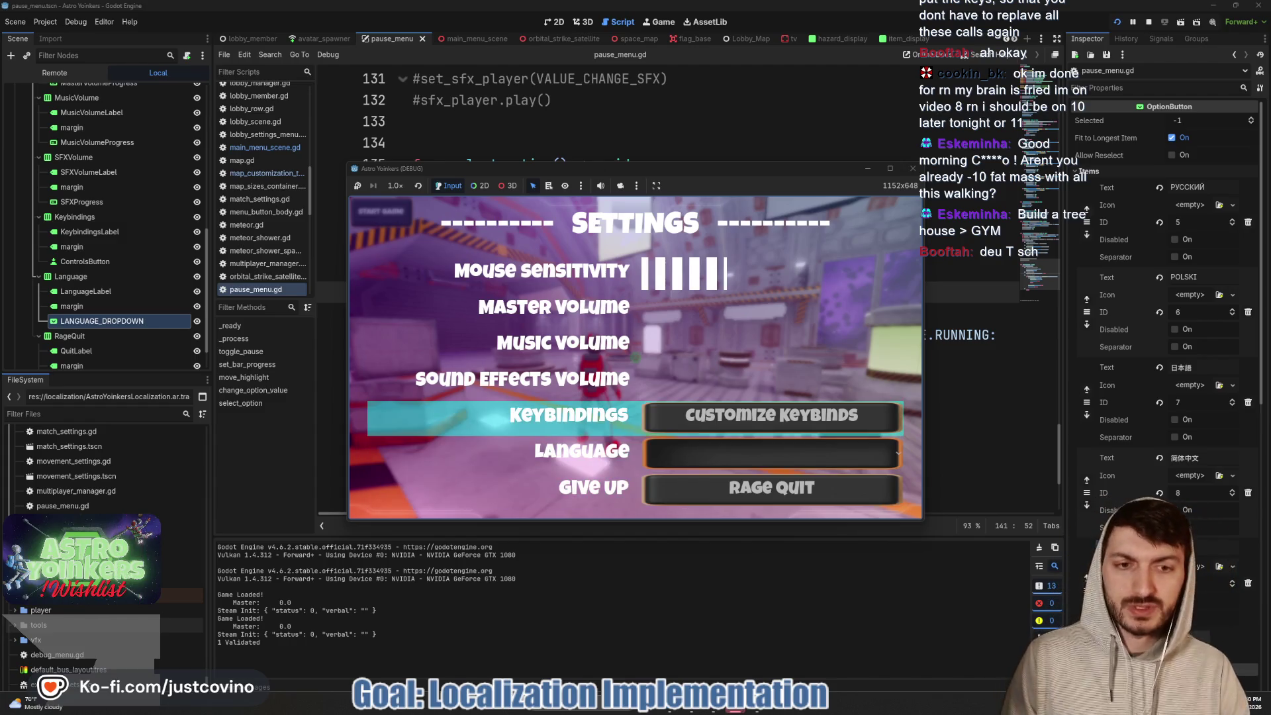
- Open the Keybindings screen, review the bindings, and return to Settings
key("Return")
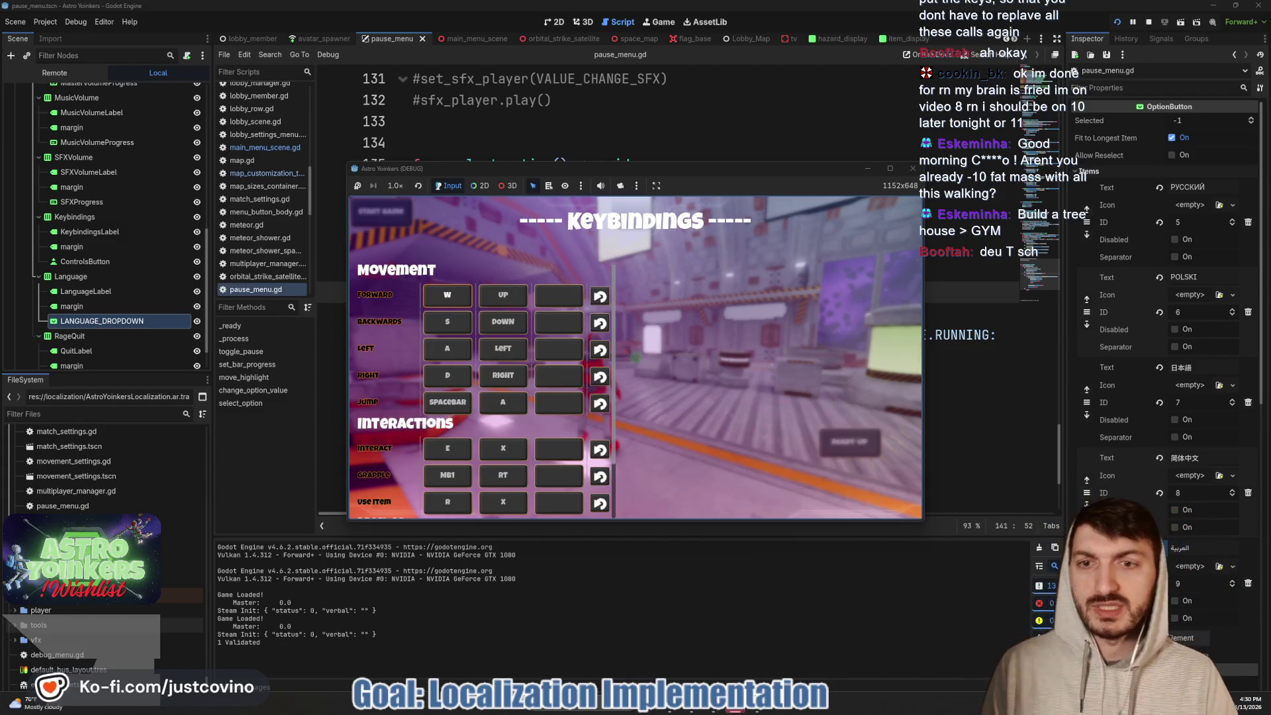
key("Down")
key("Down")
key("Down")
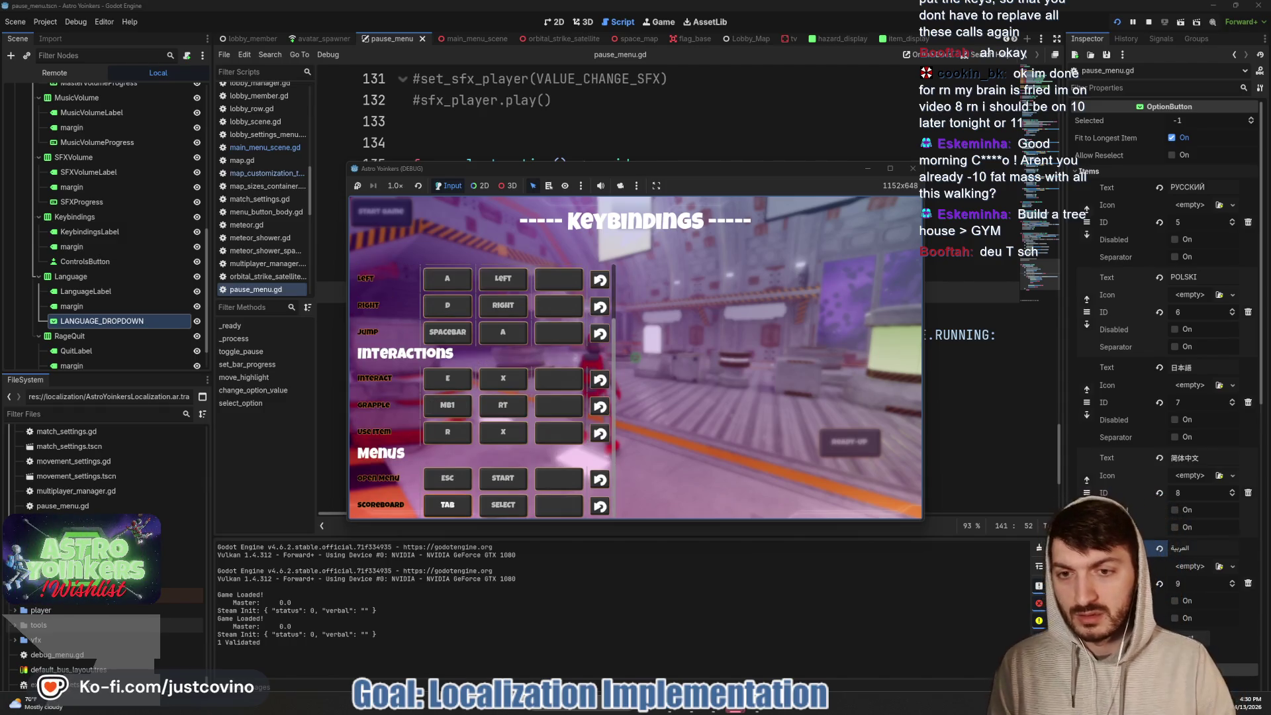
key("Up")
key("Up")
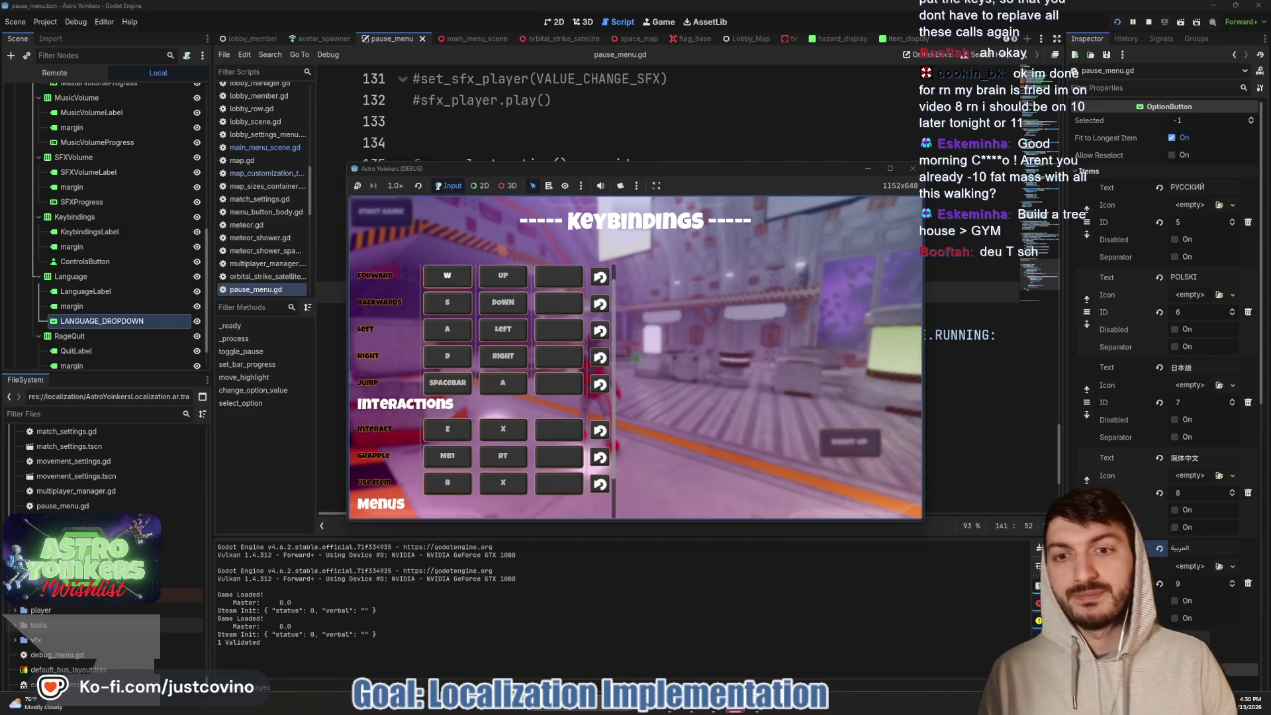
key("Escape")
- Rage Quit the lobby and confirm quitting the game
key("Down")
key("Down")
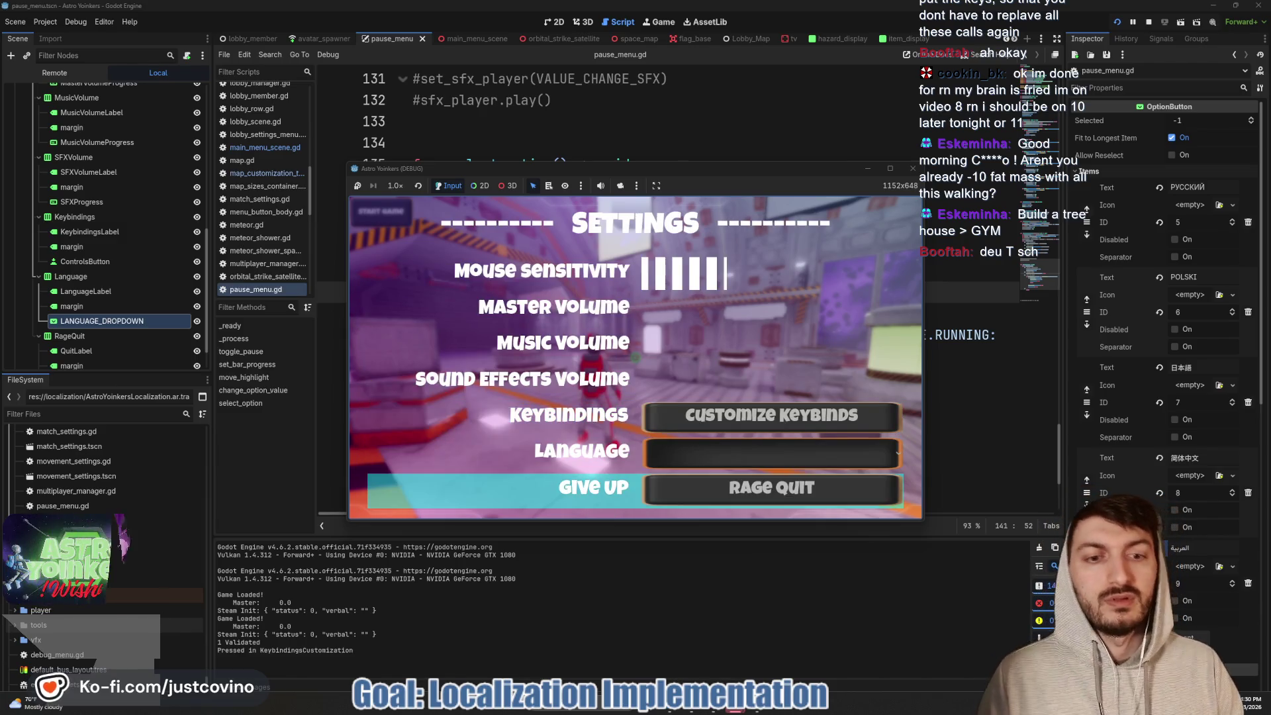
key("Return")
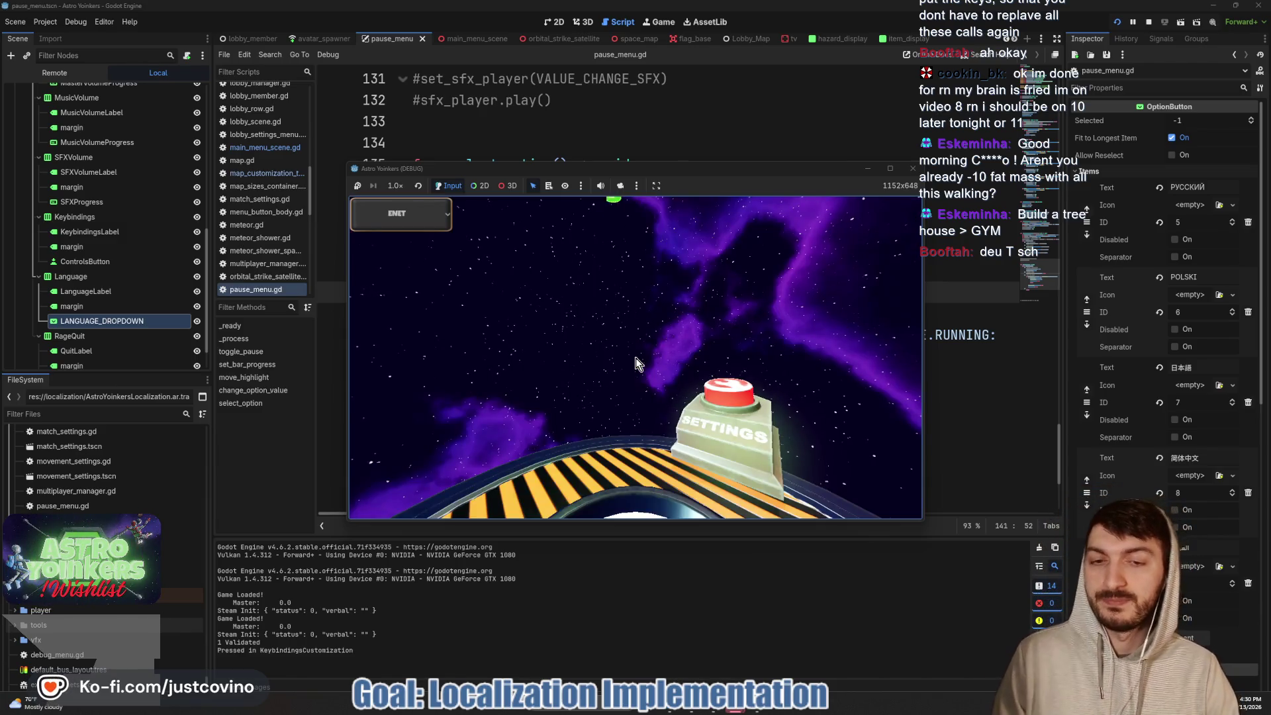
left_click(493, 437)
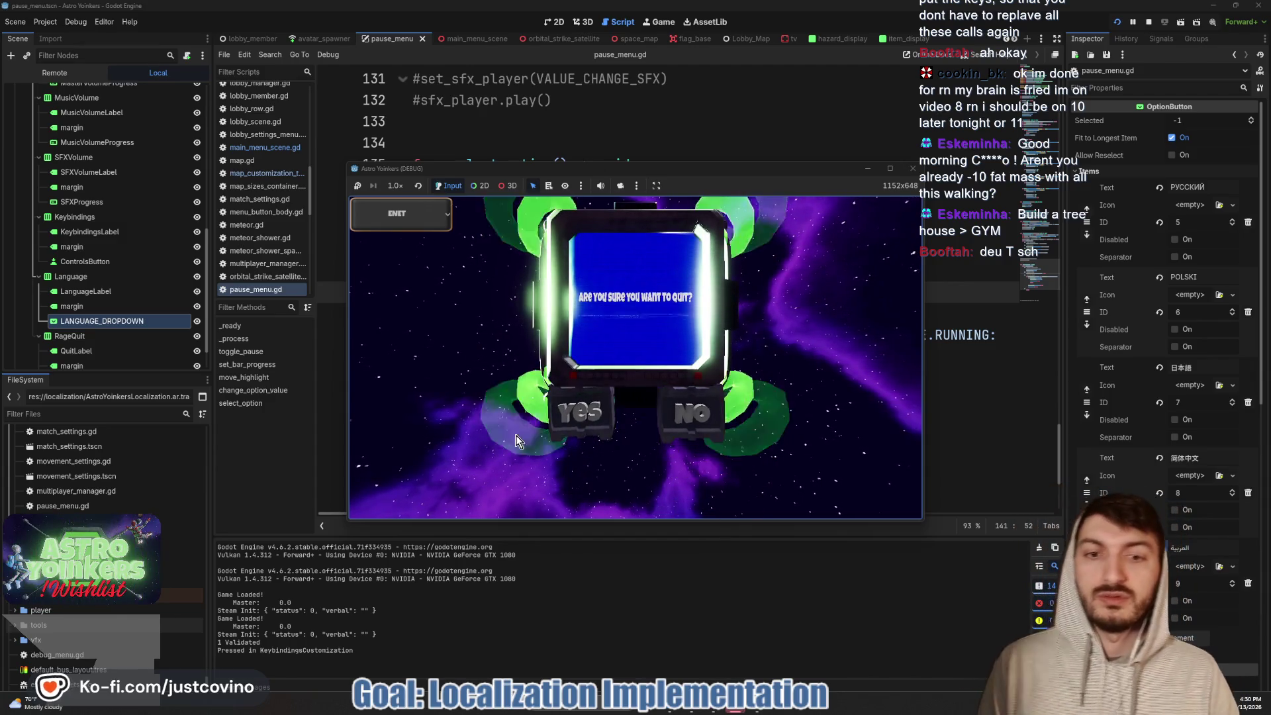
left_click(562, 412)
- Delete 'button_pressed = true' from line 141, leaving only 'language_dropdown.'
left_click(742, 309)
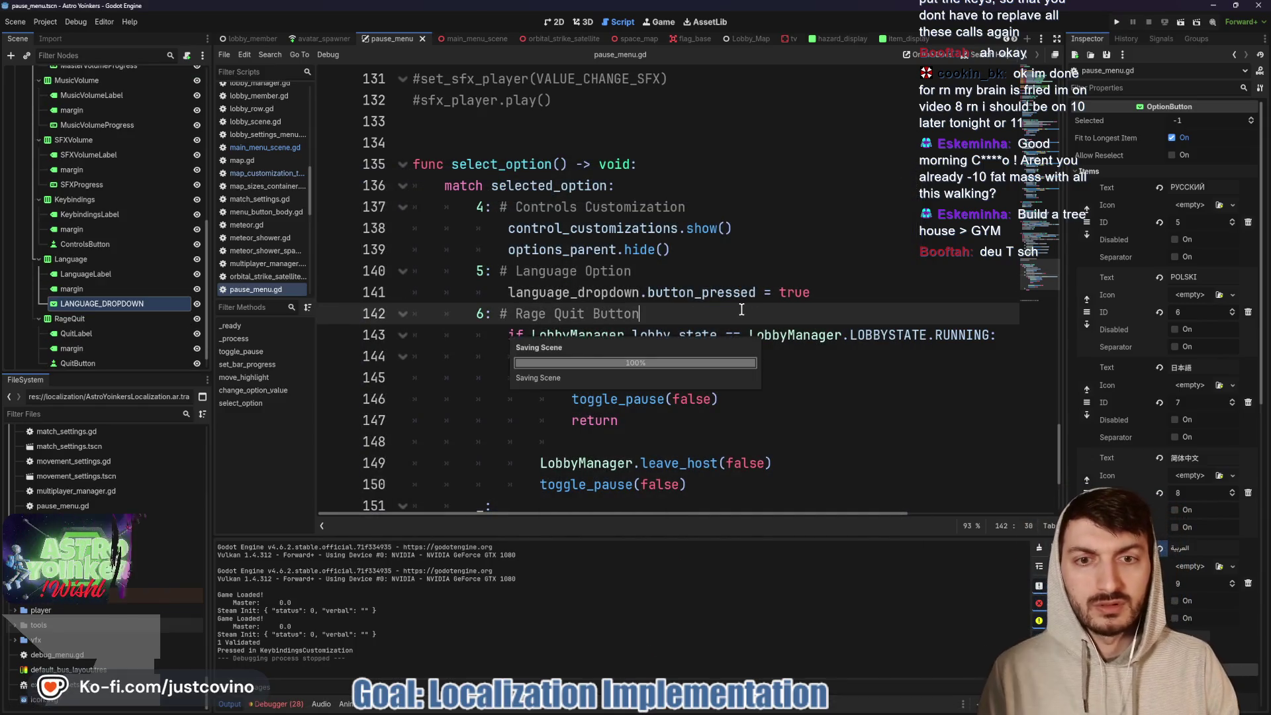
left_click_drag(814, 292, 609, 293)
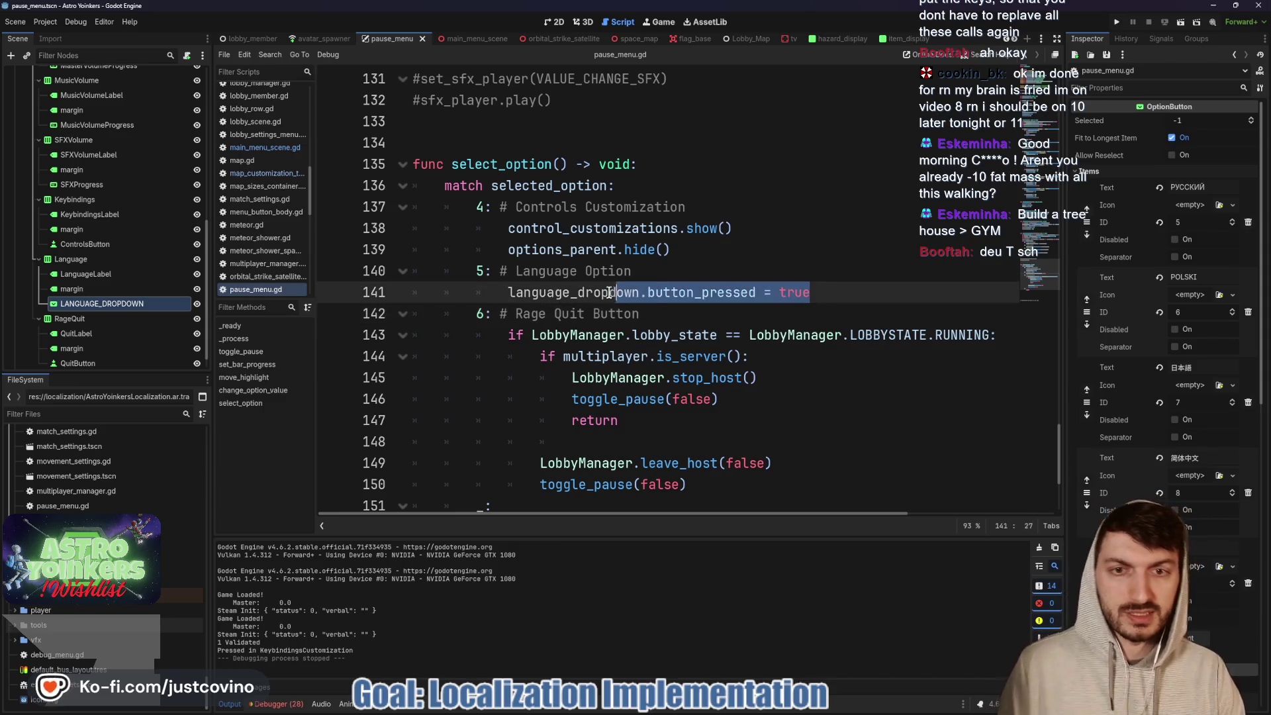
left_click_drag(511, 293, 508, 293)
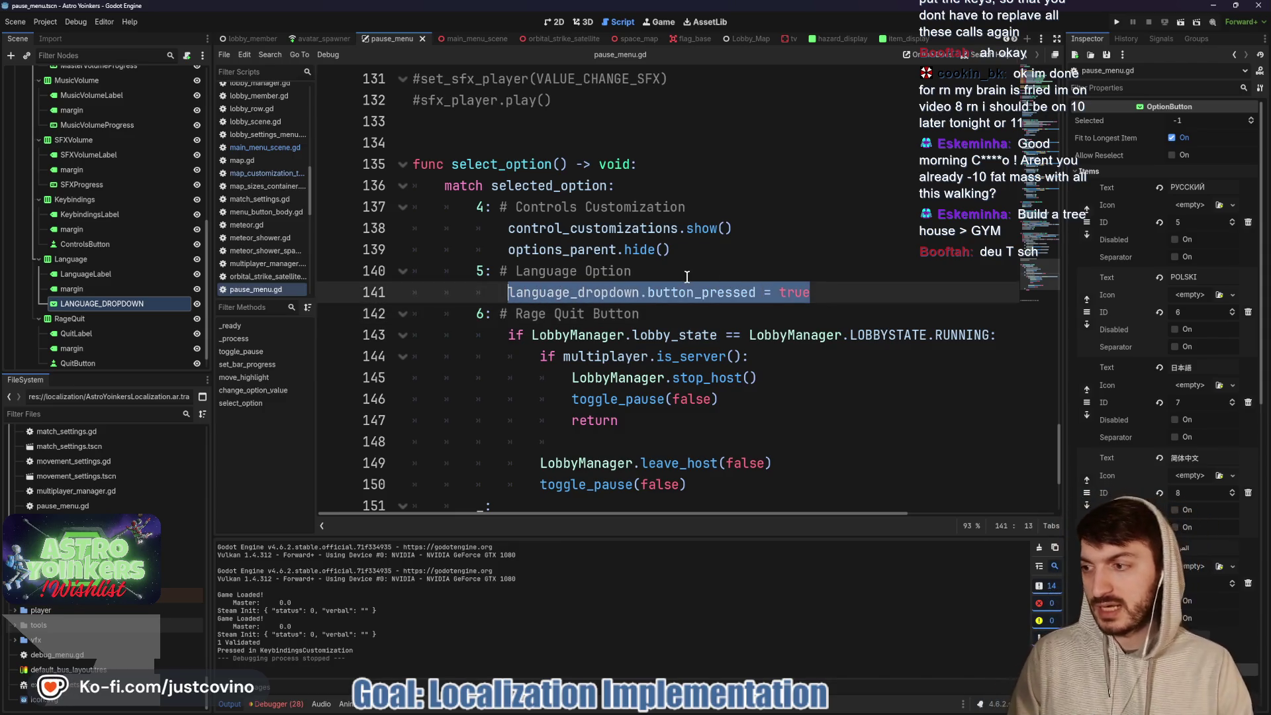
mouse_move(686, 282)
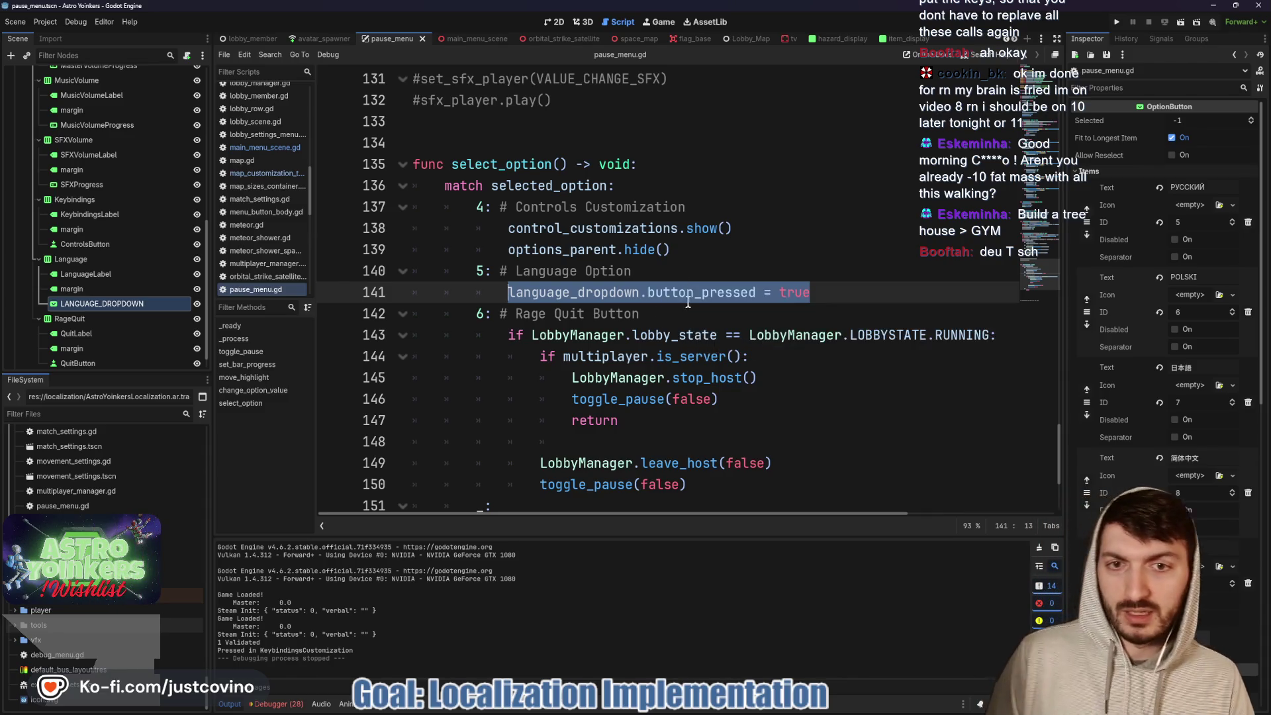
left_click_drag(821, 290, 640, 292)
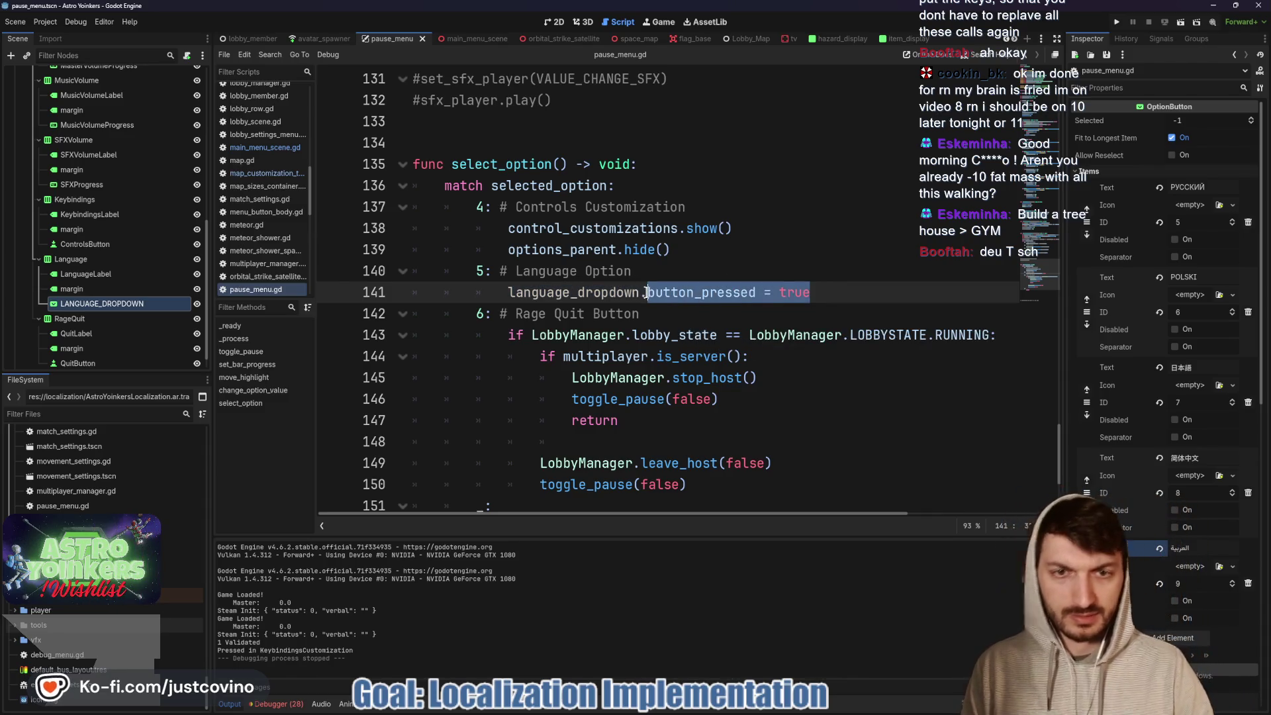
key("BackSpace")
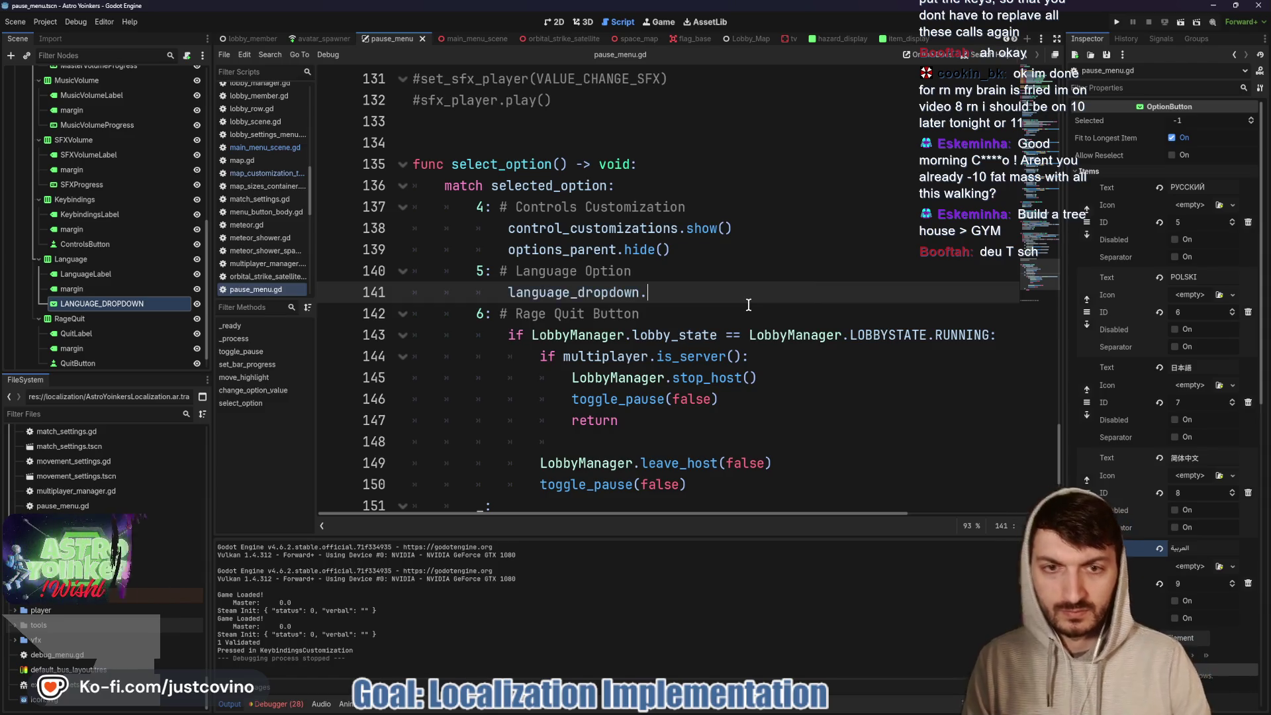
- Browse the language_dropdown completion suggestions, dismiss them, and save the script
key("ctrl+space")
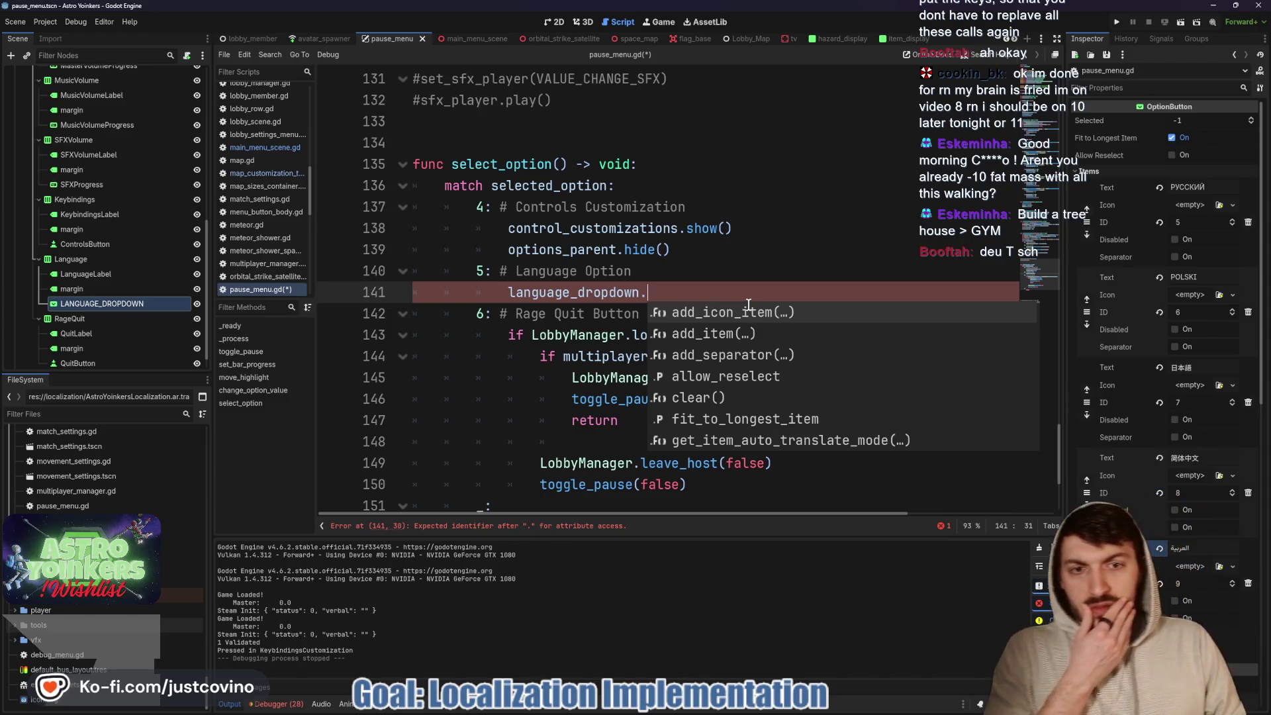
key("Down")
key("Down")
key("Down")
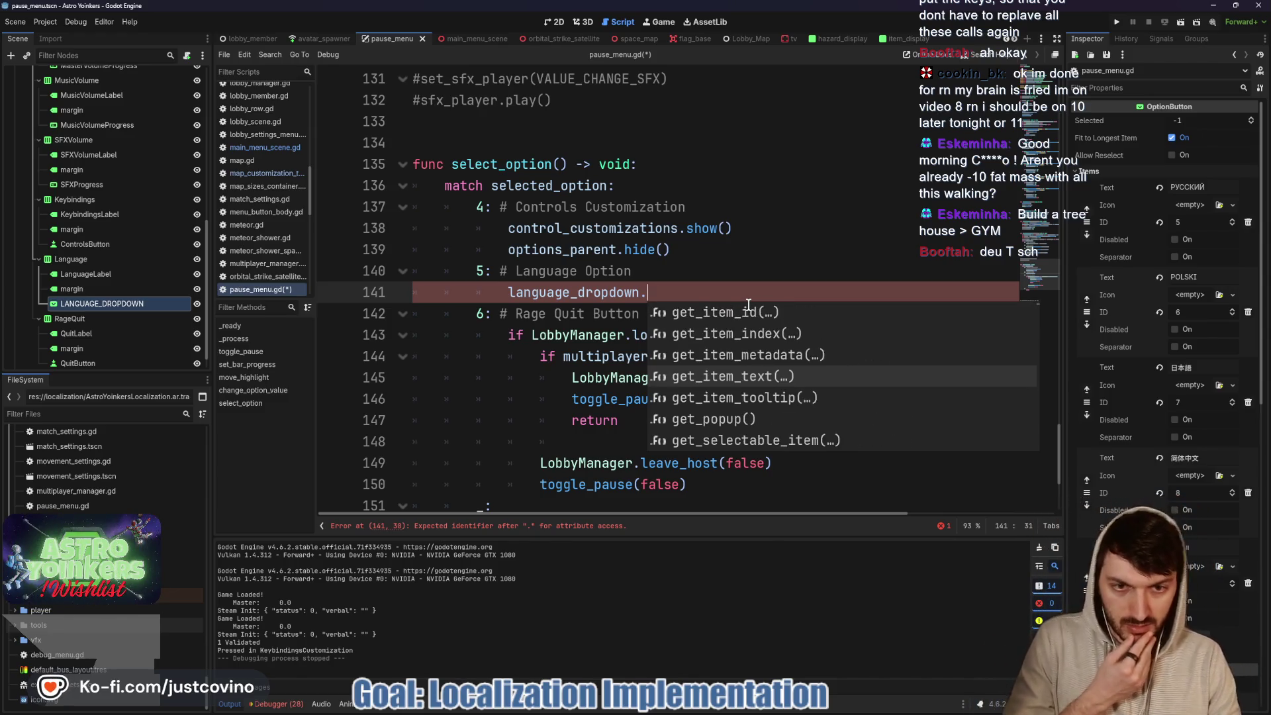
key("Down")
key("Down")
key("Down")
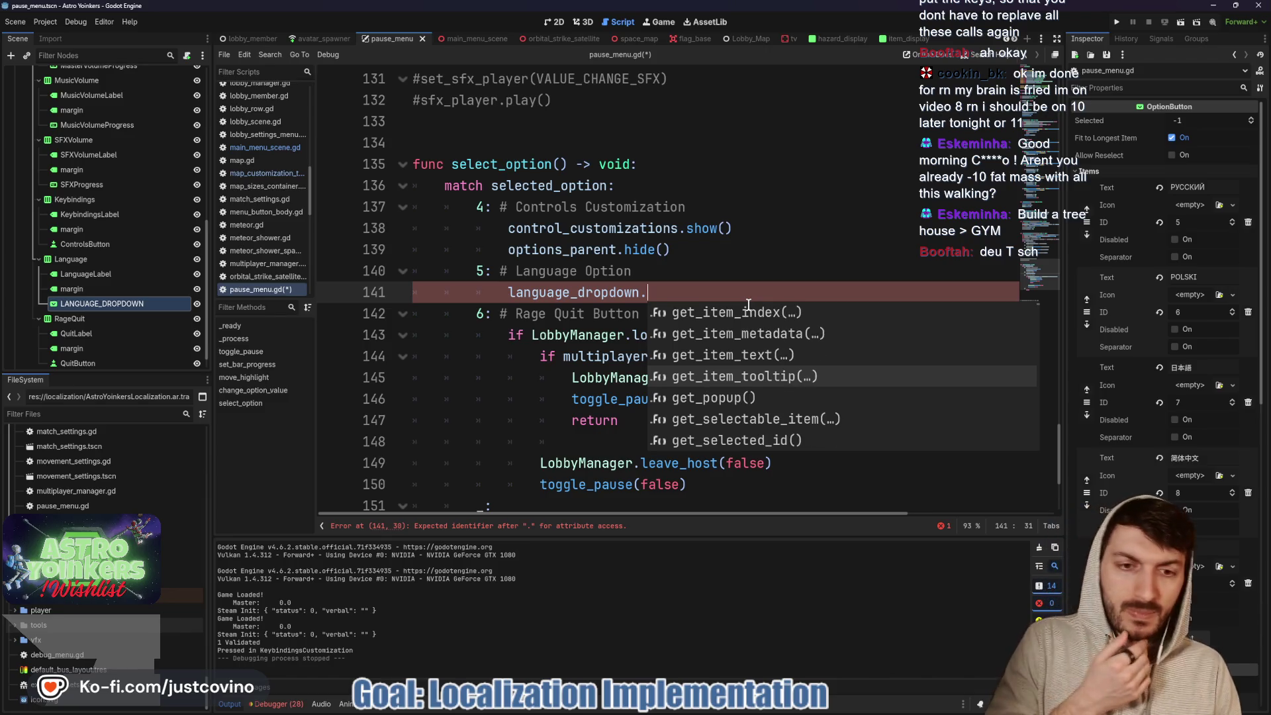
key("Down")
key("Down")
key("Down")
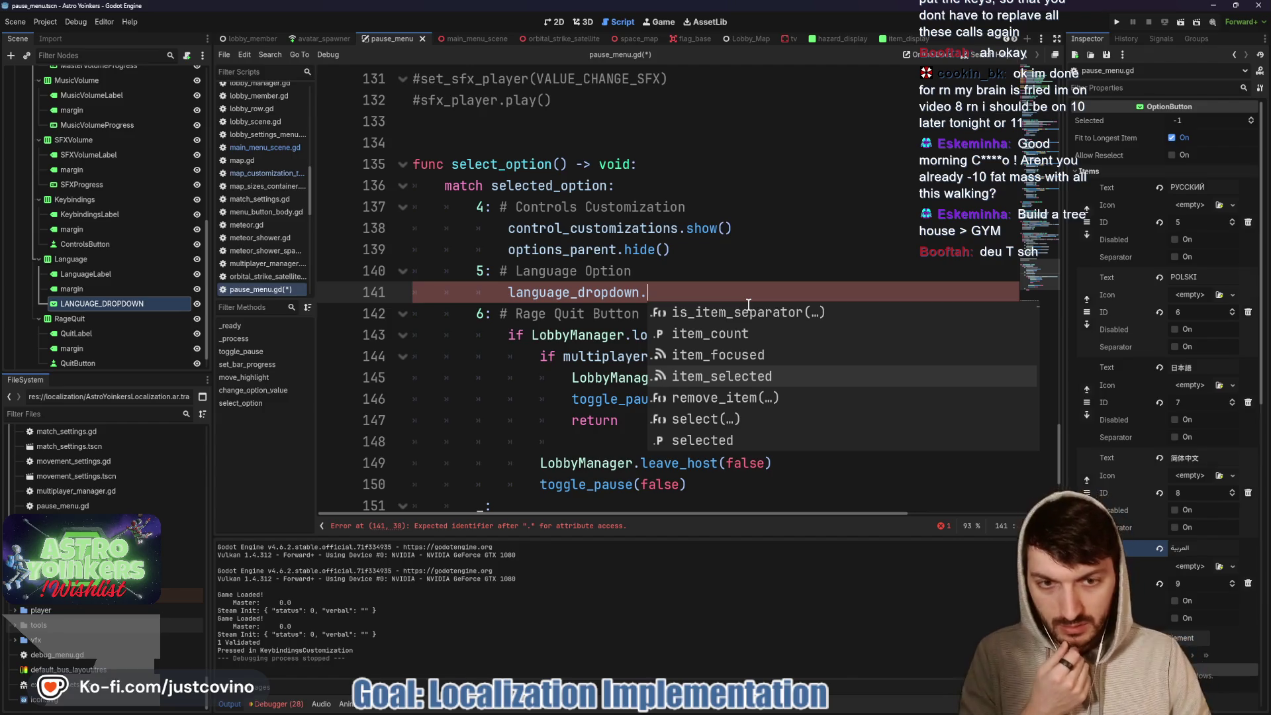
key("Down")
key("Down")
key("Down")
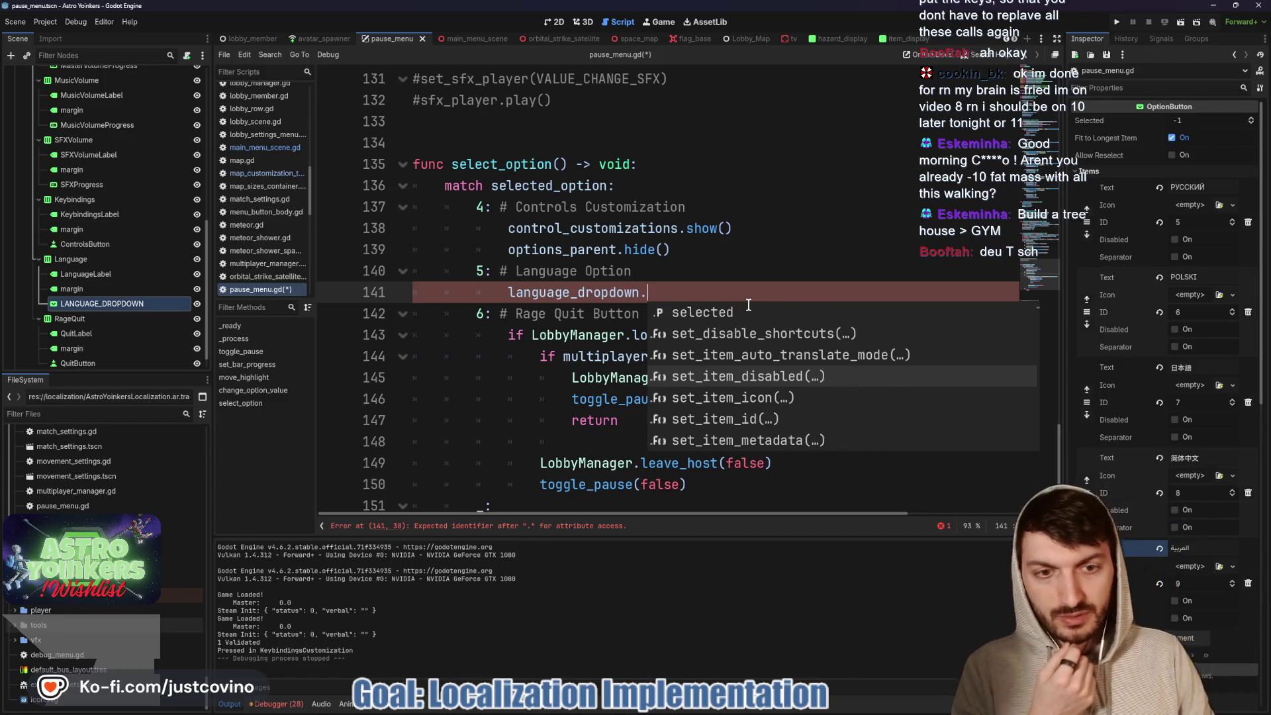
key("Down")
key("Down")
key("Down")
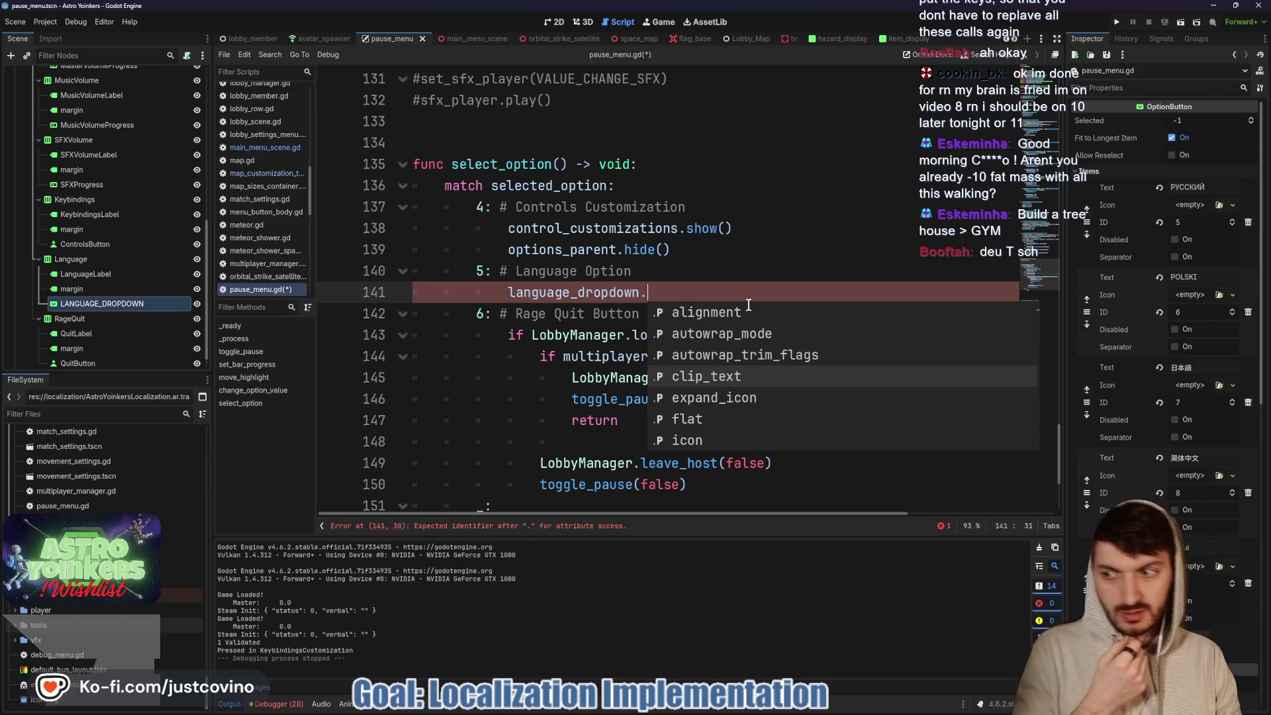
key("Escape")
key("ctrl+s")
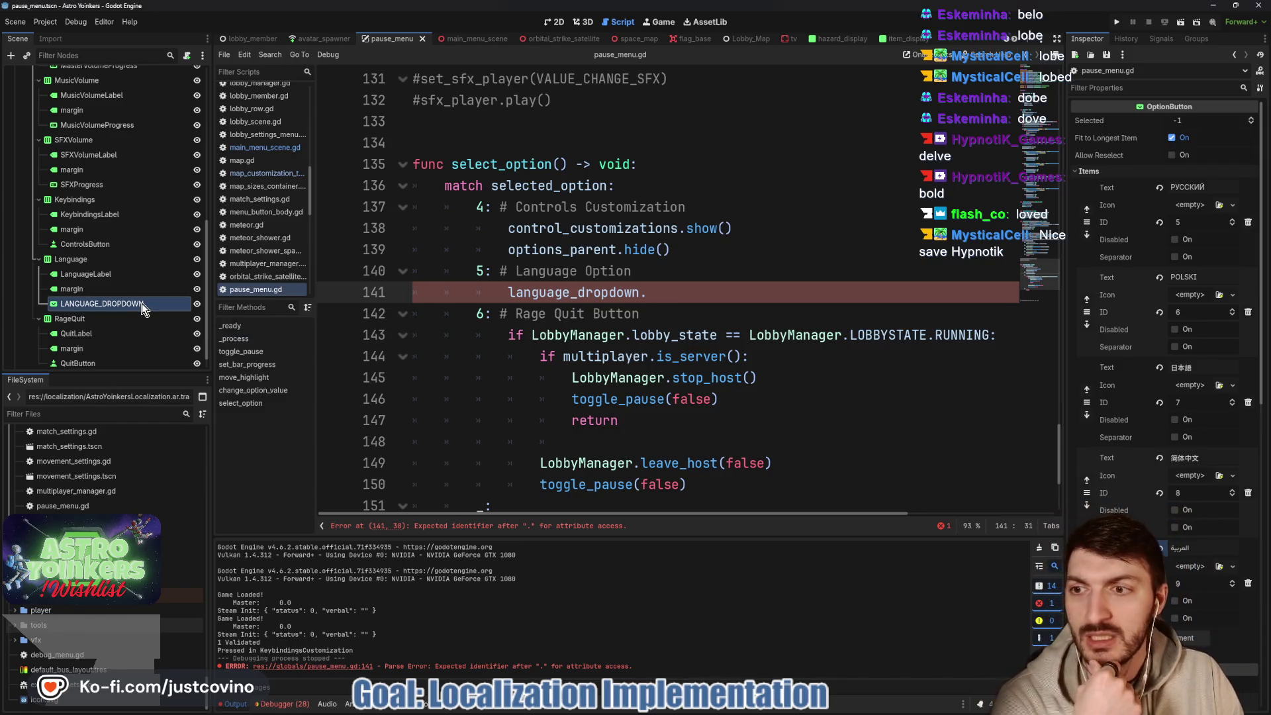
scroll(1092, 253, "down", 5)
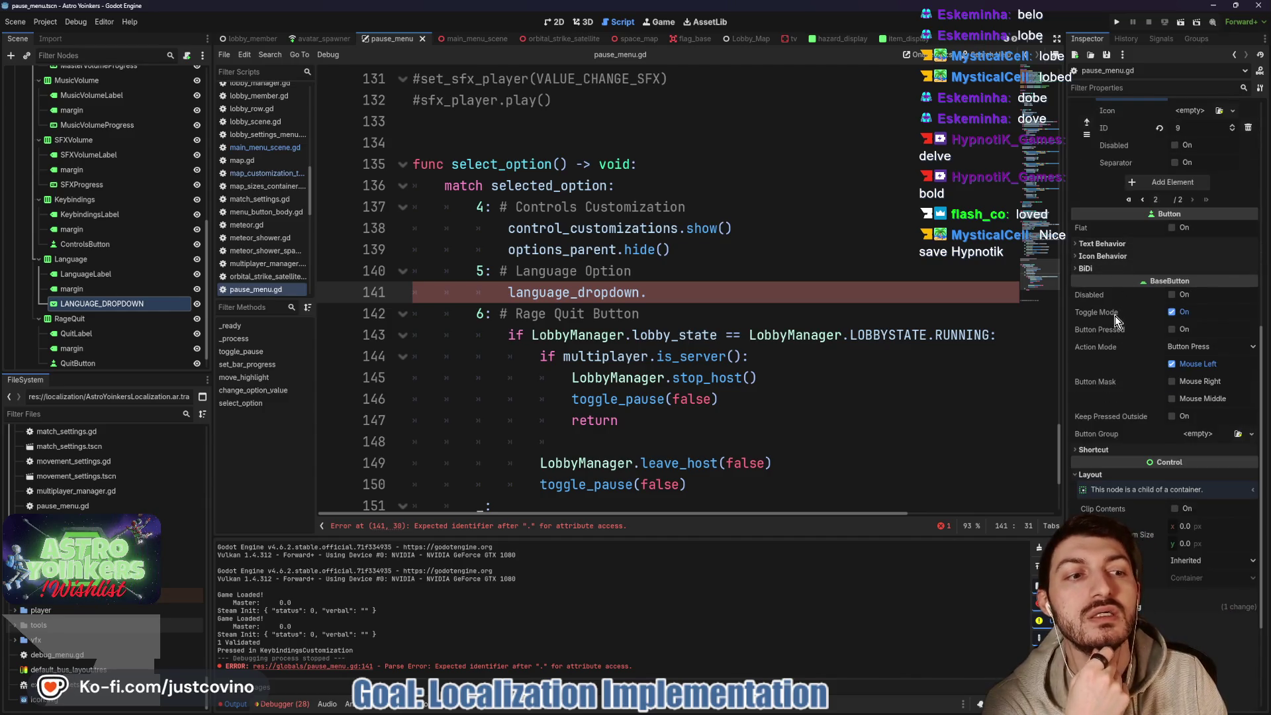
- Complete line 141 as language_dropdown.toggle_mode = true, save the script, and launch the game
mouse_move(1116, 321)
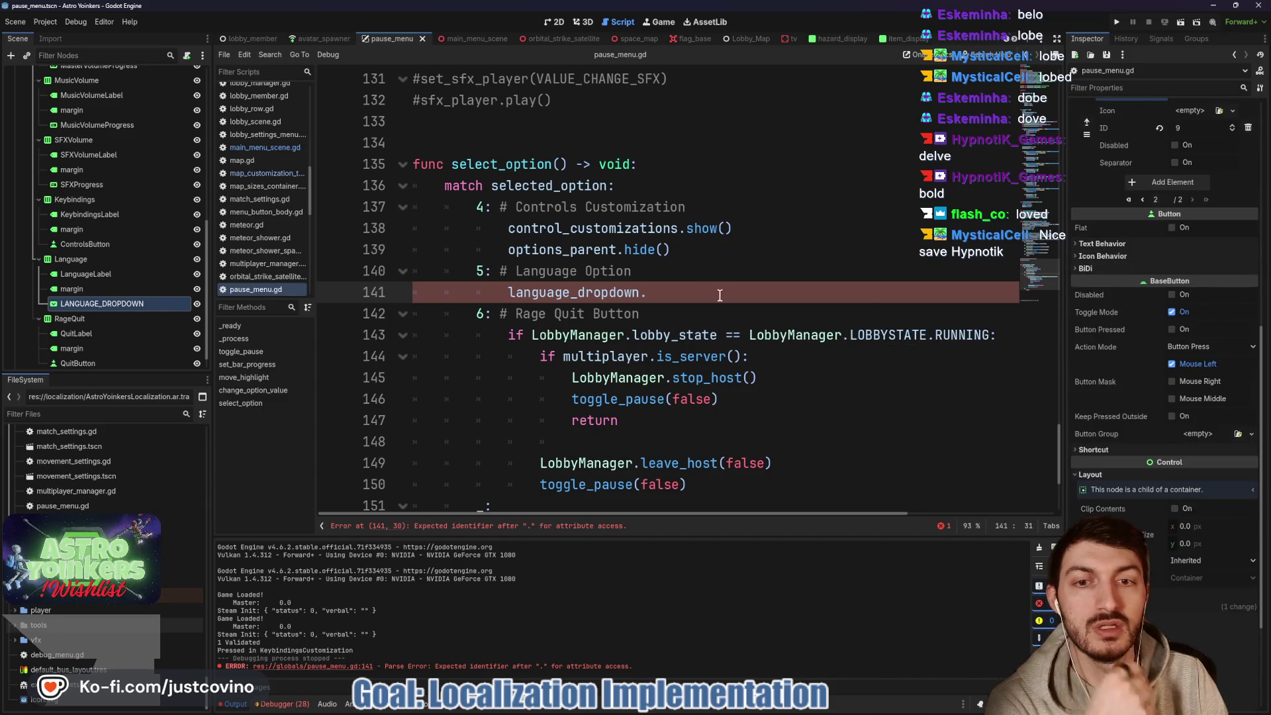
type("toggle")
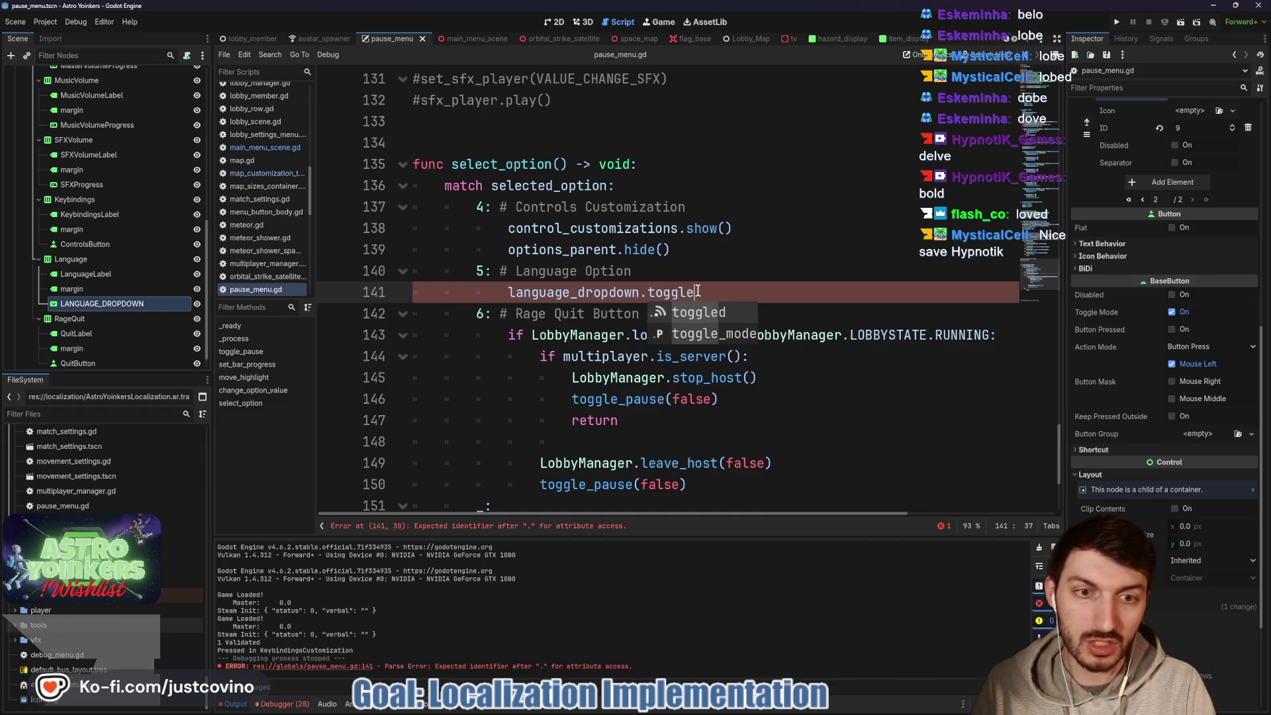
key("Down")
key("Return")
type("= true")
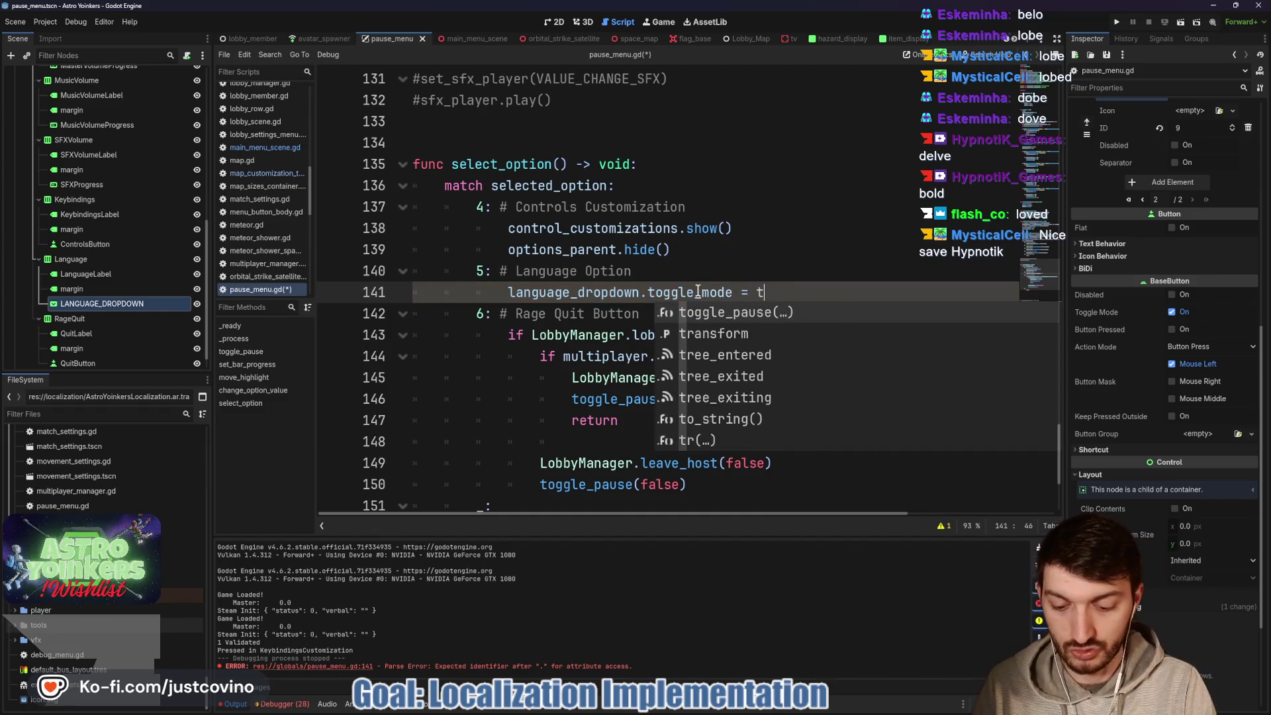
key("ctrl+s")
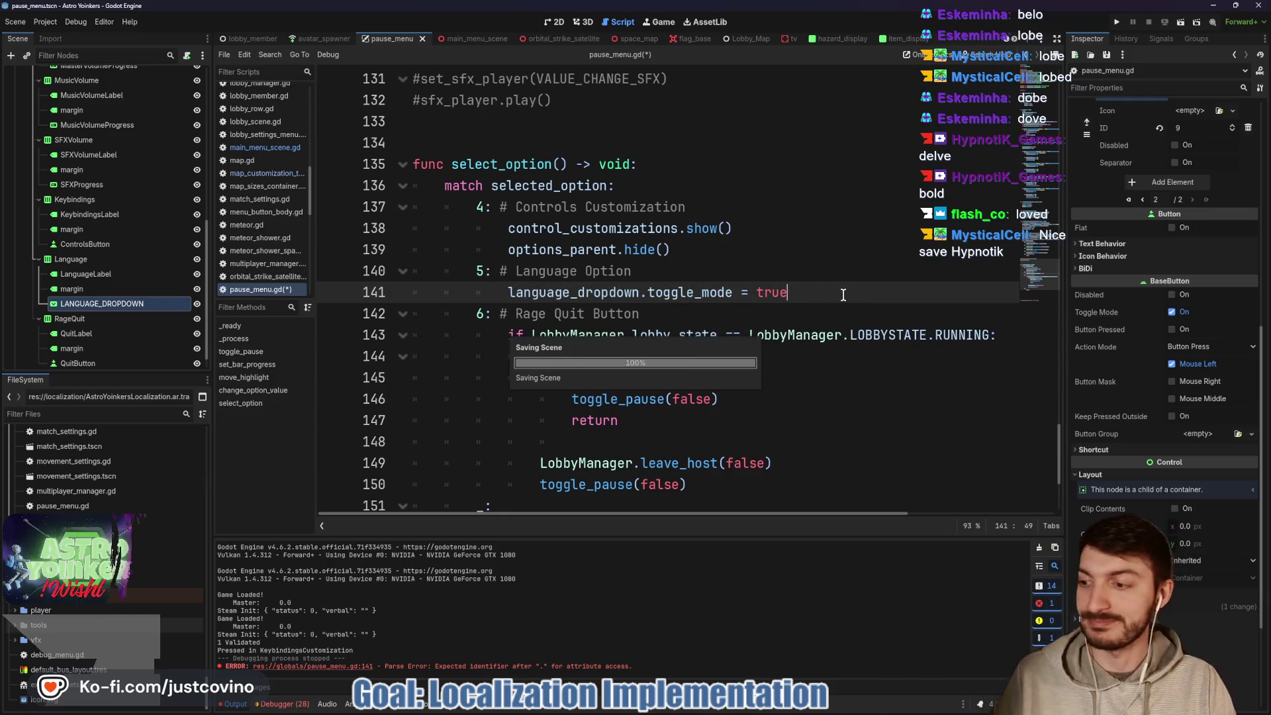
left_click(1116, 23)
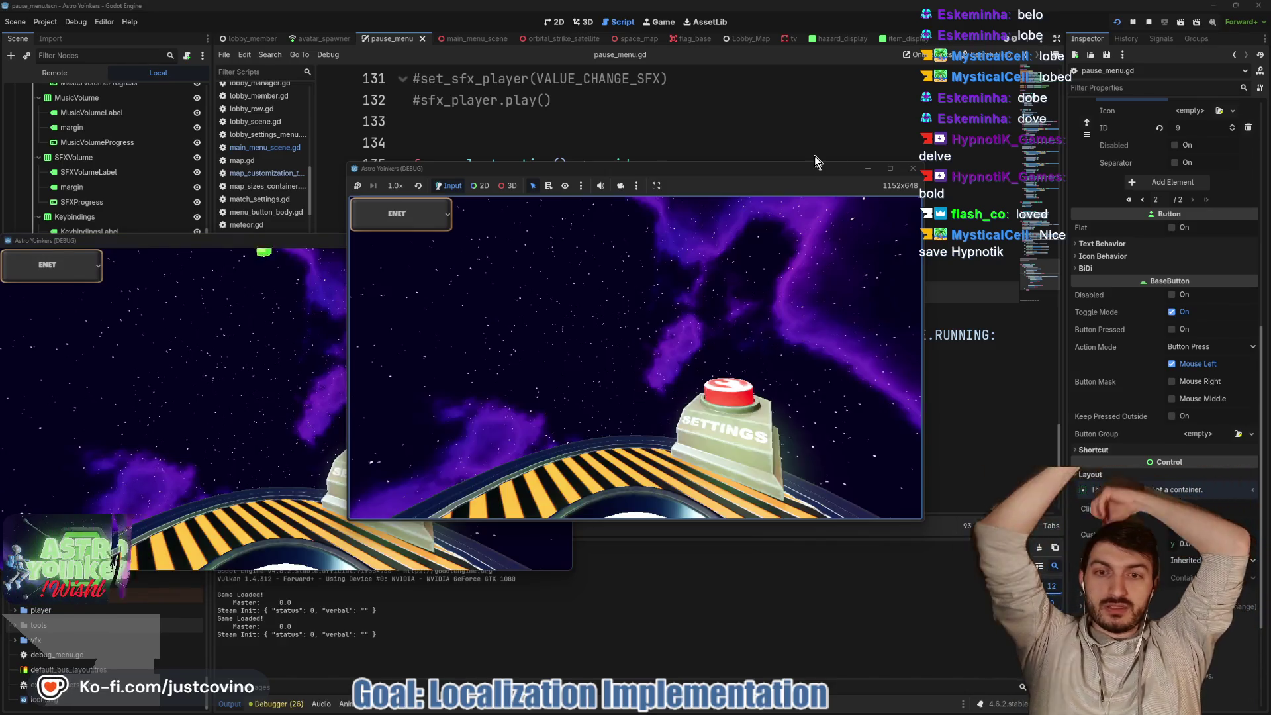
- Host a private lobby, open the pause Settings, highlight the Language row, then stop the game with F8
left_click(443, 316)
left_click(609, 291)
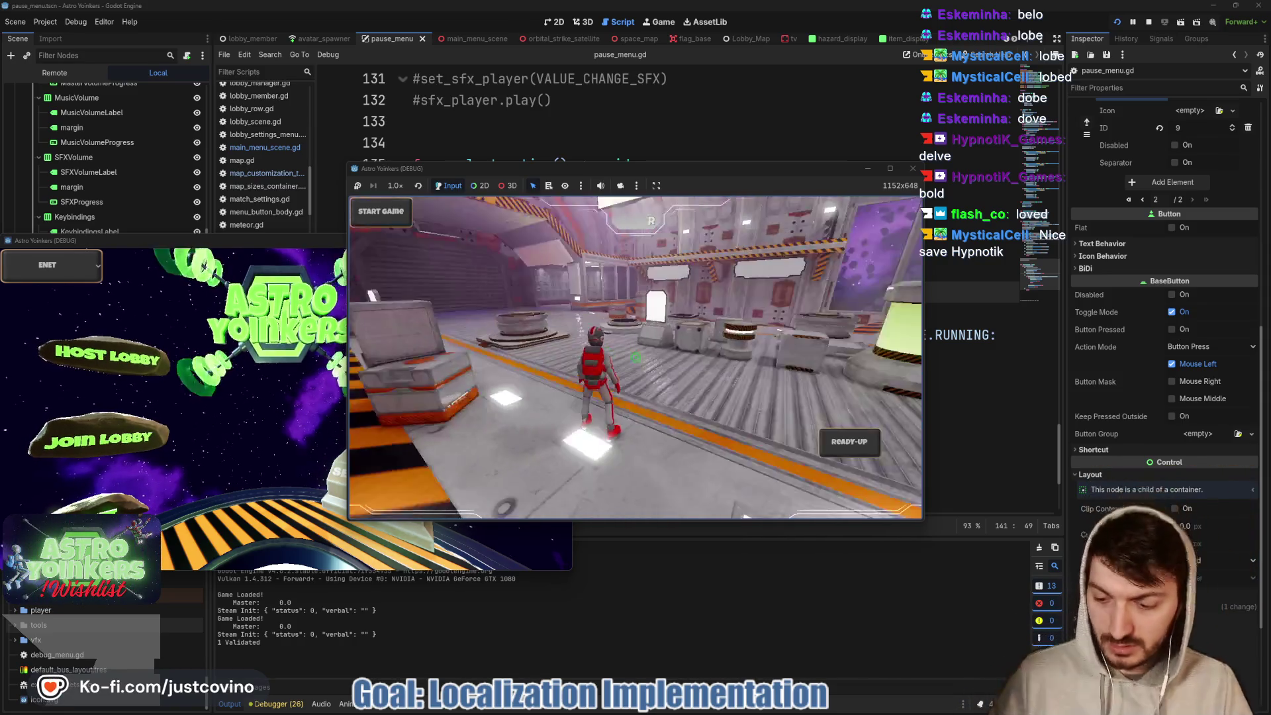
key("Escape")
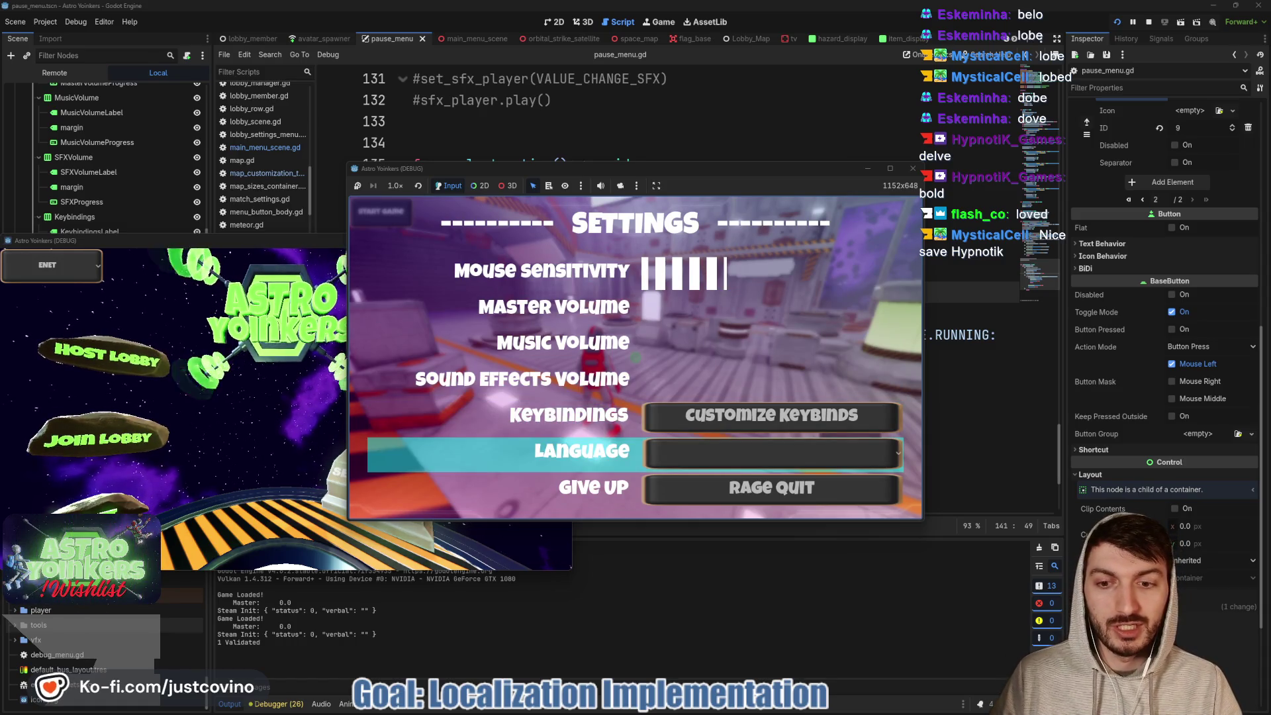
left_click(569, 415)
key("Down")
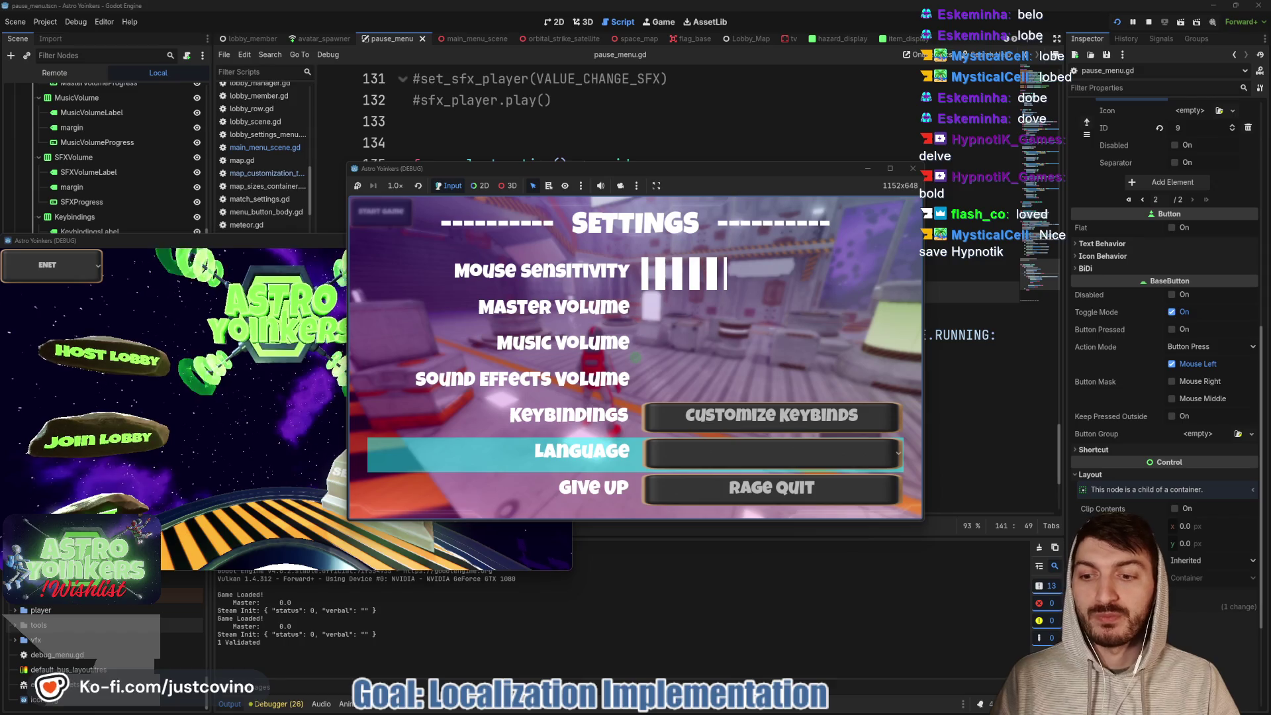
key("F8")
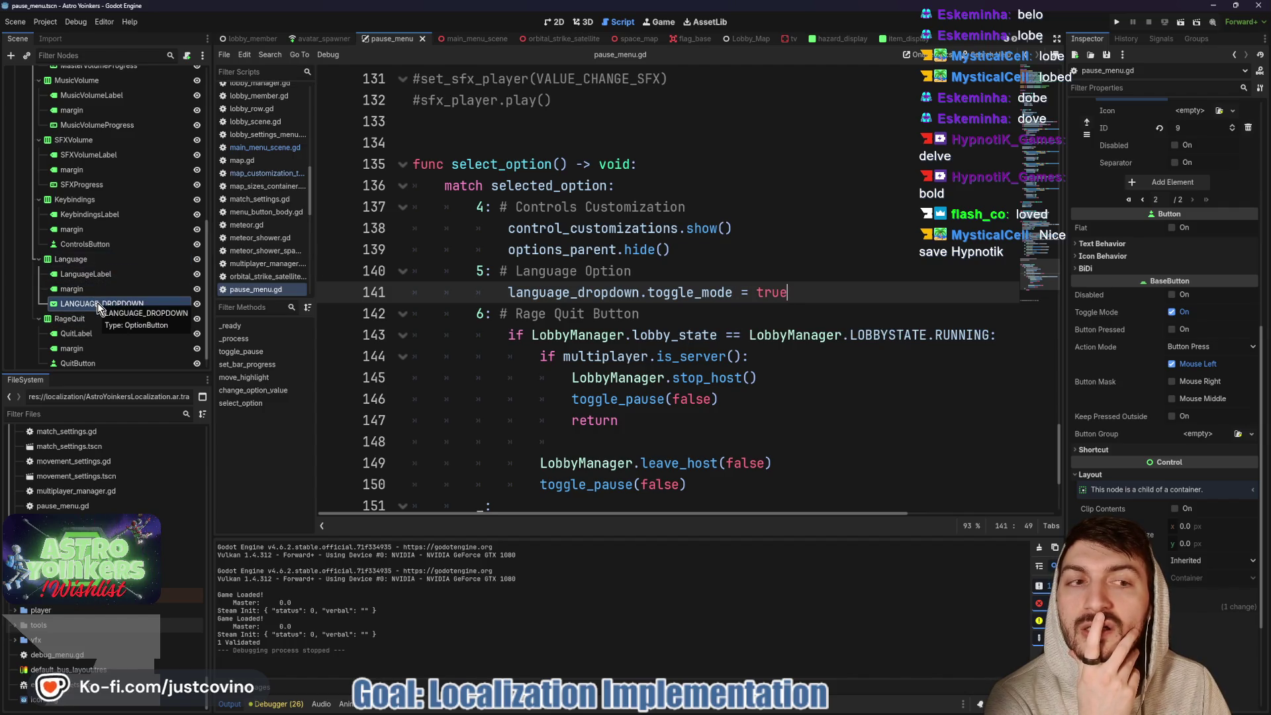
- Scroll back to line 141 and select the toggle_mode = true assignment
scroll(1175, 283, "up", 5)
scroll(1171, 281, "up", 2)
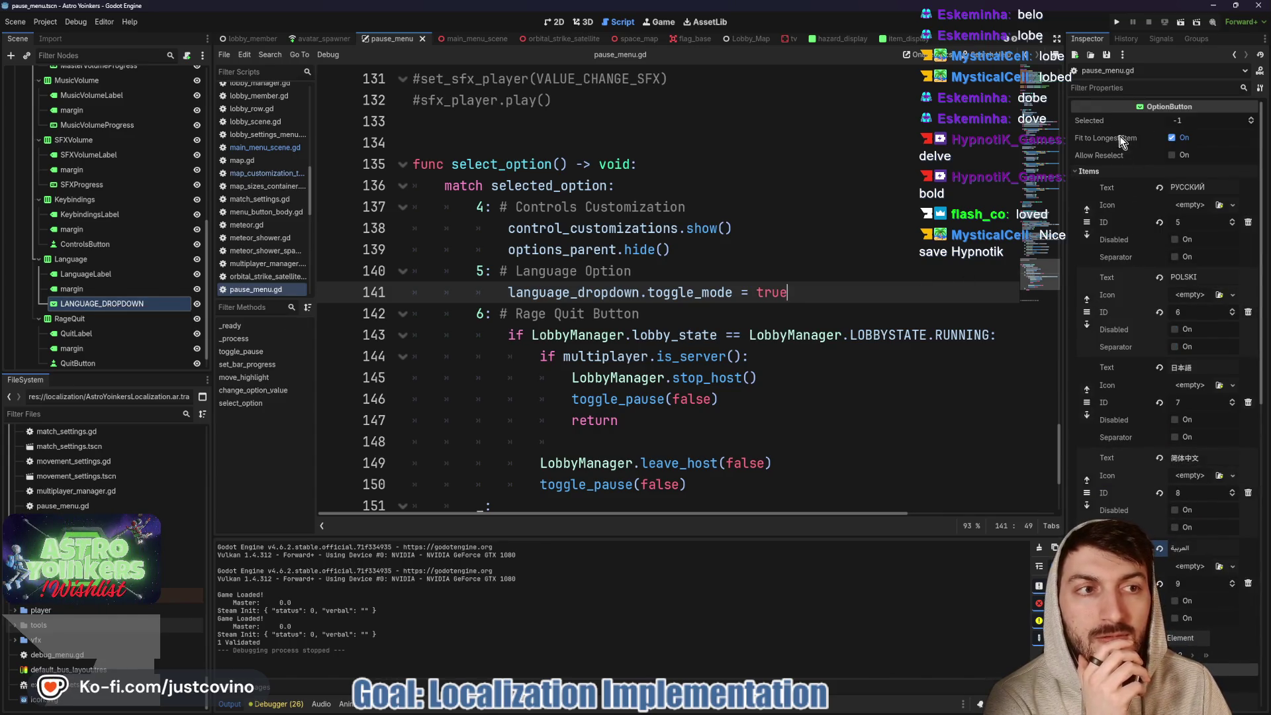
mouse_move(1101, 121)
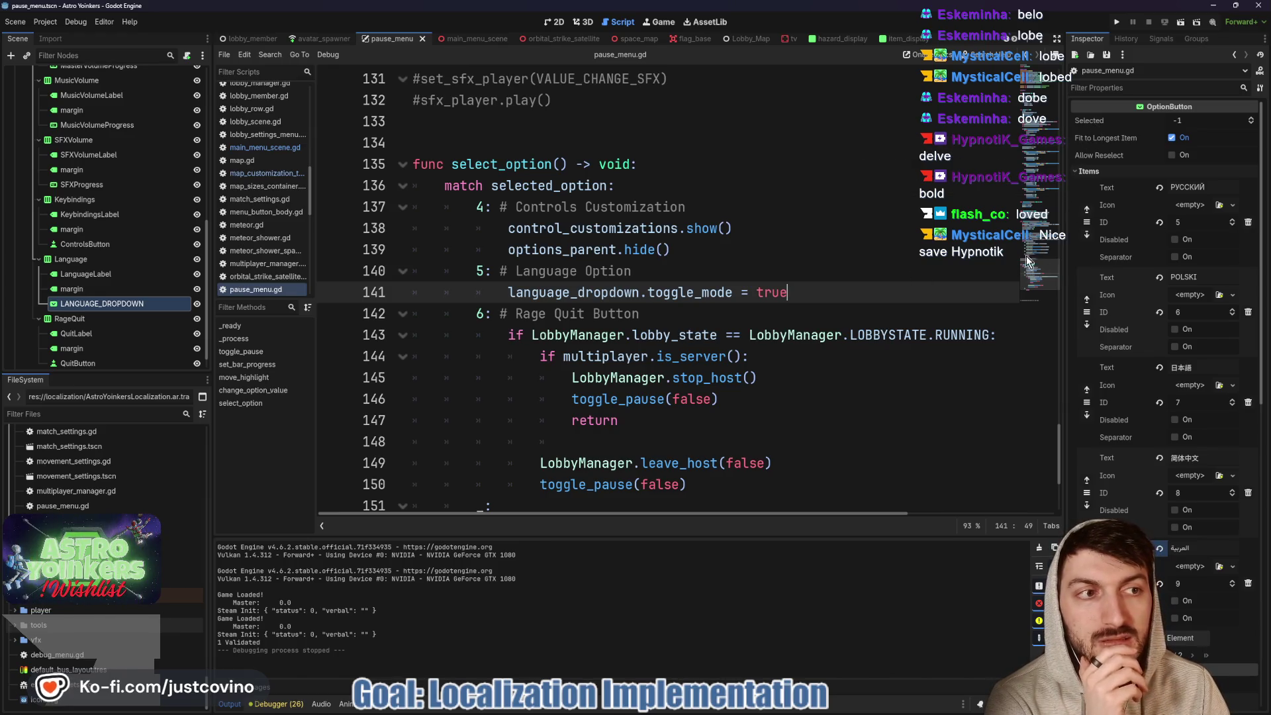
scroll(855, 273, "down", 3)
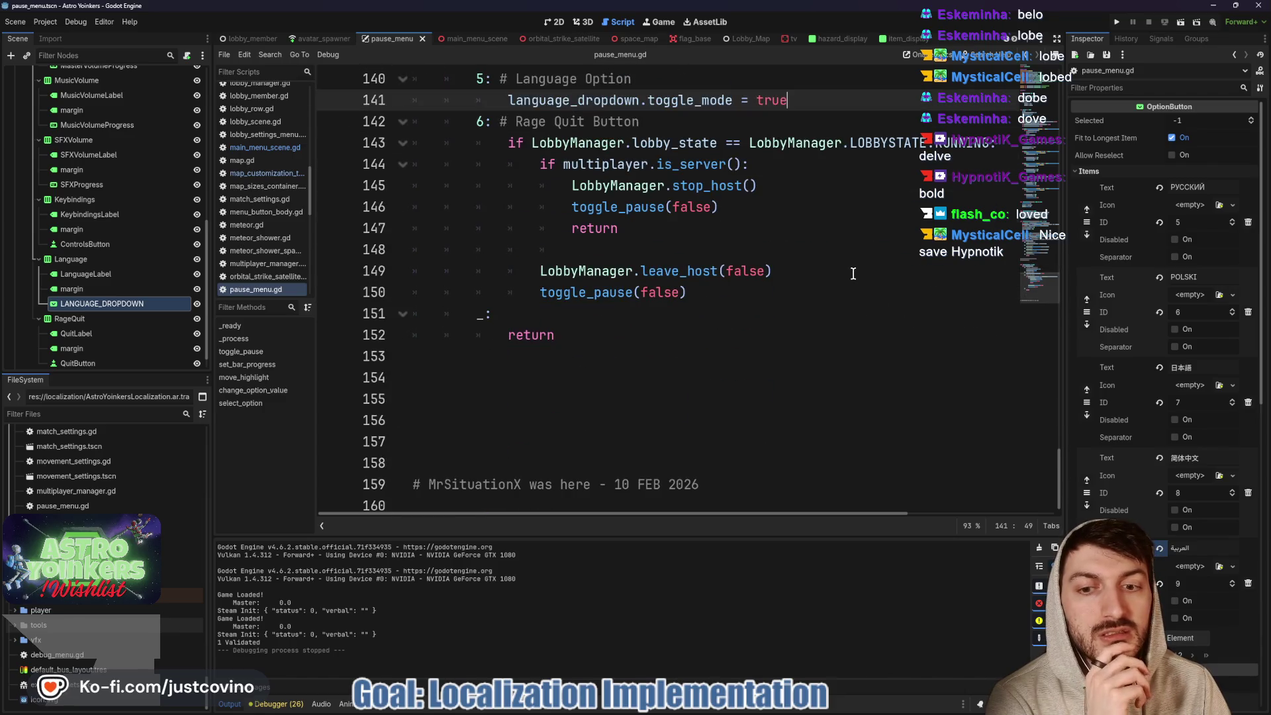
scroll(853, 273, "up", 4)
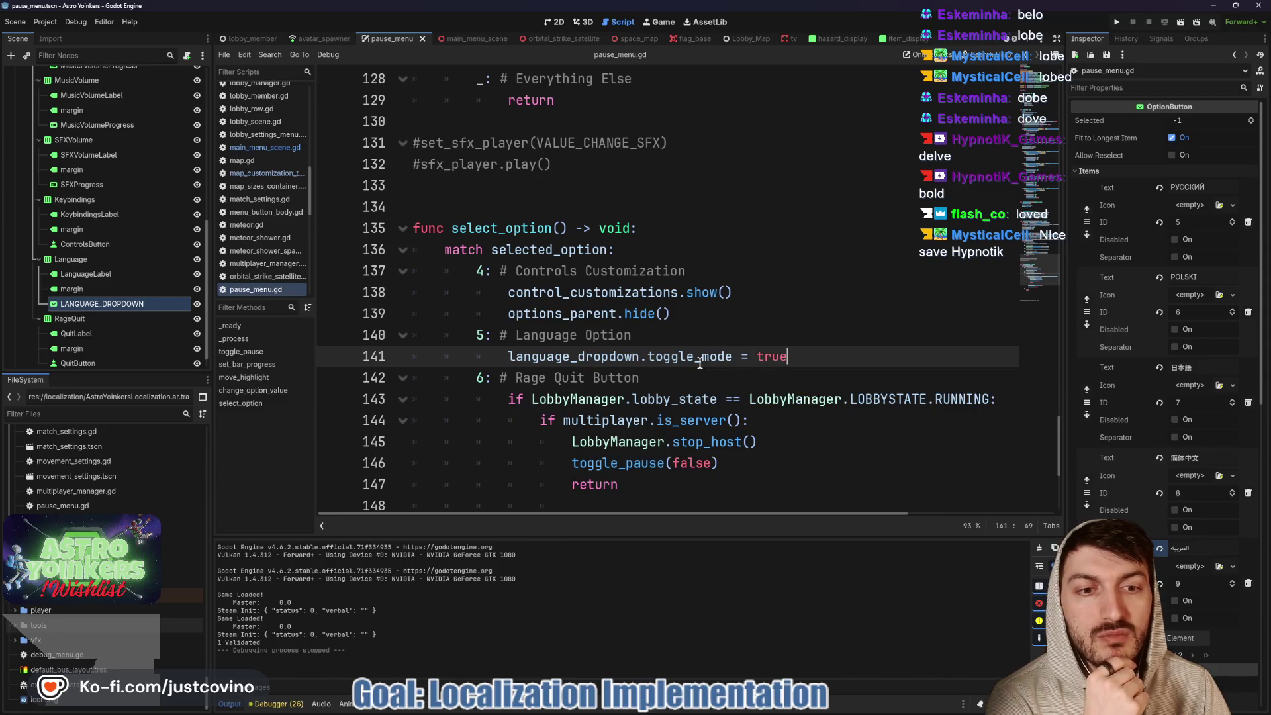
left_click_drag(808, 356, 648, 356)
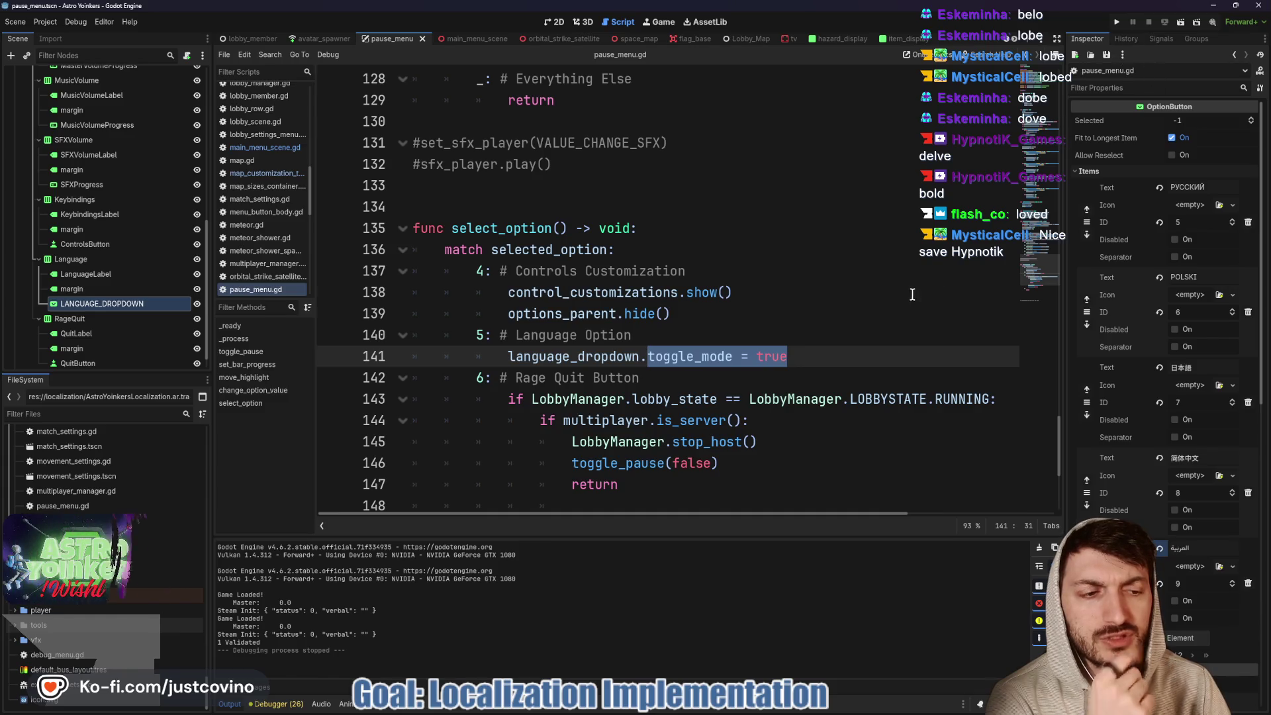
- Replace it with button_pressed = true, save pause_menu.gd, and switch to the 2D Settings scene
scroll(1102, 389, "down", 5)
scroll(1100, 389, "down", 2)
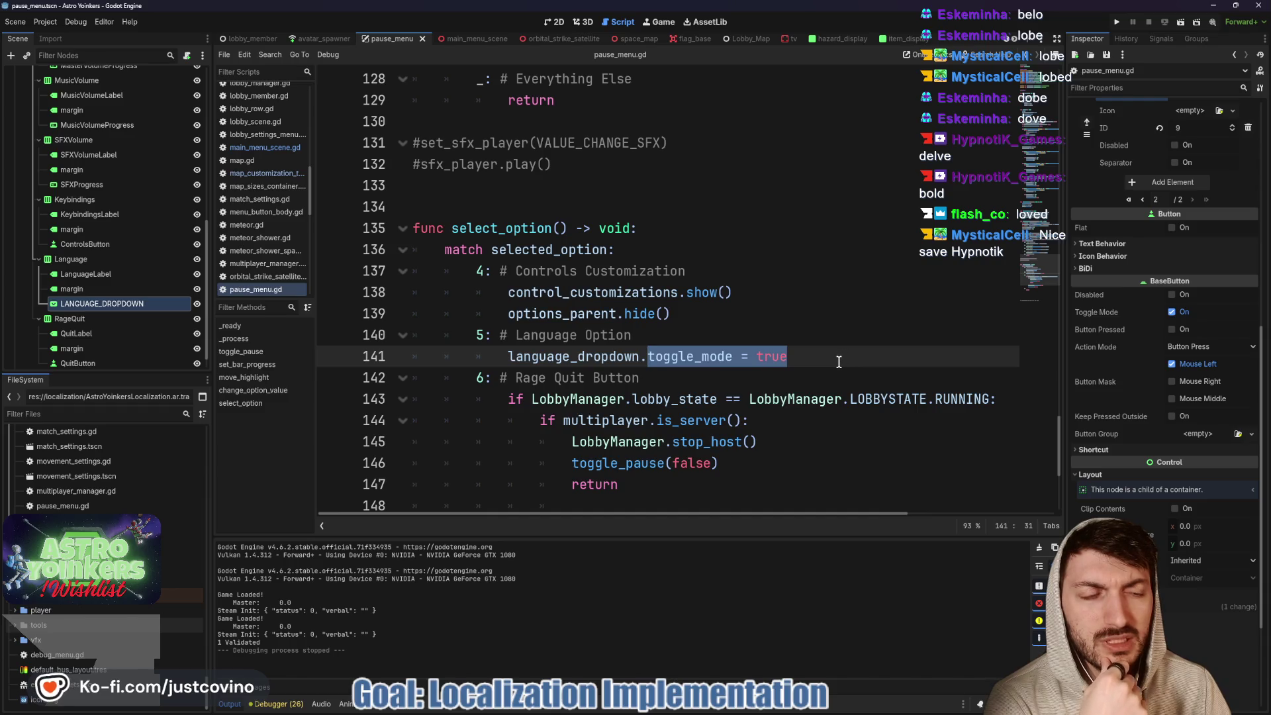
mouse_move(1094, 332)
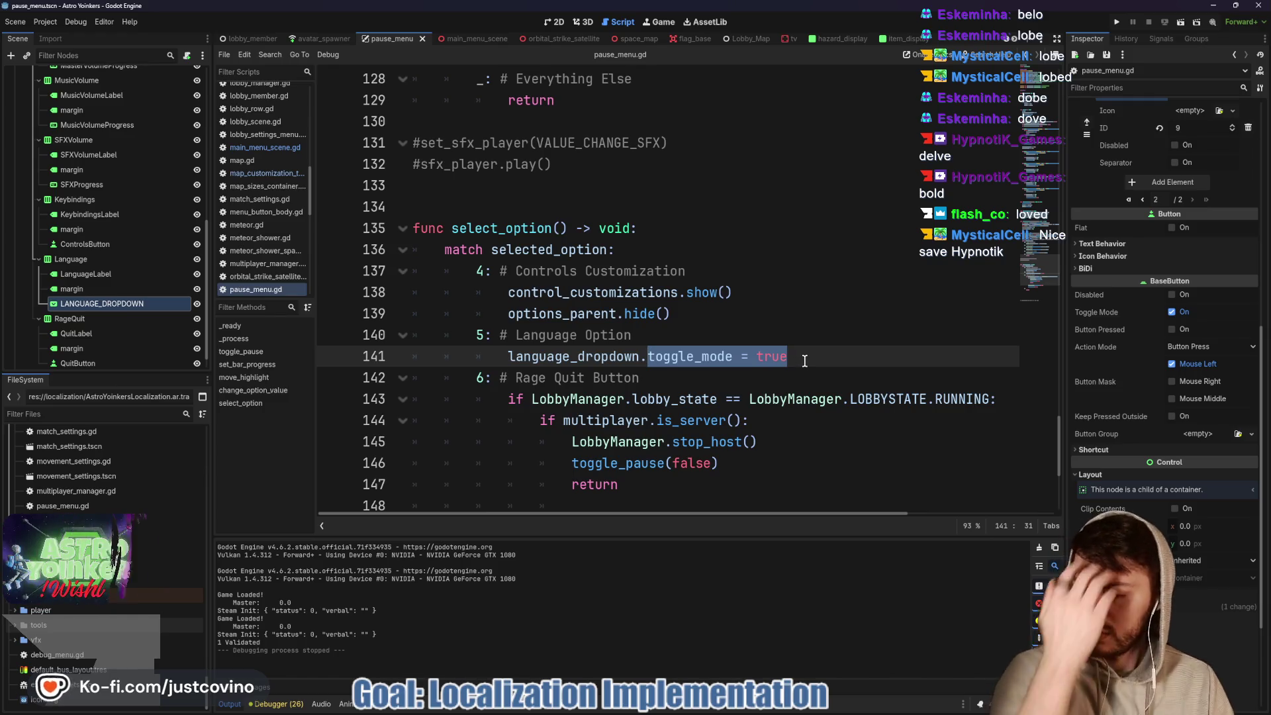
type("button")
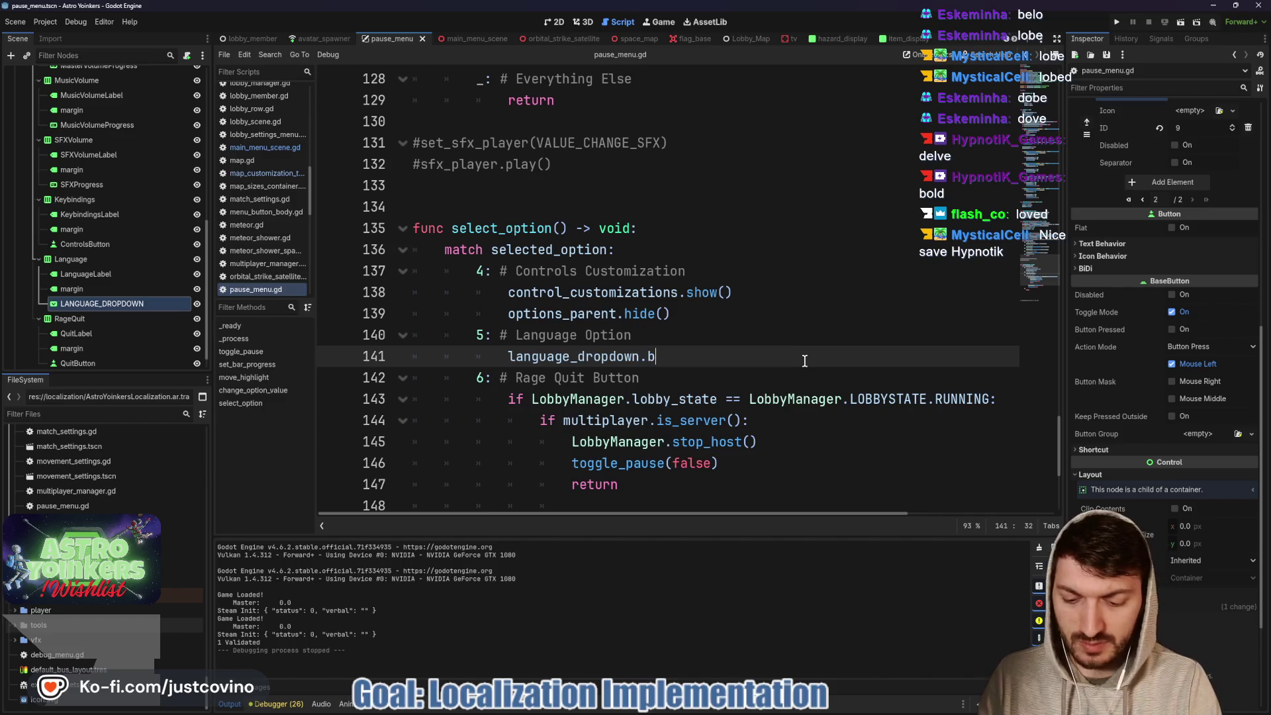
key("Down")
key("Return")
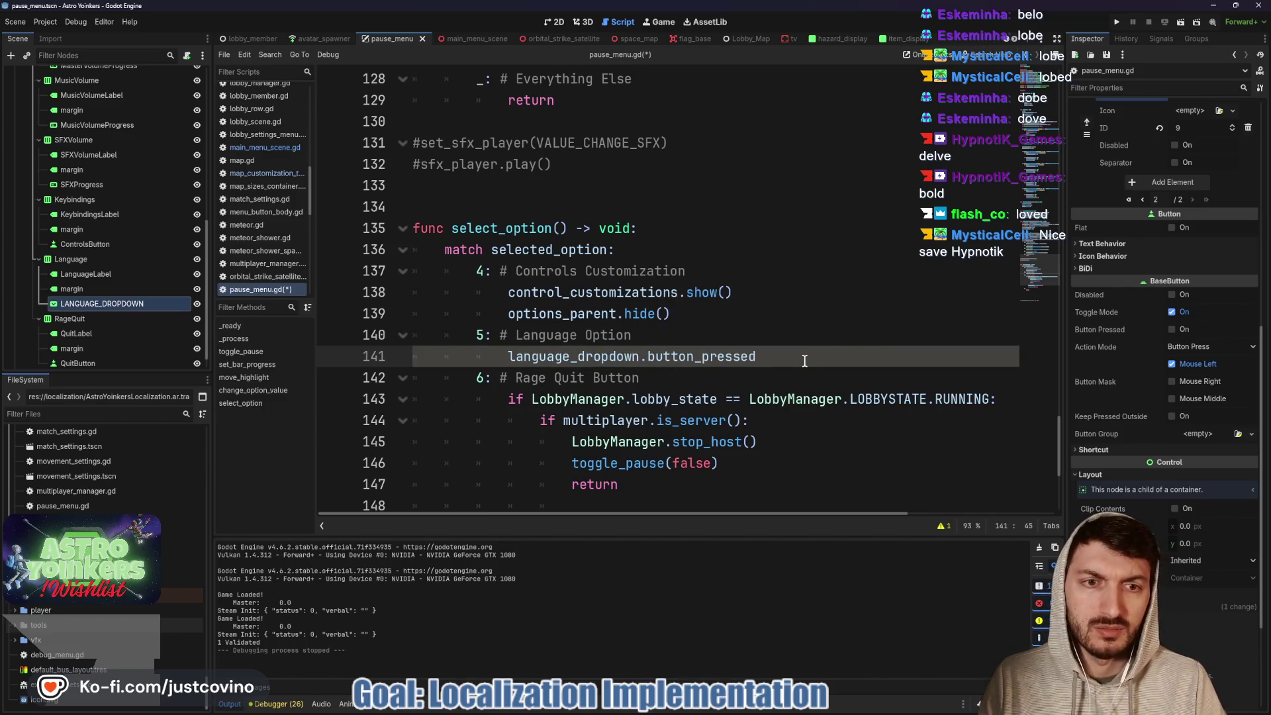
type(" = true")
key("ctrl+s")
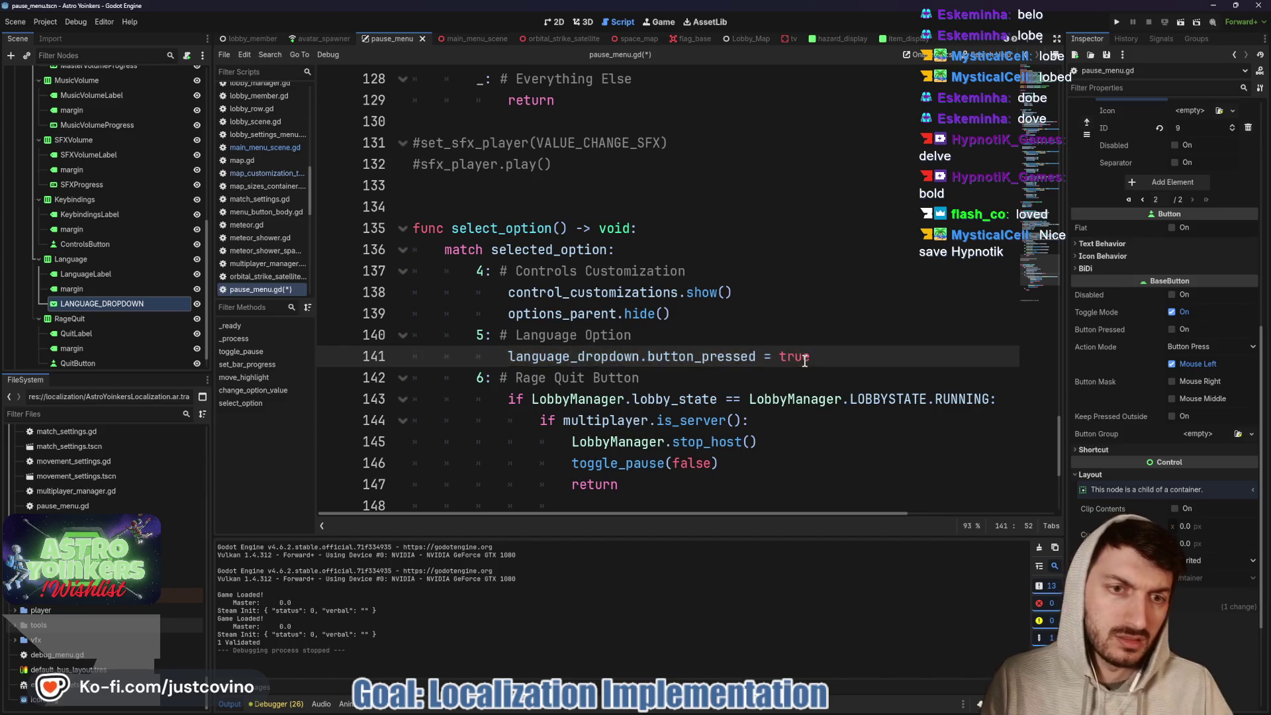
left_click(553, 21)
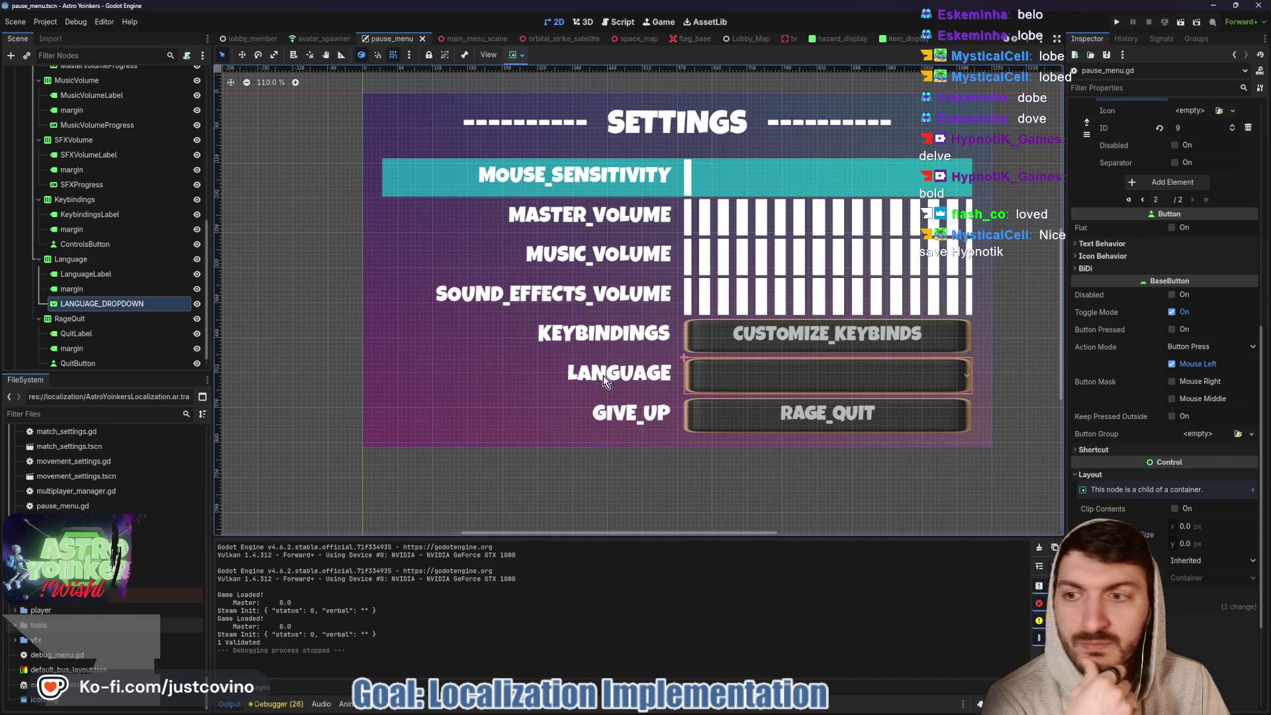
- Turn Button Pressed on and back off for the language dropdown in the Inspector
left_click(1171, 330)
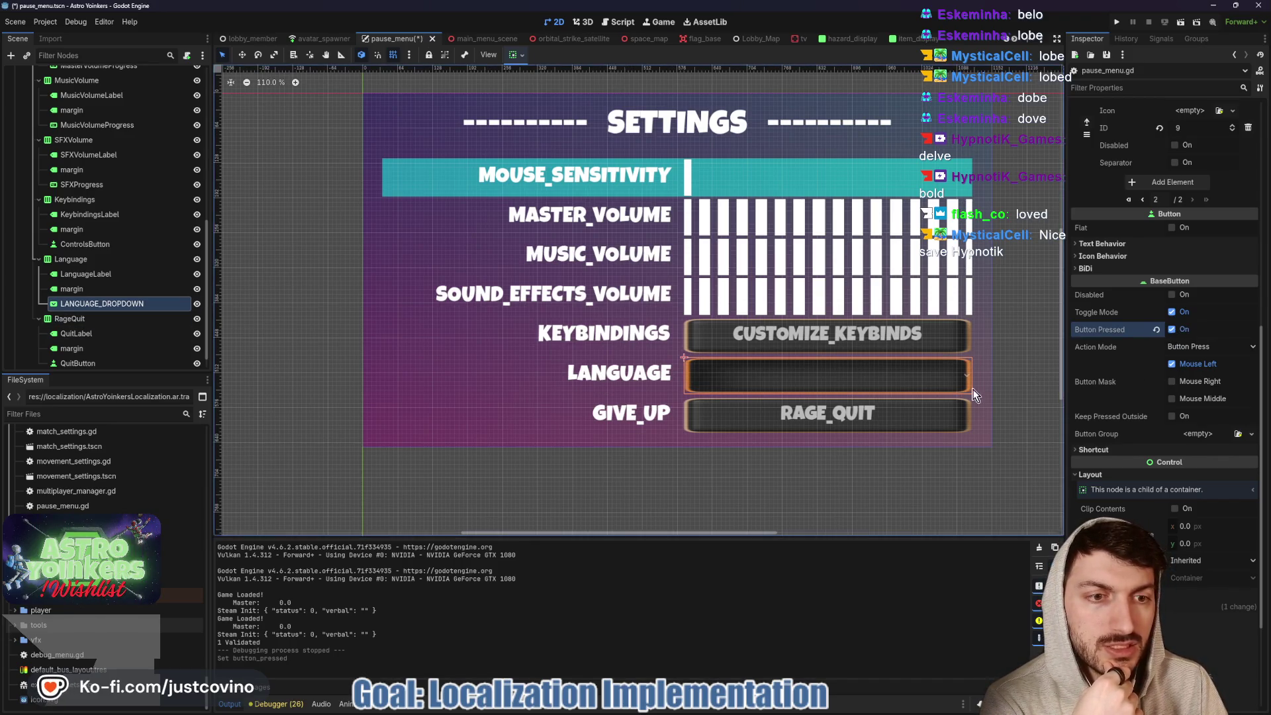
scroll(917, 375, "down", 2)
left_click_drag(917, 376, 915, 365)
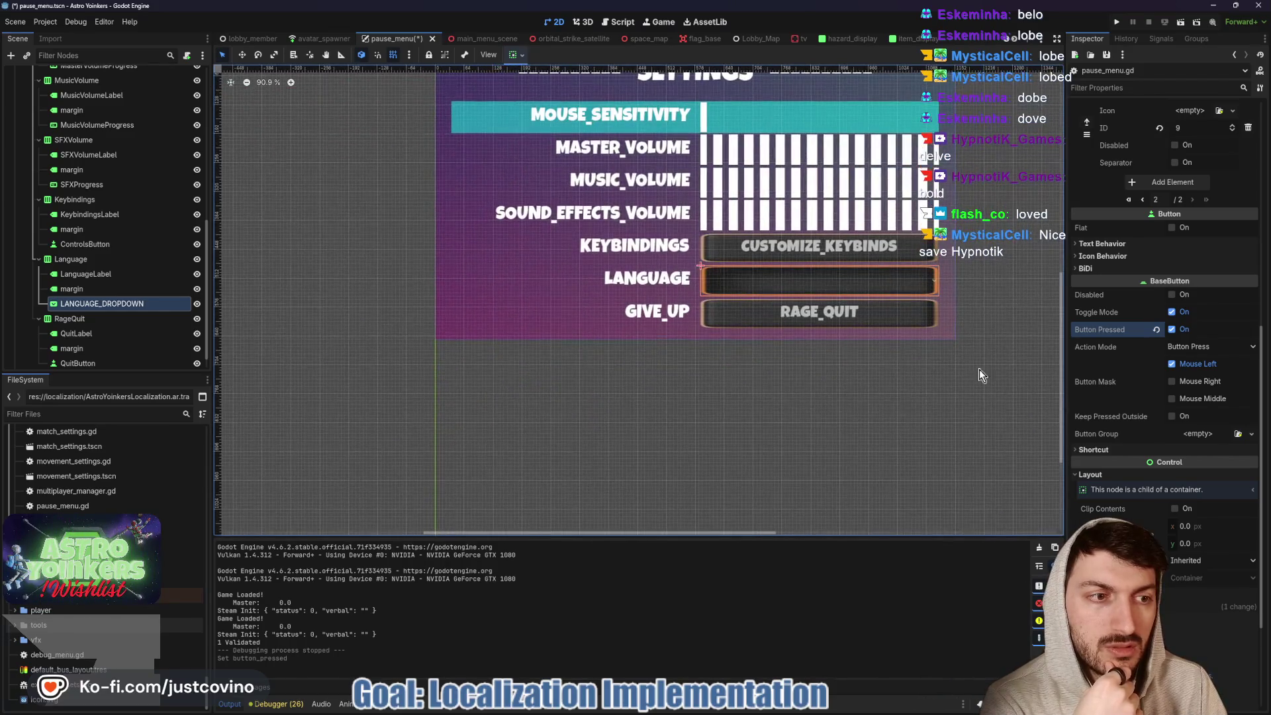
left_click(1173, 331)
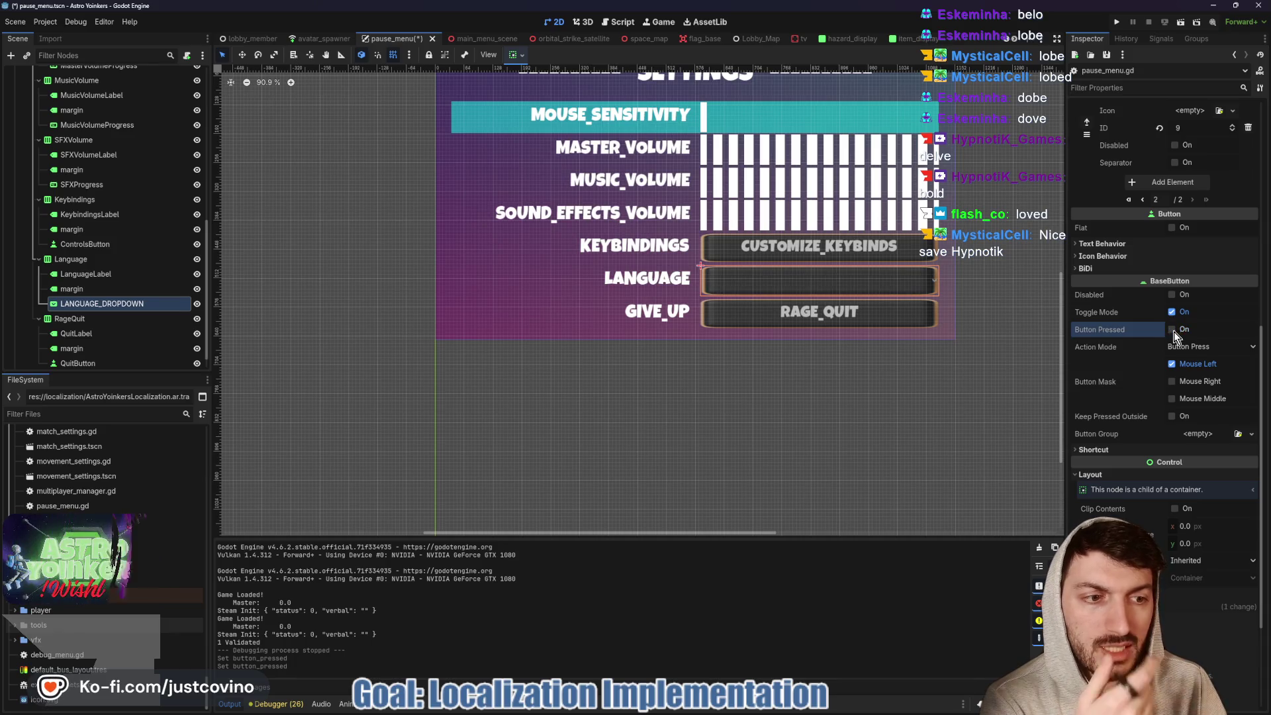
- Enable Allow Reselect on the language dropdown and bring the SETTINGS title into view
scroll(1122, 442, "down", 3)
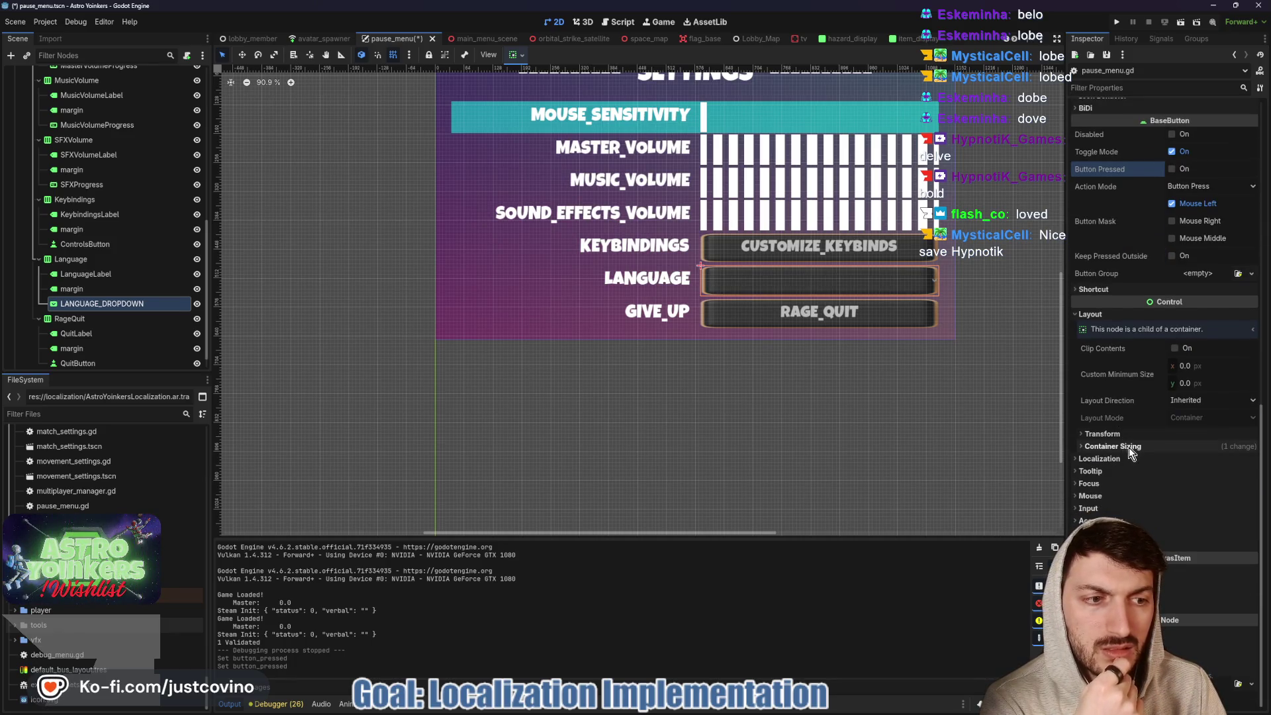
scroll(1130, 423, "up", 10)
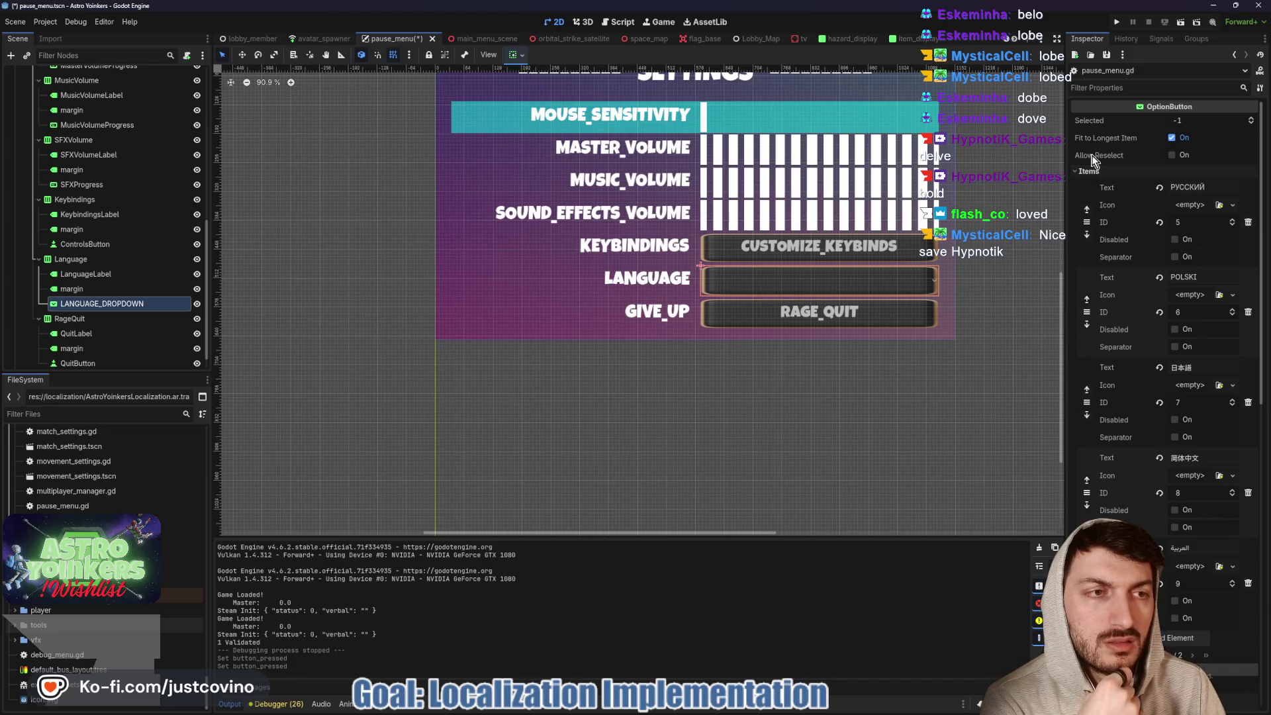
left_click(1129, 154)
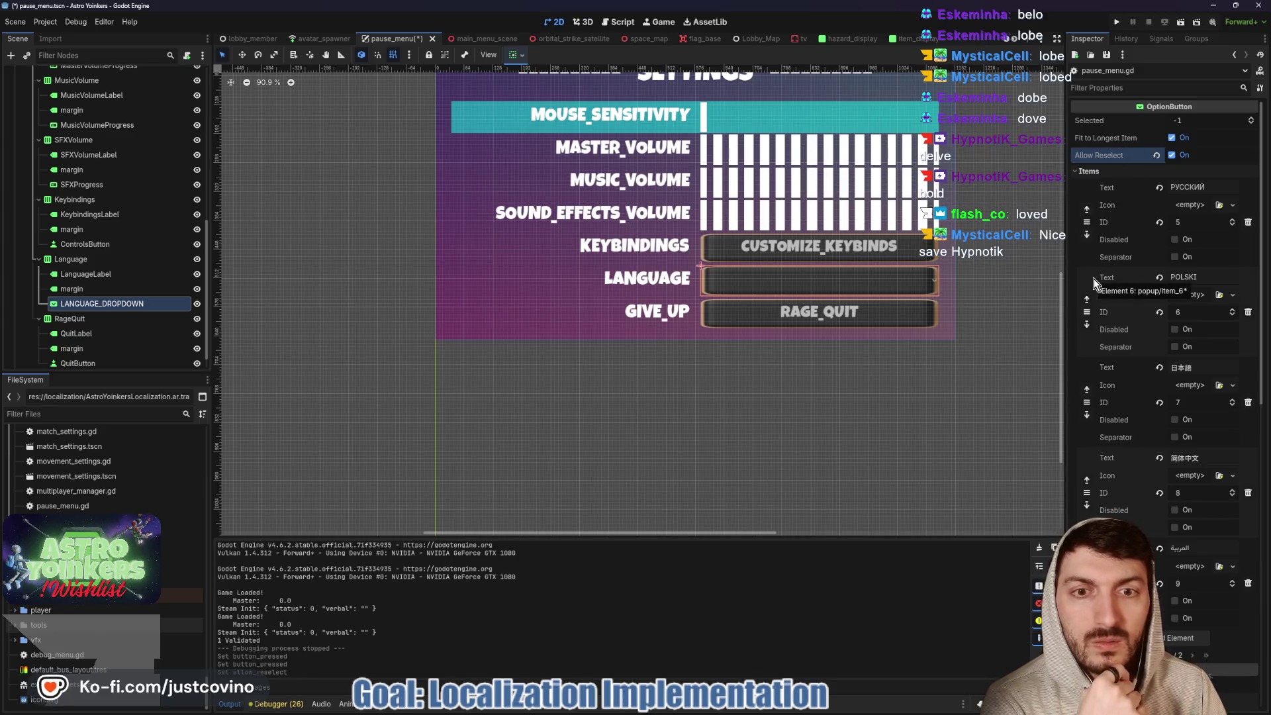
scroll(1108, 286, "down", 5)
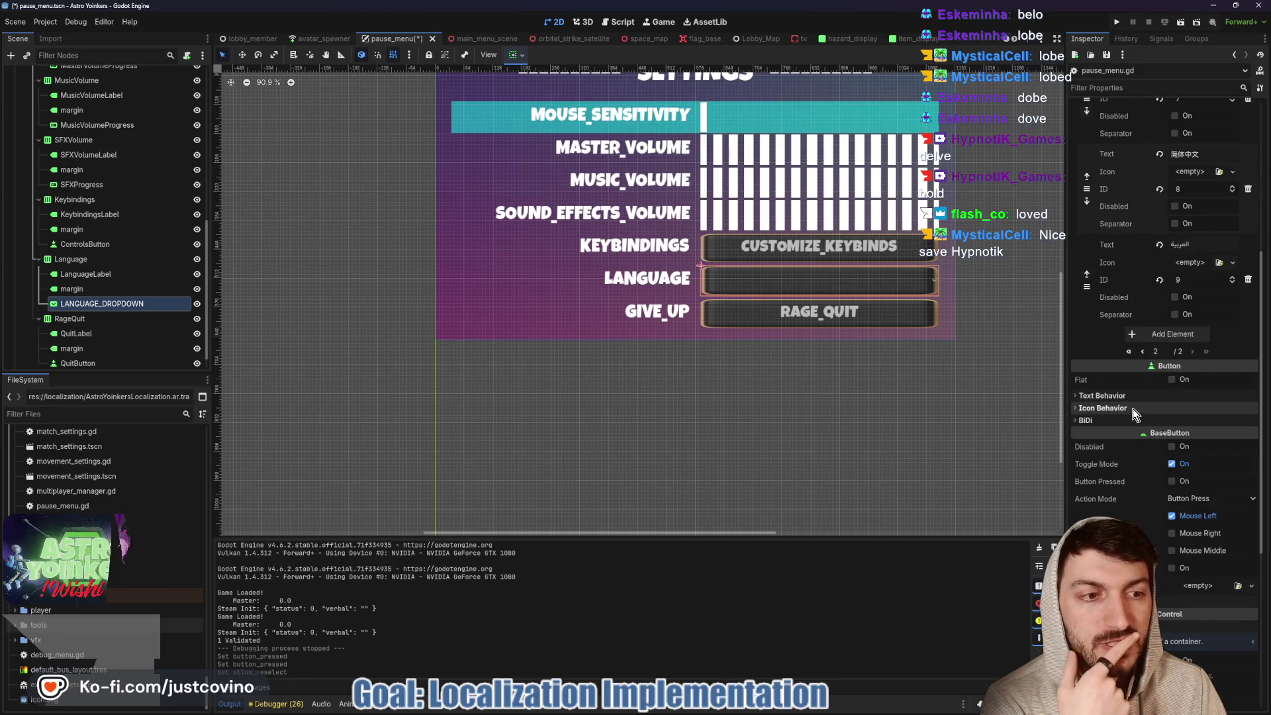
scroll(1118, 404, "down", 5)
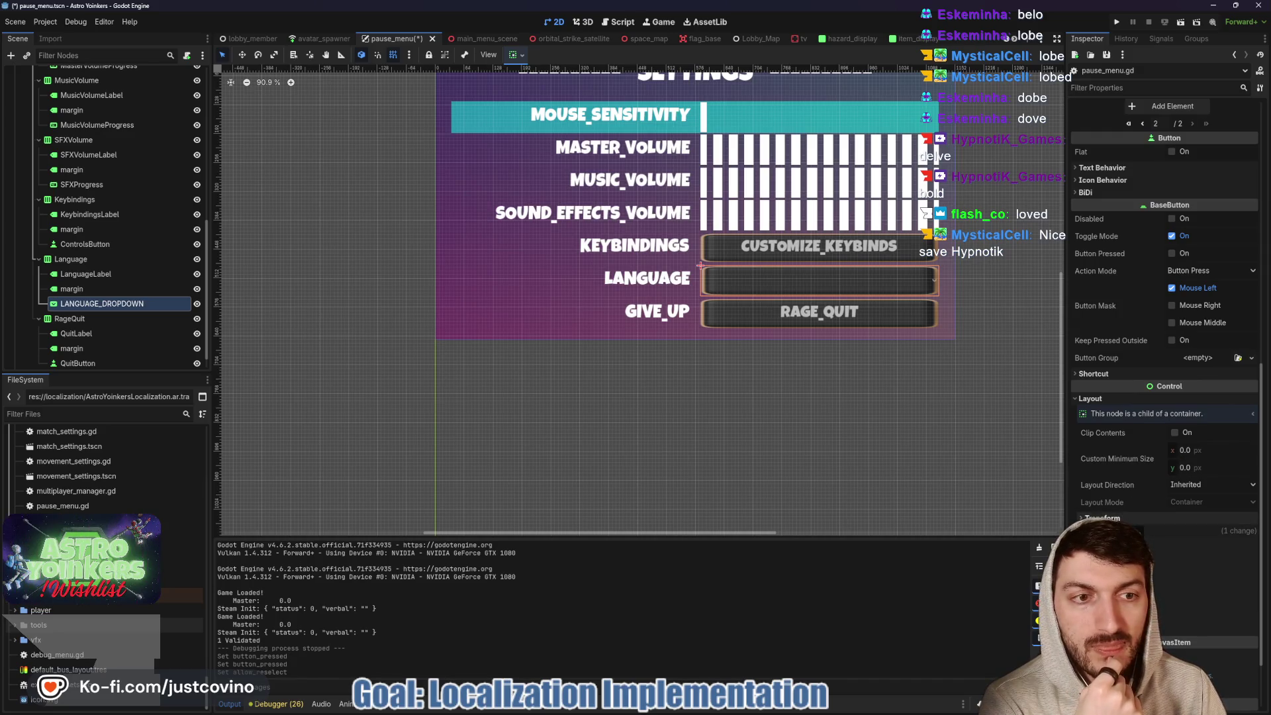
scroll(1097, 510, "down", 3)
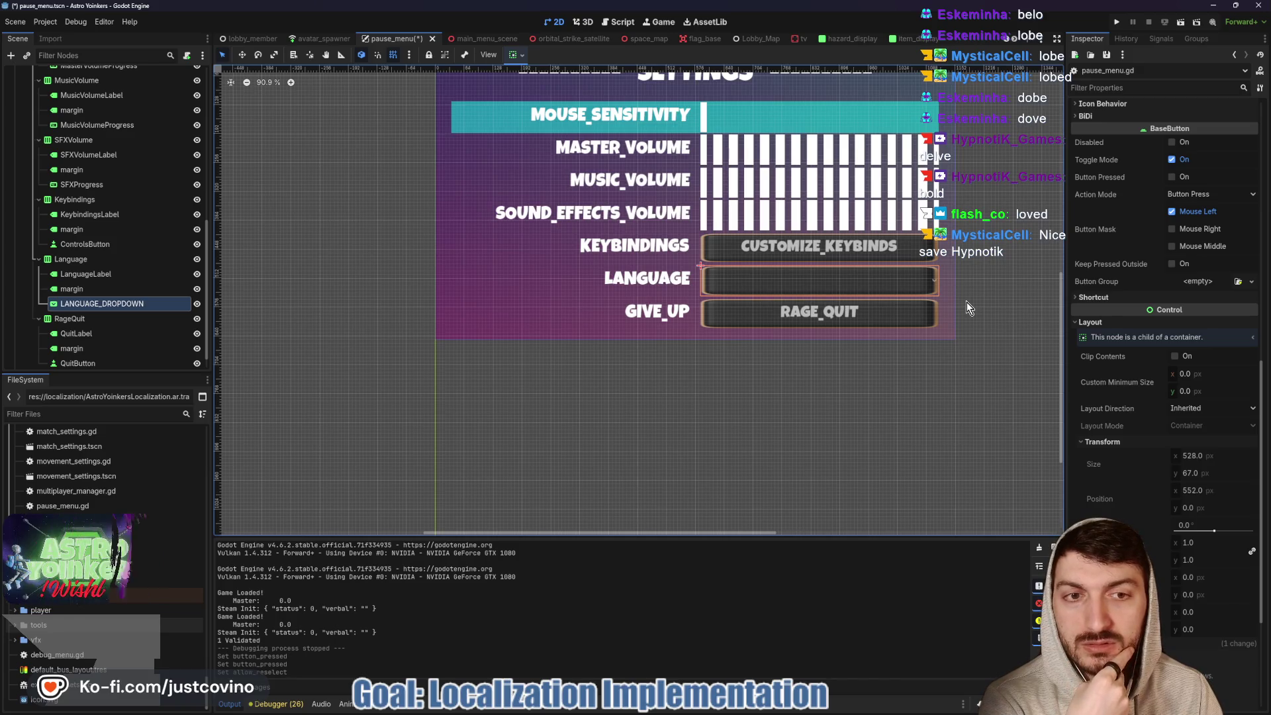
mouse_move(977, 297)
left_mouse_down()
mouse_move(940, 374)
mouse_move(949, 358)
left_mouse_up()
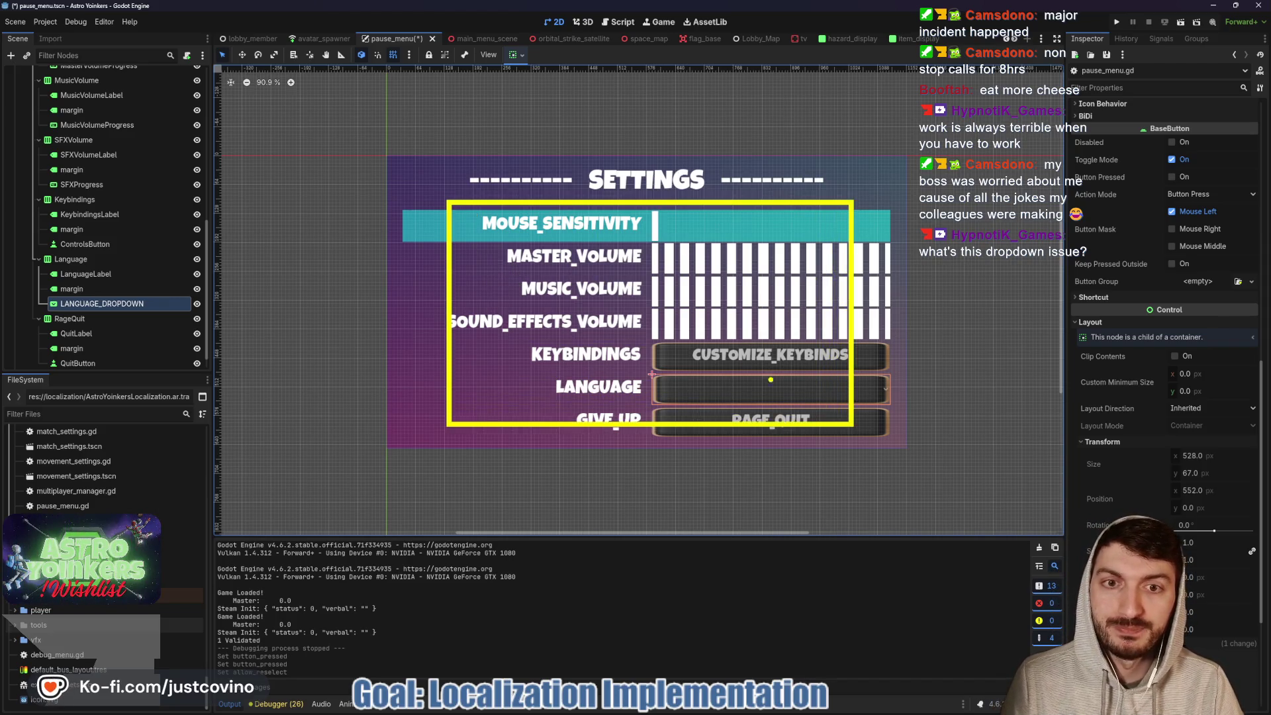
type("languages")
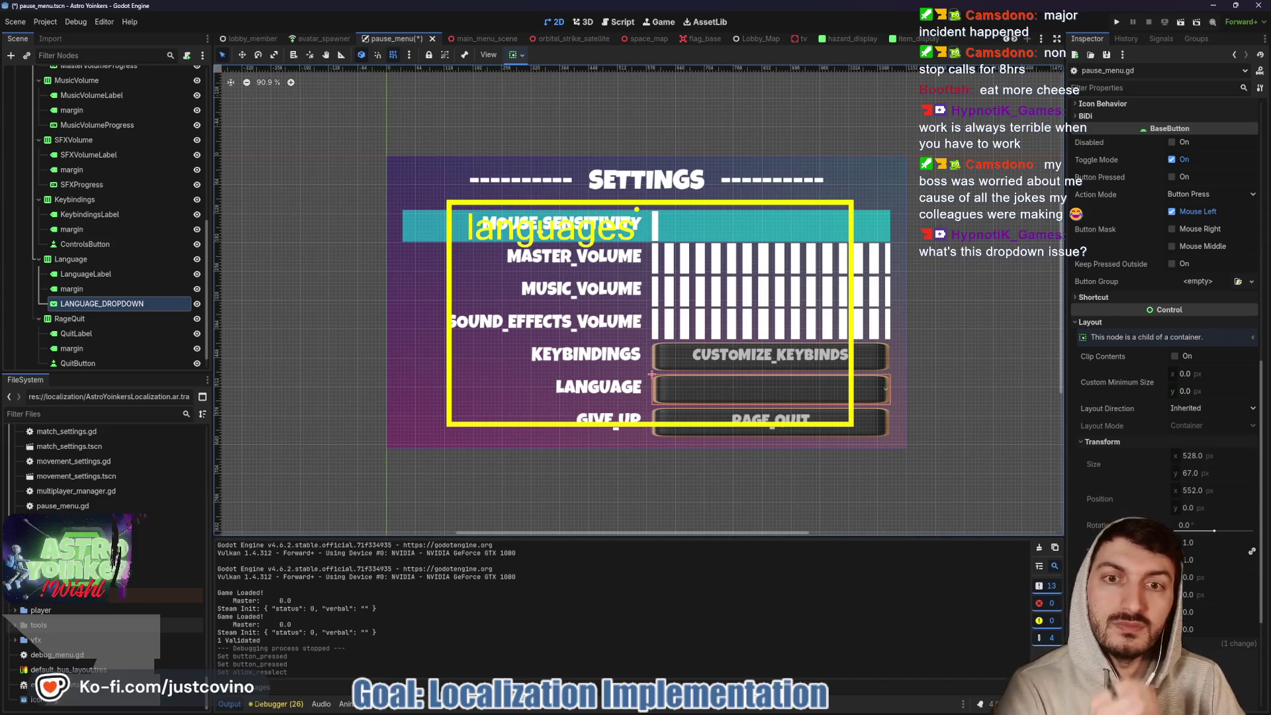
left_click_drag(479, 268, 518, 263)
left_click_drag(479, 331, 482, 311)
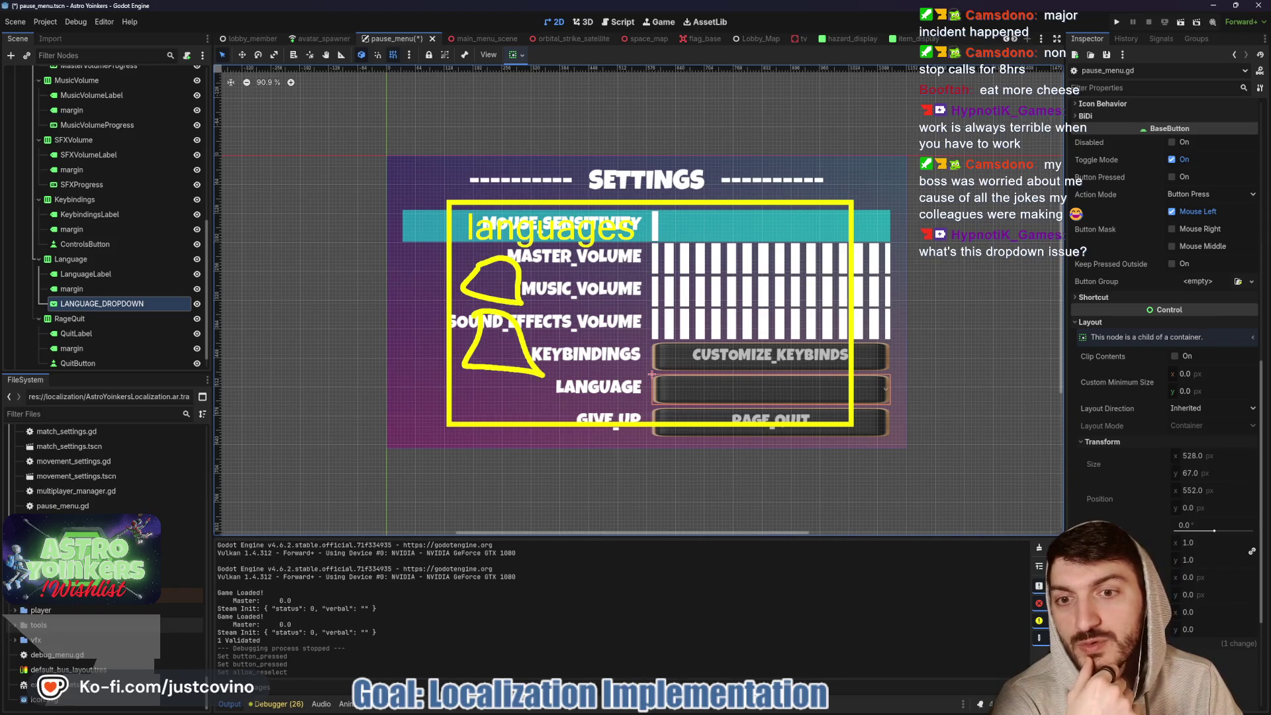
left_click_drag(501, 389, 563, 375)
mouse_move(662, 363)
left_mouse_down()
mouse_move(626, 328)
mouse_move(712, 361)
mouse_move(718, 405)
left_mouse_up()
mouse_move(761, 284)
left_mouse_down()
mouse_move(768, 245)
mouse_move(791, 285)
mouse_move(738, 350)
mouse_move(801, 397)
left_mouse_up()
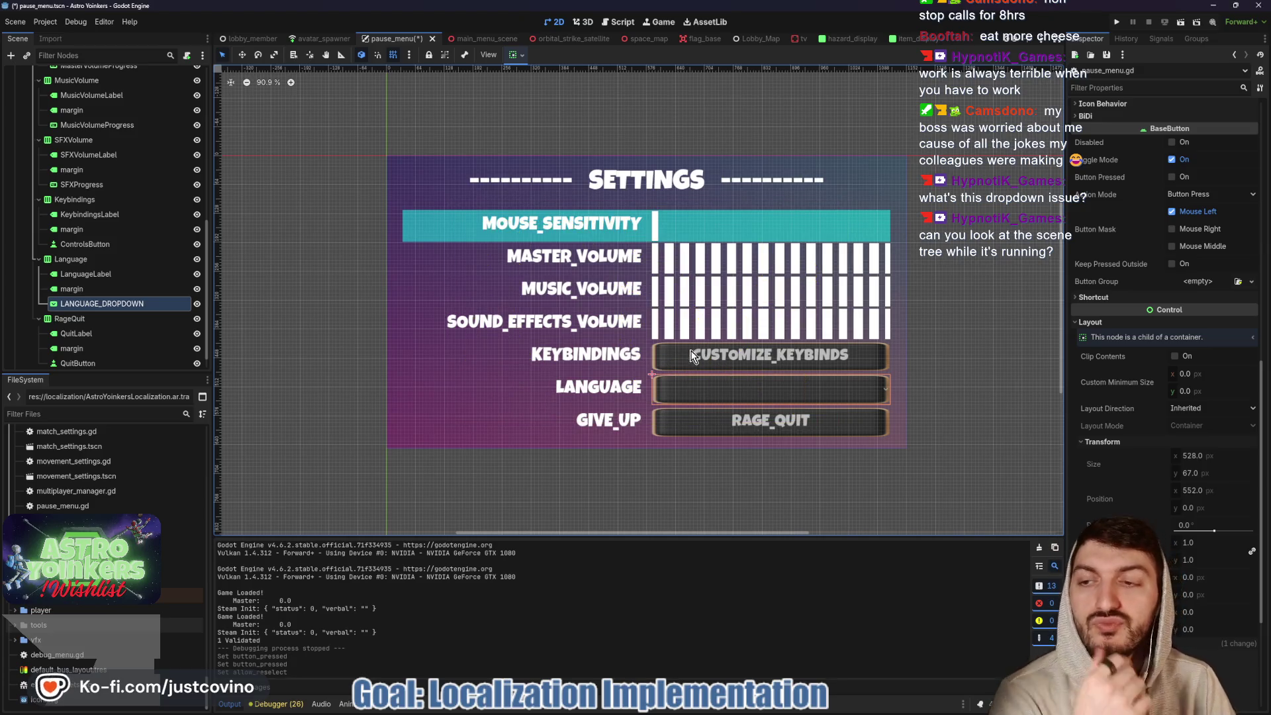
- Run the game, host a private lobby, and switch the Scene dock to the Remote live tree
left_click(1116, 22)
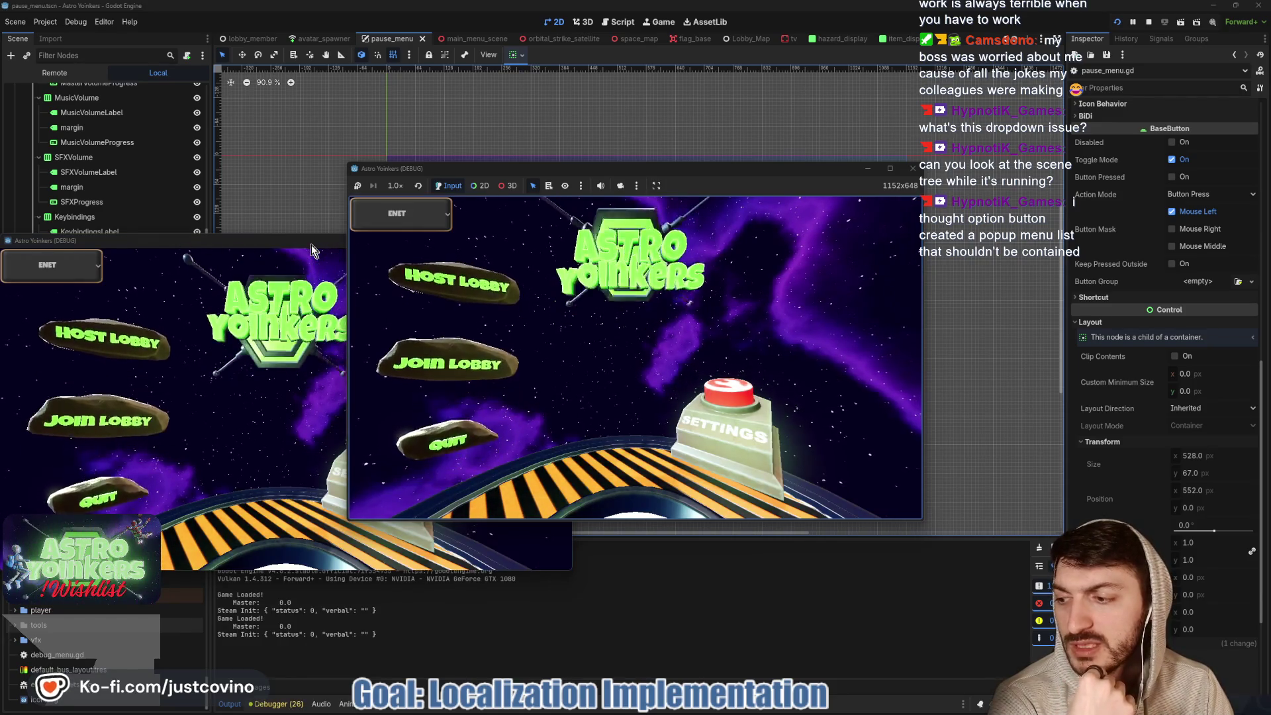
left_click(561, 243)
left_click(519, 292)
left_click(641, 307)
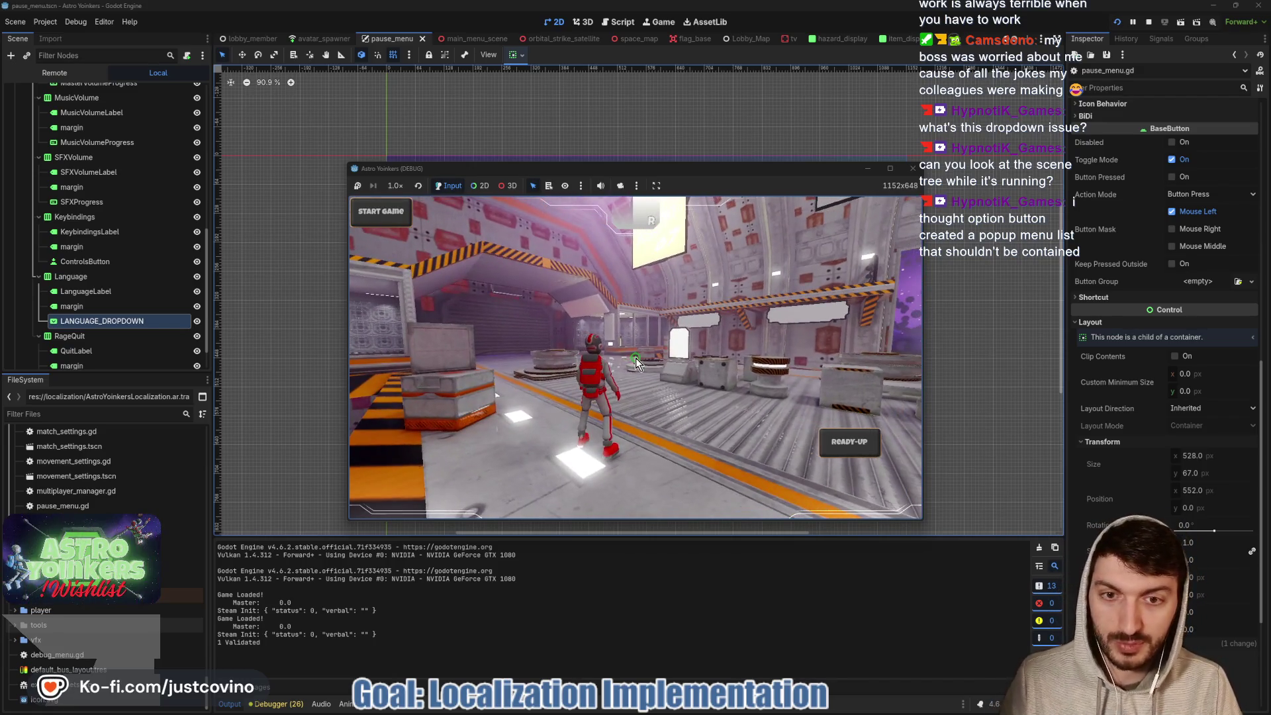
left_click(54, 73)
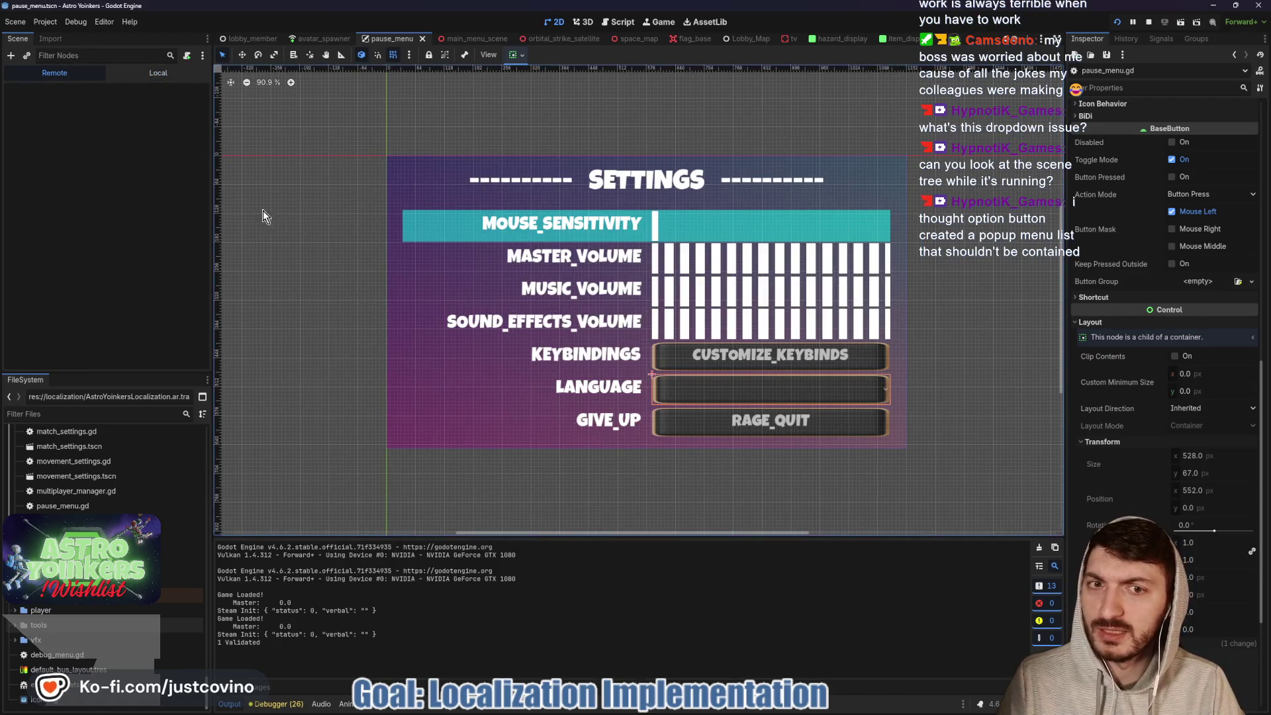
- Select the live session in the Debugger and expand Game, PlayerAvatars, player 1 and UserInterface
left_click(277, 704)
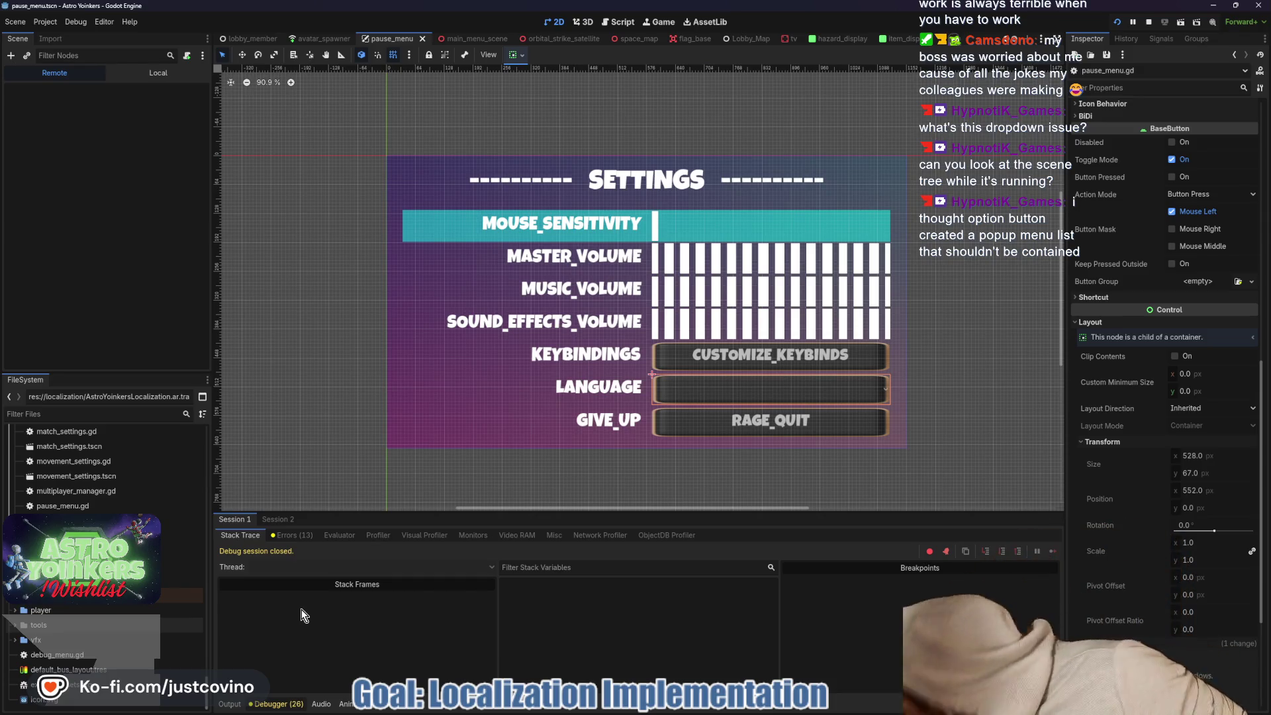
left_click(279, 520)
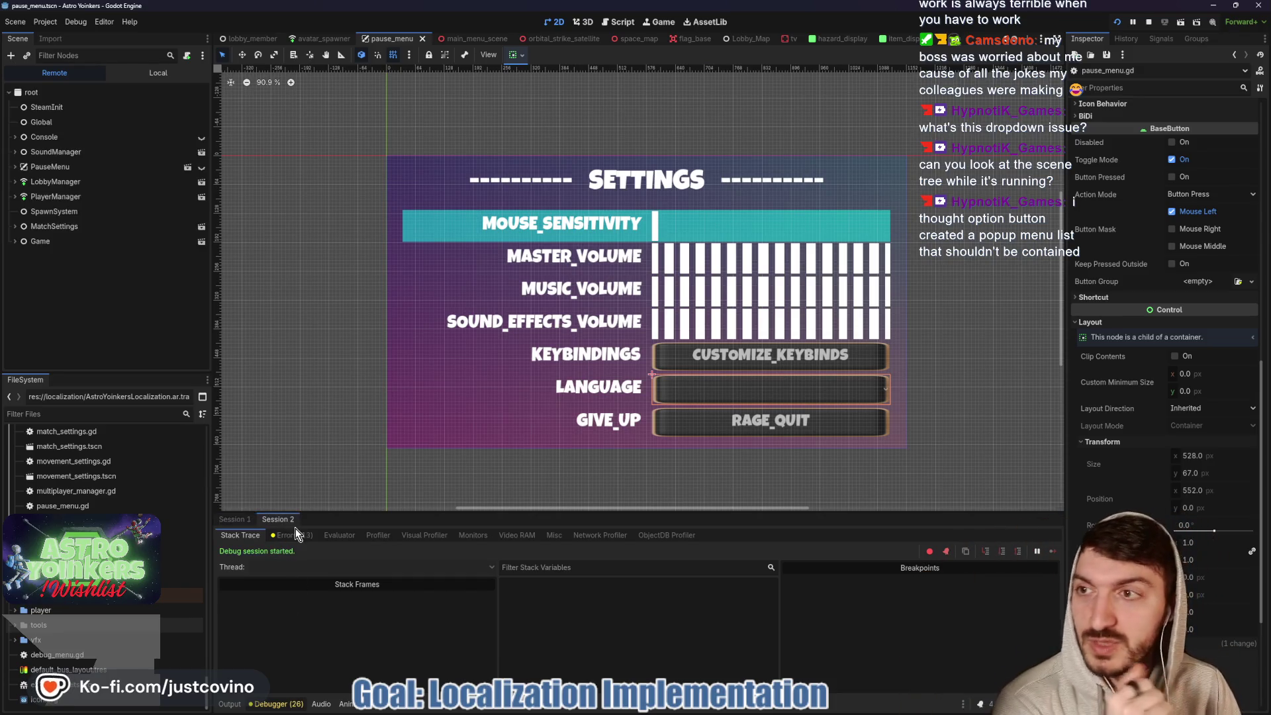
left_click(14, 241)
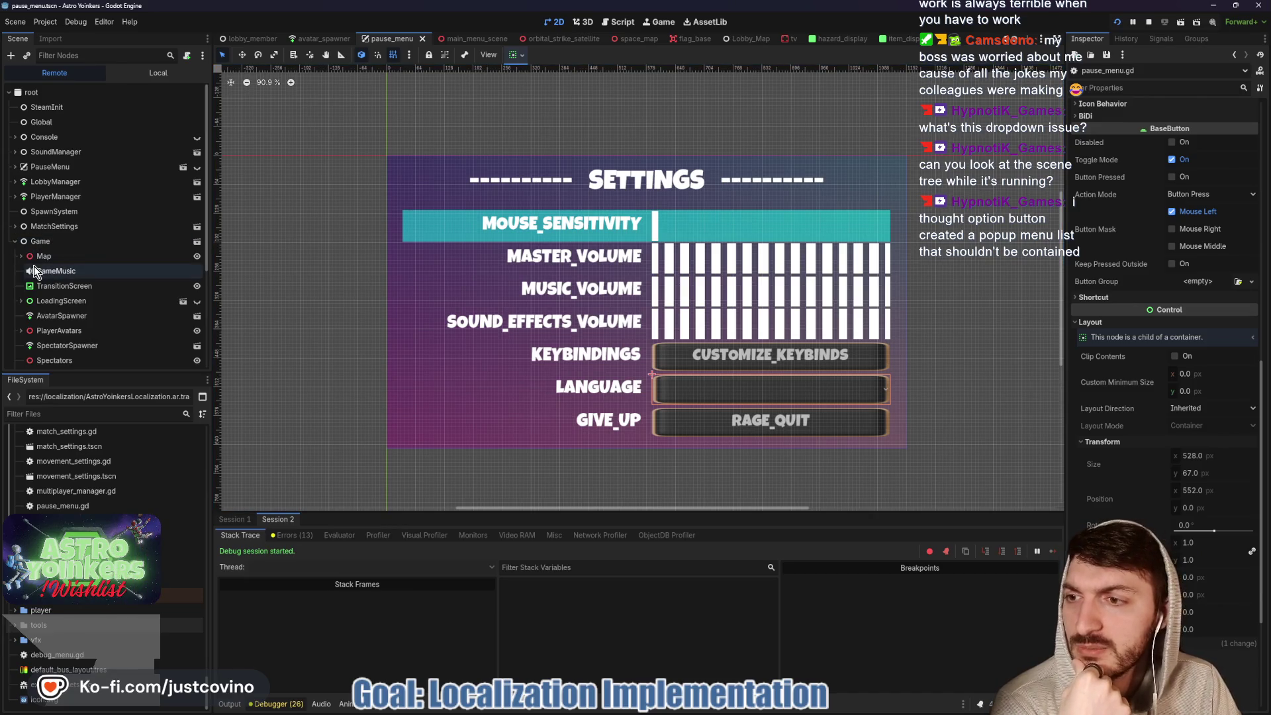
left_click(22, 331)
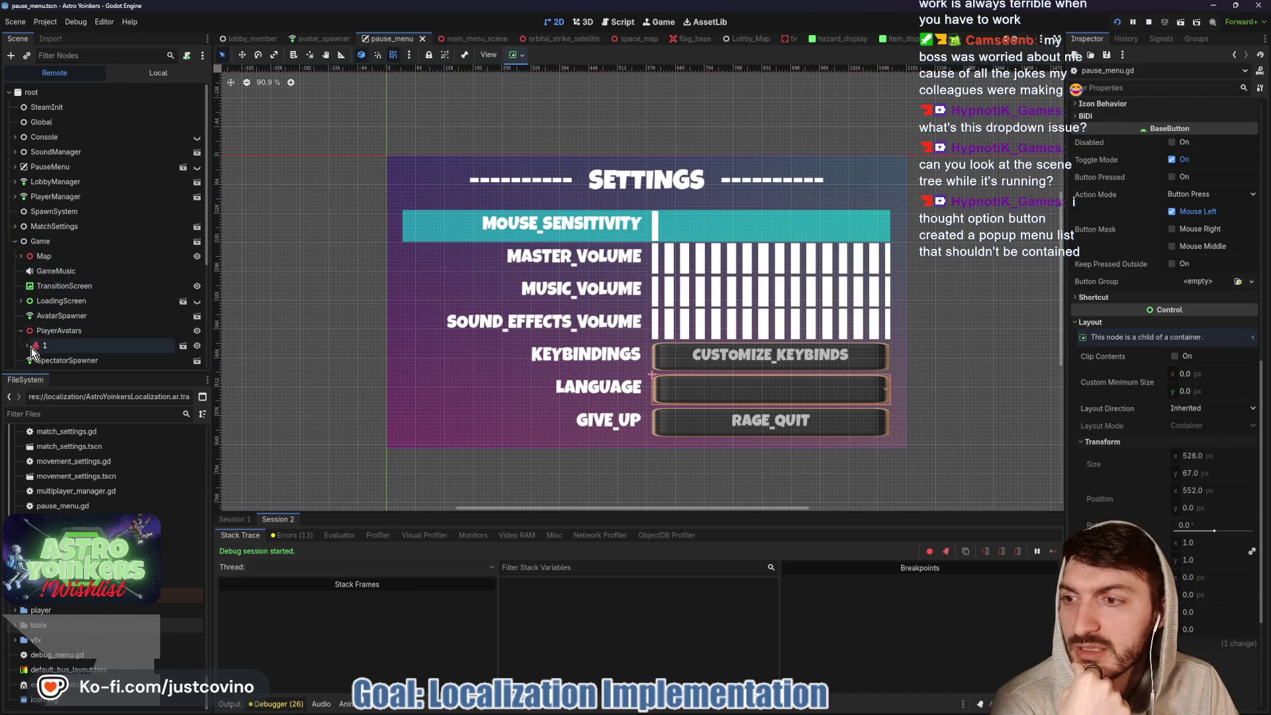
left_click(27, 345)
scroll(39, 297, "down", 4)
left_click(34, 274)
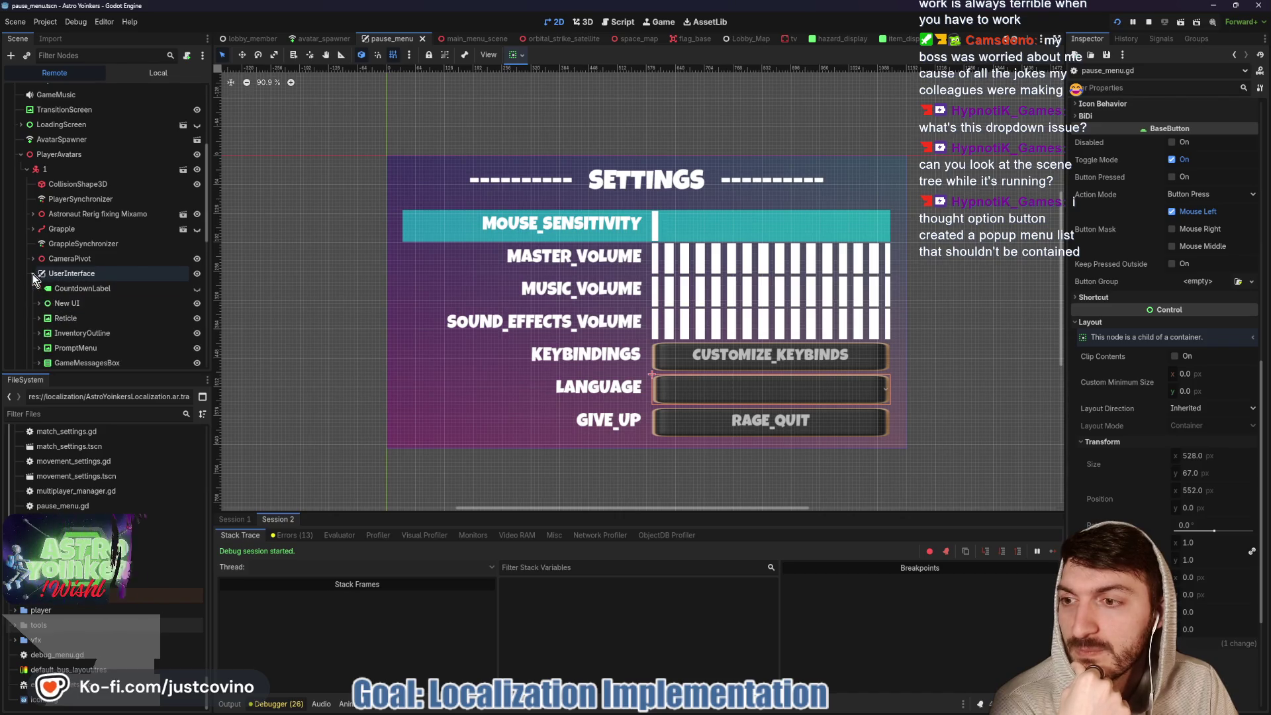
scroll(33, 264, "up", 5)
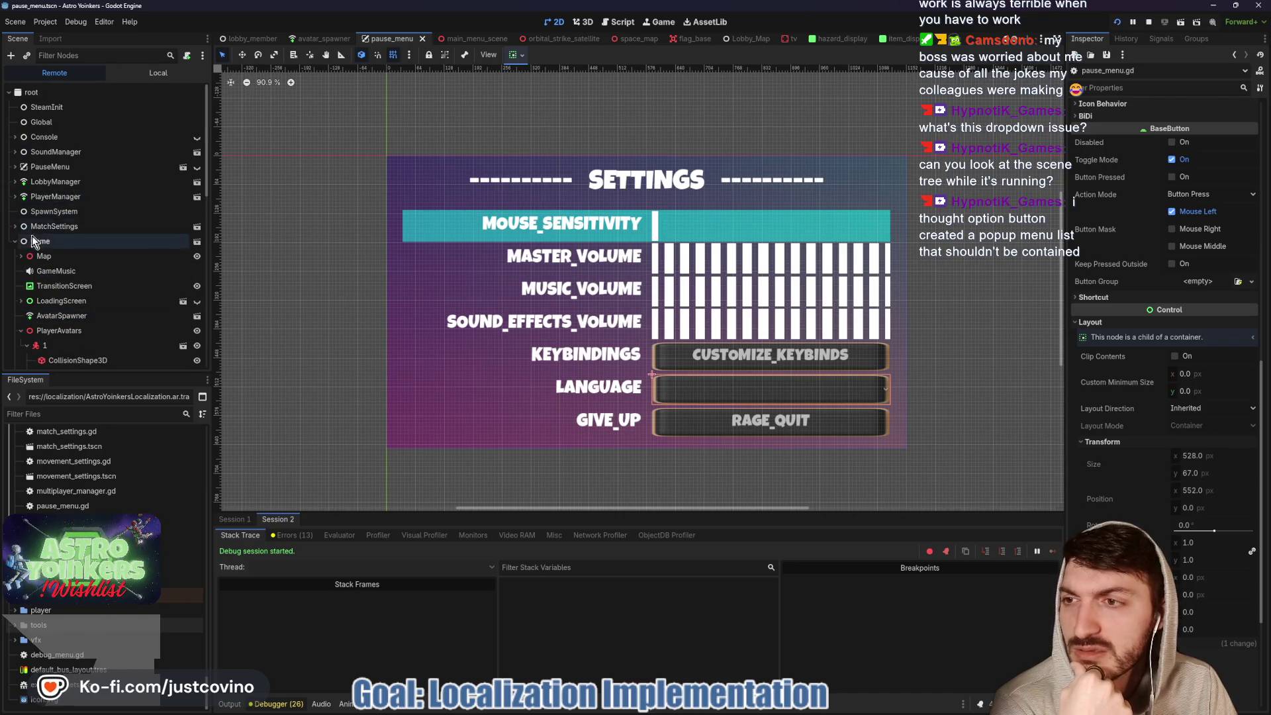
- Expand PauseMenu > Control > Options_Parent > Options > Buttons > Language > LANGUAGE_DROPDOWN, then bring the game window forward
left_click(14, 167)
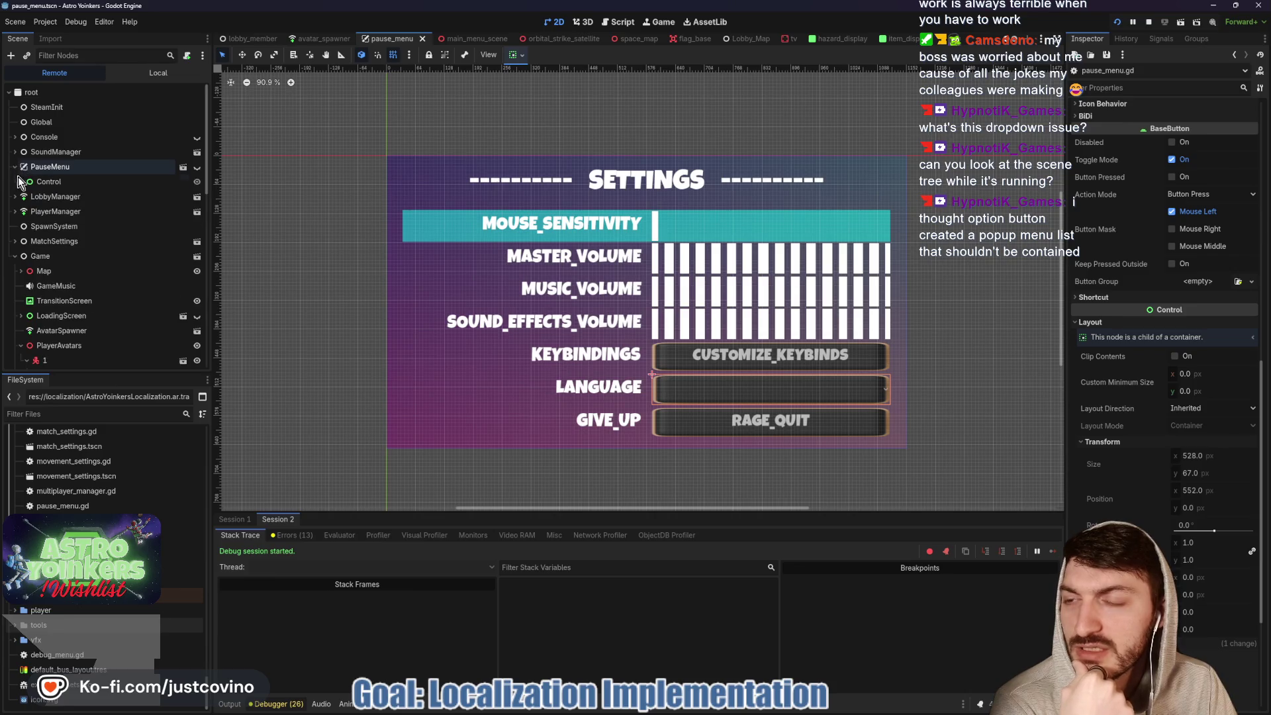
left_click(20, 181)
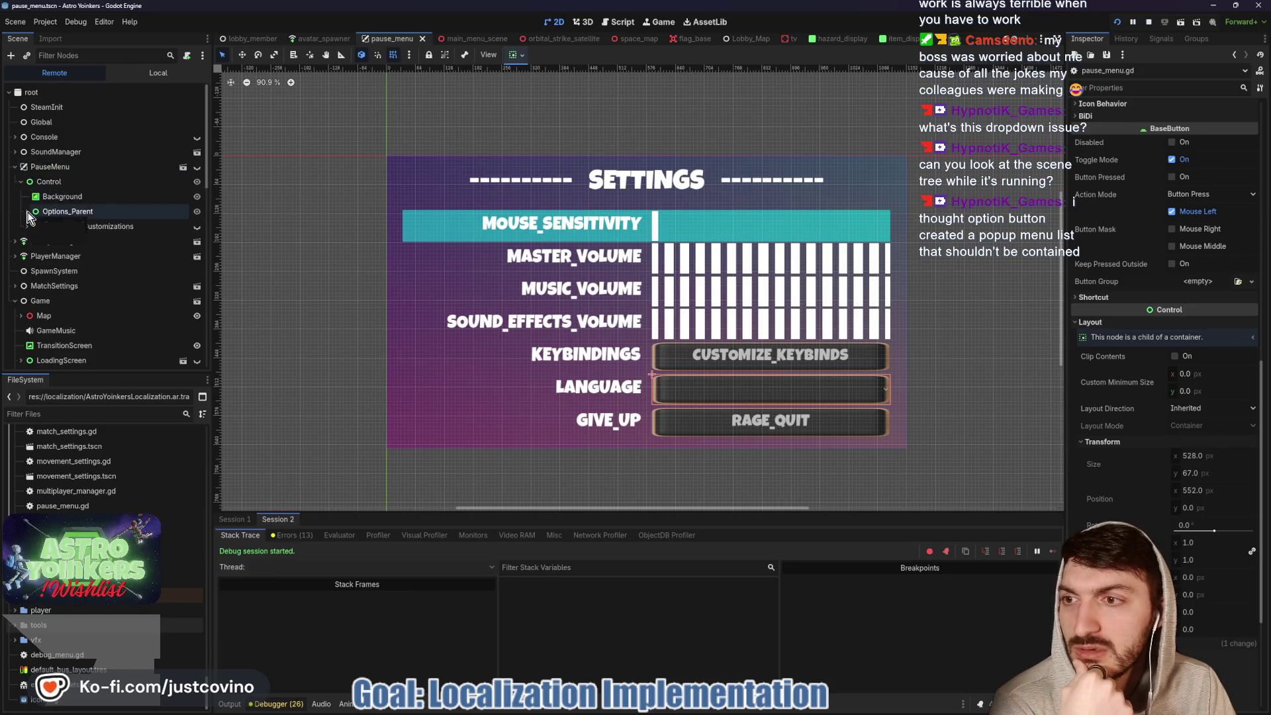
left_click(28, 212)
left_click(34, 241)
left_click(40, 270)
scroll(38, 278, "down", 2)
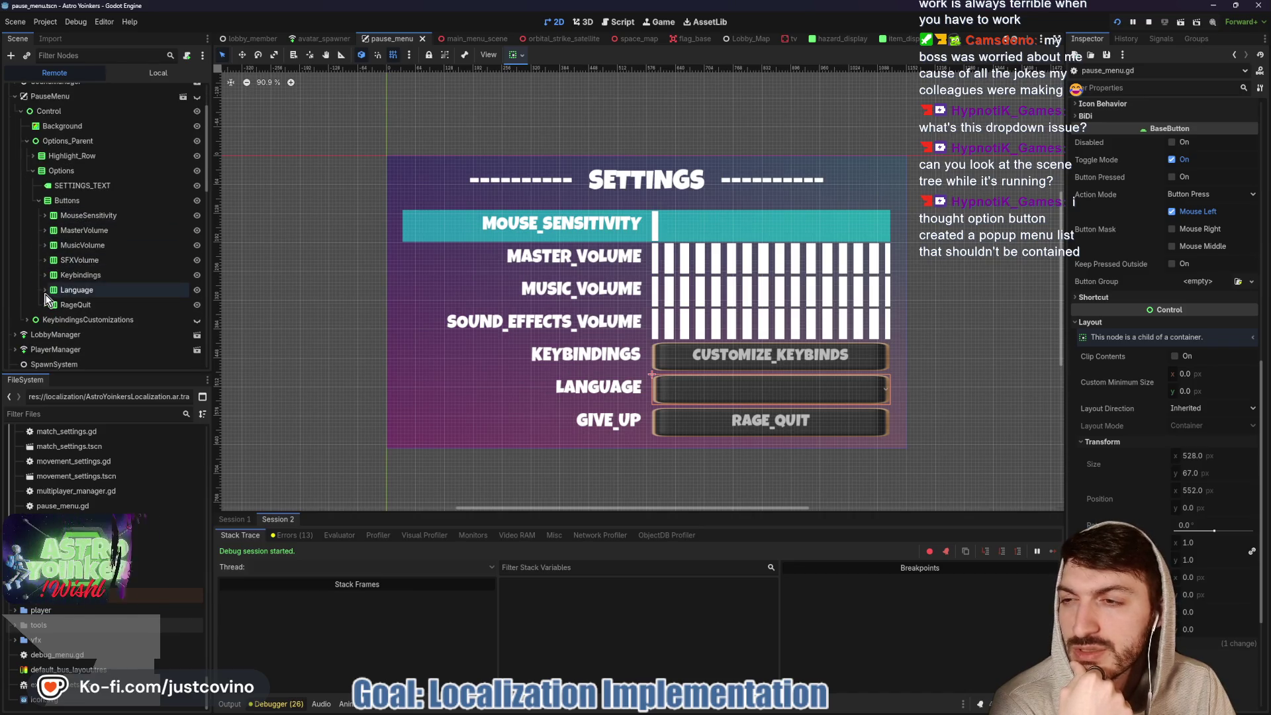
left_click(45, 292)
scroll(101, 288, "down", 1)
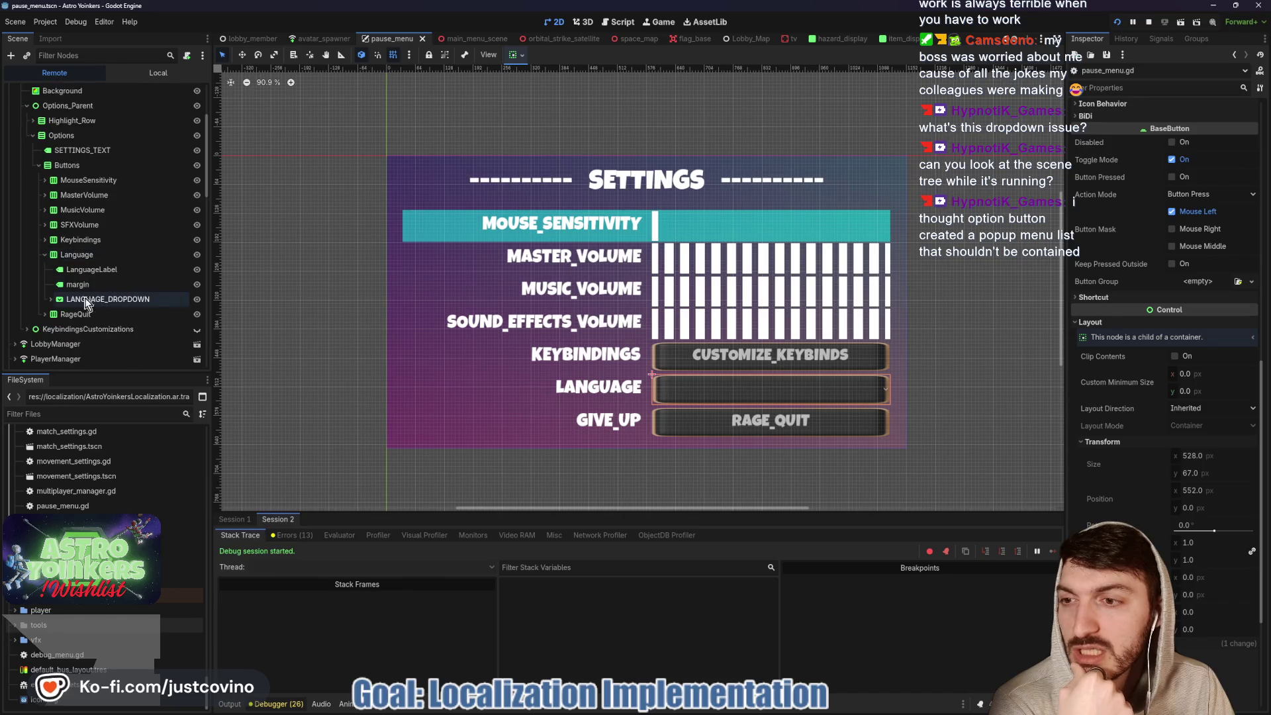
left_click(50, 299)
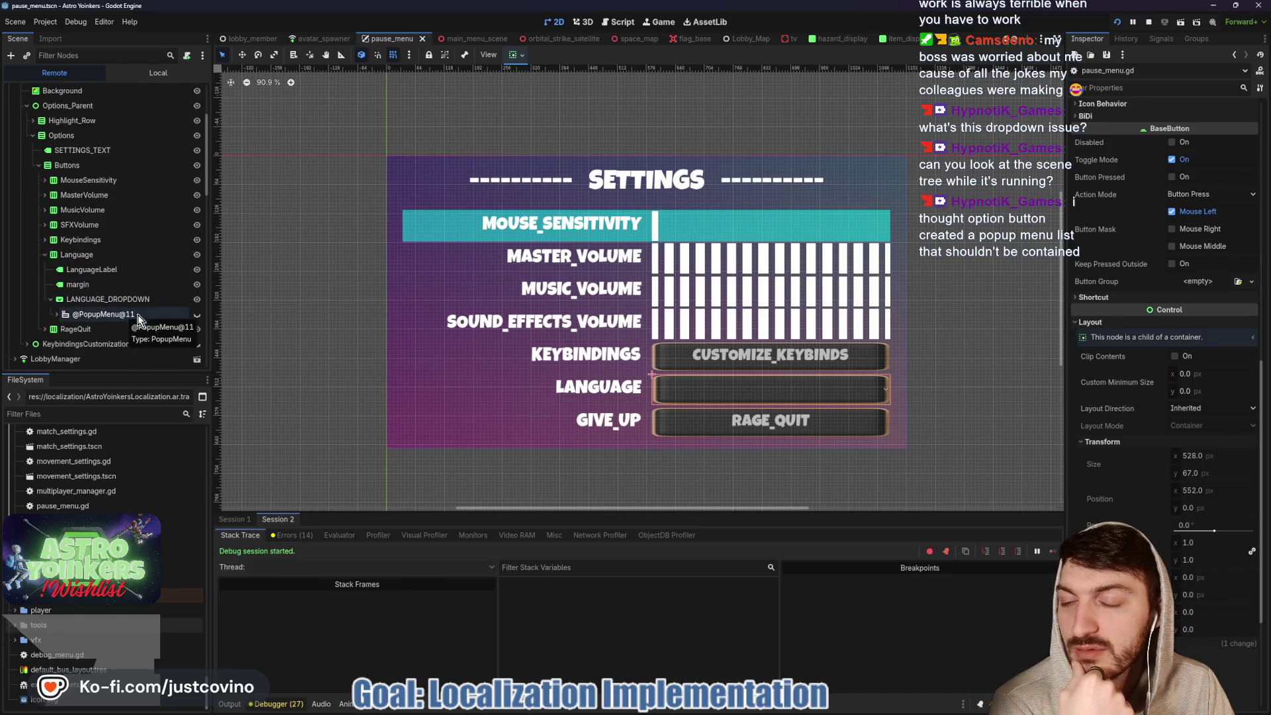
mouse_move(678, 708)
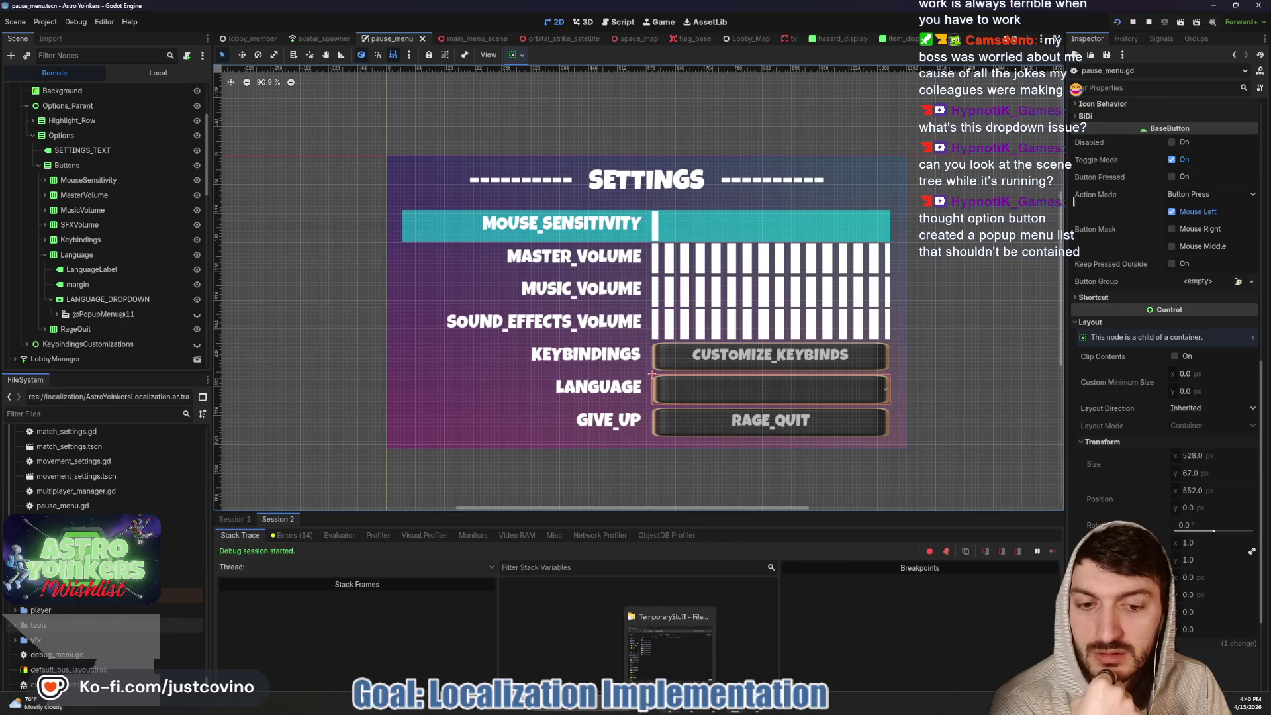
mouse_move(735, 709)
left_click(790, 662)
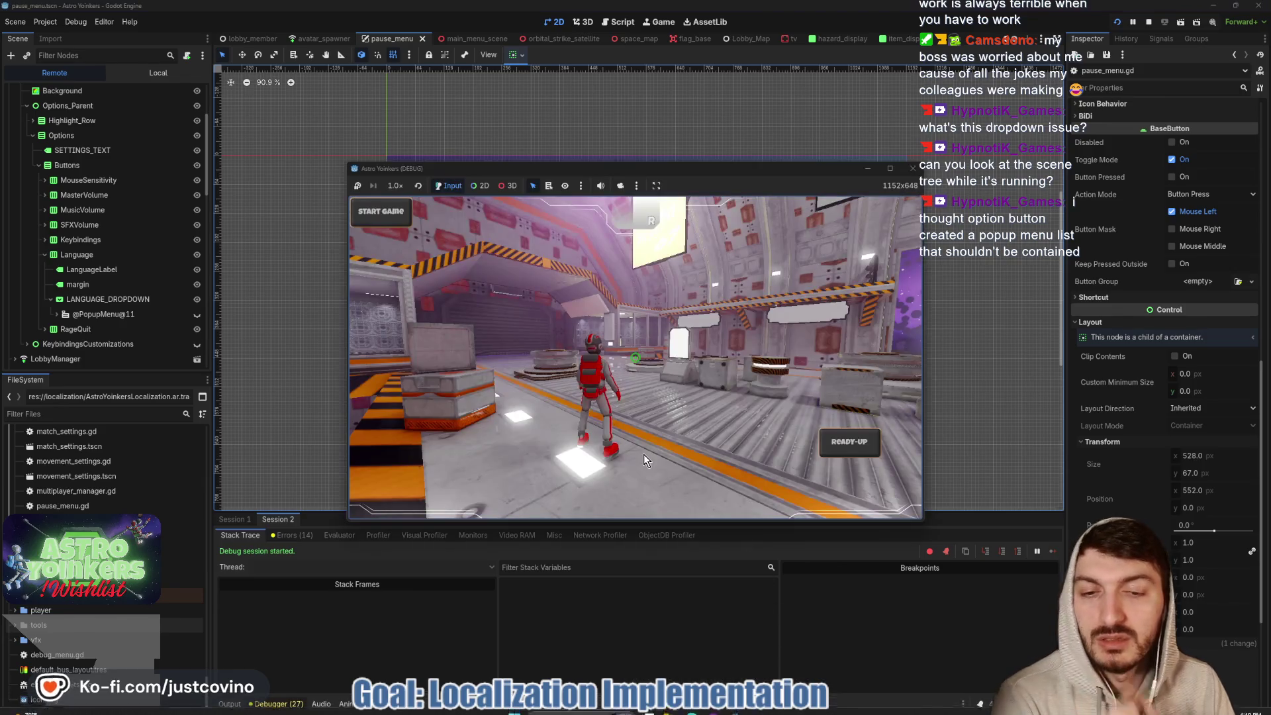
- Open the game's Settings menu, try the Language list, then close the menu
key("Escape")
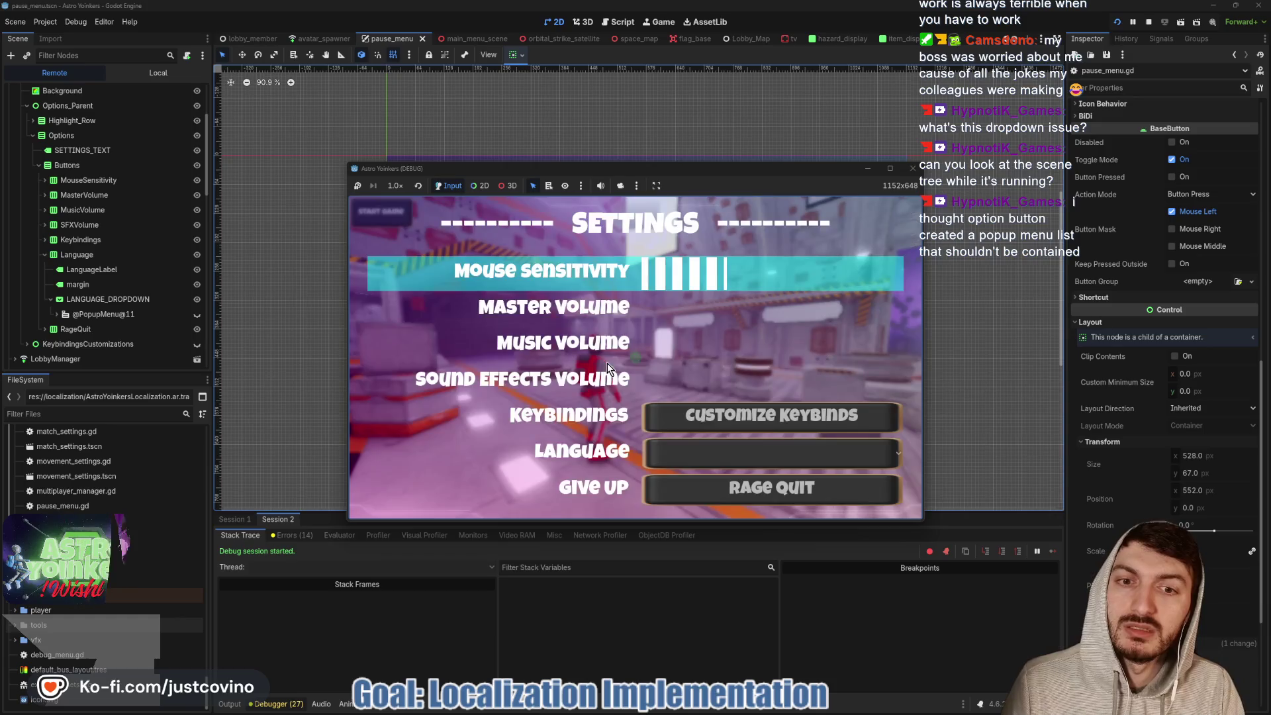
left_click(741, 462)
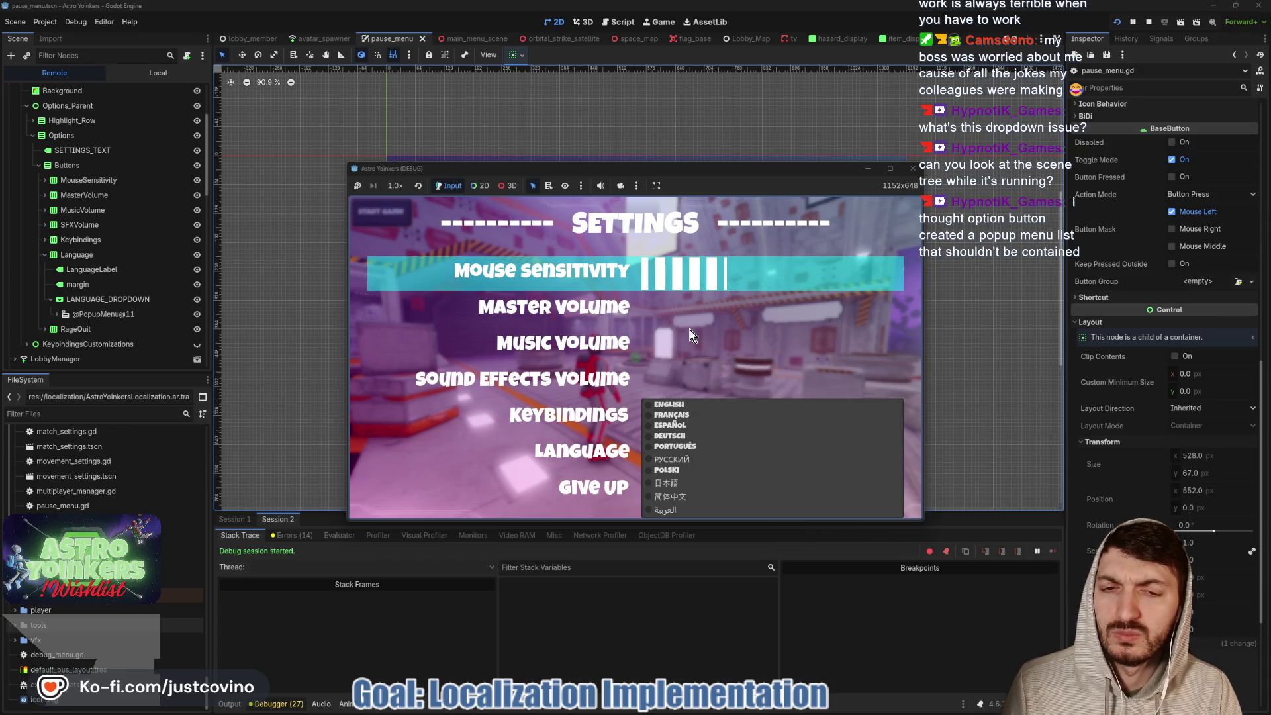
key("Escape")
key("Escape")
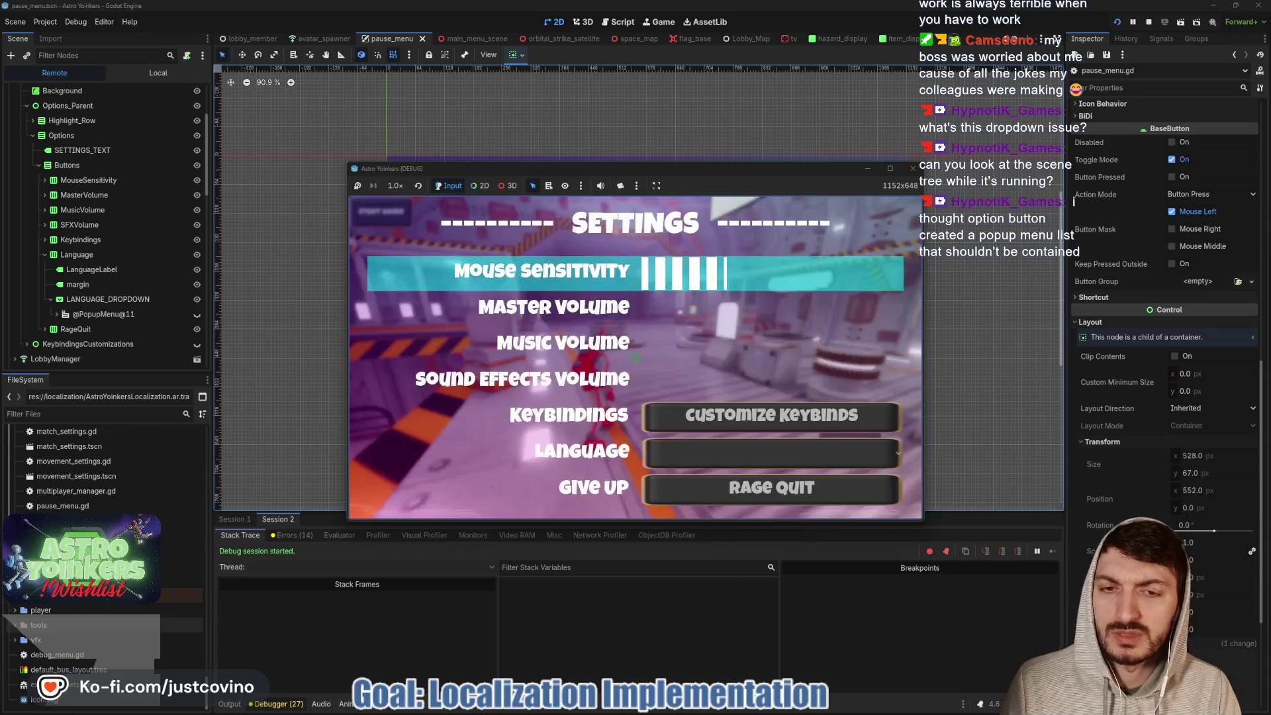
key("Down")
key("Down")
key("Down")
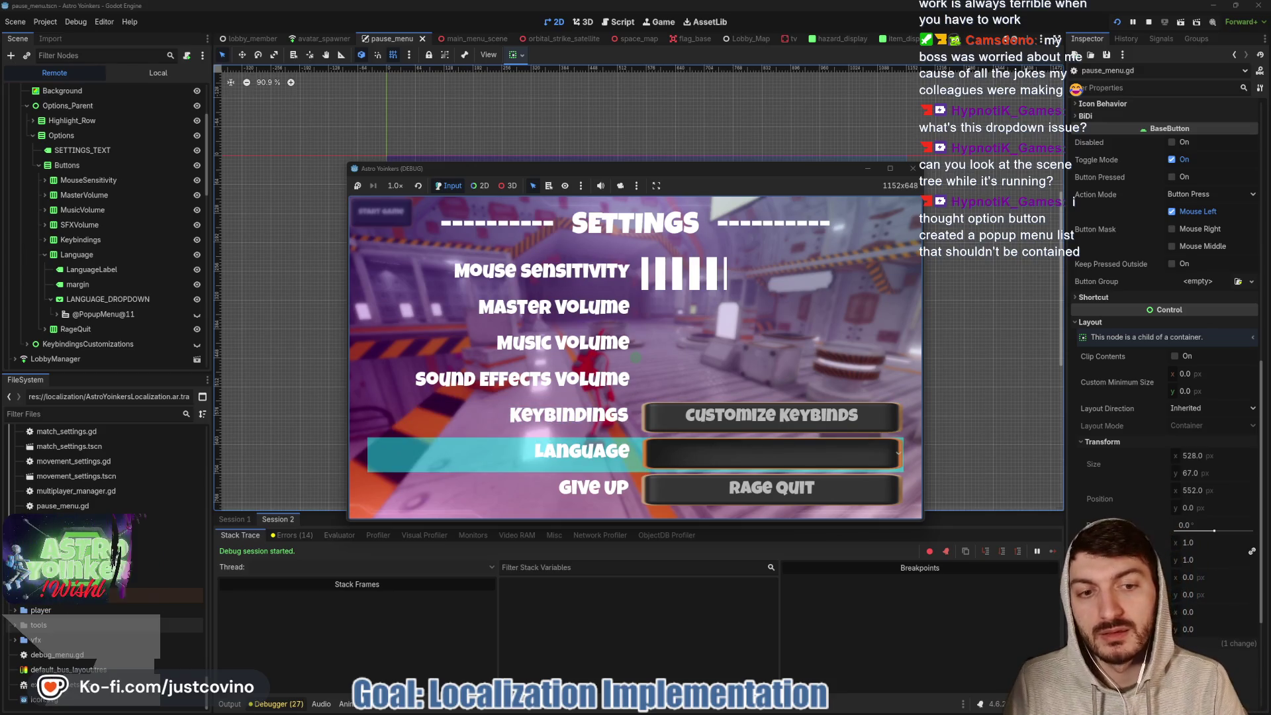
key("Escape")
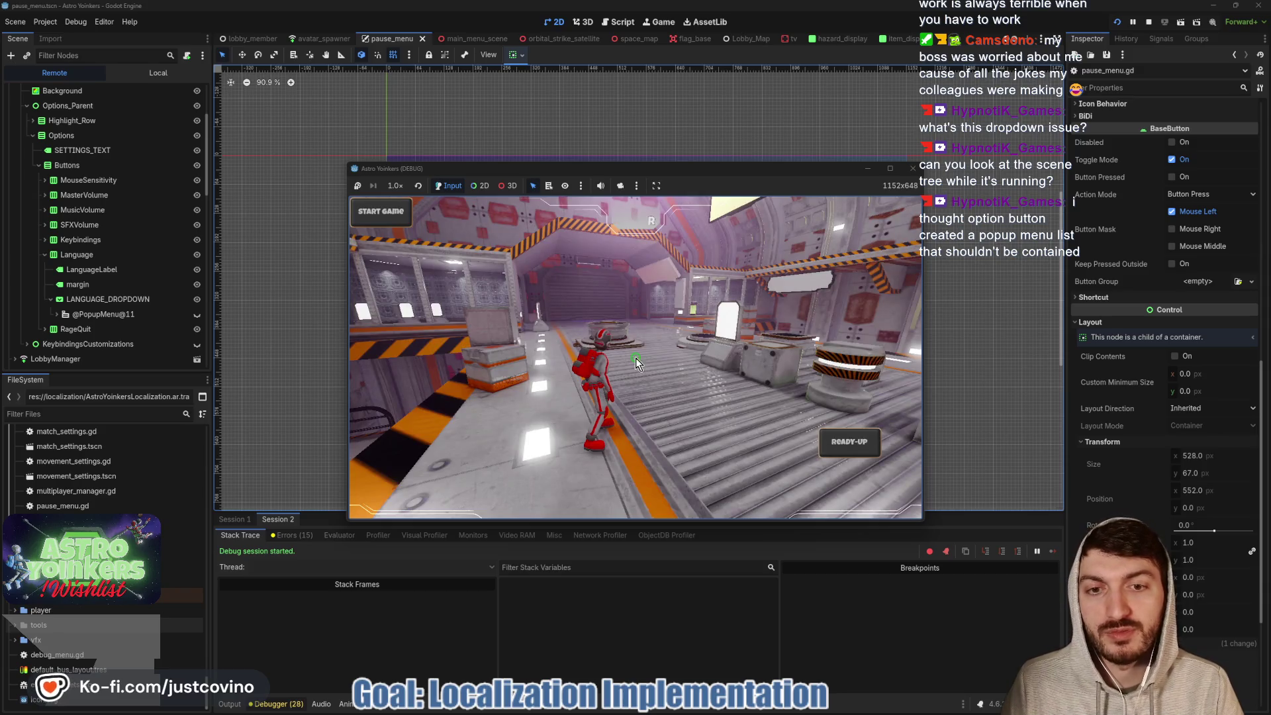
key("Escape")
left_click(797, 450)
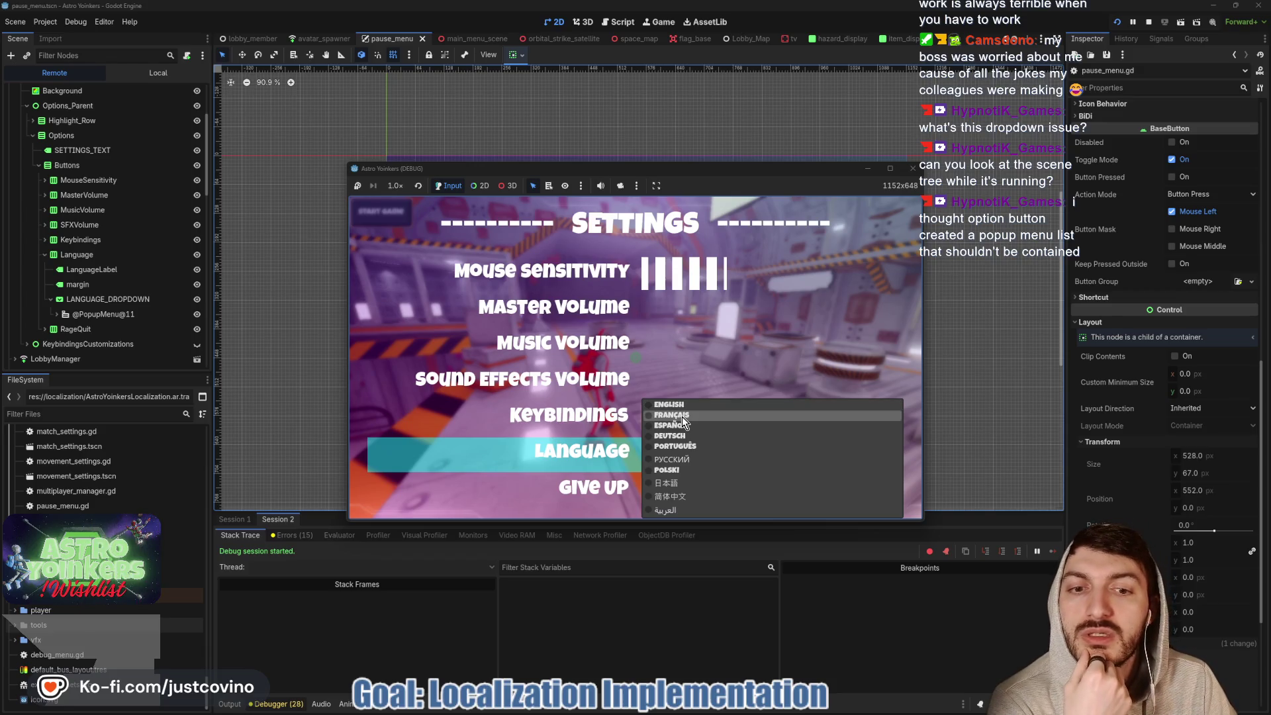
left_click(689, 485)
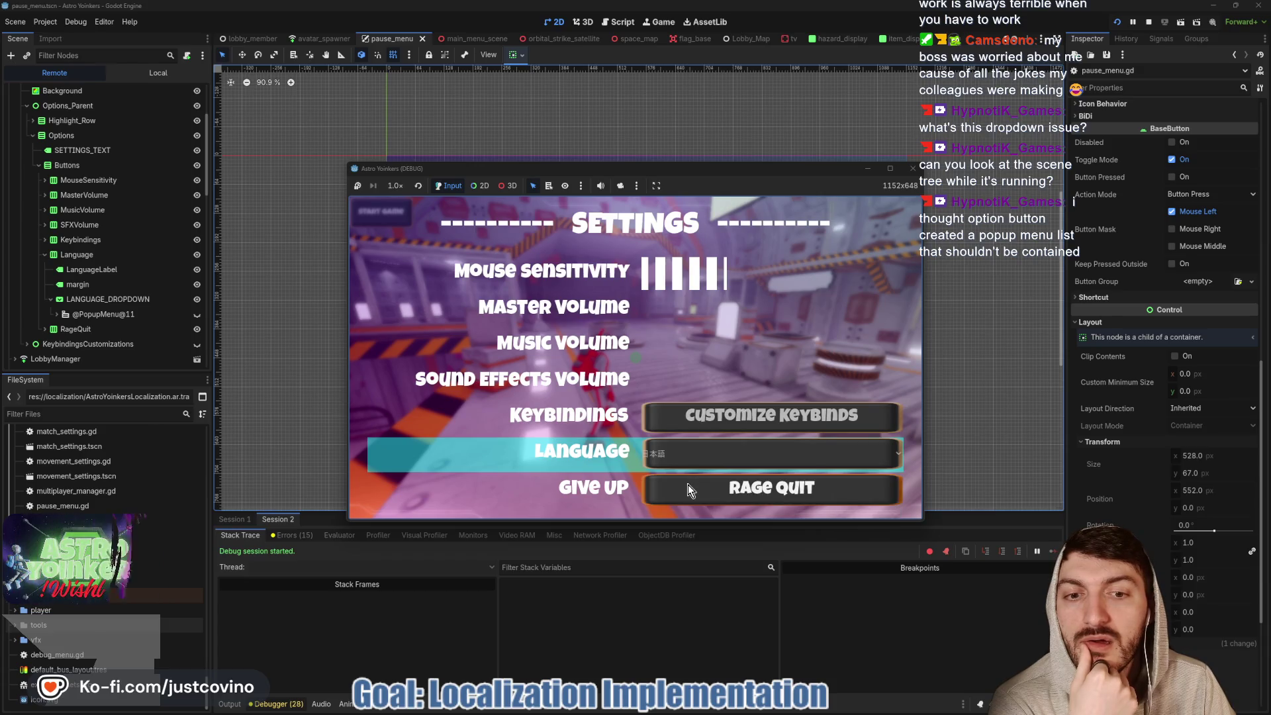
left_click(821, 457)
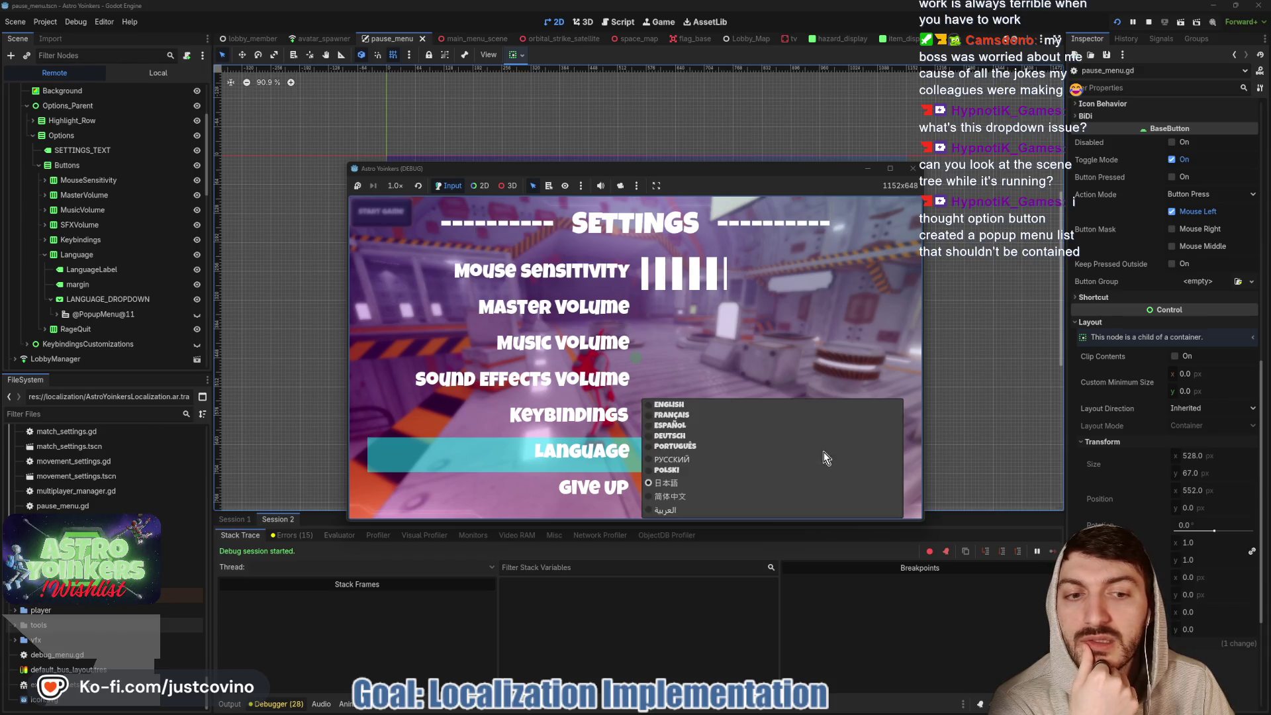
left_click(702, 405)
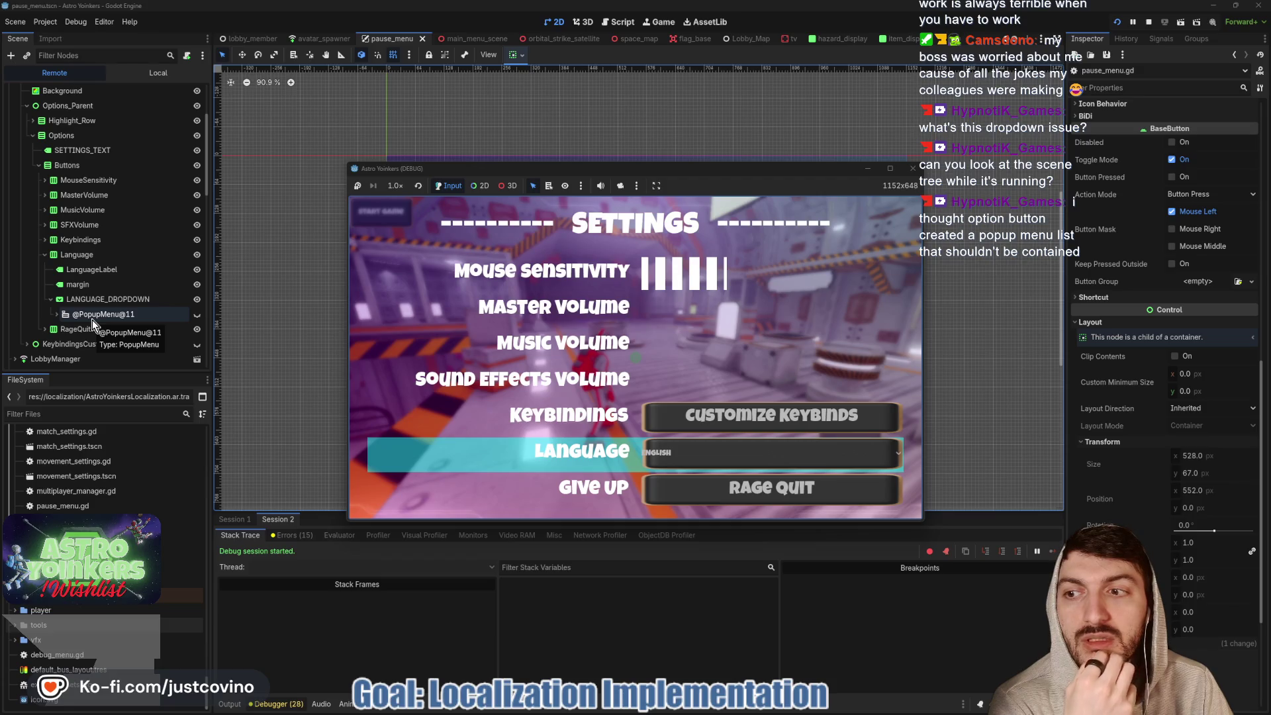
left_click(59, 315)
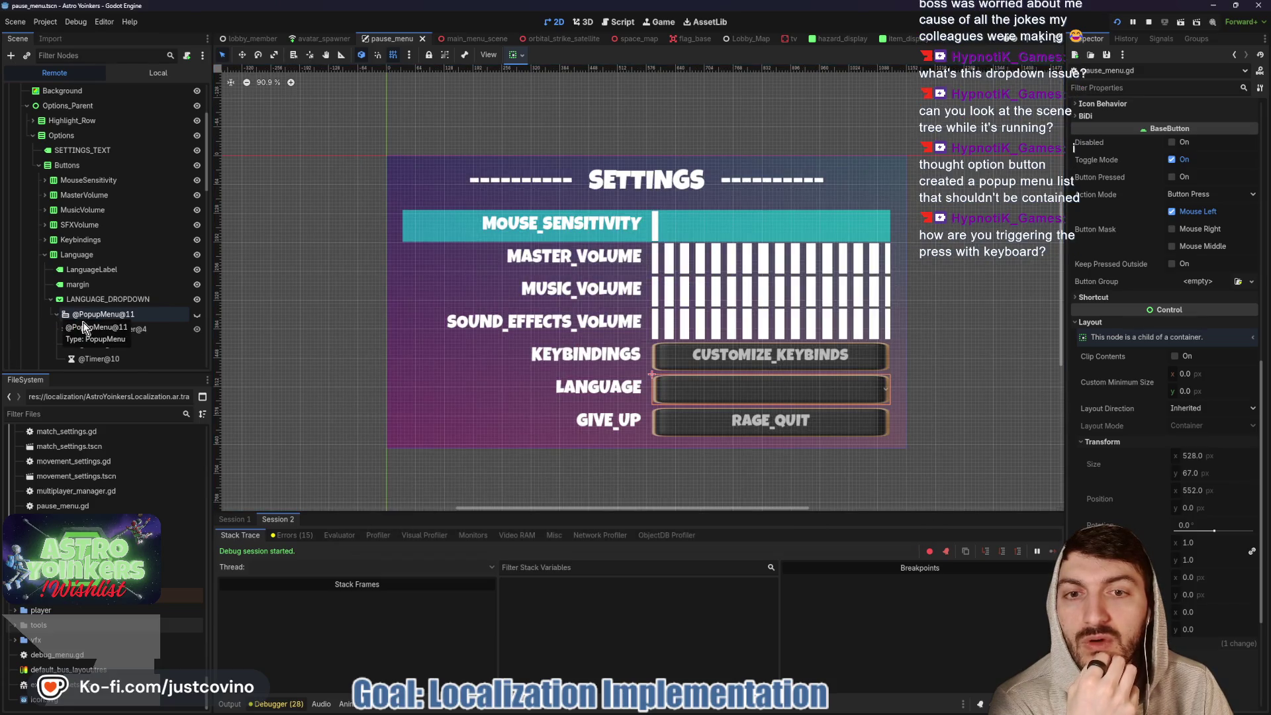
scroll(115, 337, "down", 2)
scroll(100, 324, "up", 2)
left_click(57, 314)
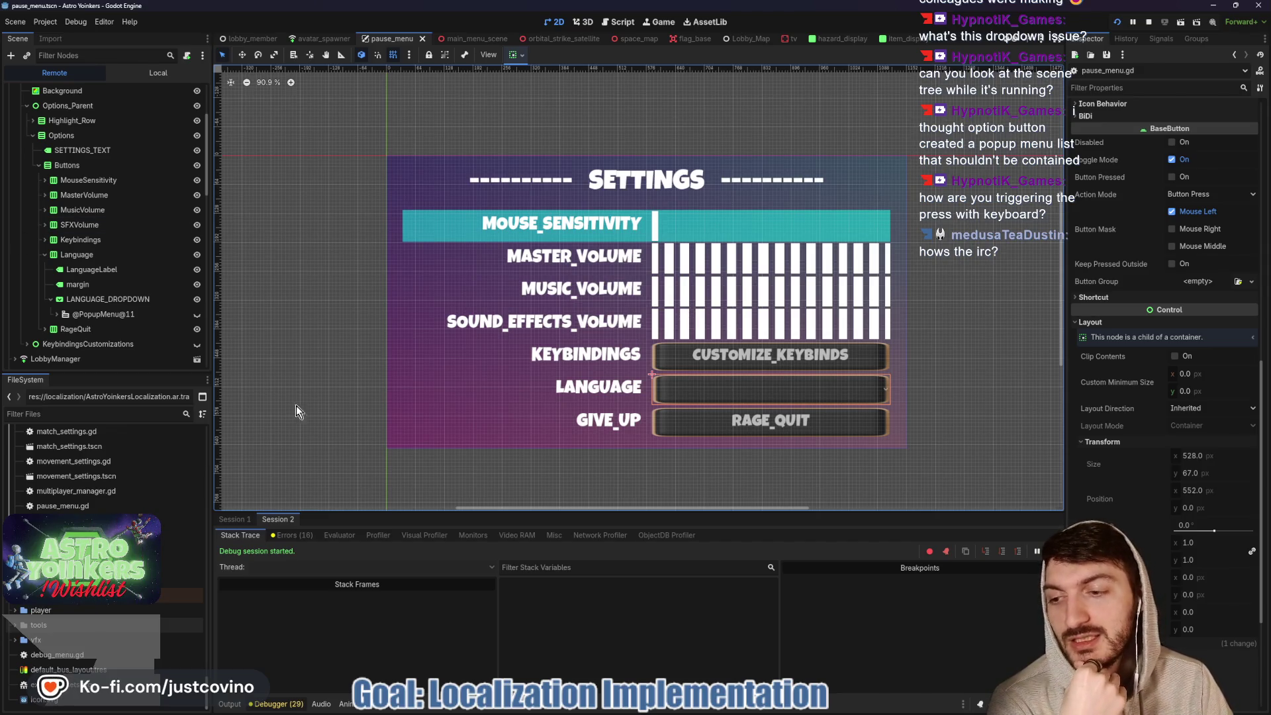
left_click(1148, 22)
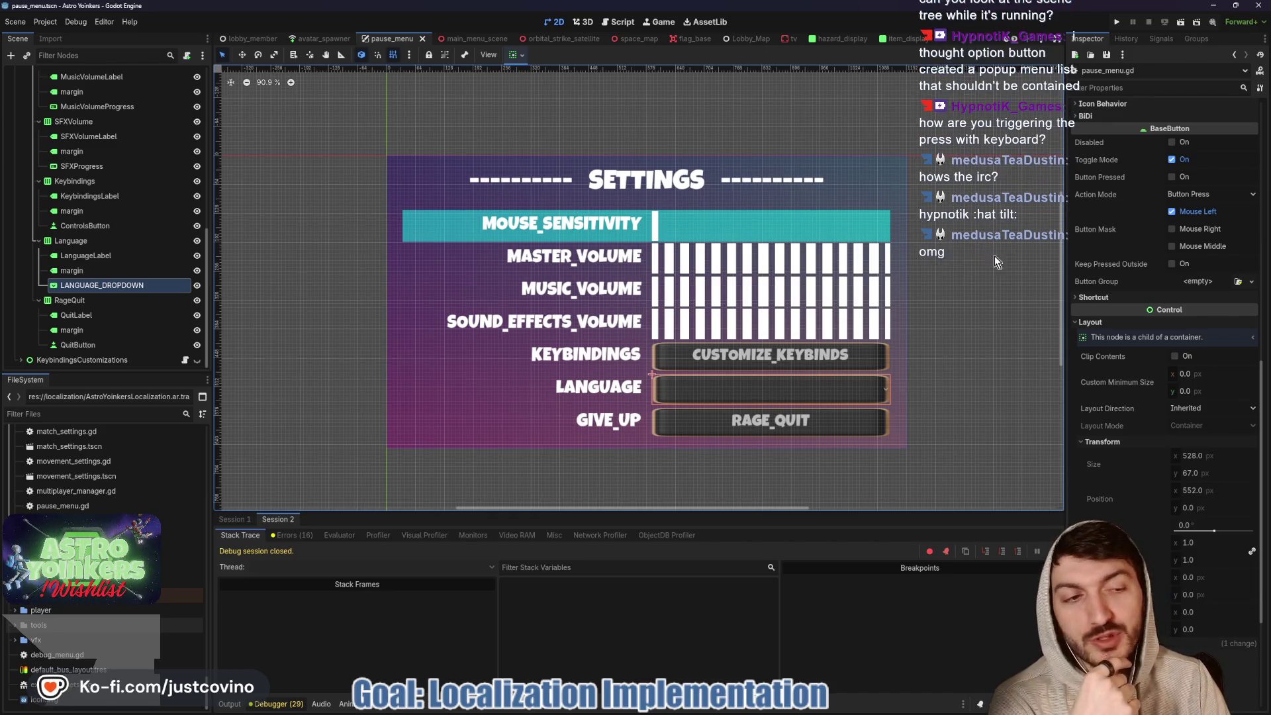
scroll(1111, 282, "down", 3)
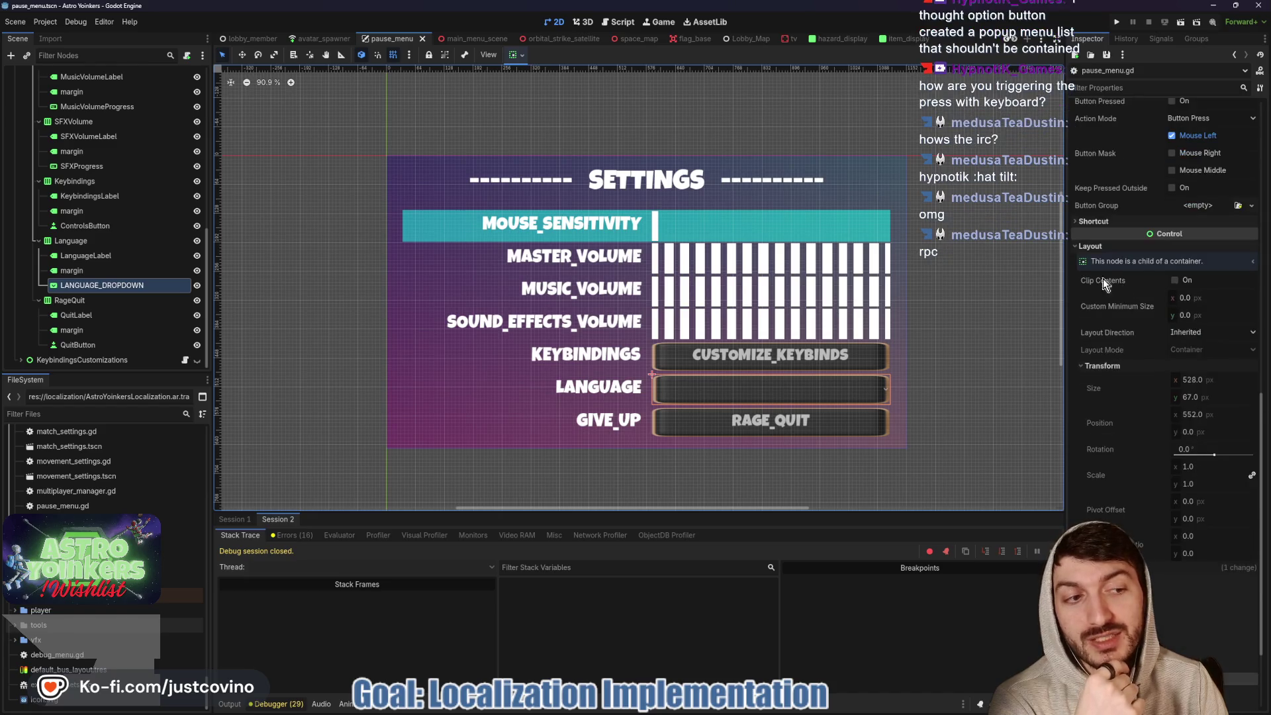
scroll(112, 239, "up", 5)
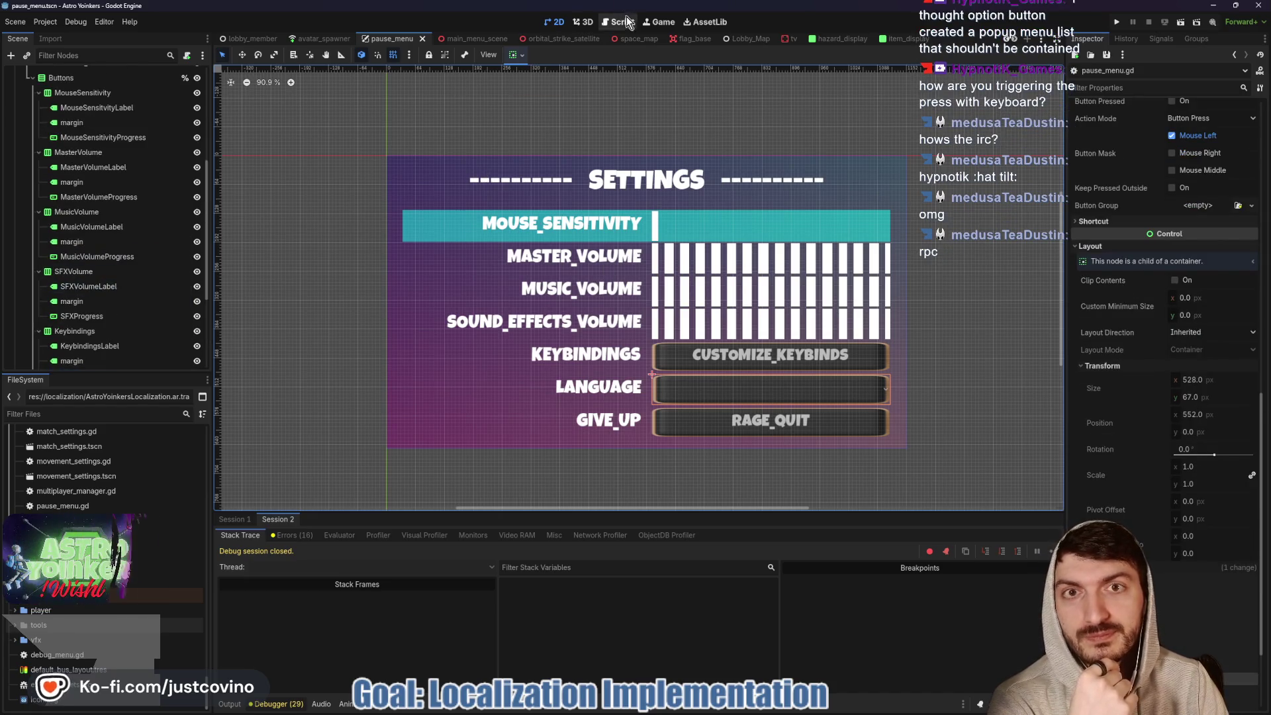
- Open pause_menu.gd, select '= true' on line 141, and review the dropdown's signals in the Node dock
left_click(618, 22)
left_click_drag(814, 360, 763, 357)
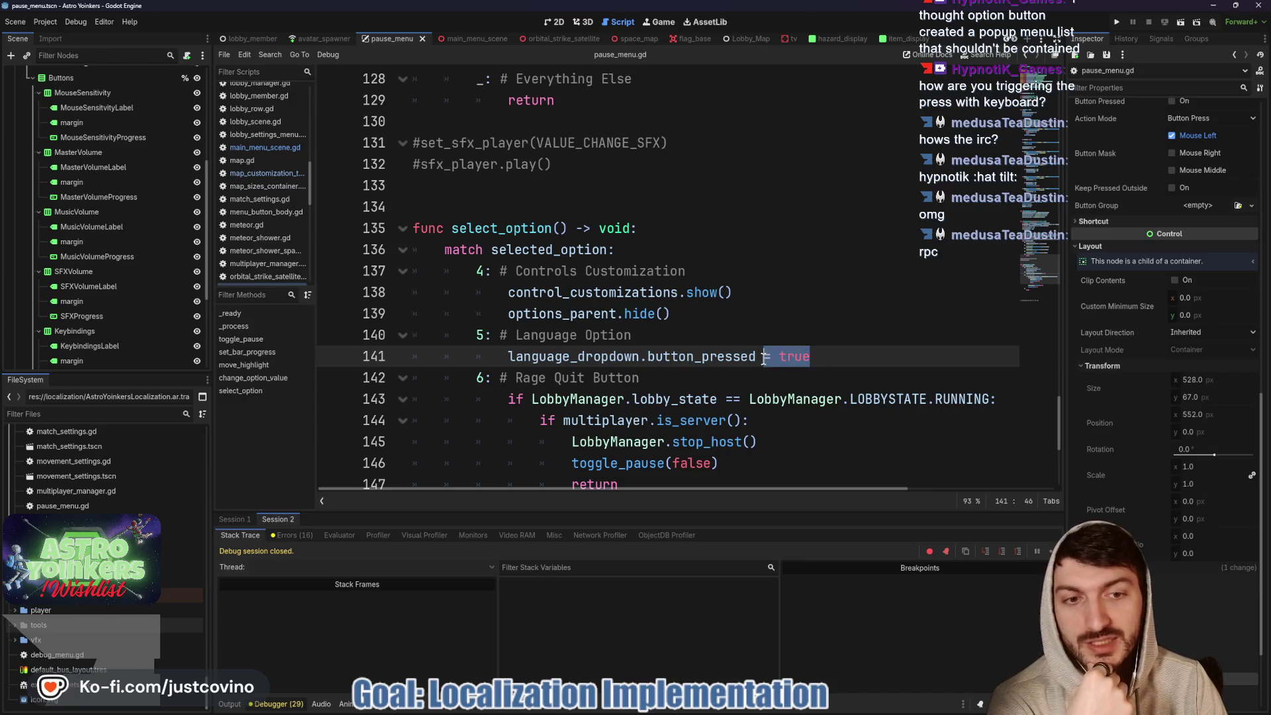
left_click(1158, 40)
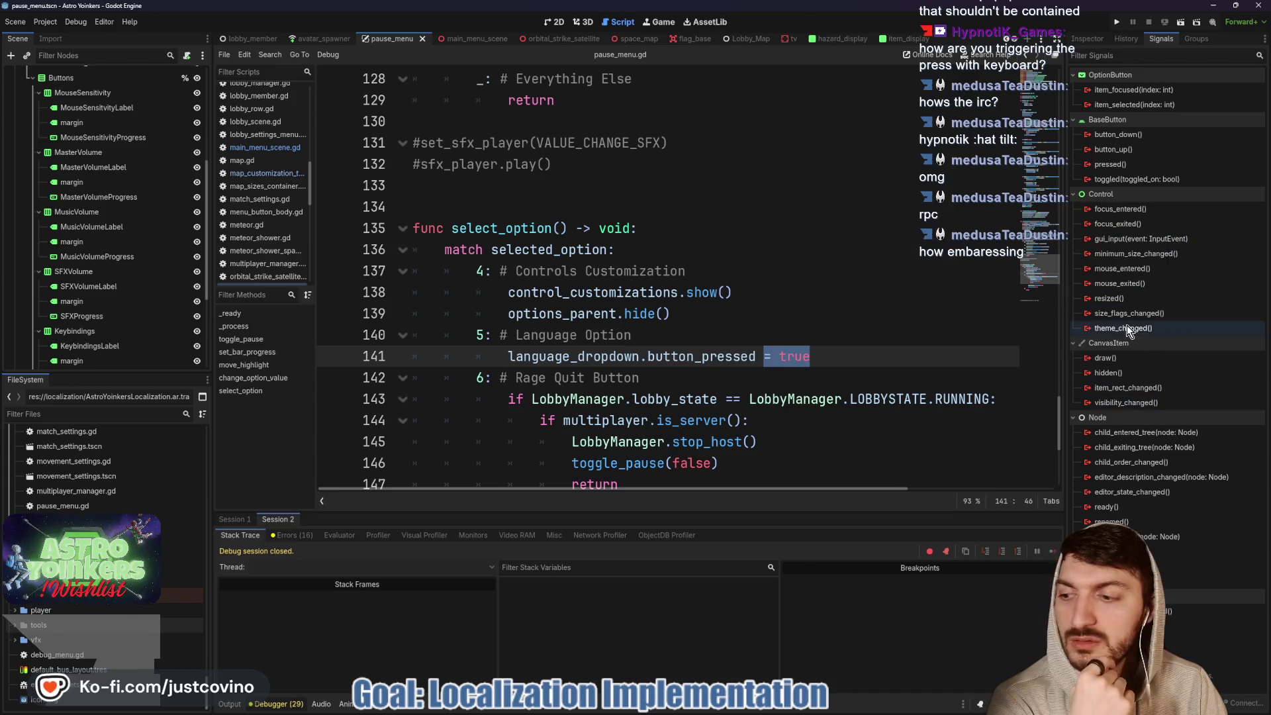
mouse_move(1123, 323)
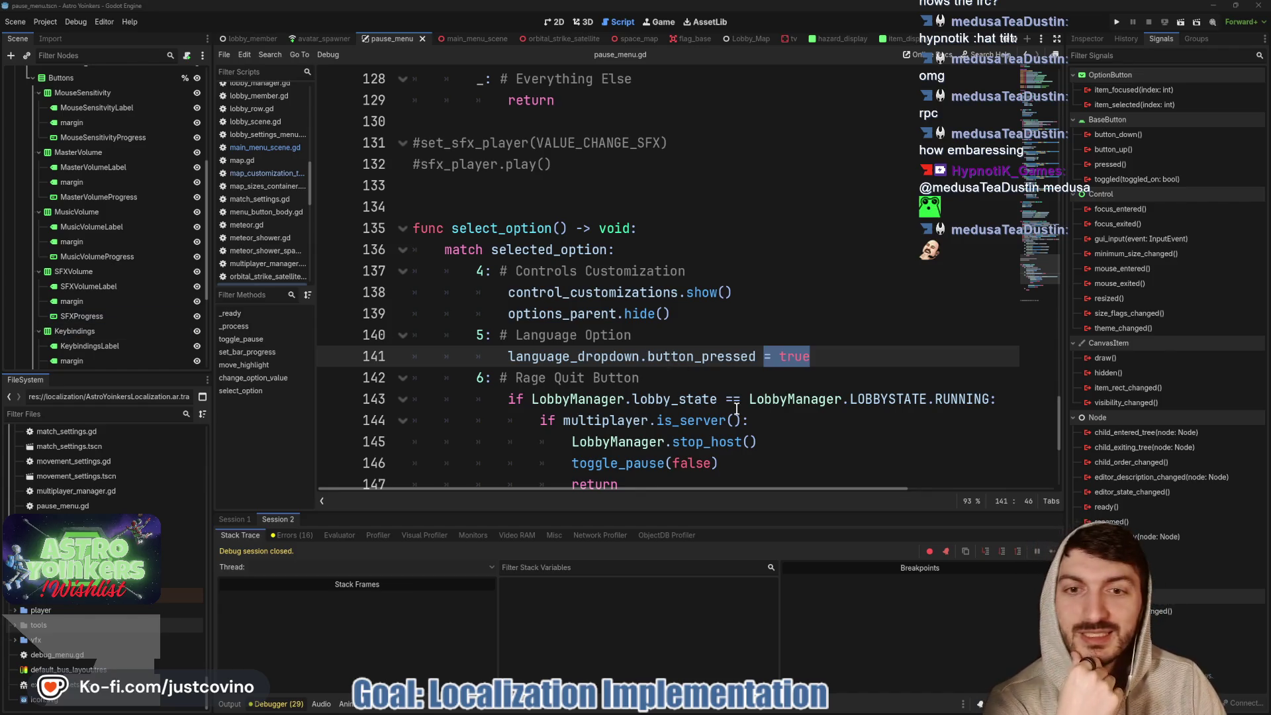
- Clear the line 141 selection and bring up the Astro Yoinkers Steam store page
left_click(838, 356)
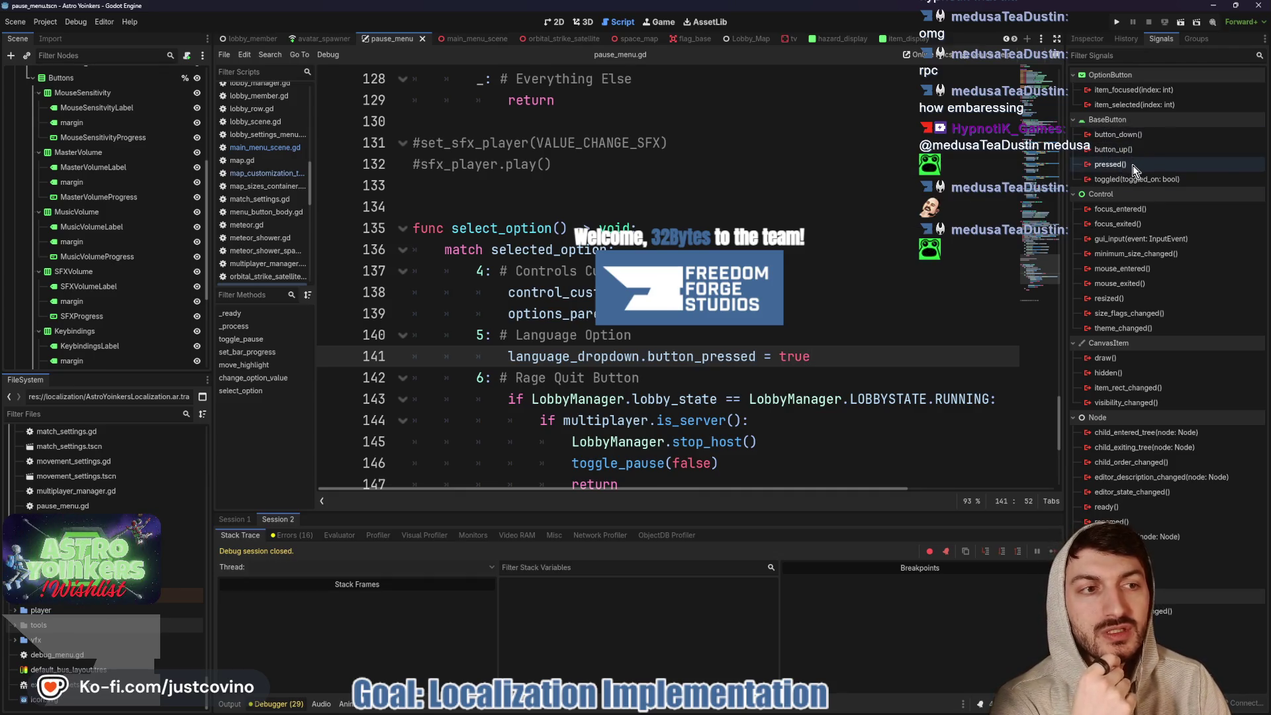
mouse_move(1133, 180)
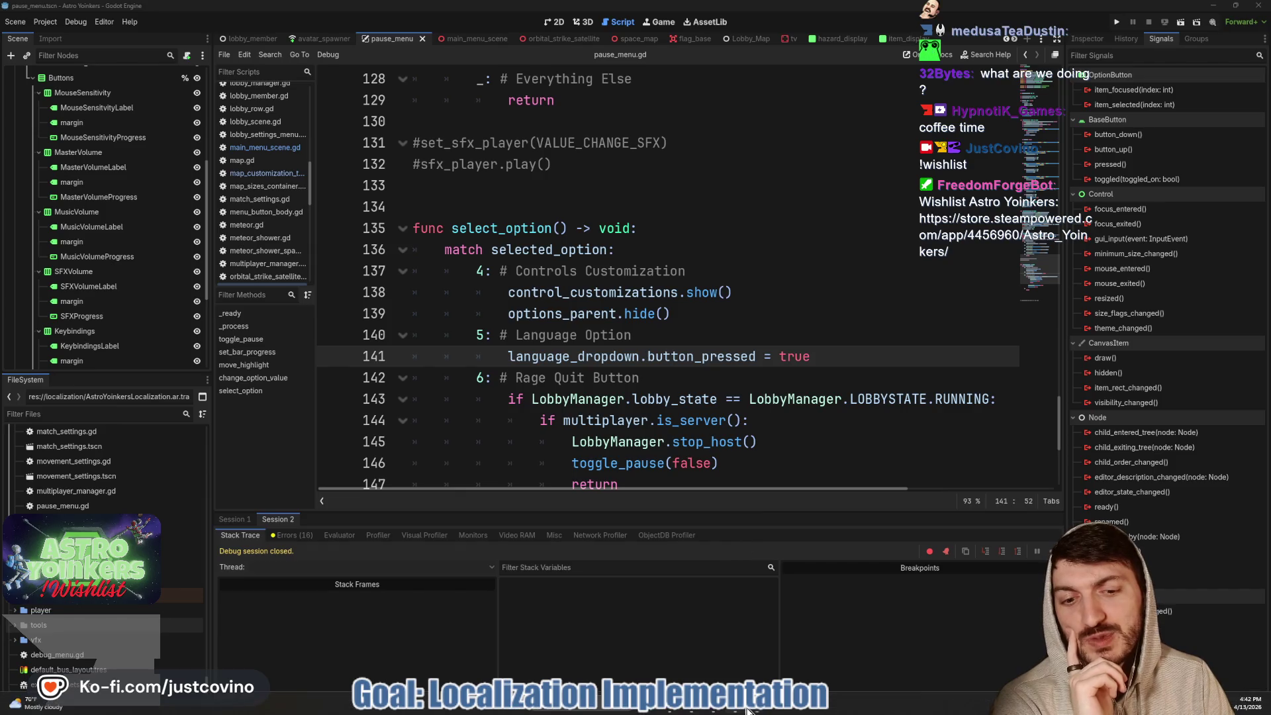
left_click(724, 711)
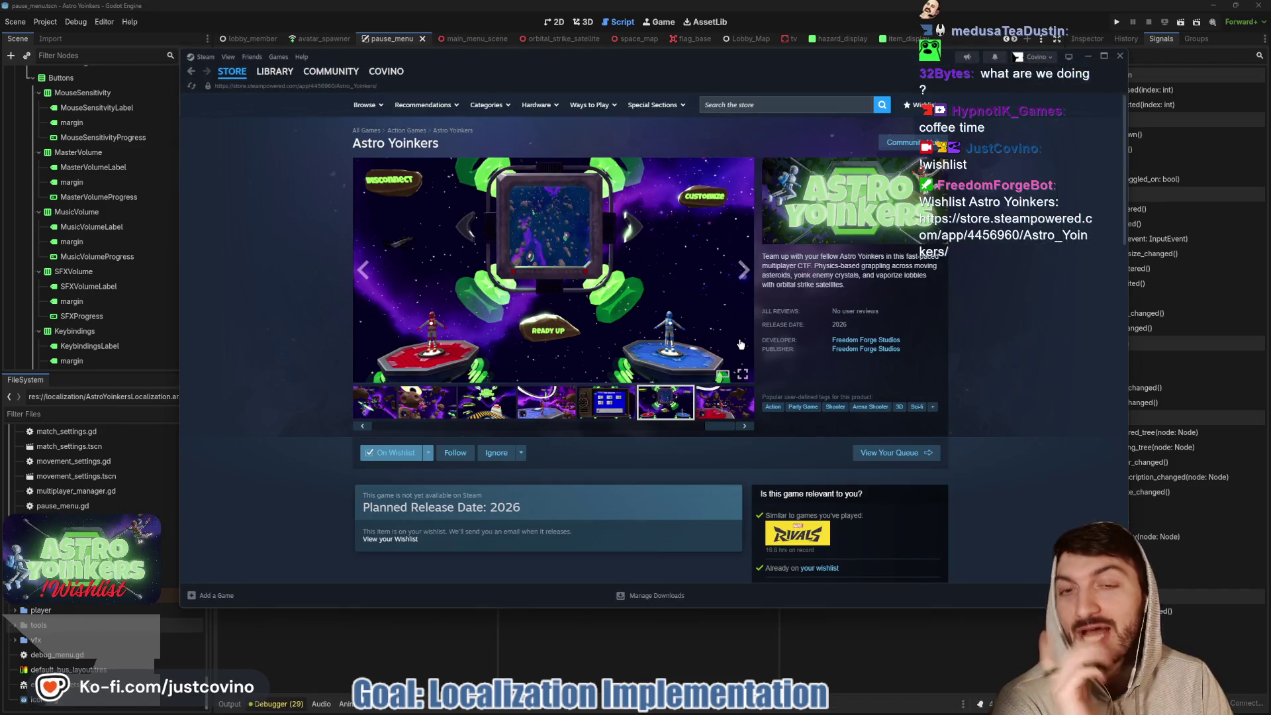
- Browse two Astro Yoinkers store screenshots, glance at the AstroYoinkersLocalization sheet, then return to Godot
left_click(743, 271)
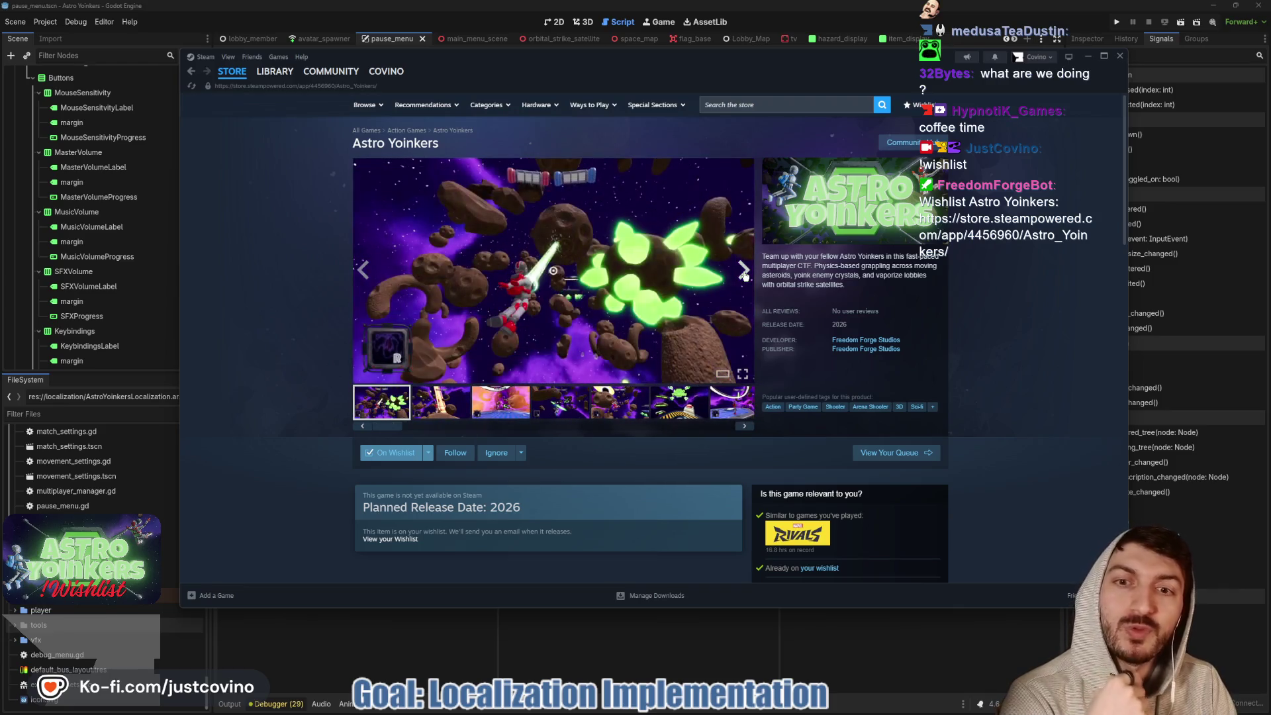
left_click(743, 271)
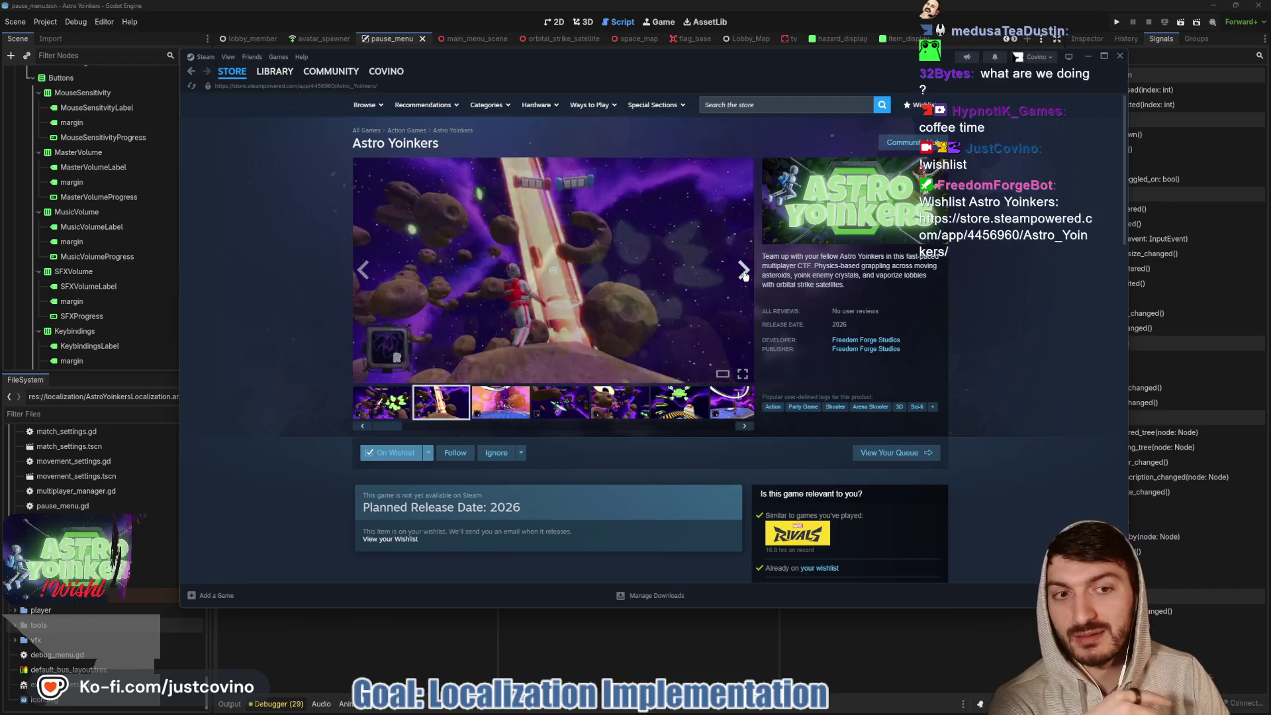
left_click(781, 625)
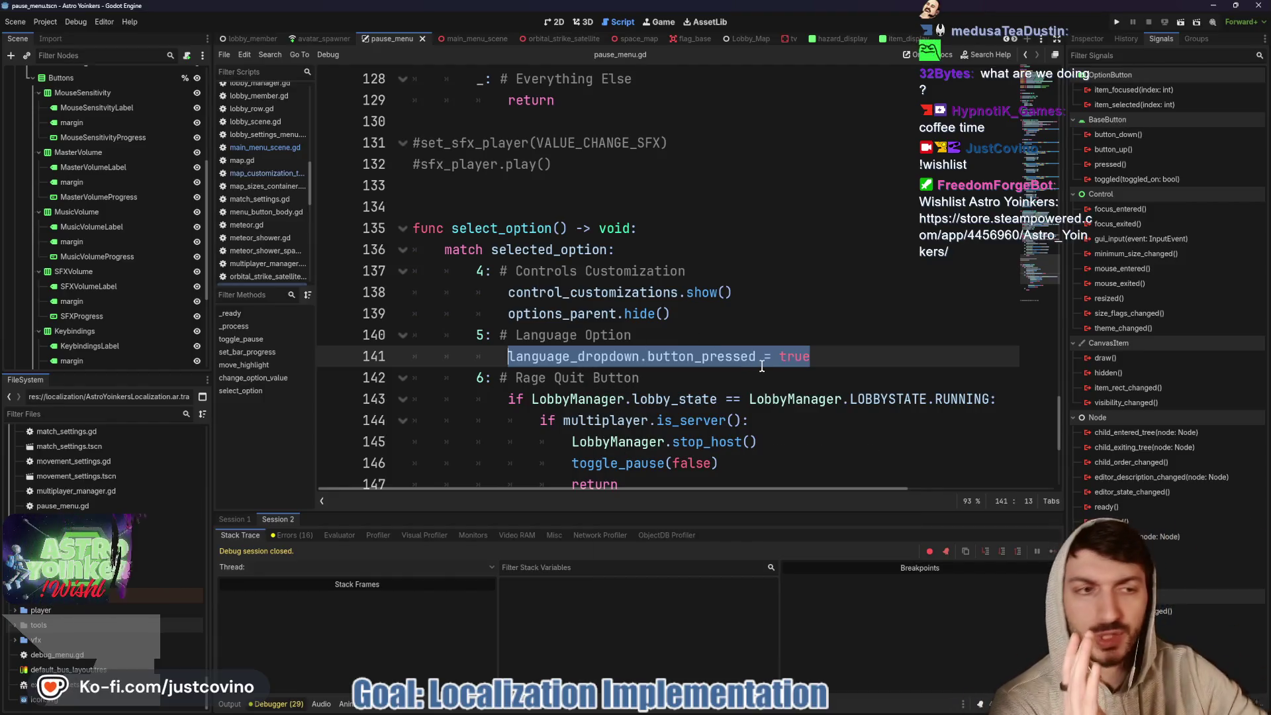
left_click(697, 711)
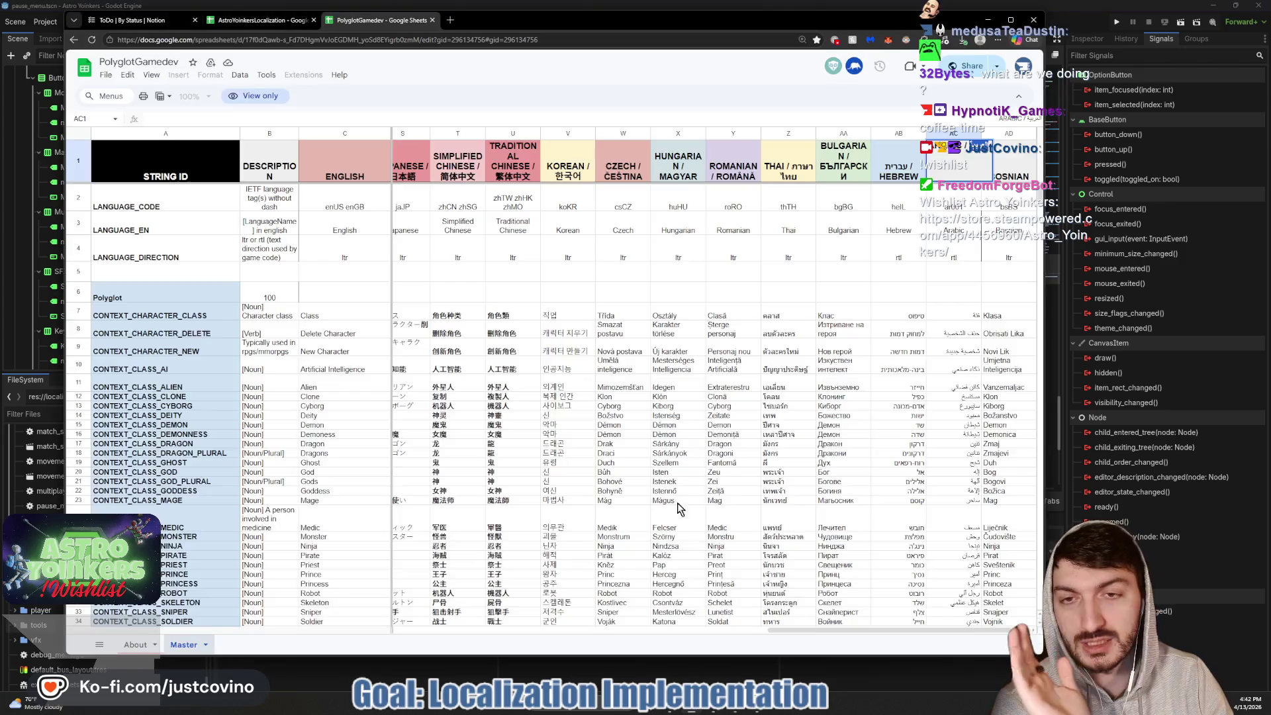
left_click(243, 23)
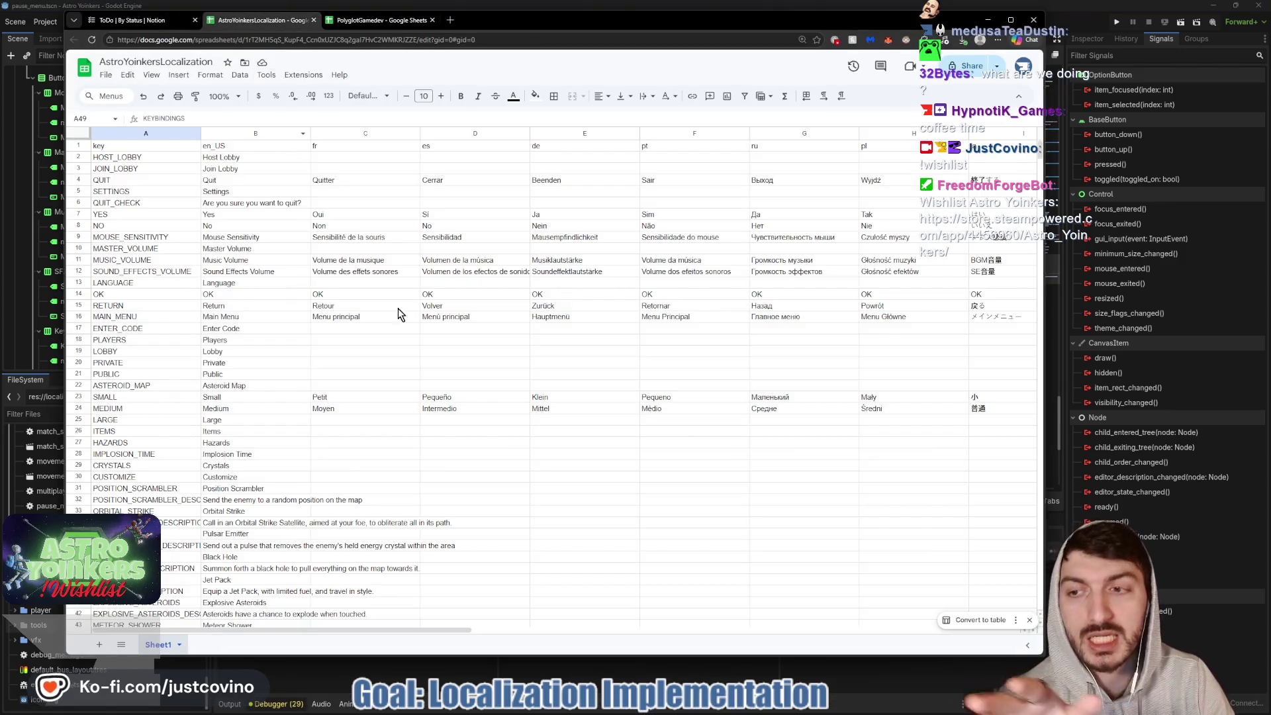
left_click(578, 669)
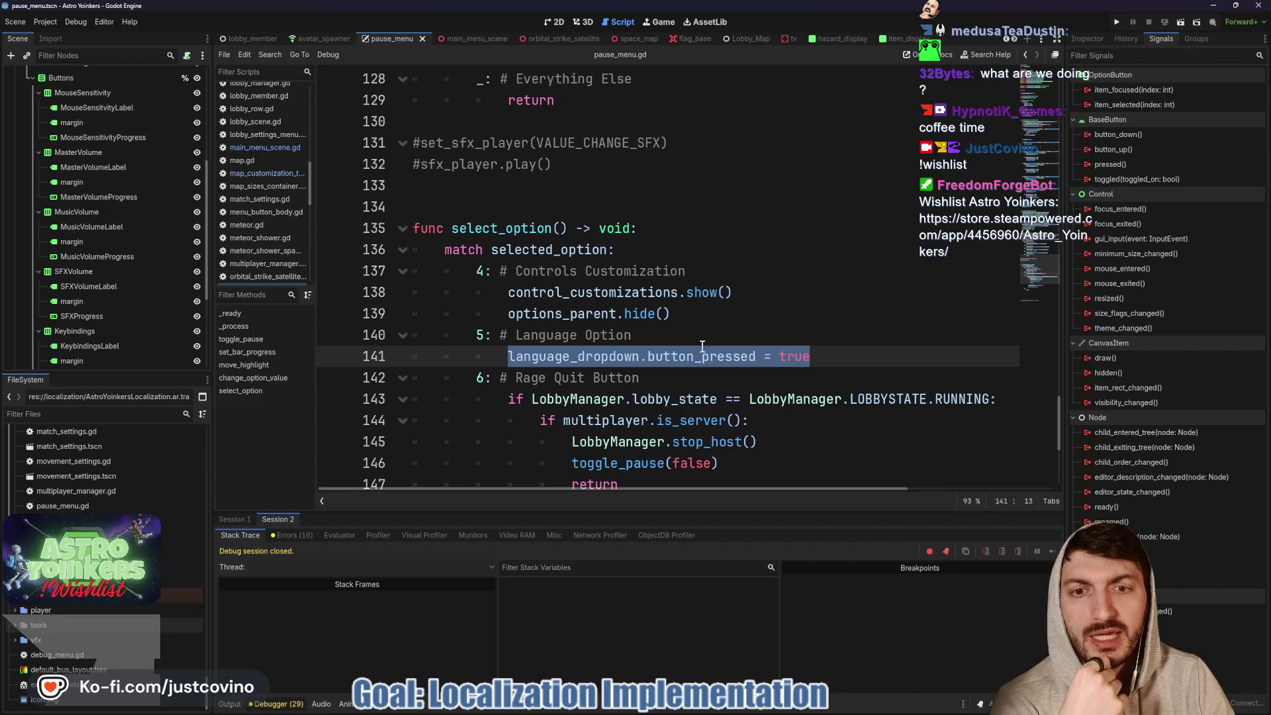
- Open the PauseMenu script from the 2D Settings menu scene and select select_option
left_click(557, 25)
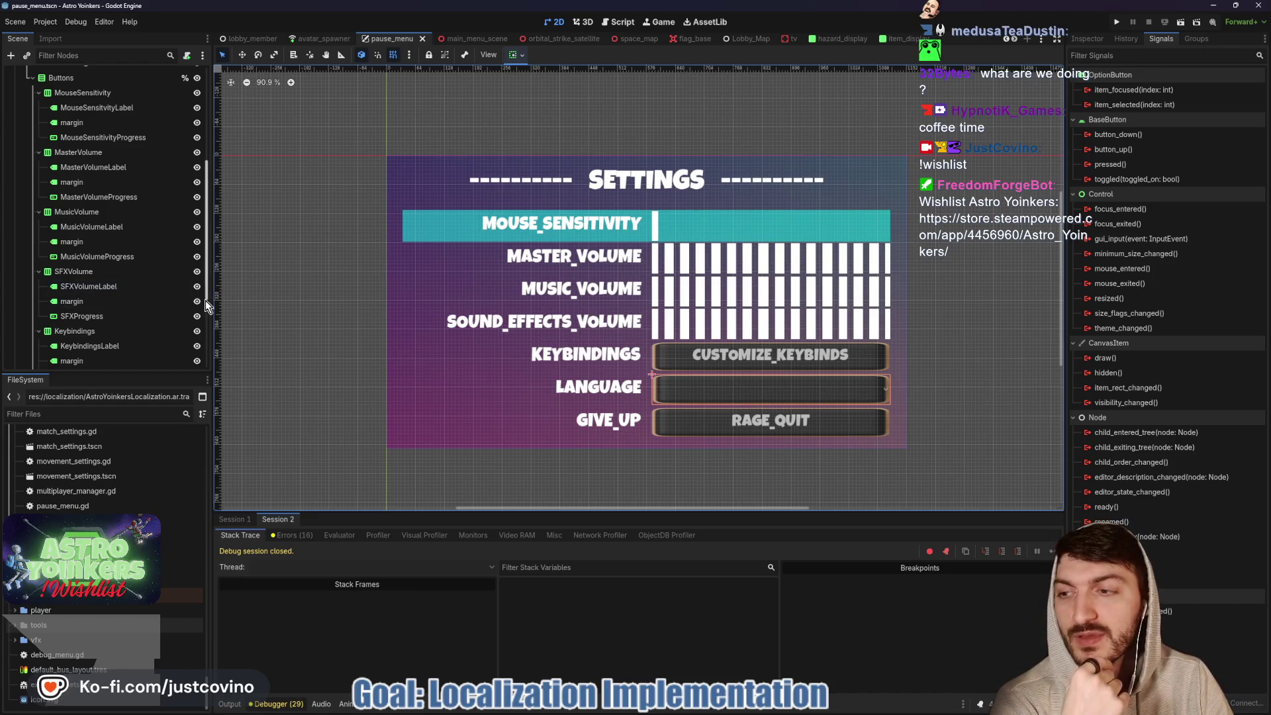
scroll(115, 171, "up", 5)
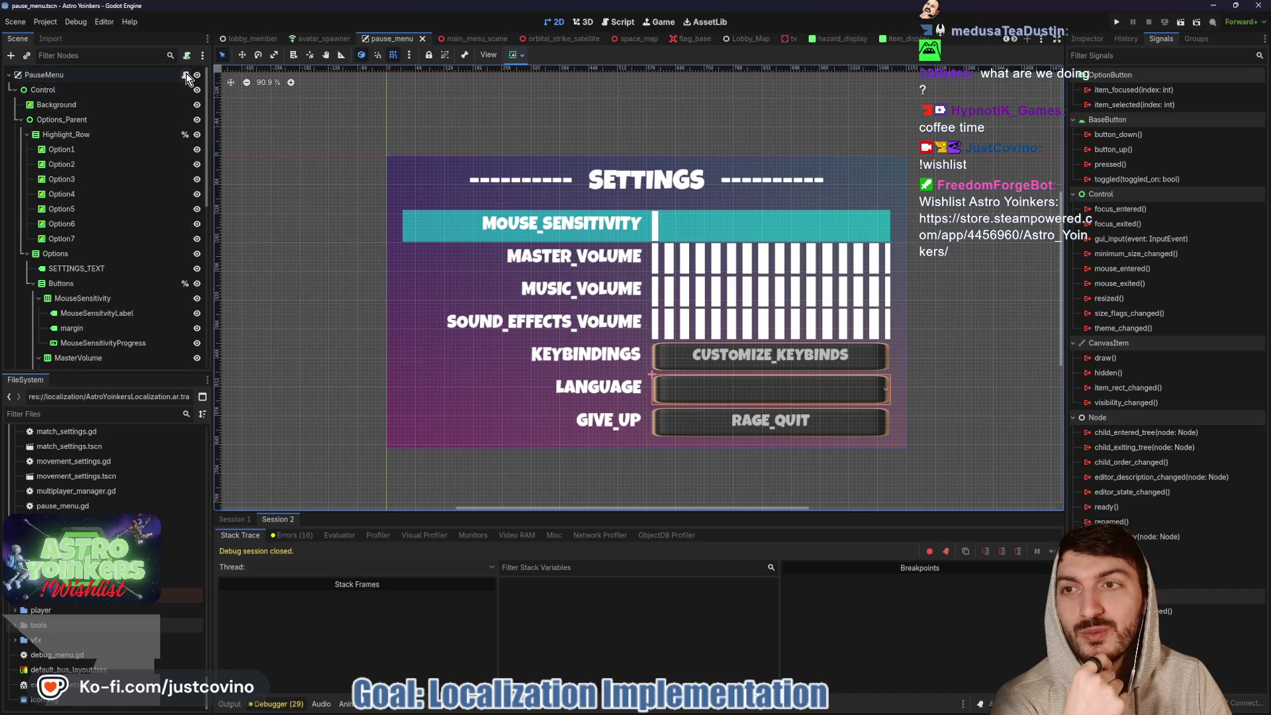
left_click(186, 76)
double_click(512, 227)
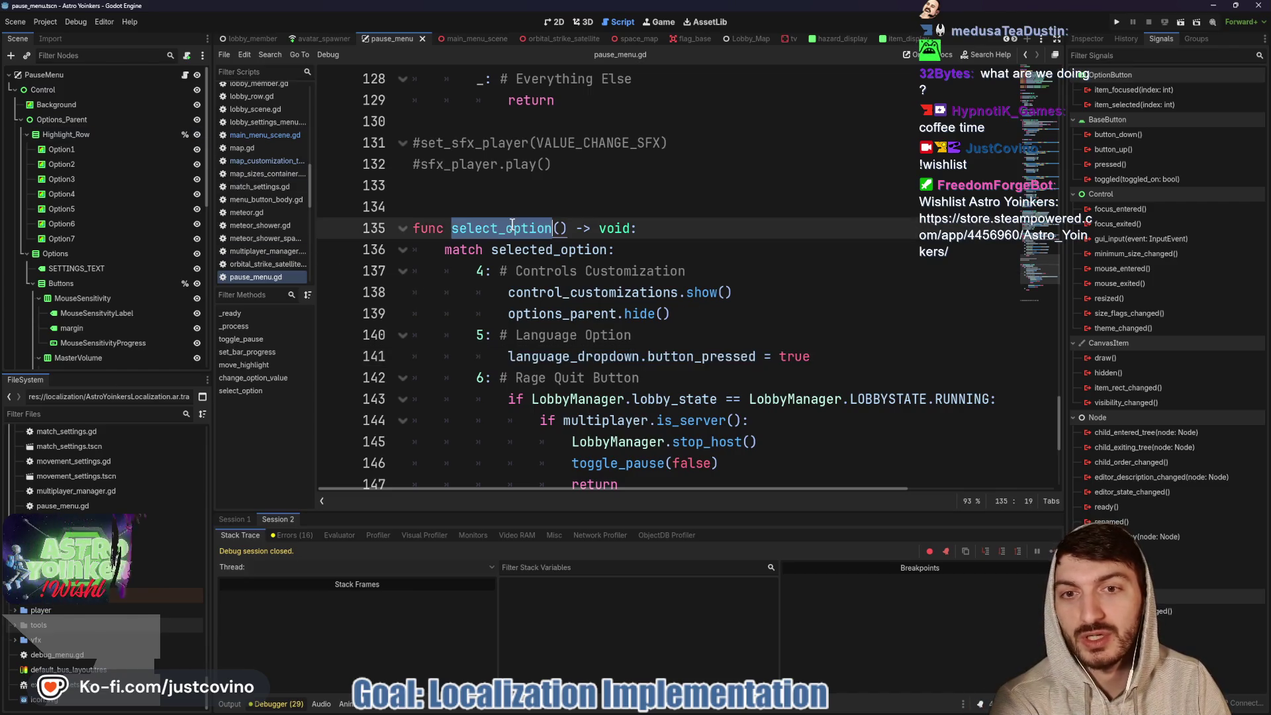
- Review pause_menu.gd up to line 141 and show the language dropdown's OptionButton properties
scroll(750, 383, "up", 5)
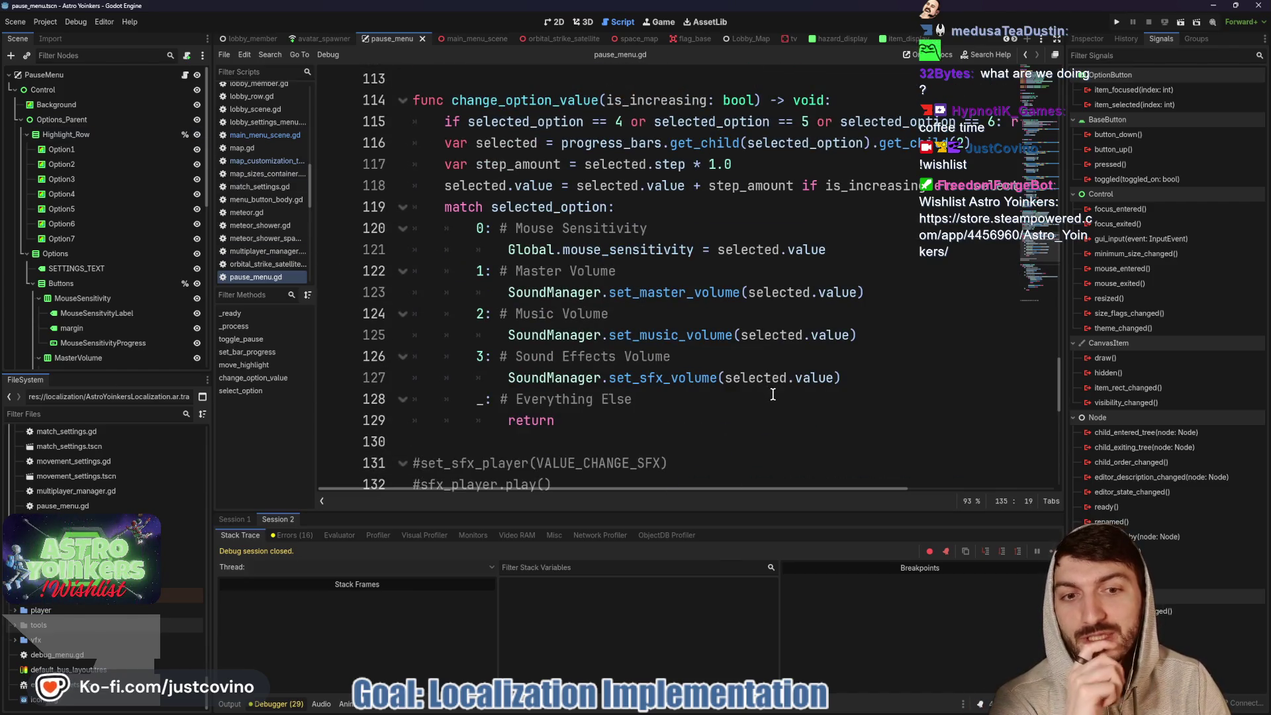
scroll(773, 395, "up", 6)
scroll(771, 393, "down", 5)
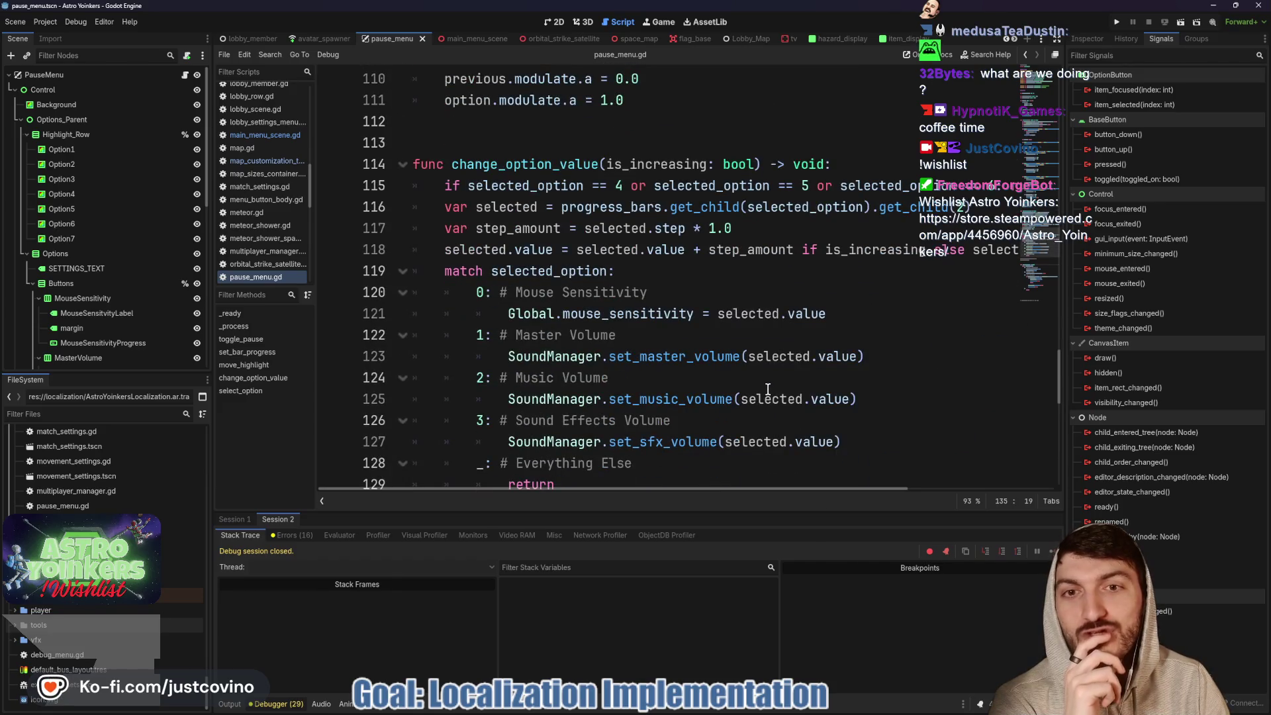
scroll(767, 387, "down", 1)
scroll(763, 383, "up", 5)
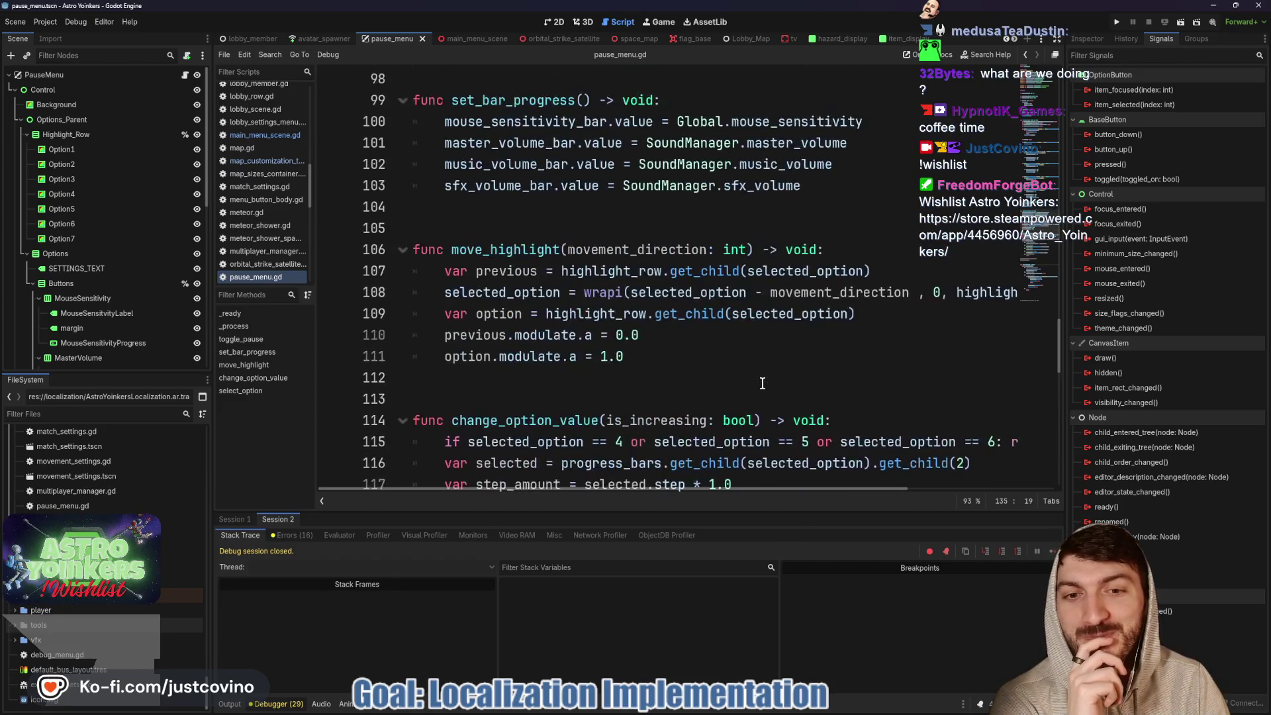
scroll(762, 383, "up", 4)
scroll(760, 382, "up", 5)
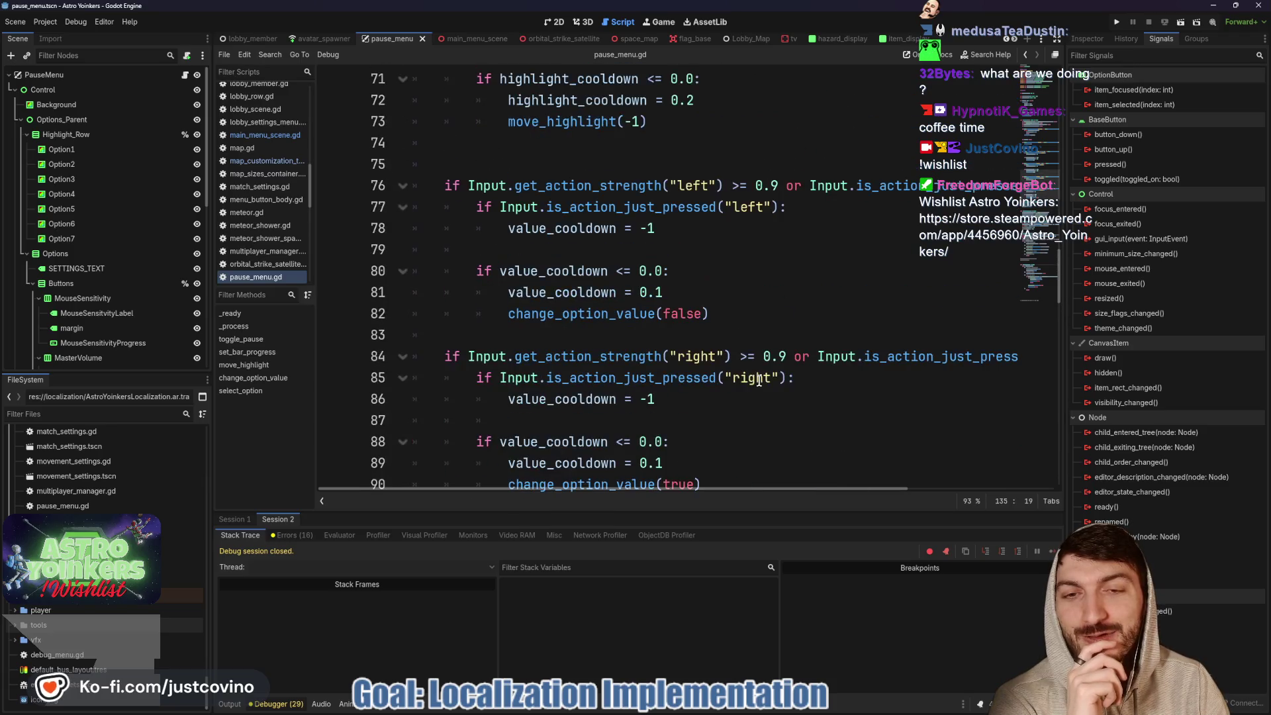
scroll(758, 381, "up", 4)
scroll(762, 363, "up", 4)
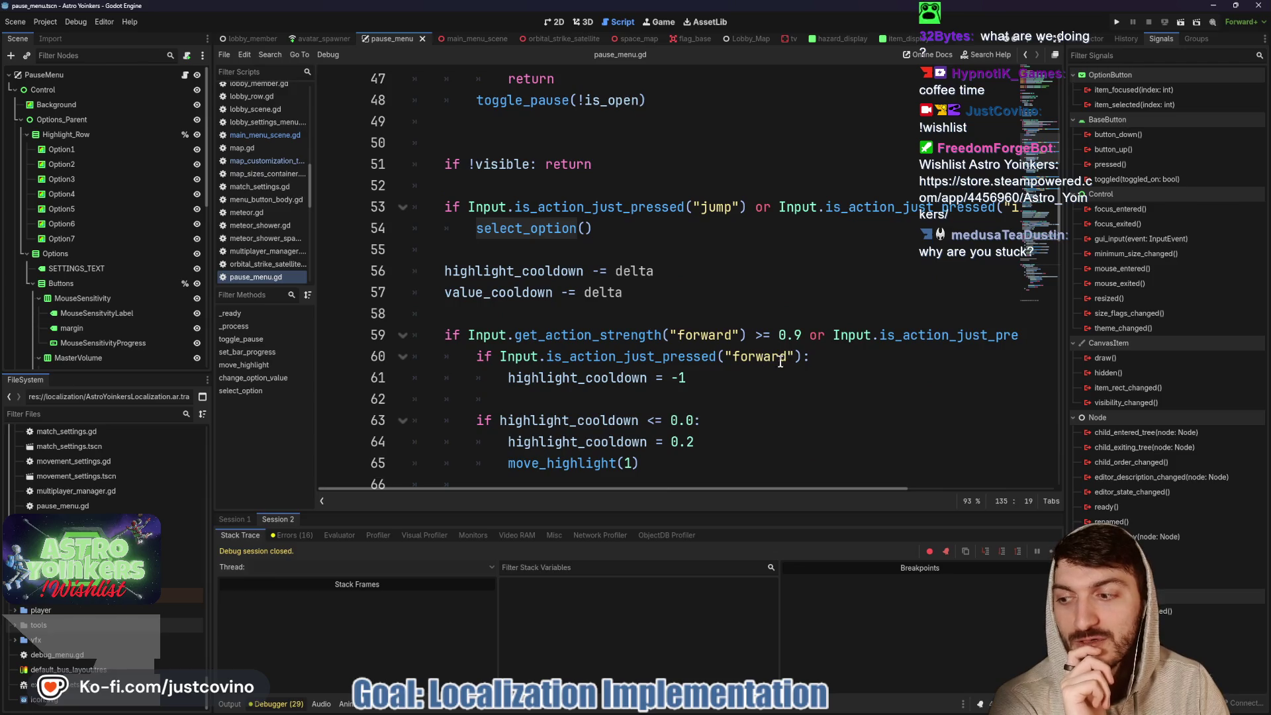
scroll(830, 352, "up", 2)
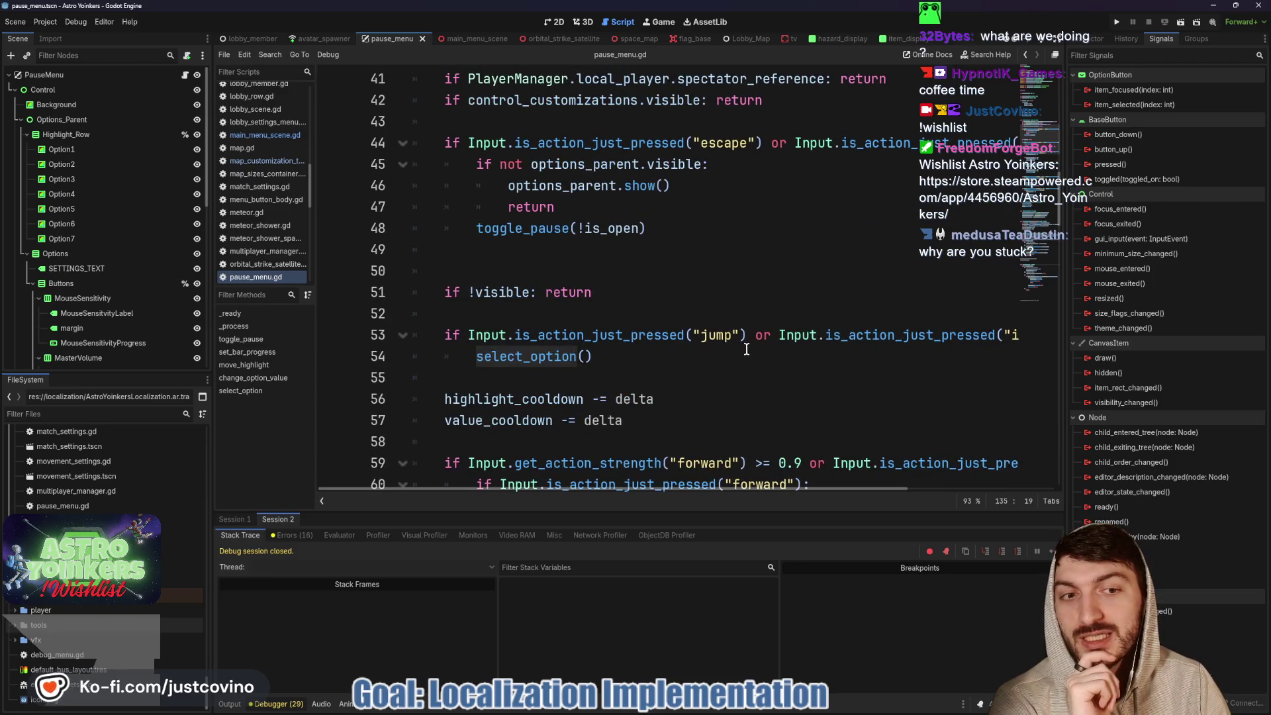
scroll(740, 351, "right", 1)
scroll(739, 351, "right", 2)
scroll(742, 348, "left", 4)
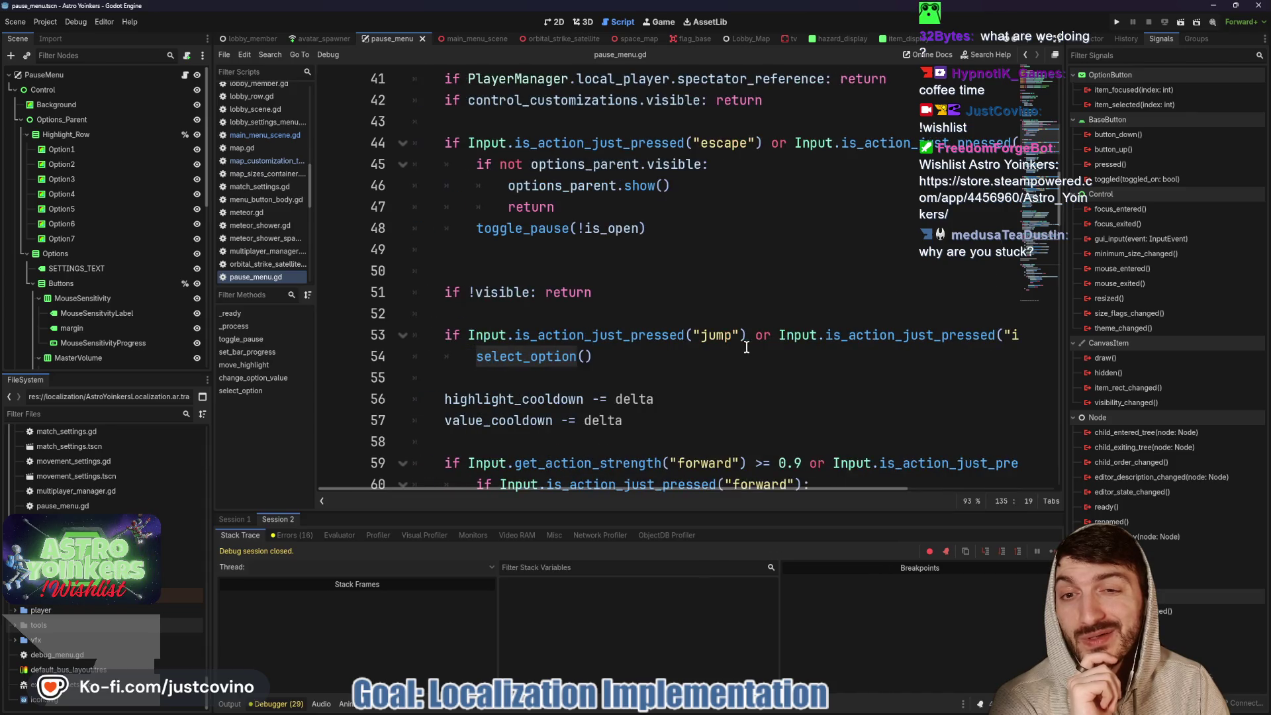
scroll(744, 346, "down", 20)
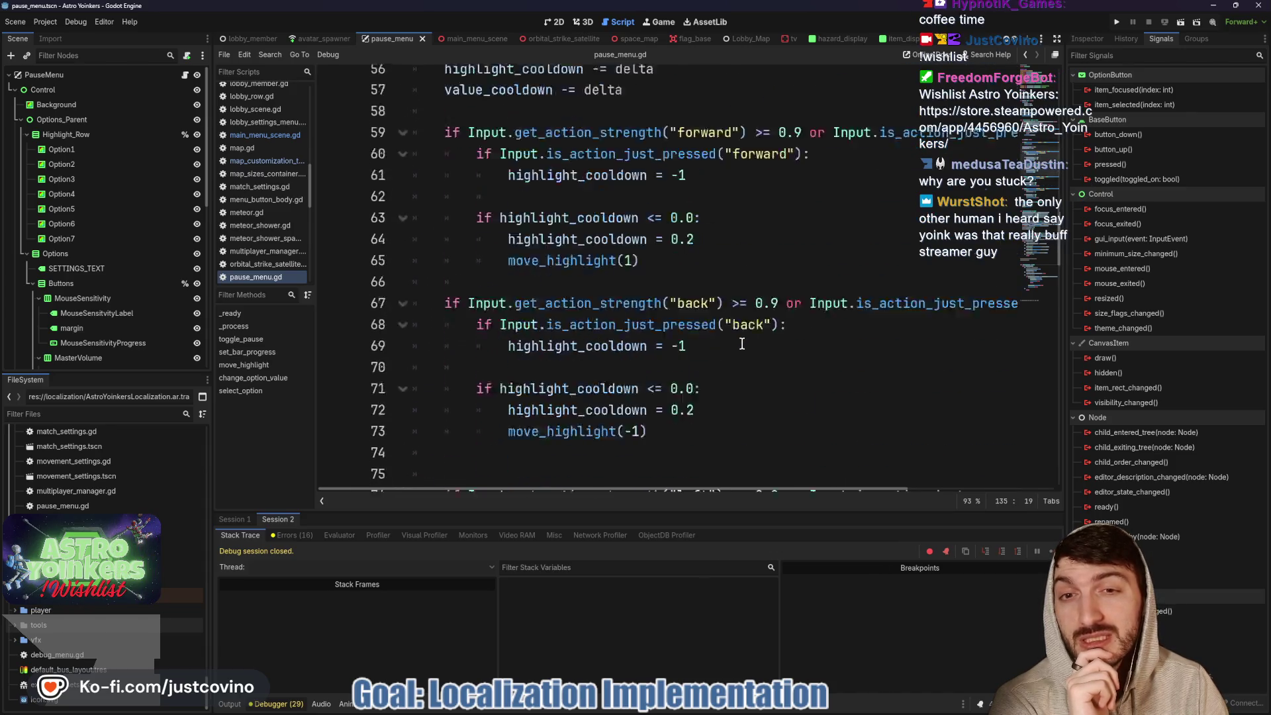
scroll(741, 343, "down", 7)
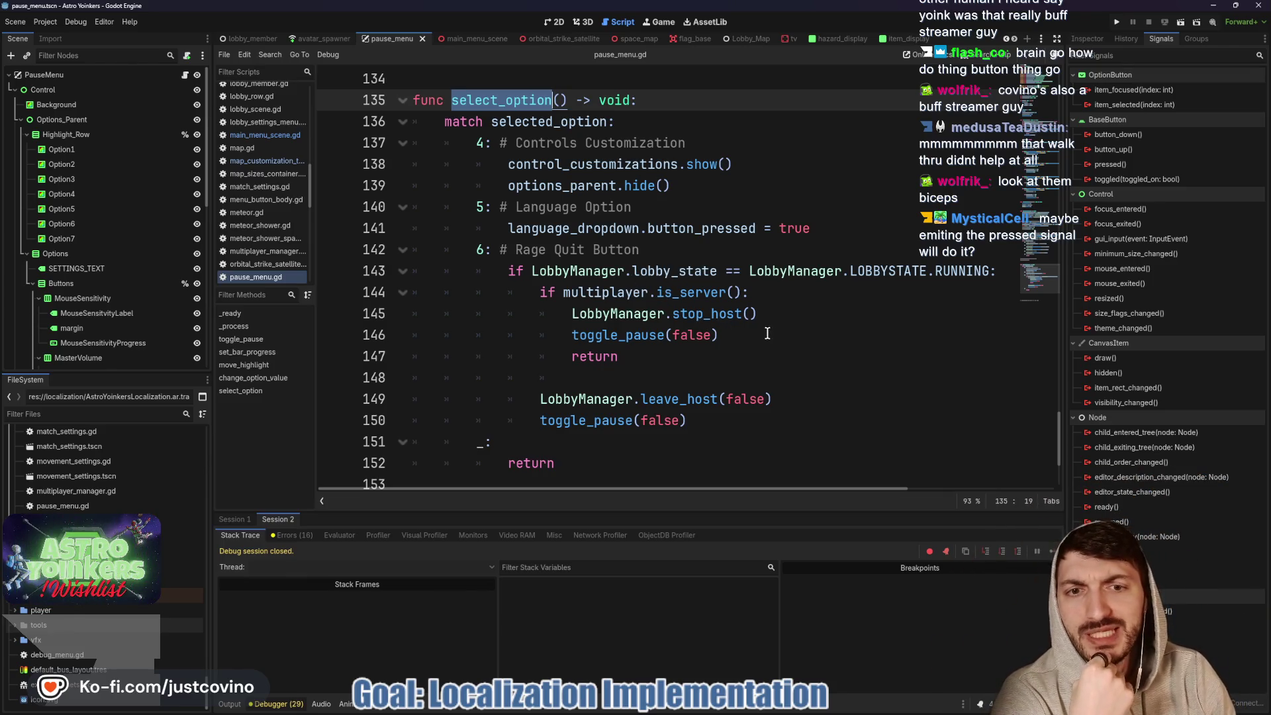
left_click(706, 228)
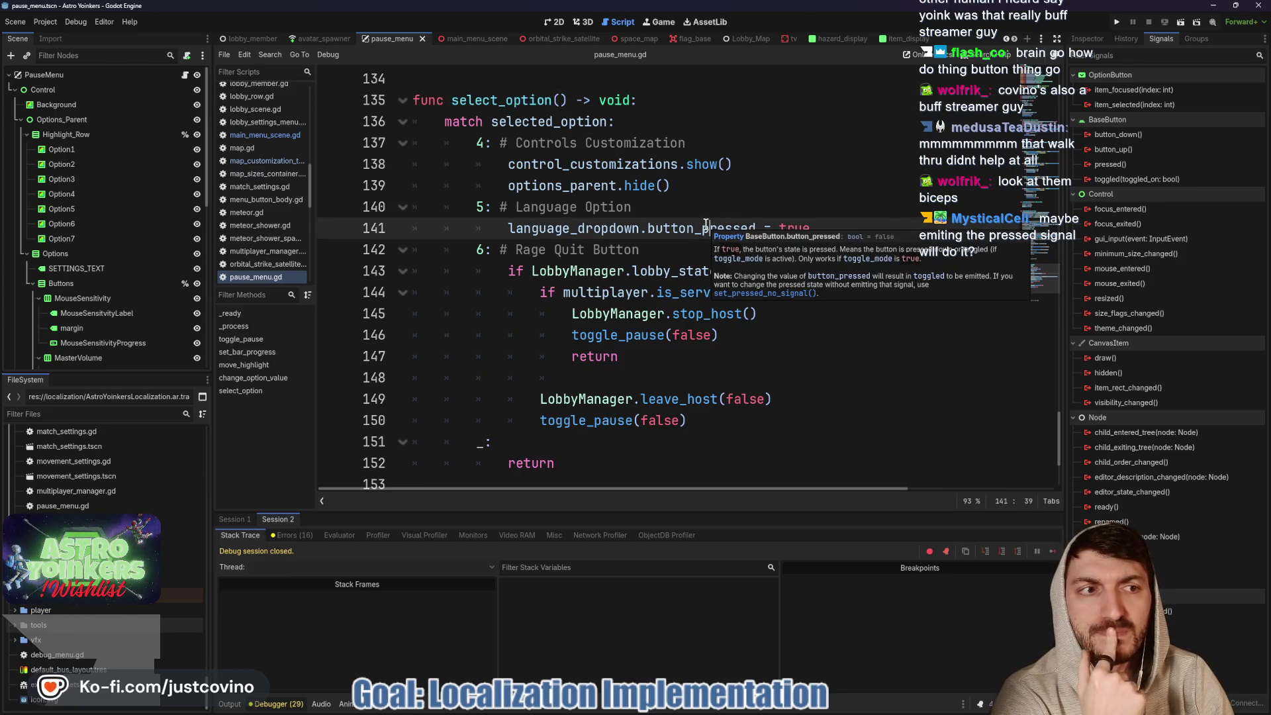
left_click(1086, 40)
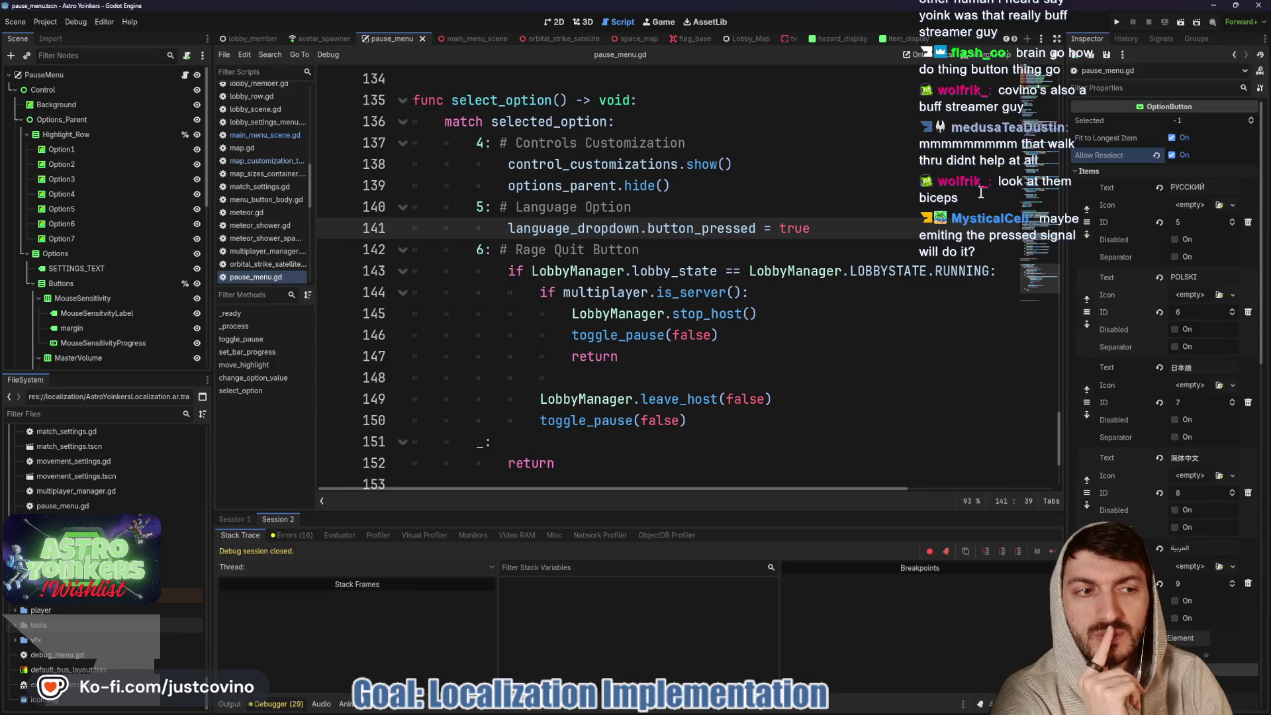
- Fold the dropdown's Items list to reveal Toggle Mode and Button Pressed, and add then remove a line after line 141
left_click(1101, 171)
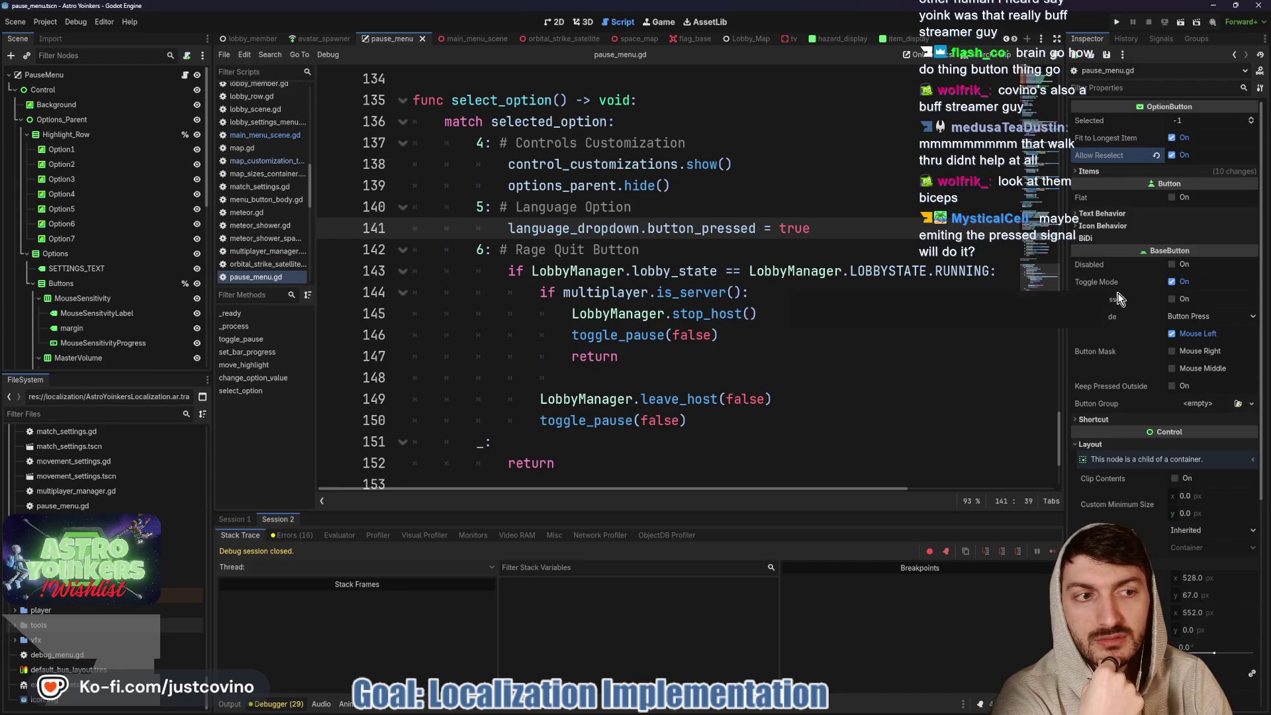
mouse_move(1119, 299)
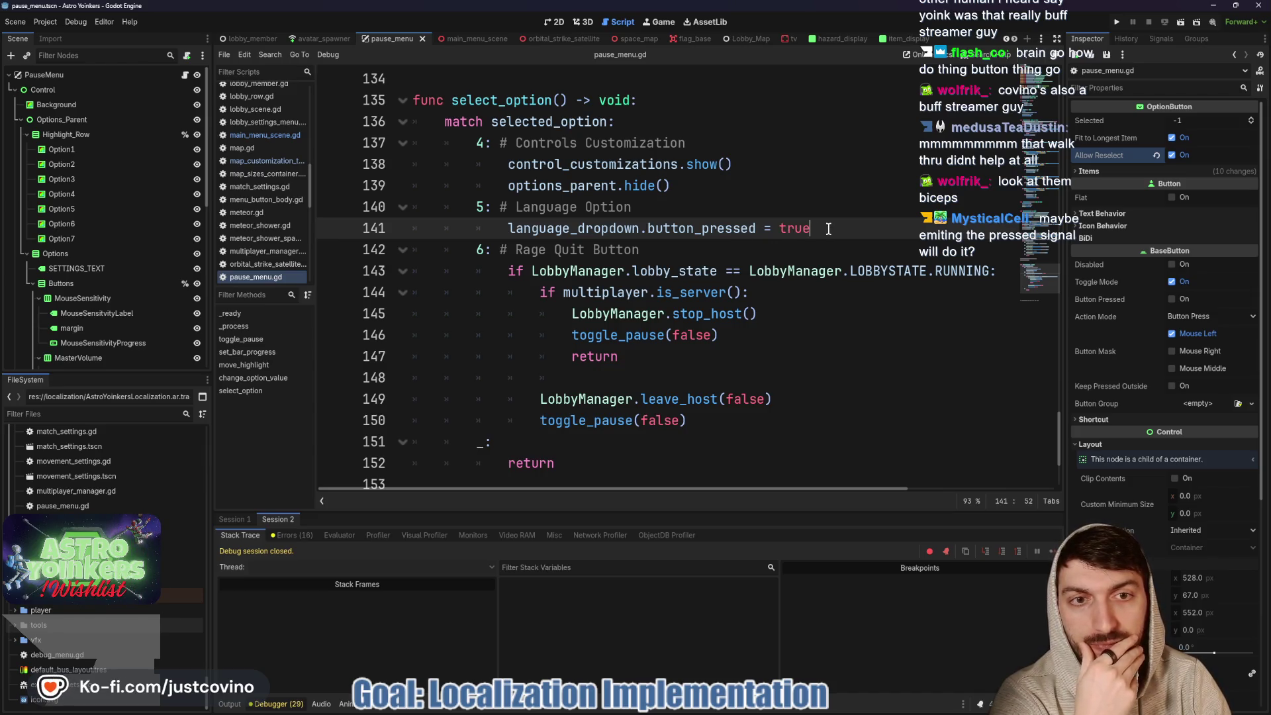
key("Return")
key("BackSpace")
key("BackSpace")
key("BackSpace")
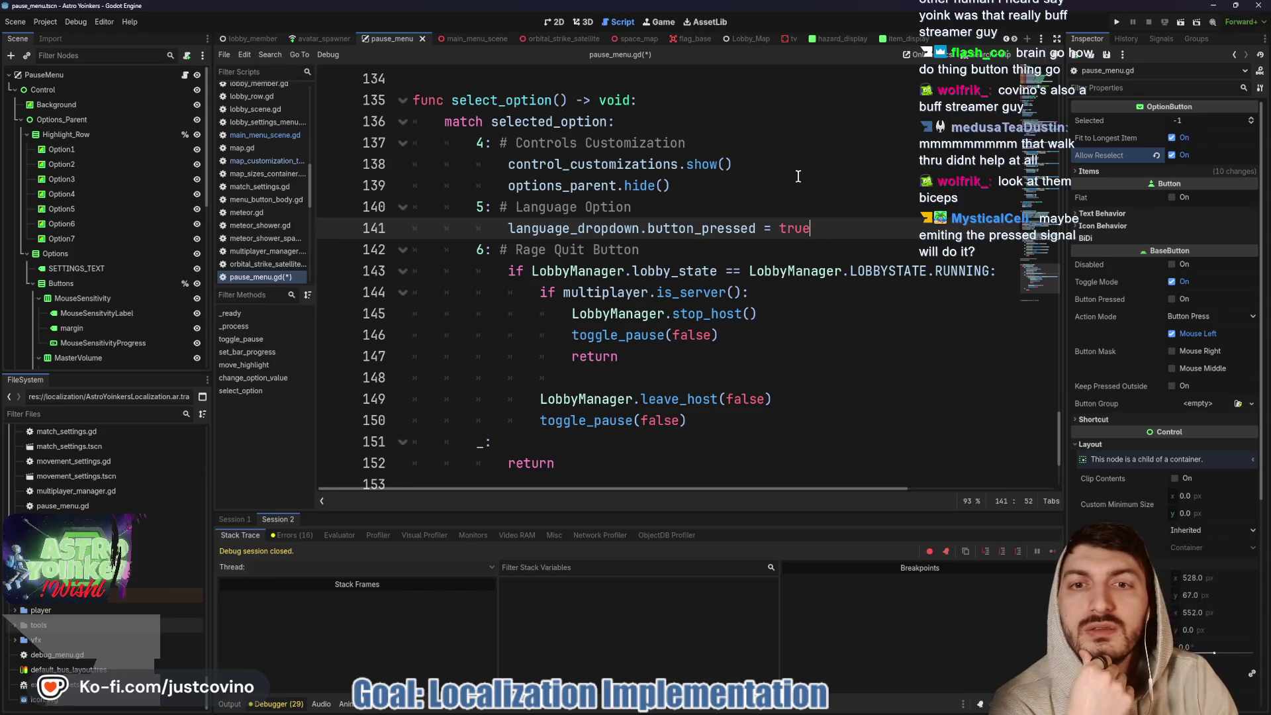
scroll(646, 218, "down", 2)
scroll(646, 219, "up", 3)
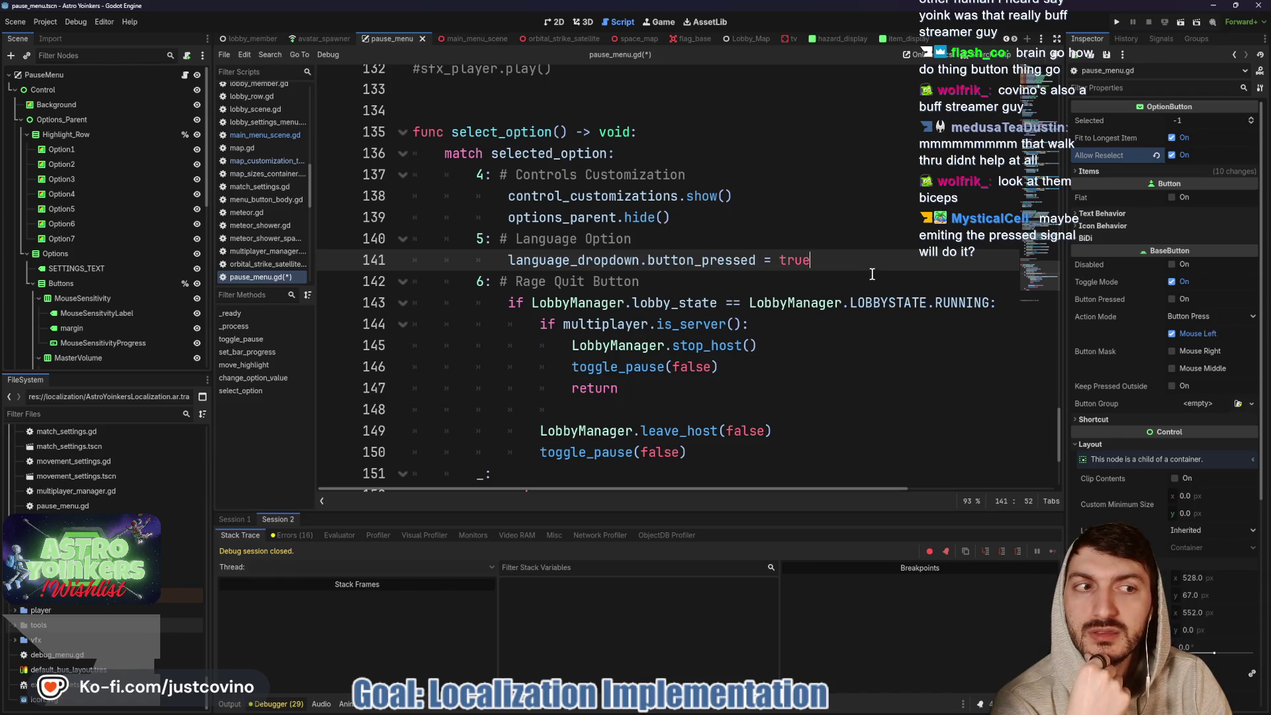
- Set the language dropdown's Text Behavior alignment to Center
left_click(1216, 213)
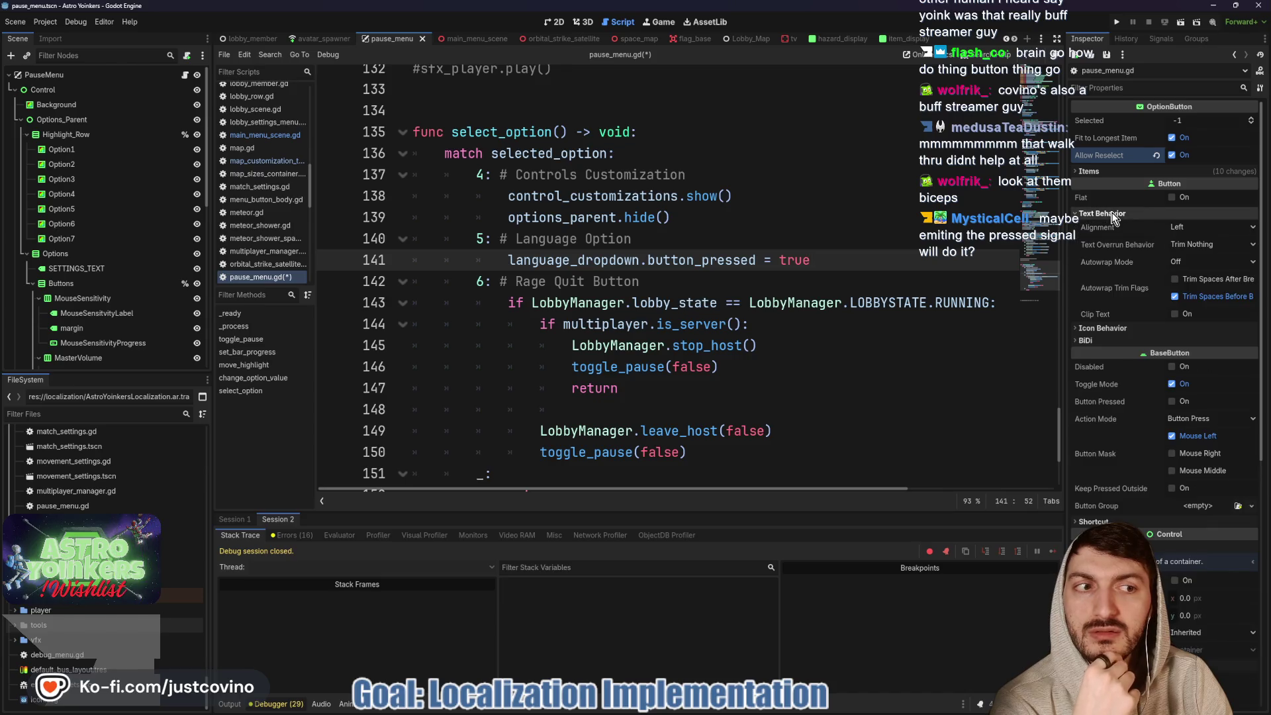
left_click(1211, 227)
left_click(1194, 248)
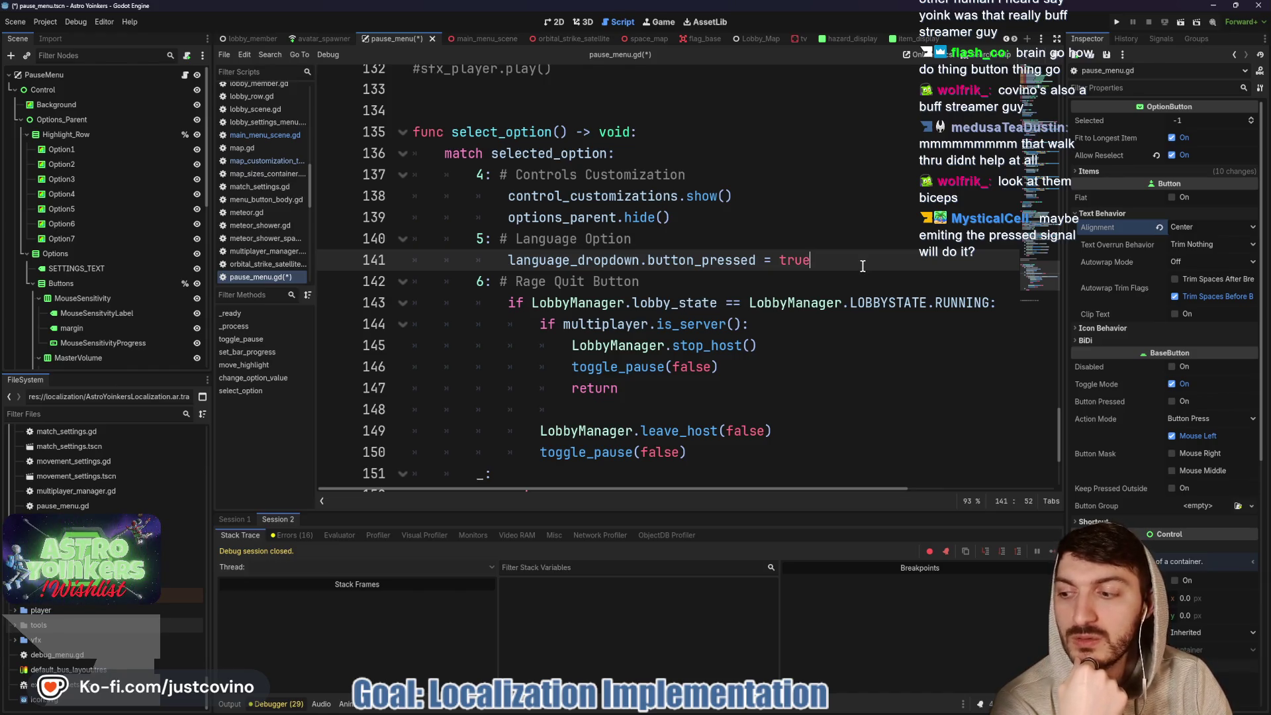
- Select button_pressed on line 141 and place the caret at the line's end
double_click(737, 265)
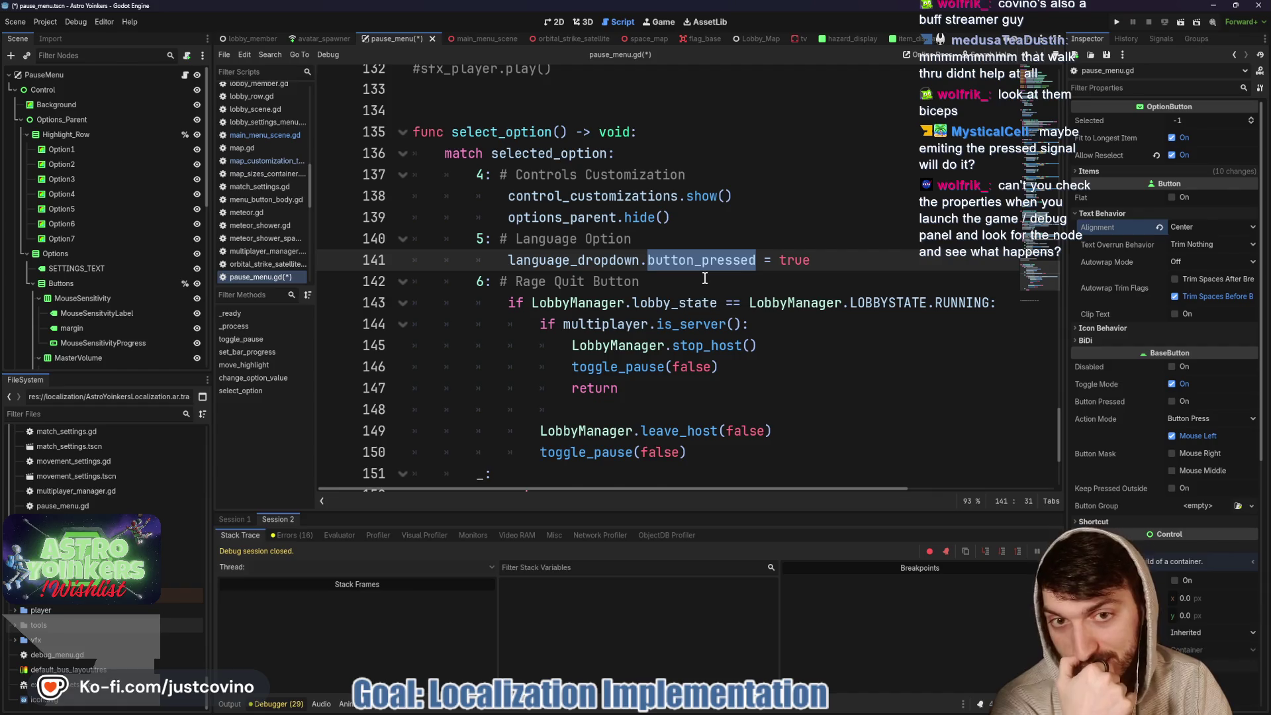
left_click(813, 265)
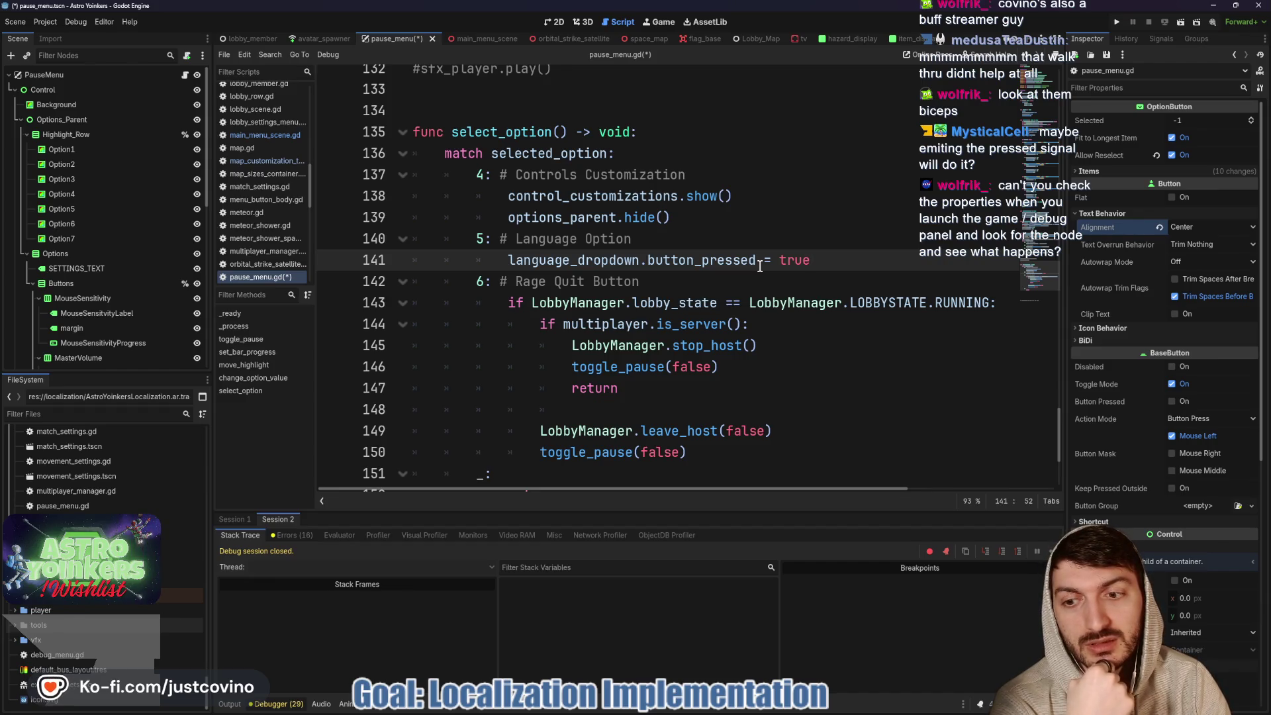
mouse_move(759, 265)
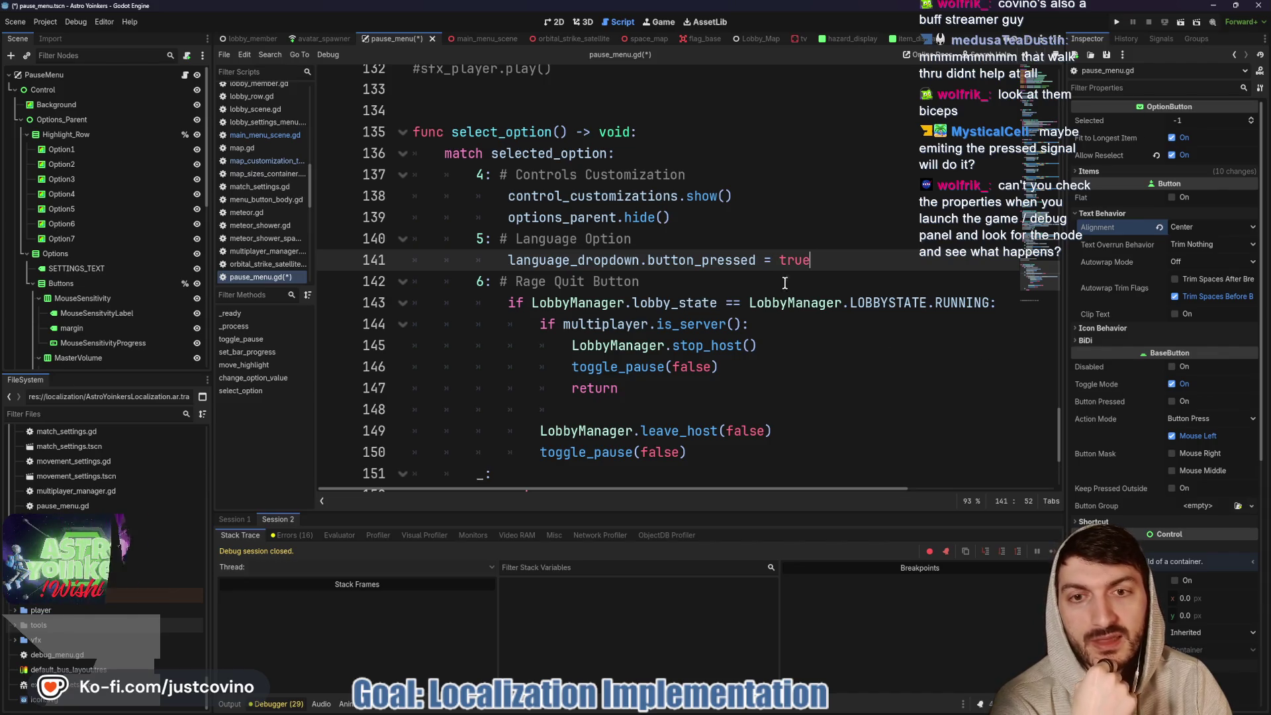
- Open a new empty tab in the web browser
mouse_move(750, 713)
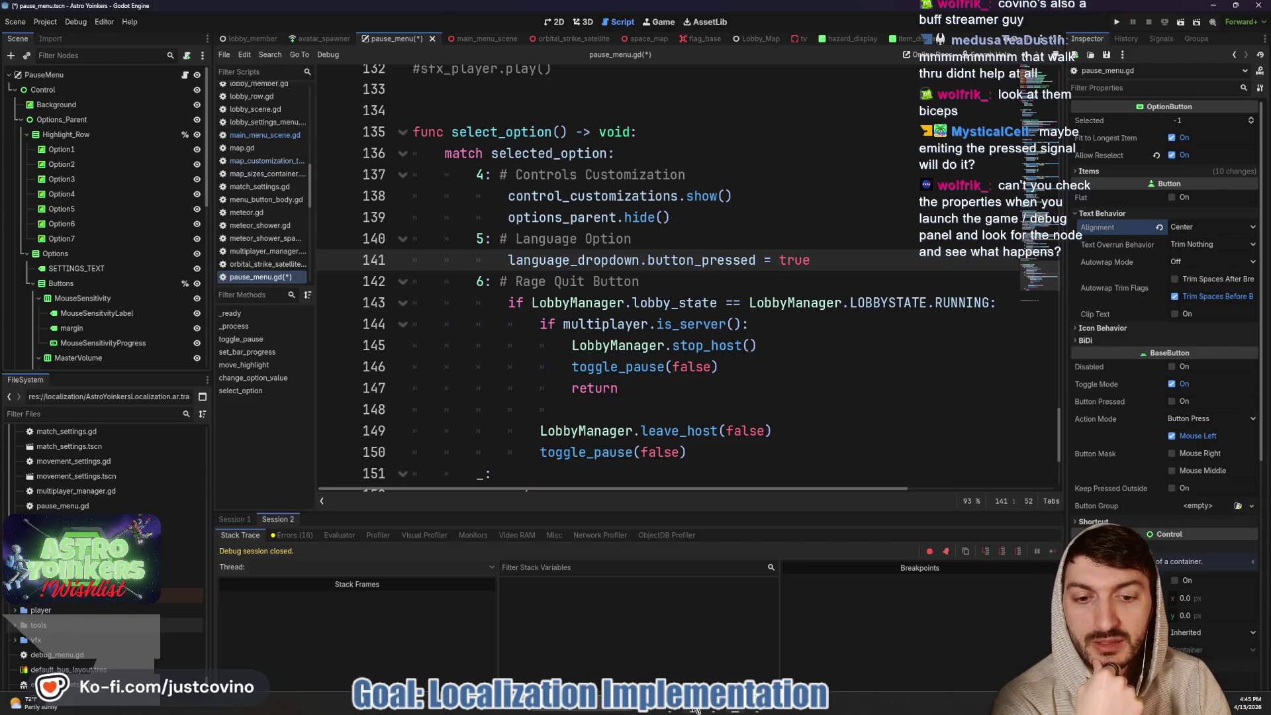
left_click(695, 708)
left_click(452, 21)
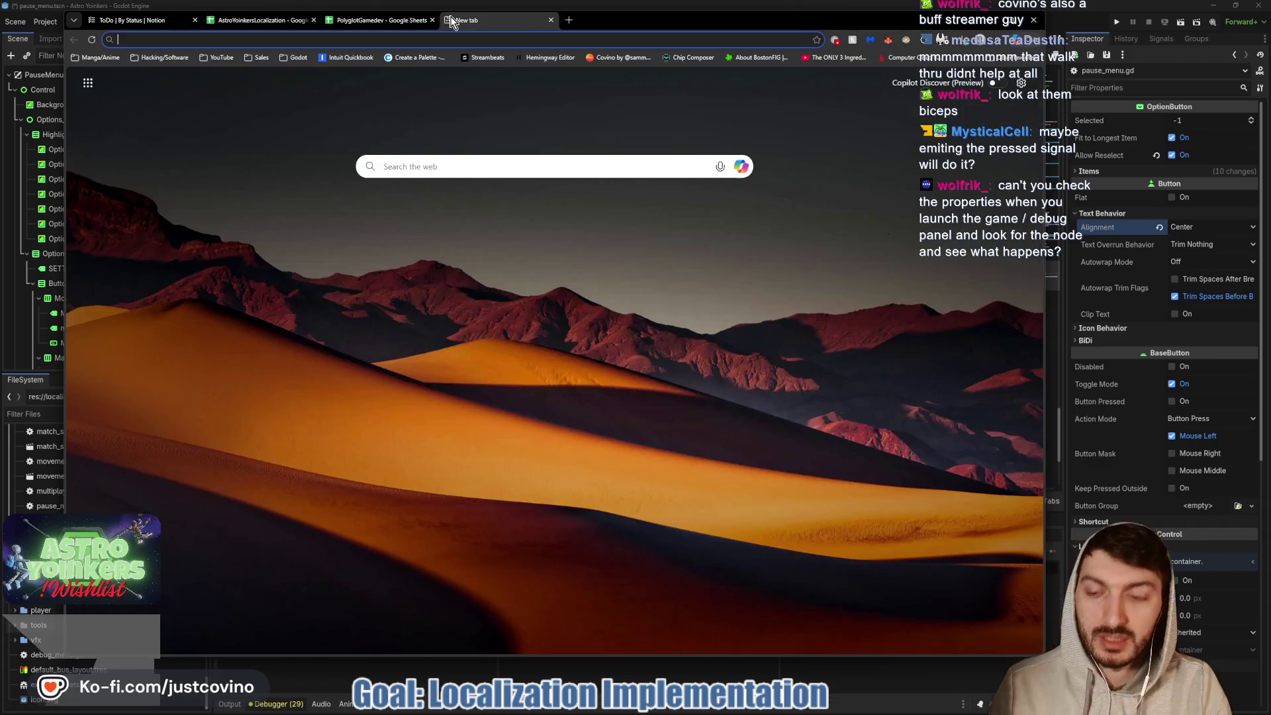
- Go to docs.godot and search 'optionbutton' to open the OptionButton class reference
type("docs.godot")
key("Return")
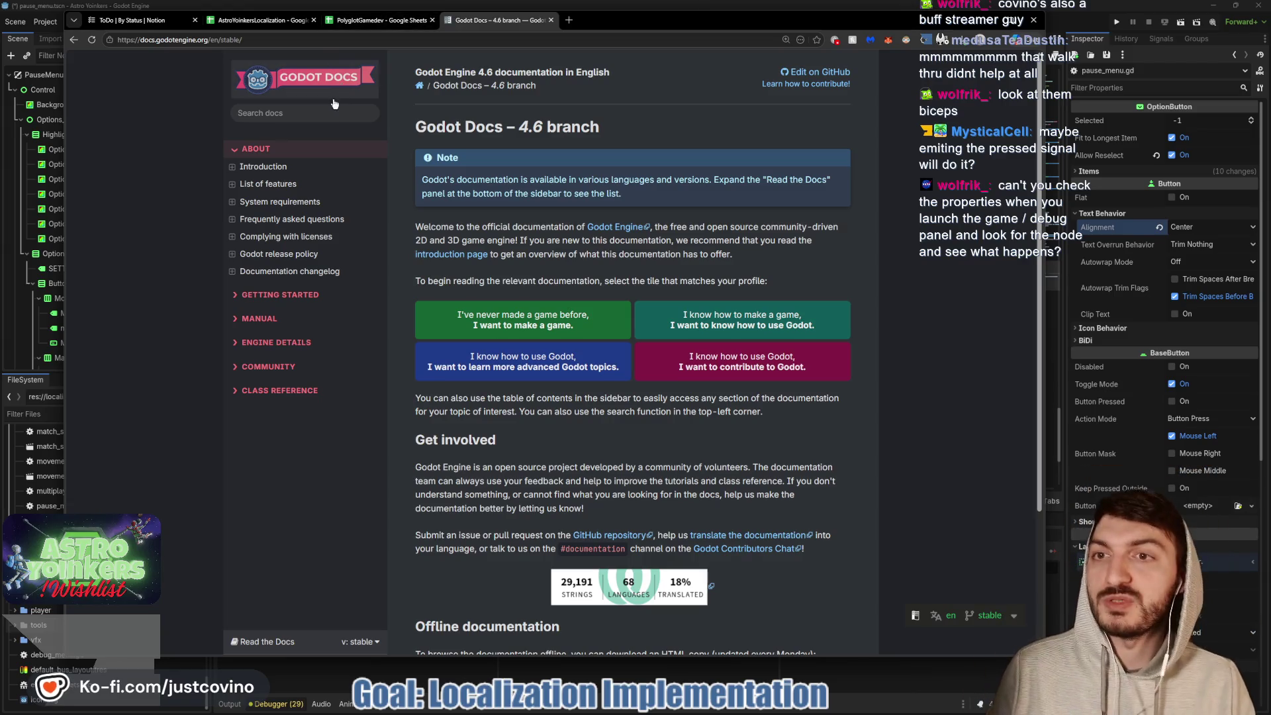
left_click(298, 119)
type("option")
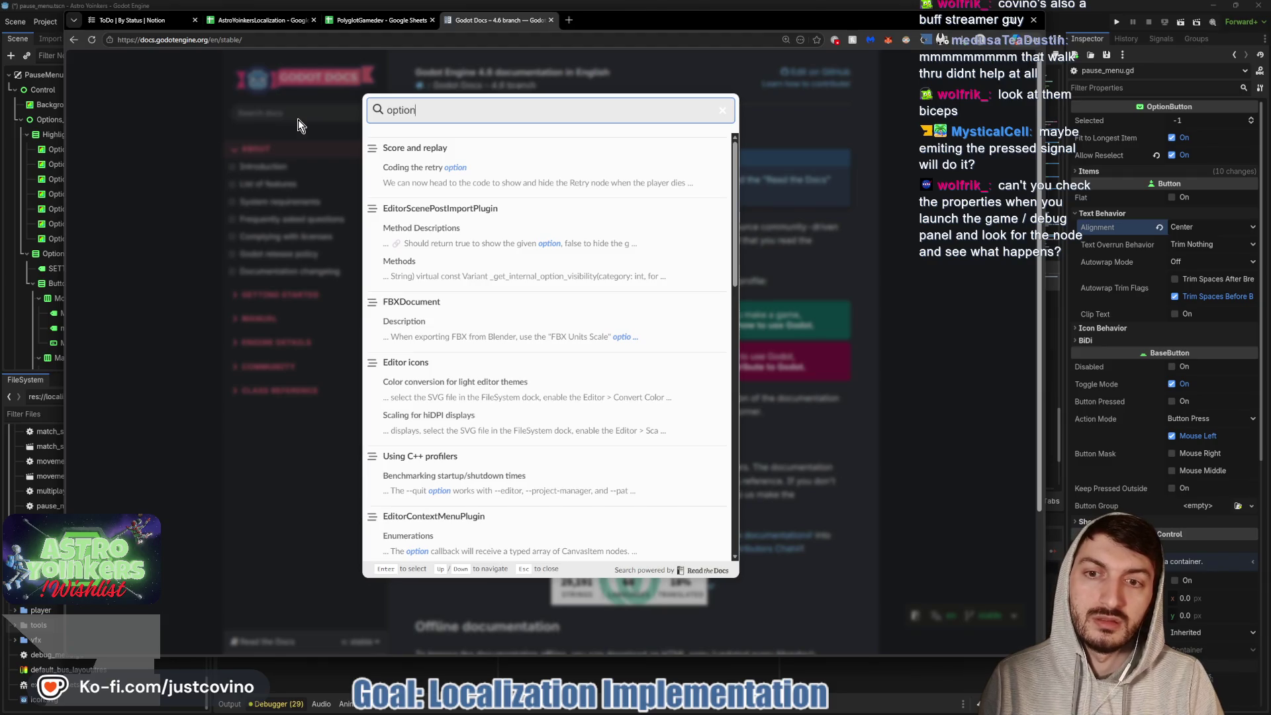
type("button")
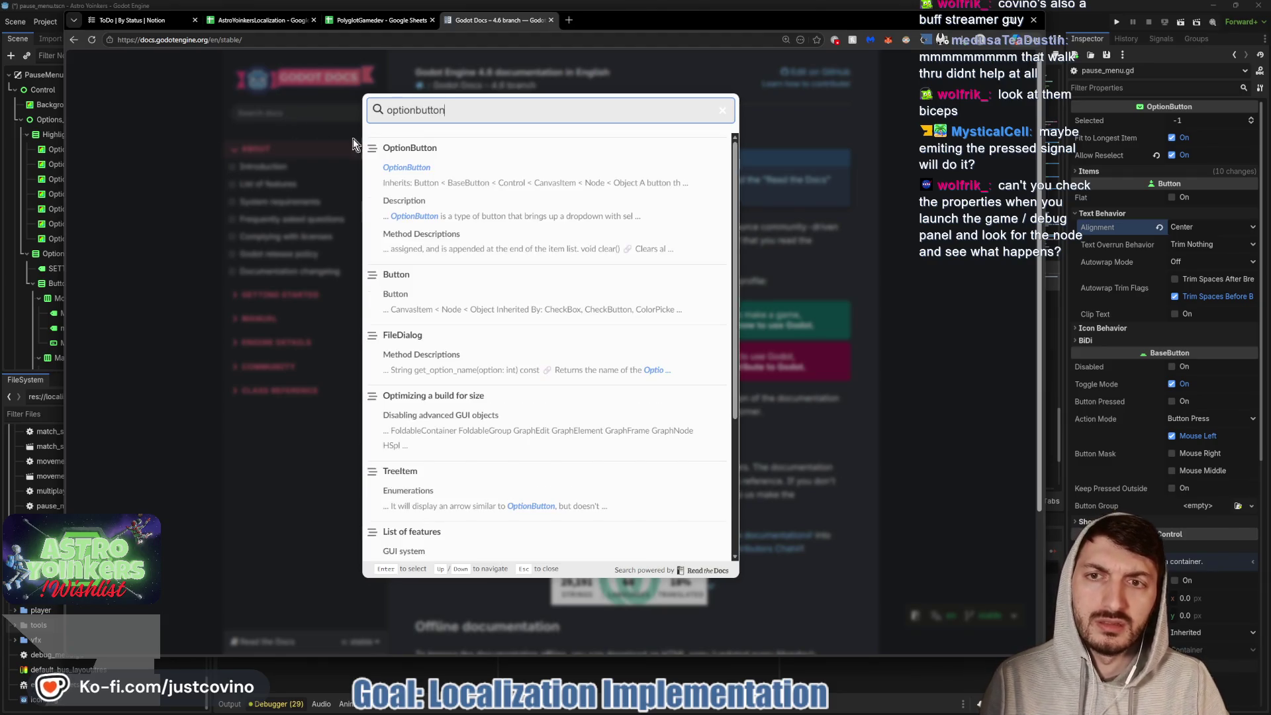
key("Return")
- Scroll through the OptionButton page's signals, properties and methods down to get_item_text
scroll(616, 217, "down", 3)
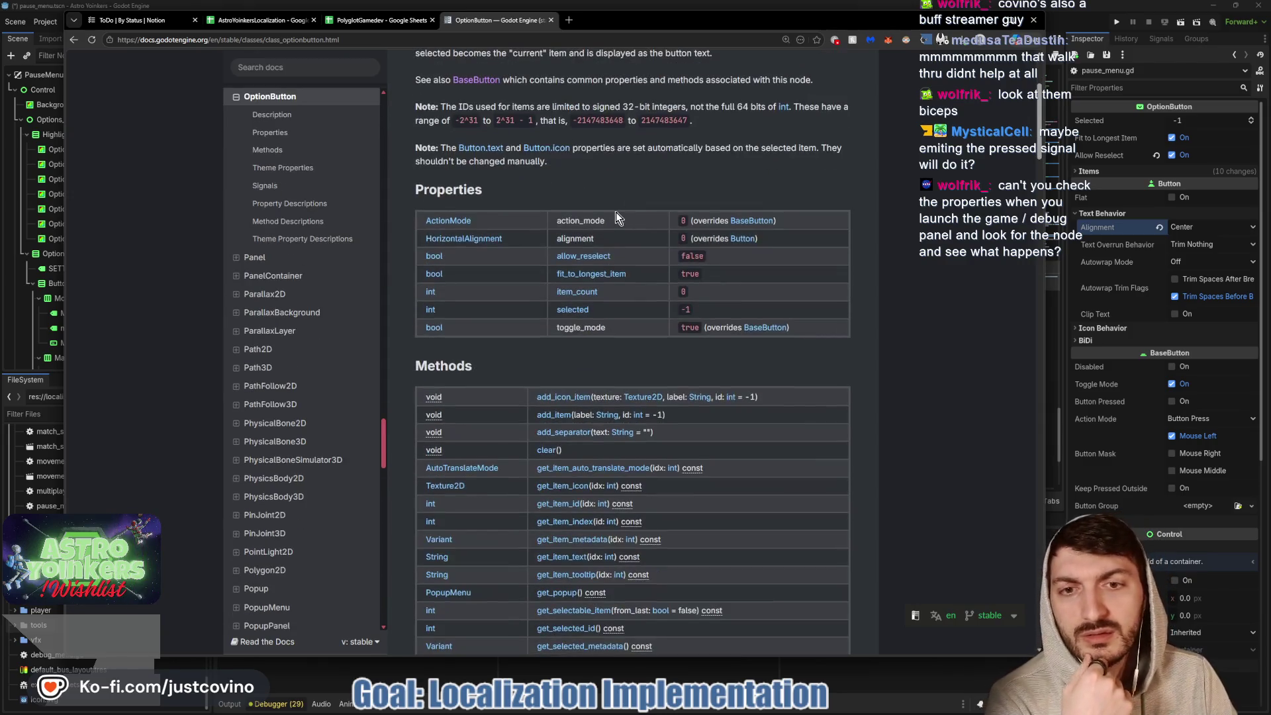
scroll(615, 217, "down", 3)
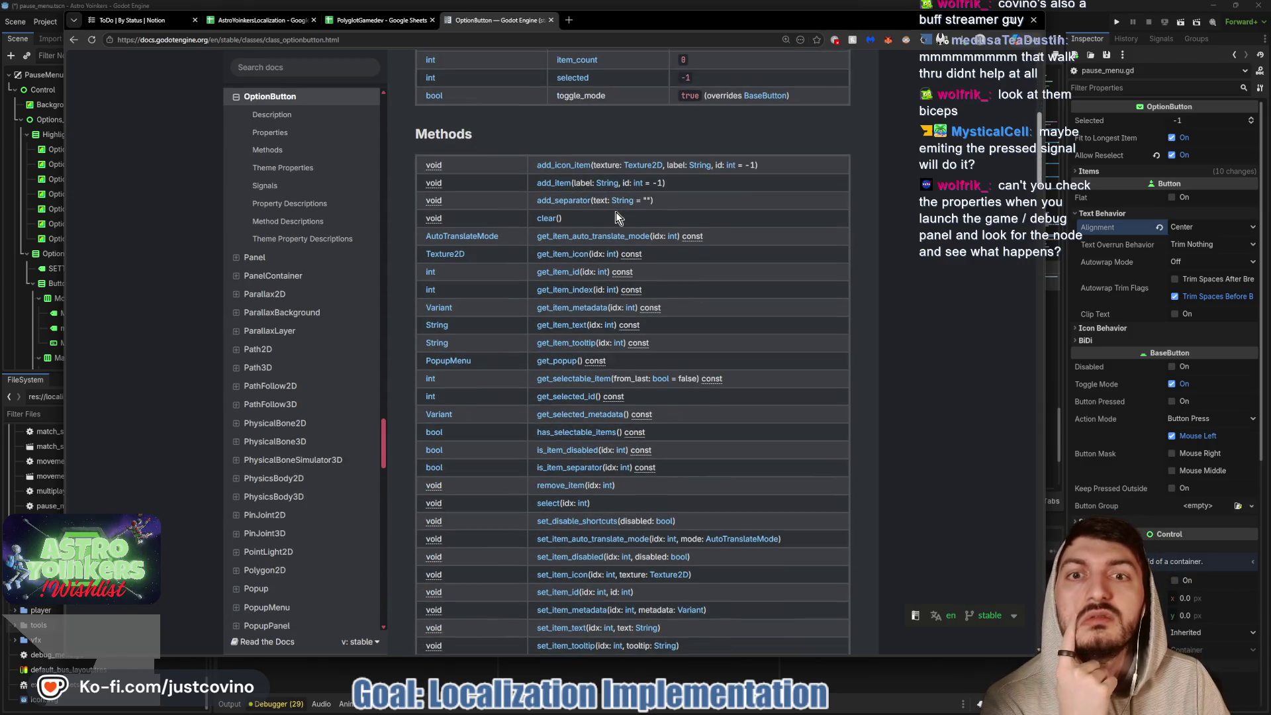
scroll(615, 211, "up", 1)
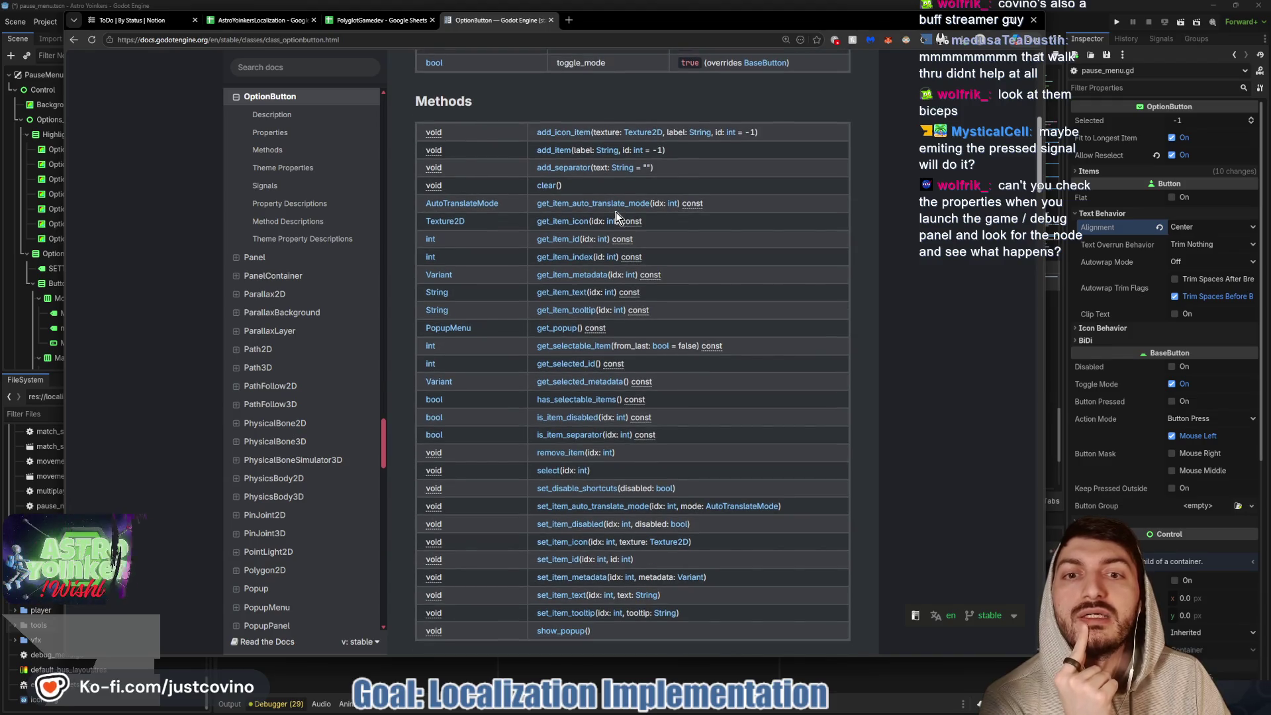
scroll(616, 212, "down", 2)
scroll(616, 215, "down", 2)
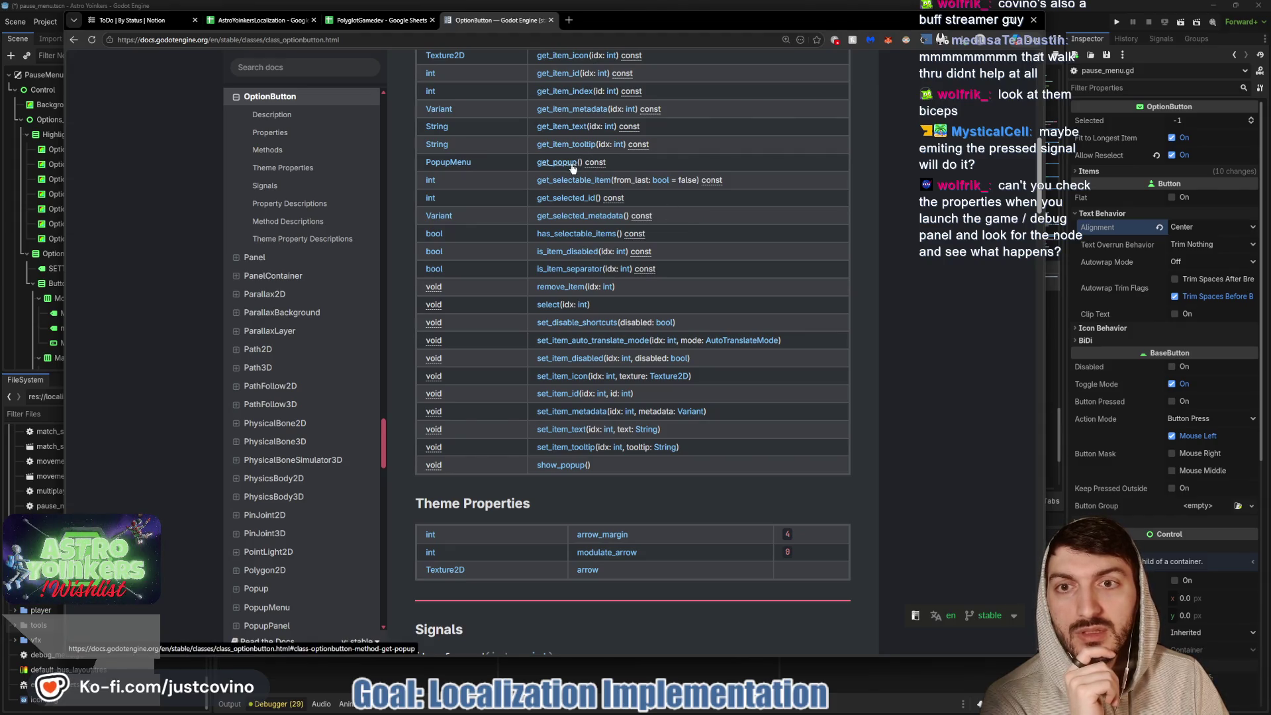
scroll(574, 176, "down", 6)
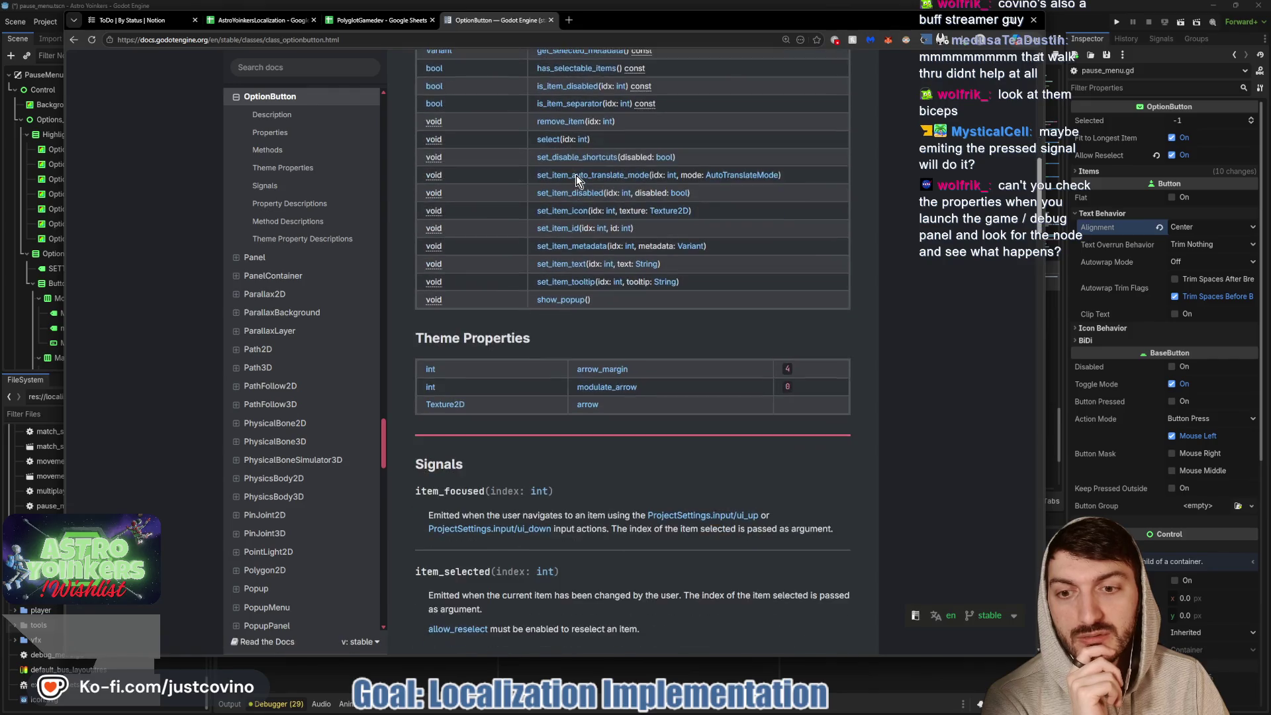
scroll(573, 179, "down", 1)
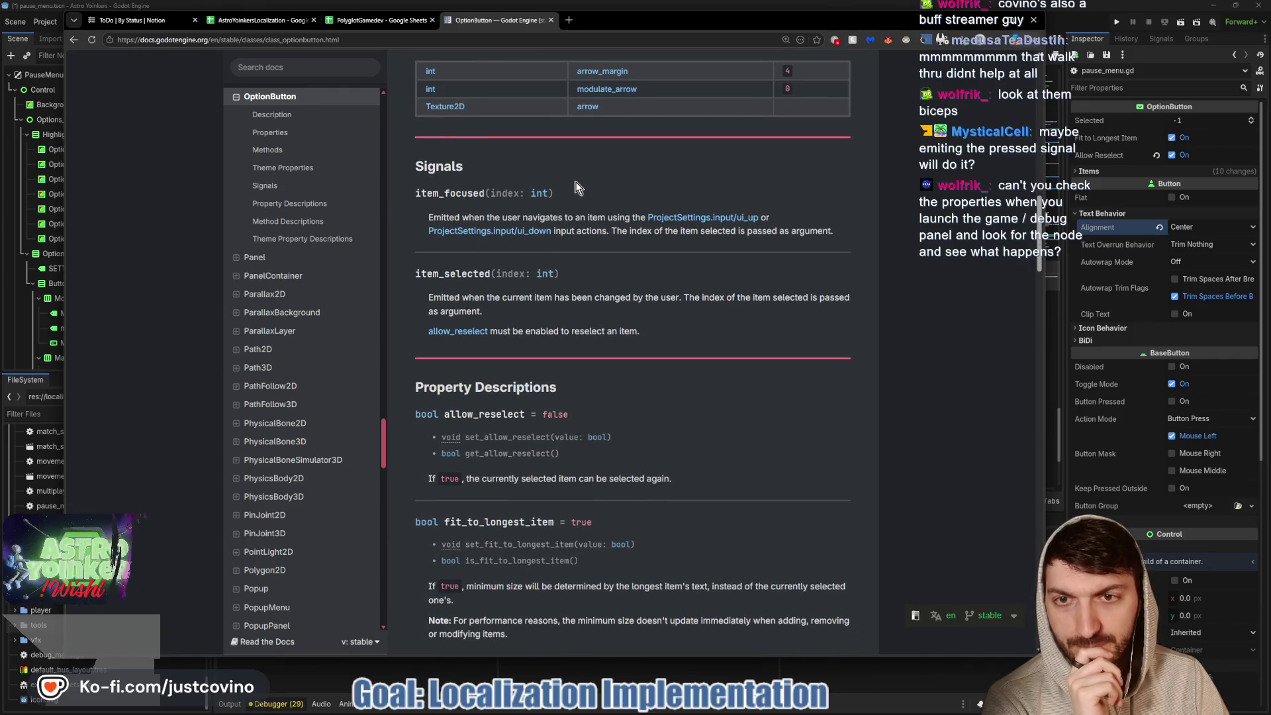
scroll(566, 177, "down", 3)
scroll(566, 177, "down", 4)
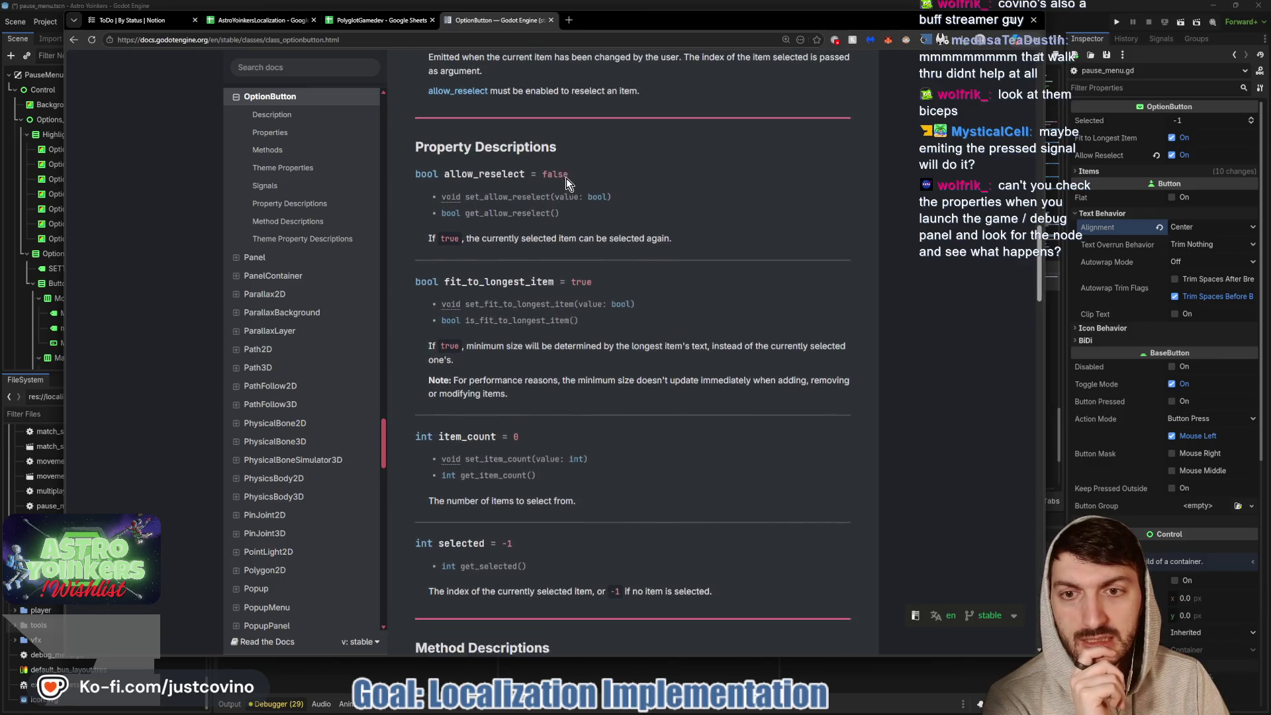
scroll(566, 177, "down", 5)
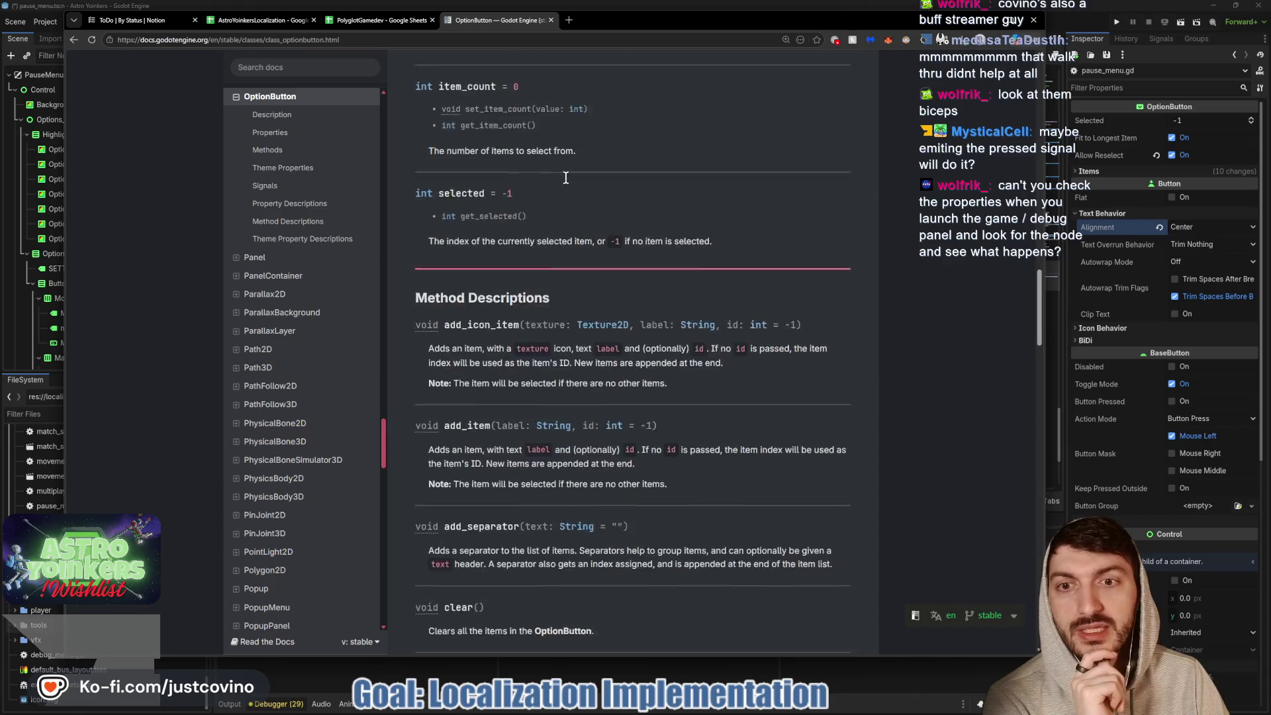
scroll(566, 178, "down", 3)
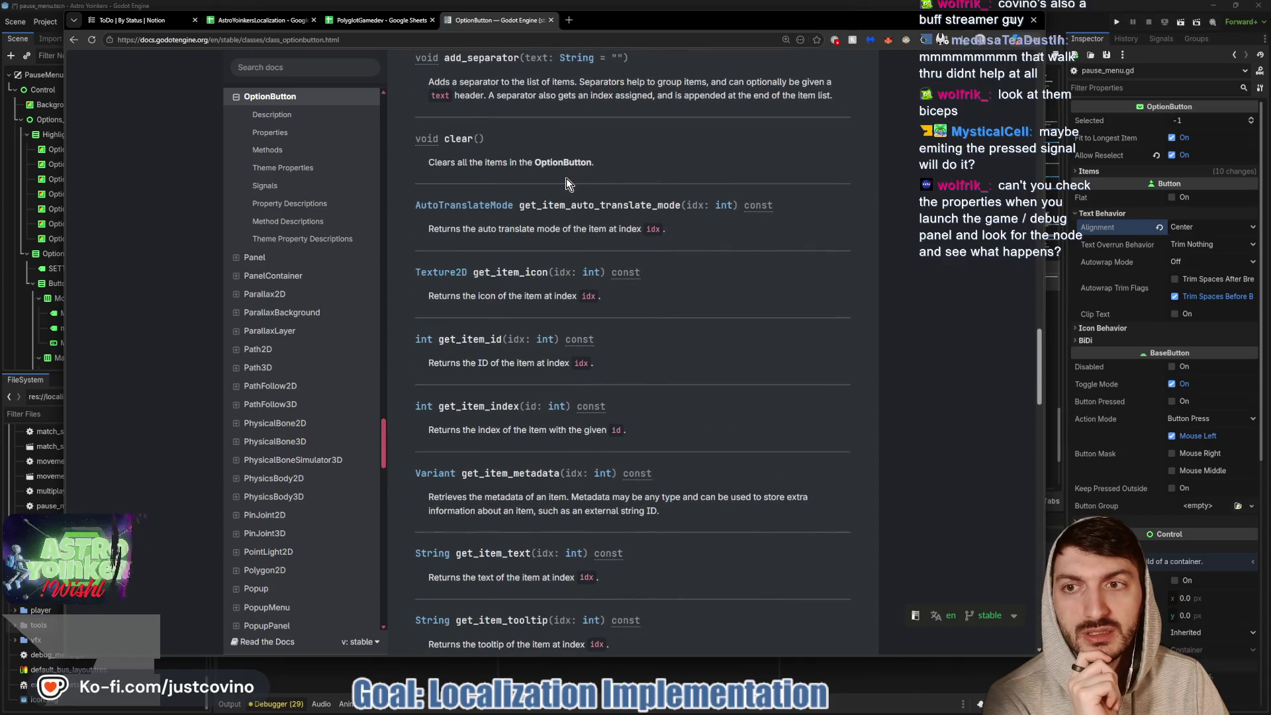
scroll(565, 177, "down", 2)
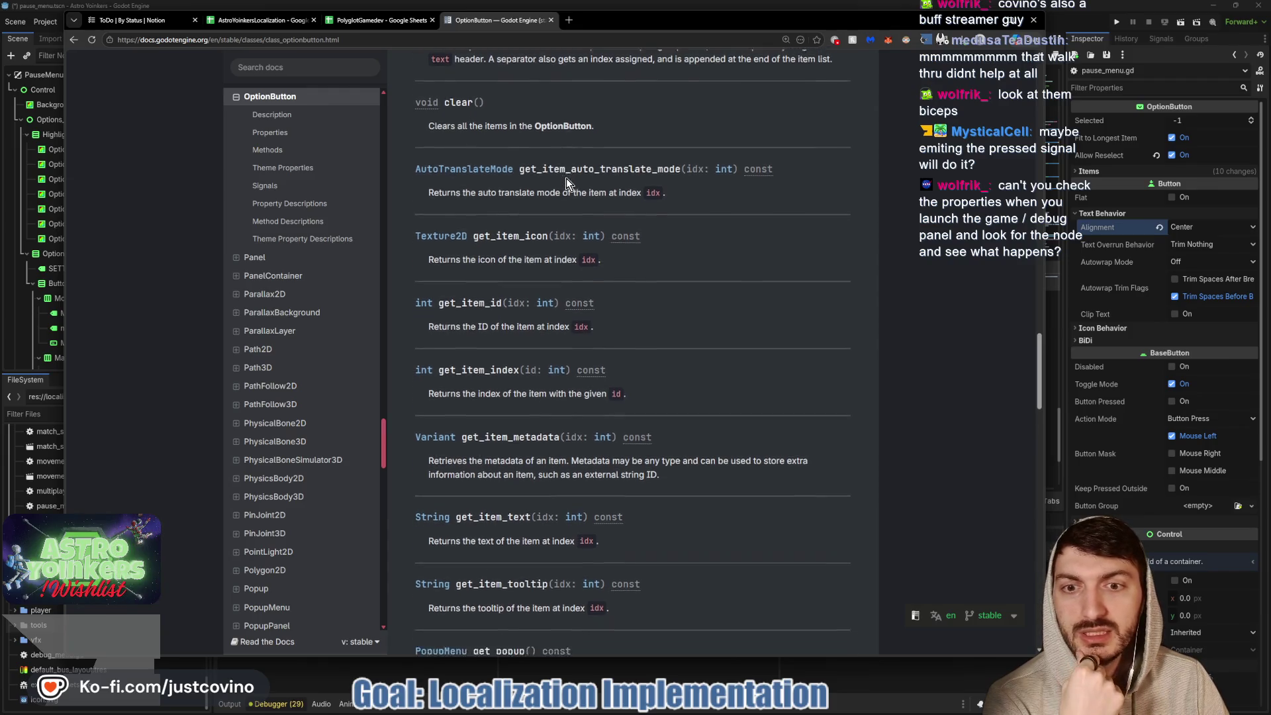
- Scroll past the method descriptions to the user-contributed notes with the item-shuffling script
scroll(566, 177, "down", 5)
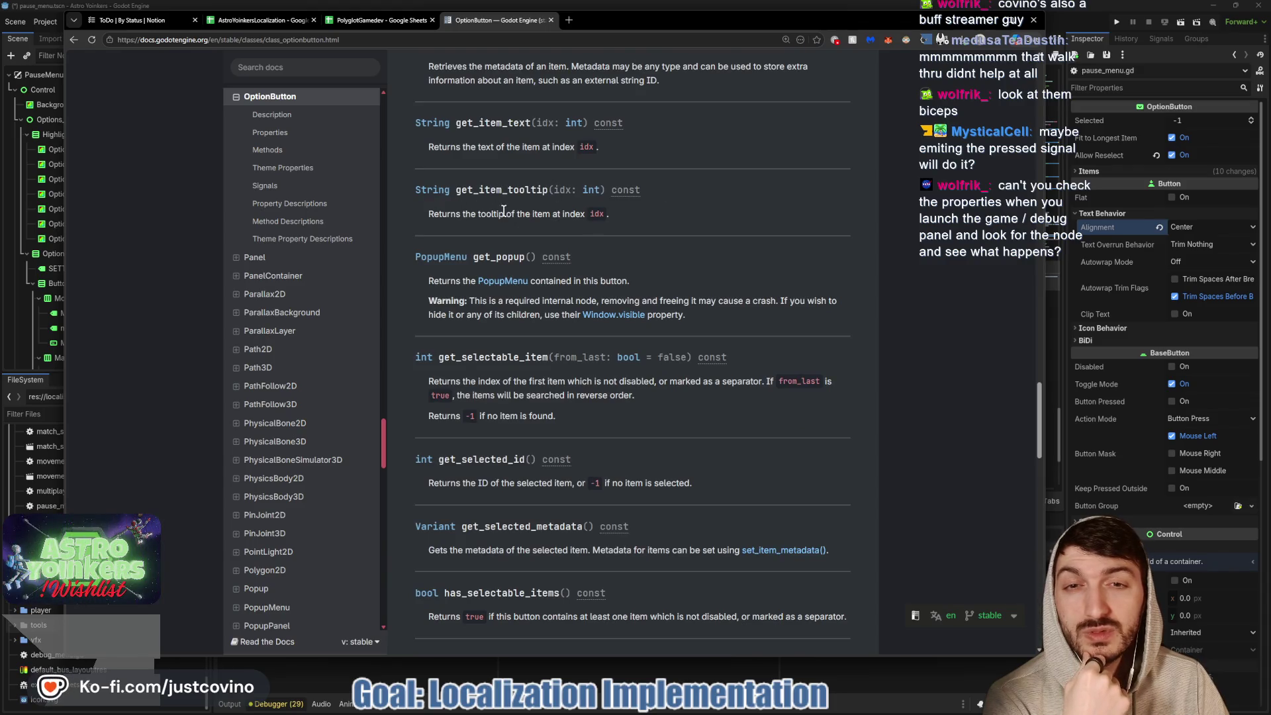
scroll(504, 211, "down", 2)
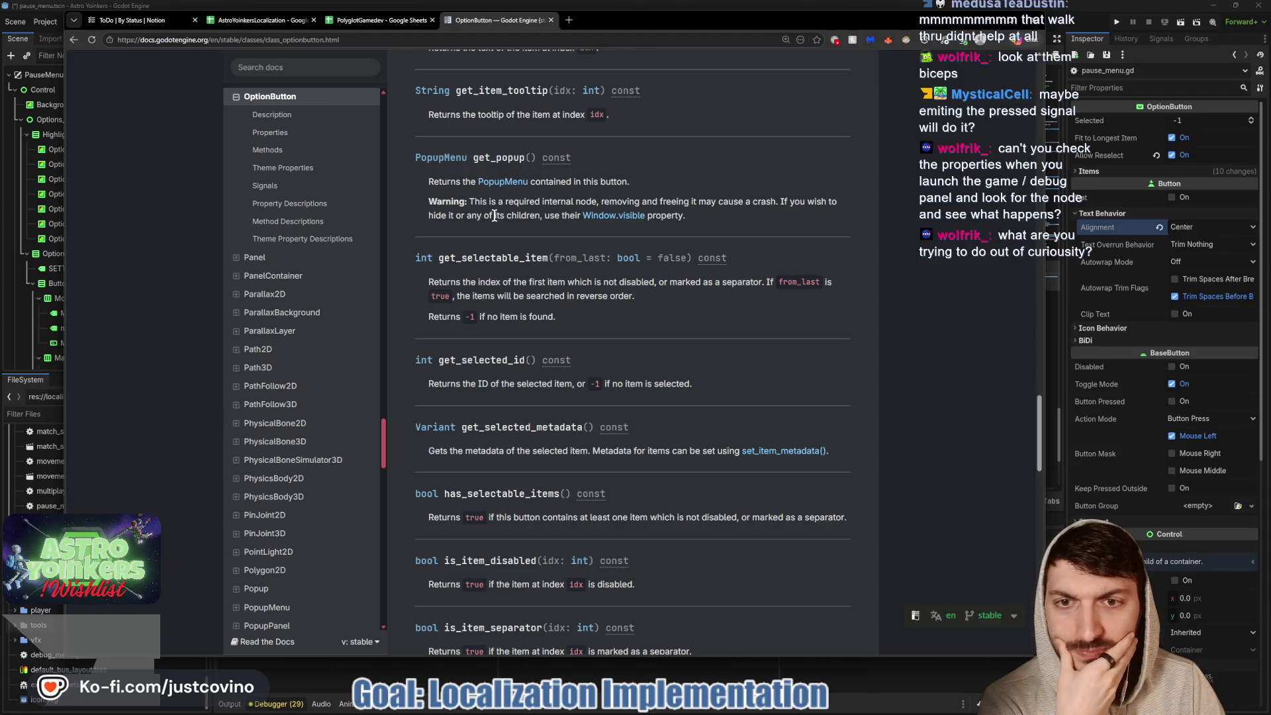
scroll(494, 216, "down", 3)
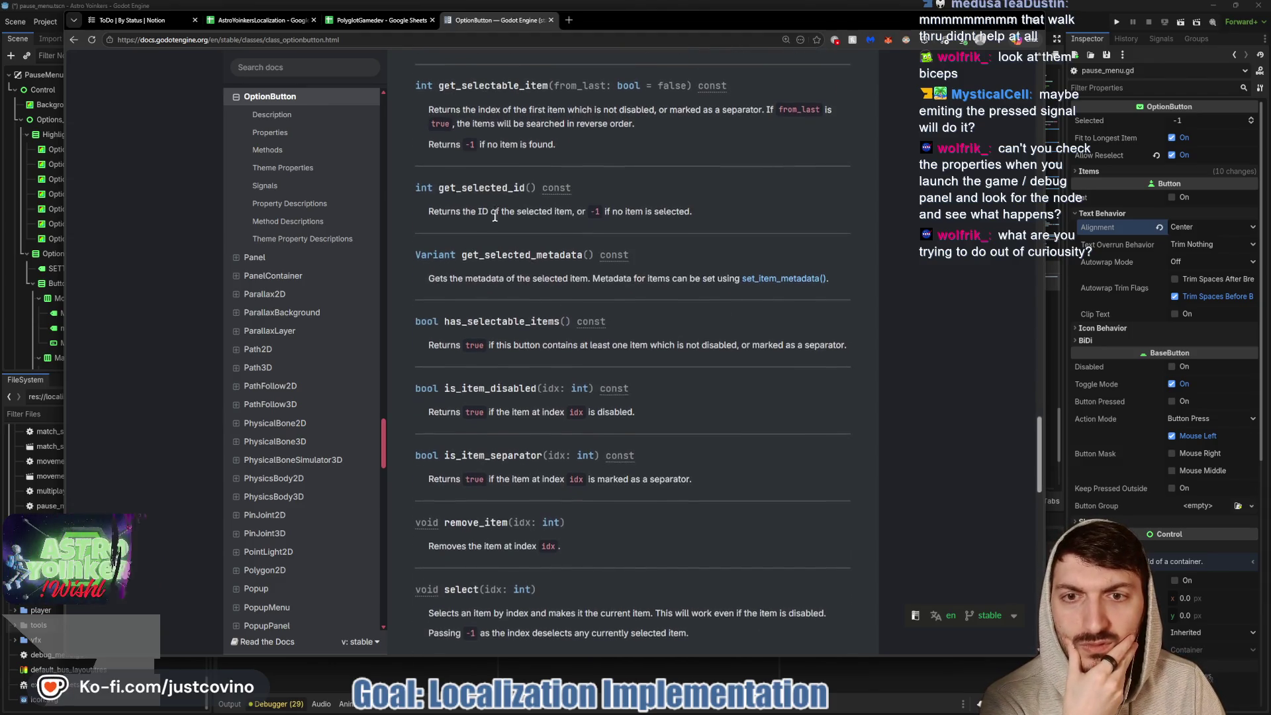
scroll(495, 216, "down", 3)
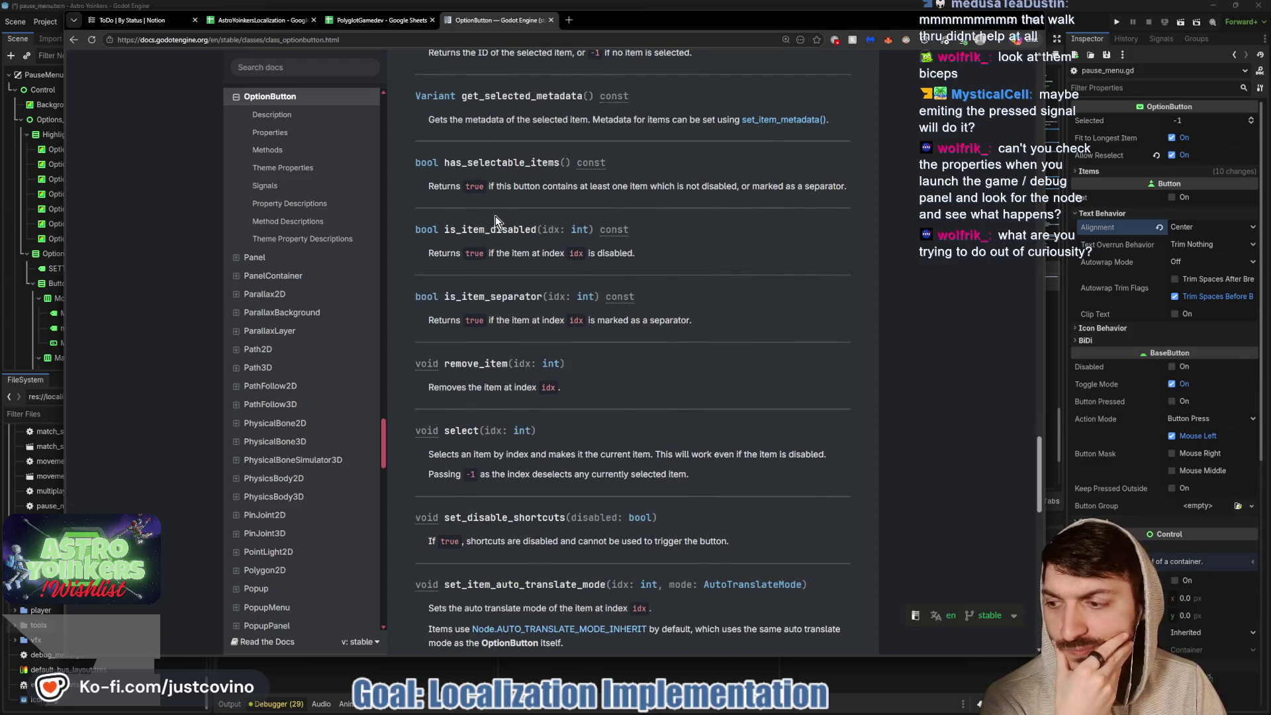
scroll(495, 218, "down", 4)
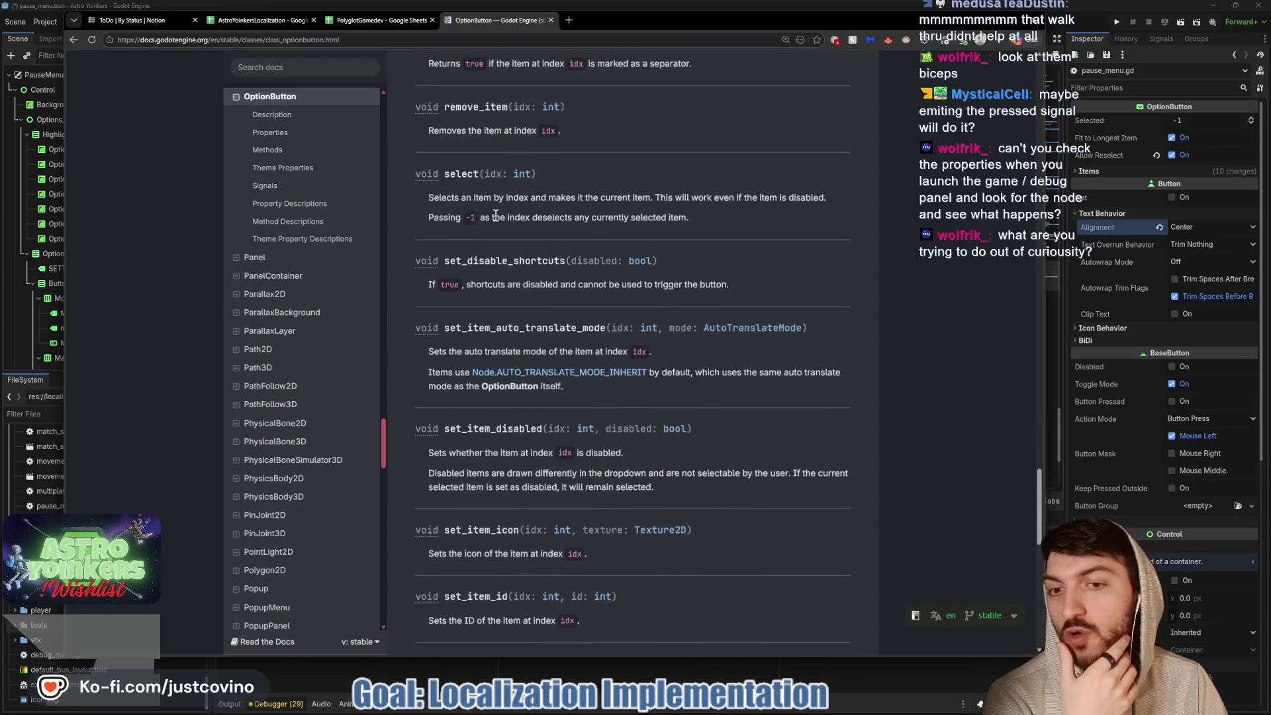
scroll(497, 219, "down", 1)
scroll(496, 220, "down", 4)
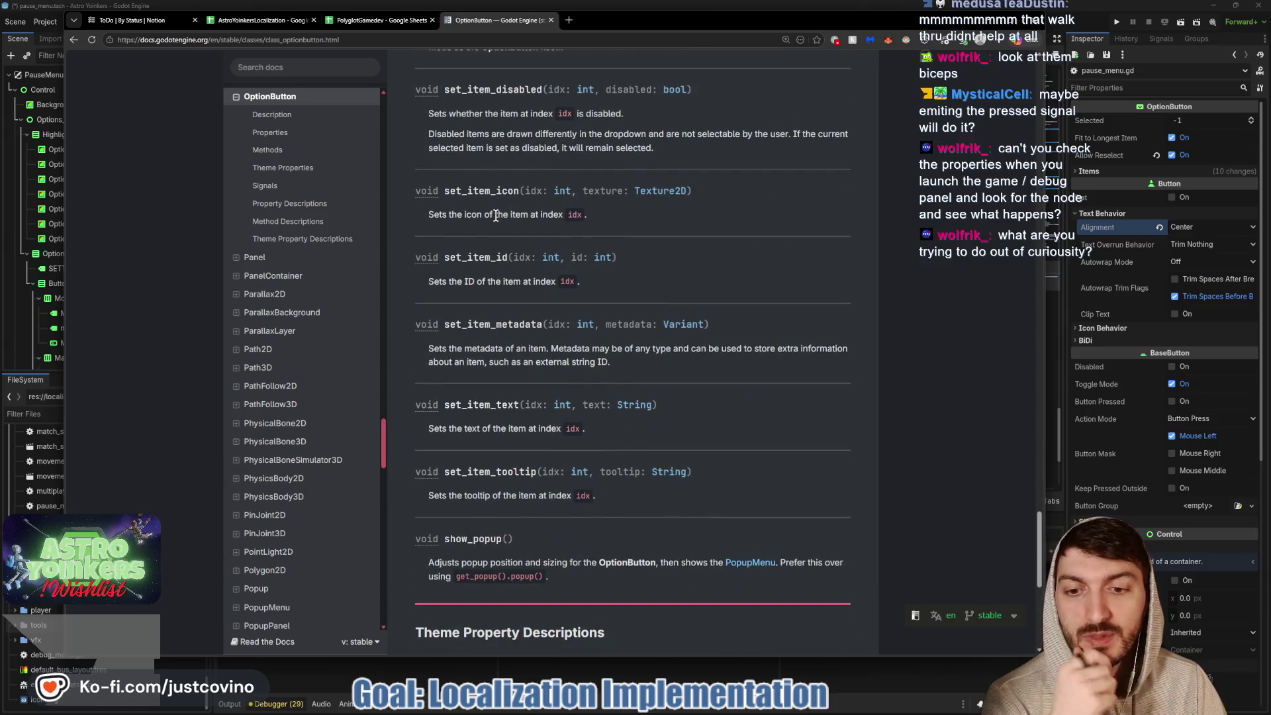
scroll(496, 219, "down", 5)
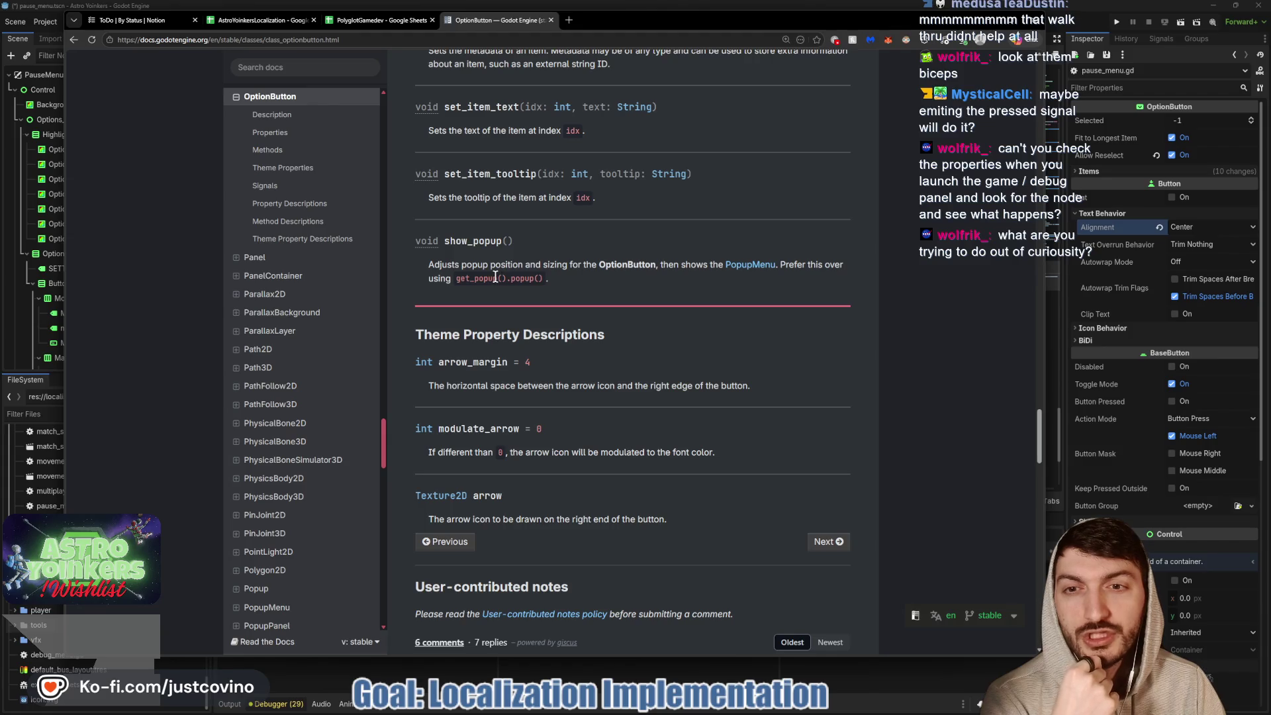
scroll(488, 240, "down", 4)
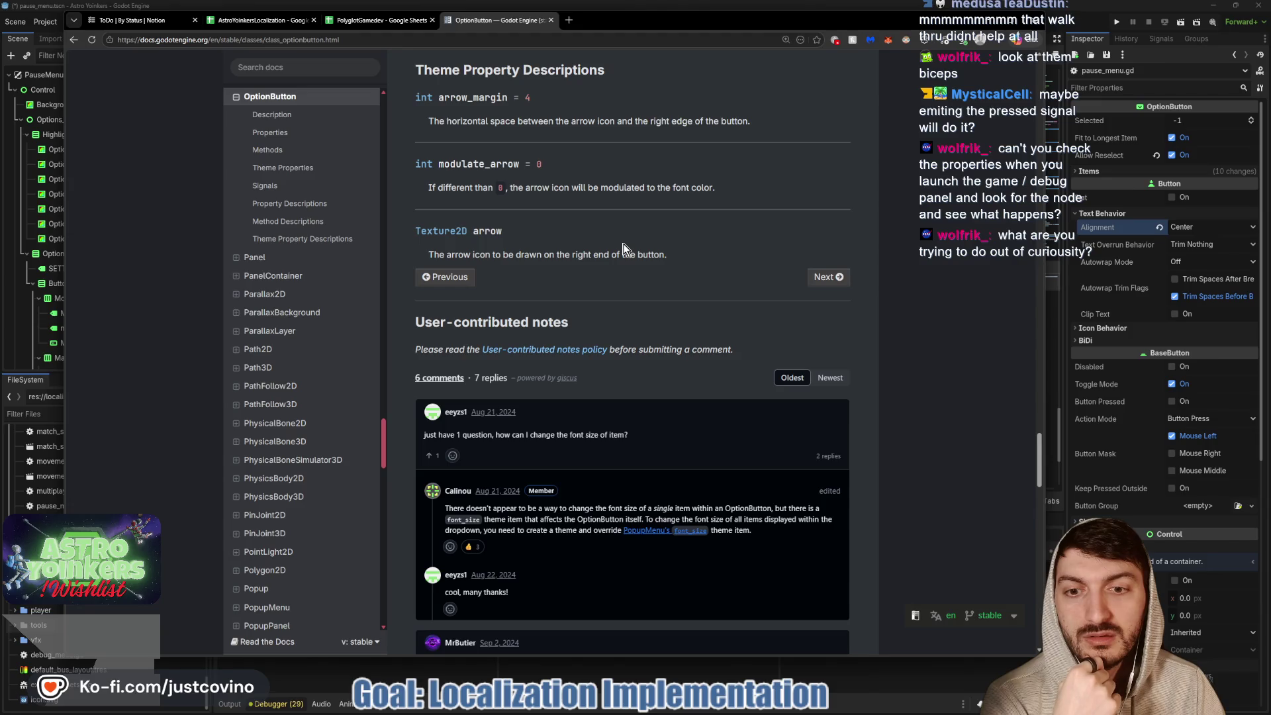
scroll(624, 248, "down", 6)
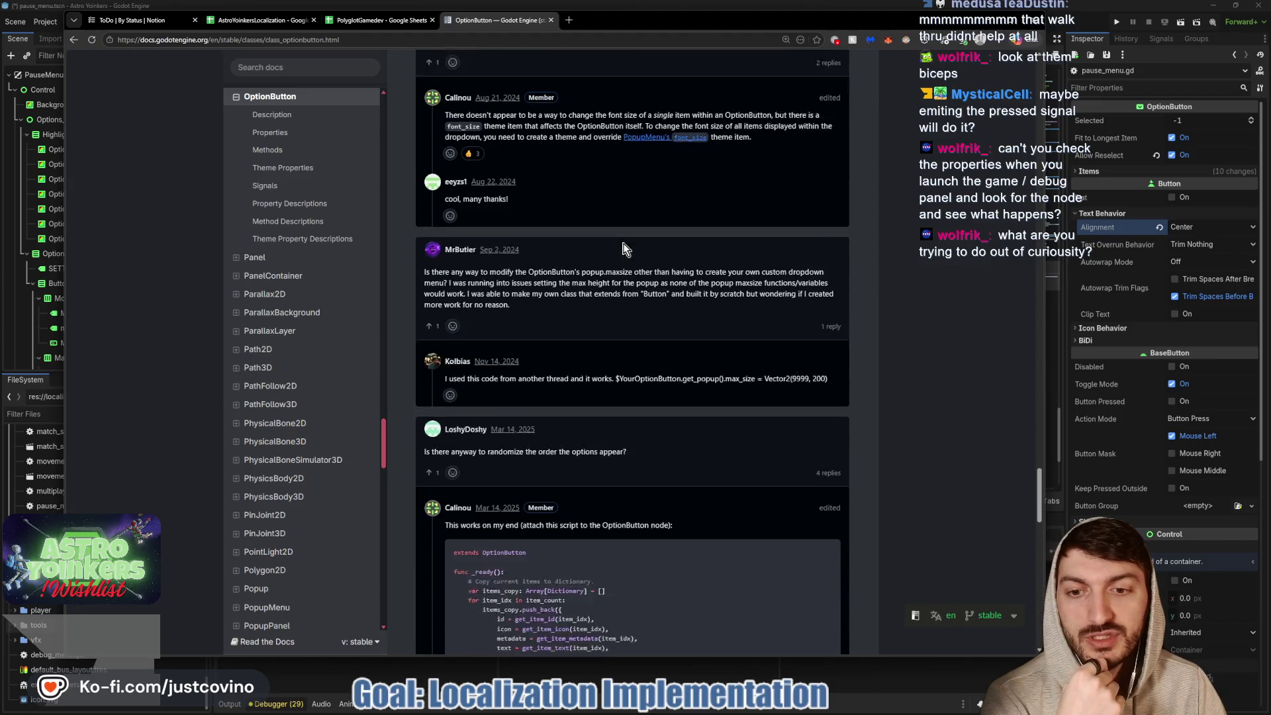
scroll(625, 248, "down", 5)
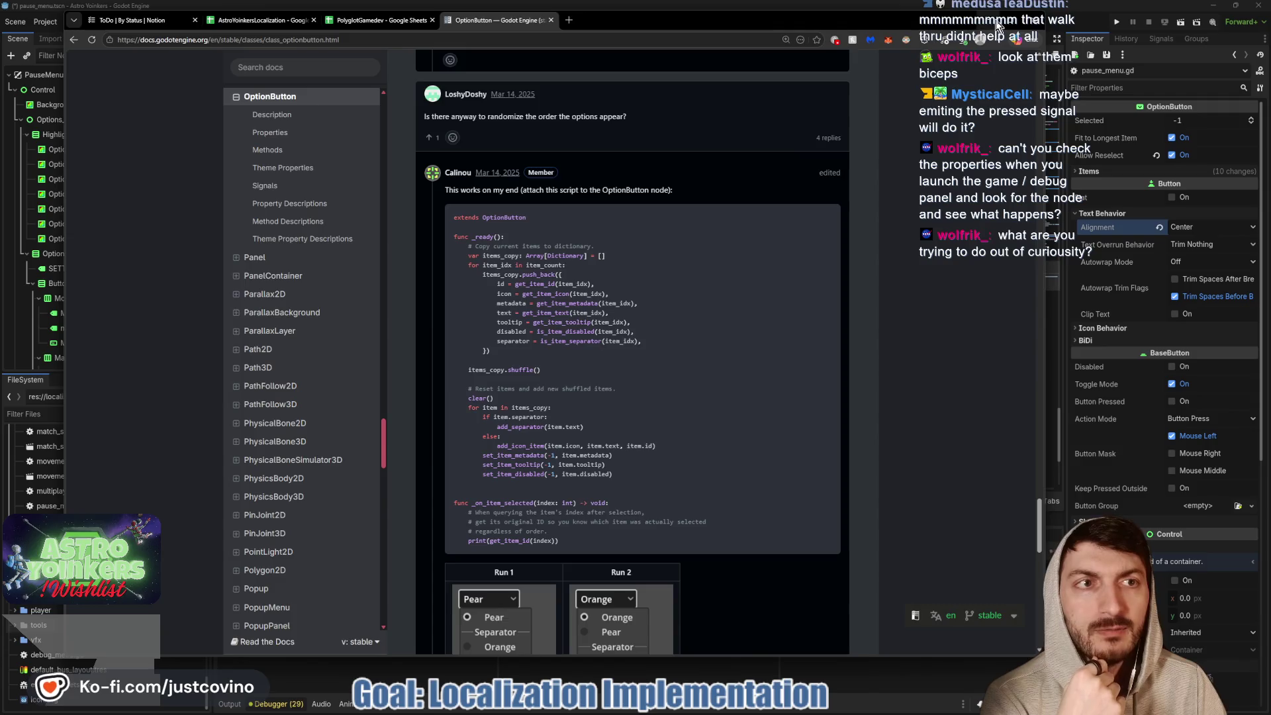
left_click(997, 26)
- Replace button_pressed = true on line 141 with show_popup() and save the script
left_click_drag(810, 260, 646, 257)
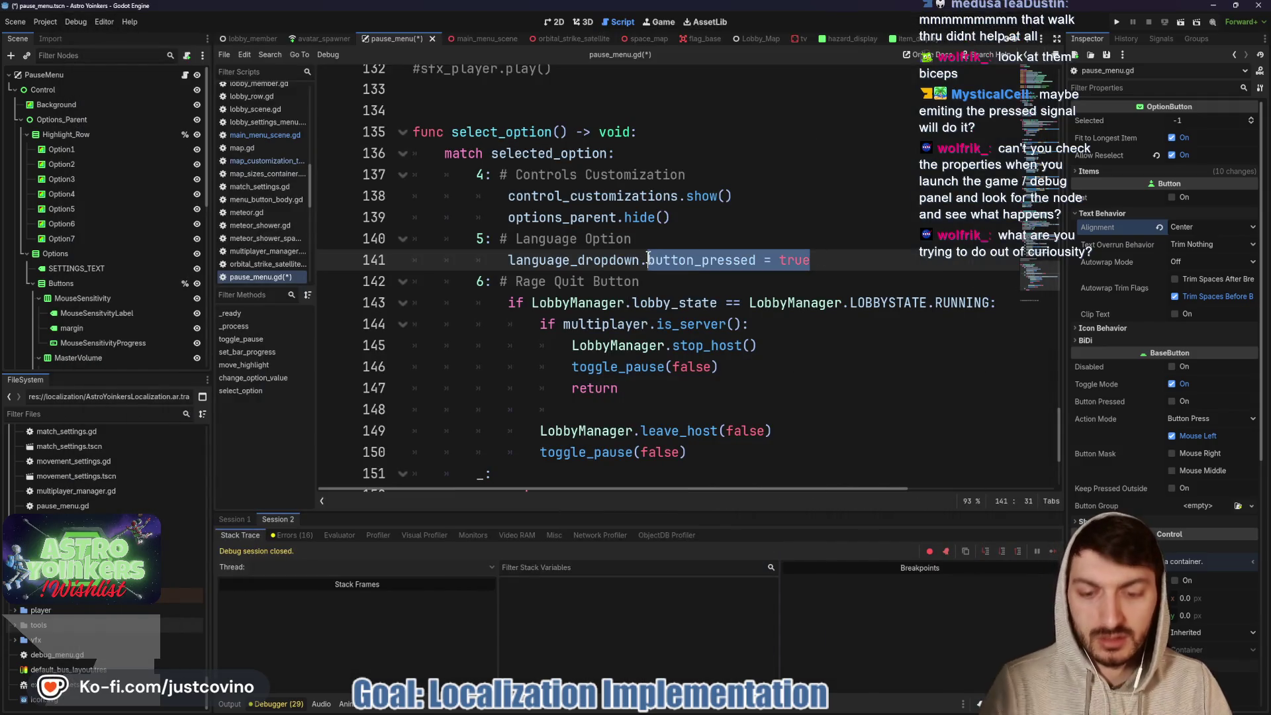
type("show")
key("Return")
key("ctrl+s")
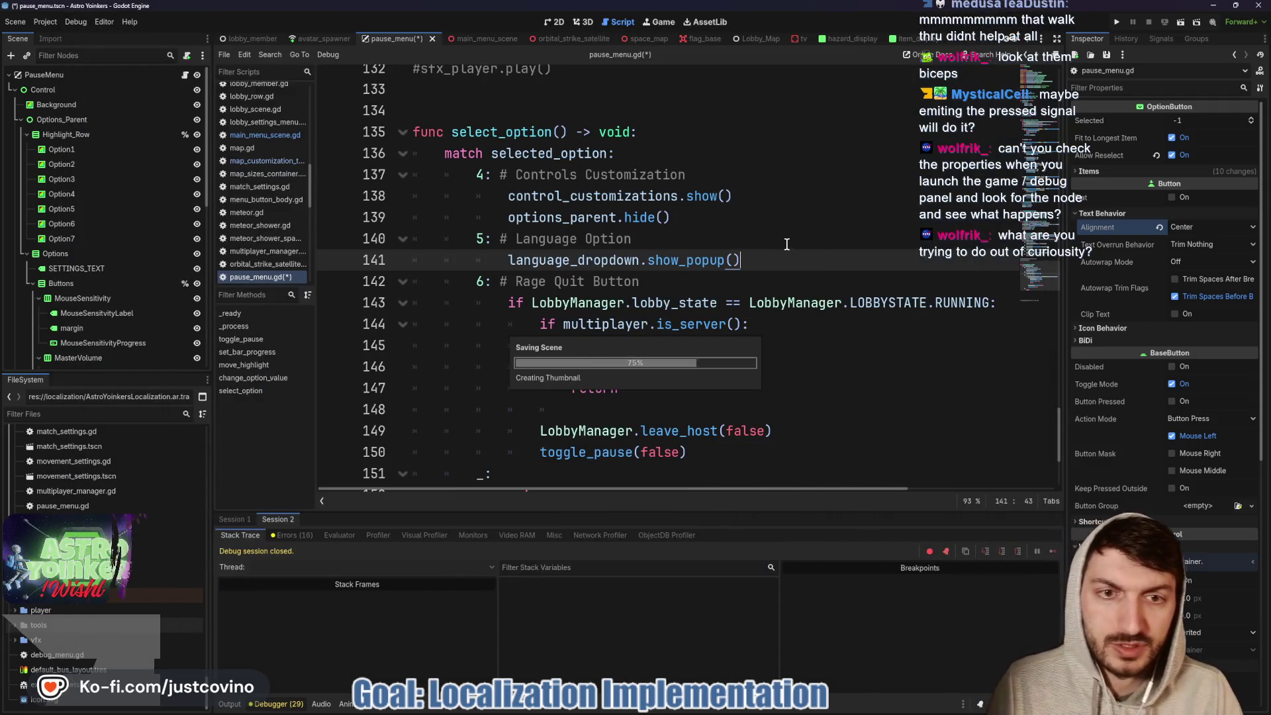
- Run the game with F5, host a lobby, and dismiss the extra main-menu window
key("F5")
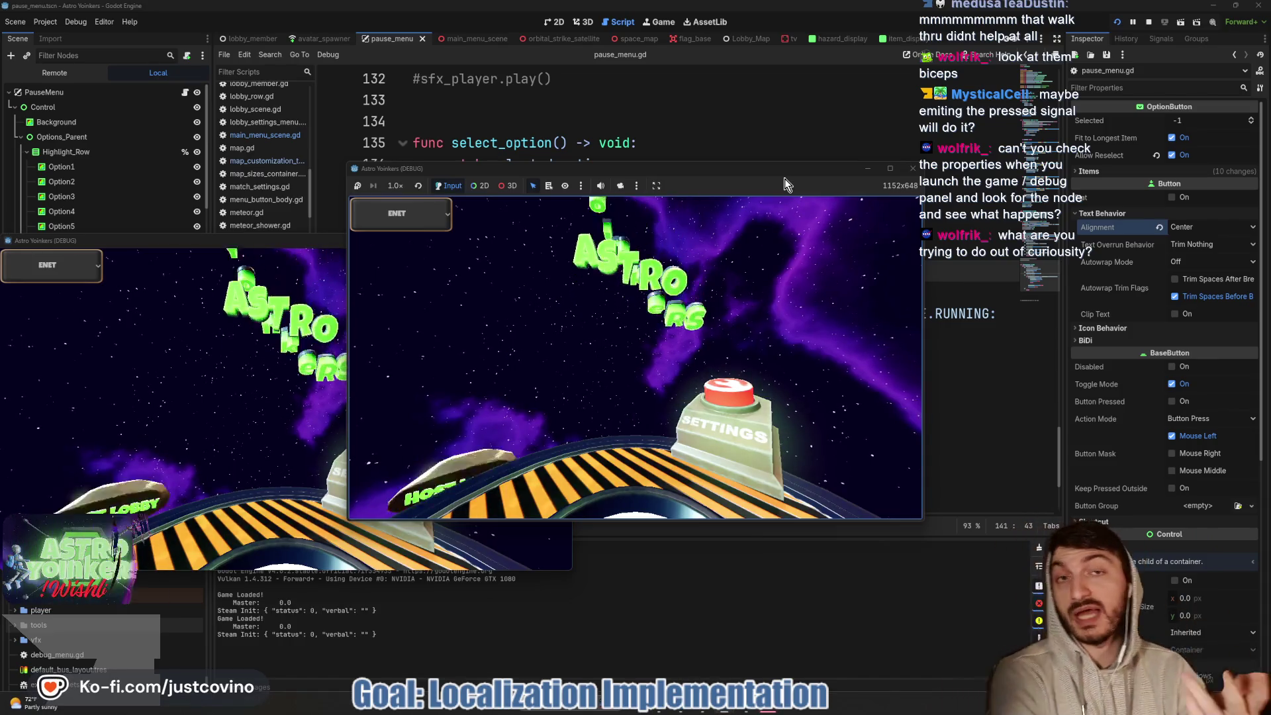
left_click(454, 295)
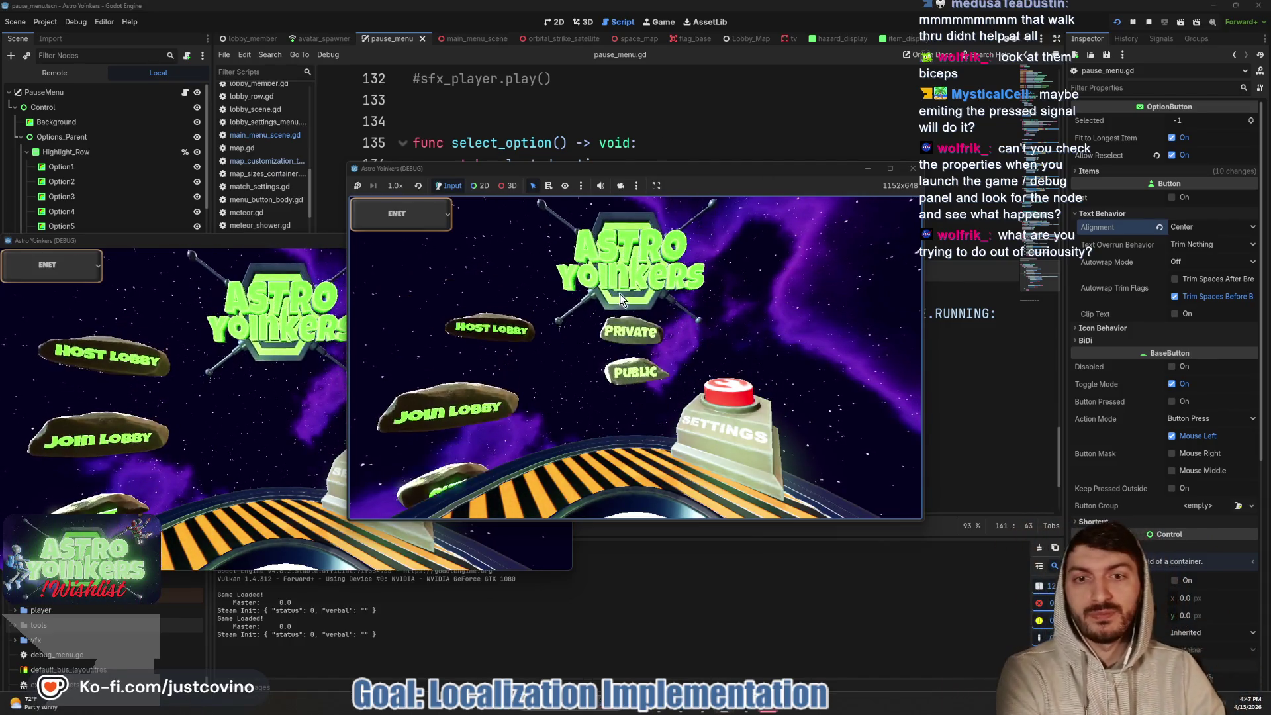
left_click(637, 328)
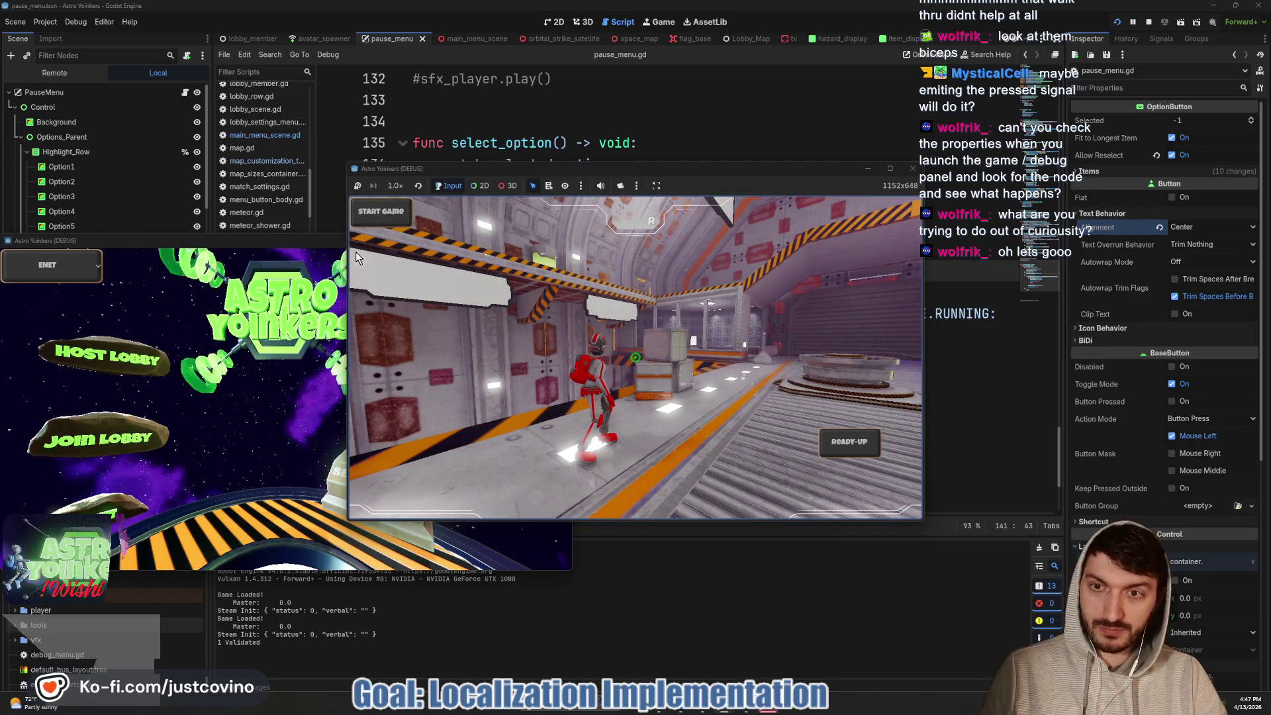
left_click(299, 252)
left_click(608, 321)
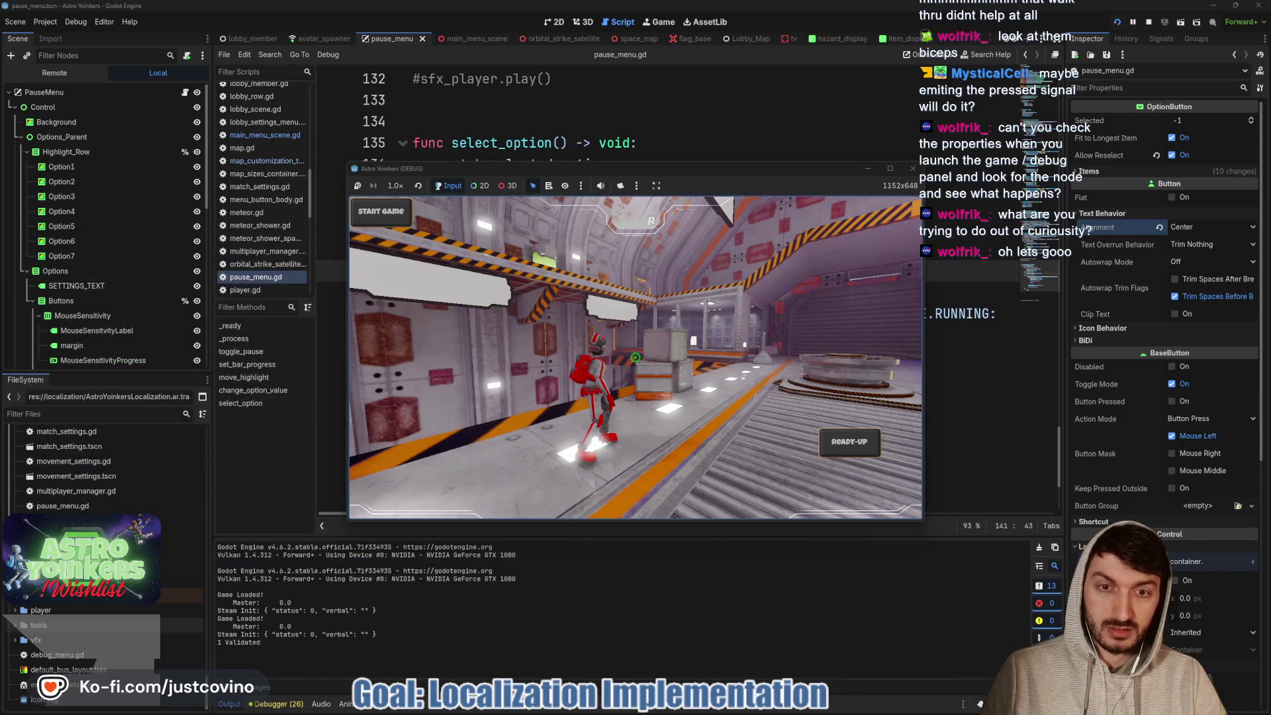
- Open the pause settings, open the Language list, and move between 日本語, Polski and Deutsch
key("Escape")
key("Down")
key("Down")
key("Down")
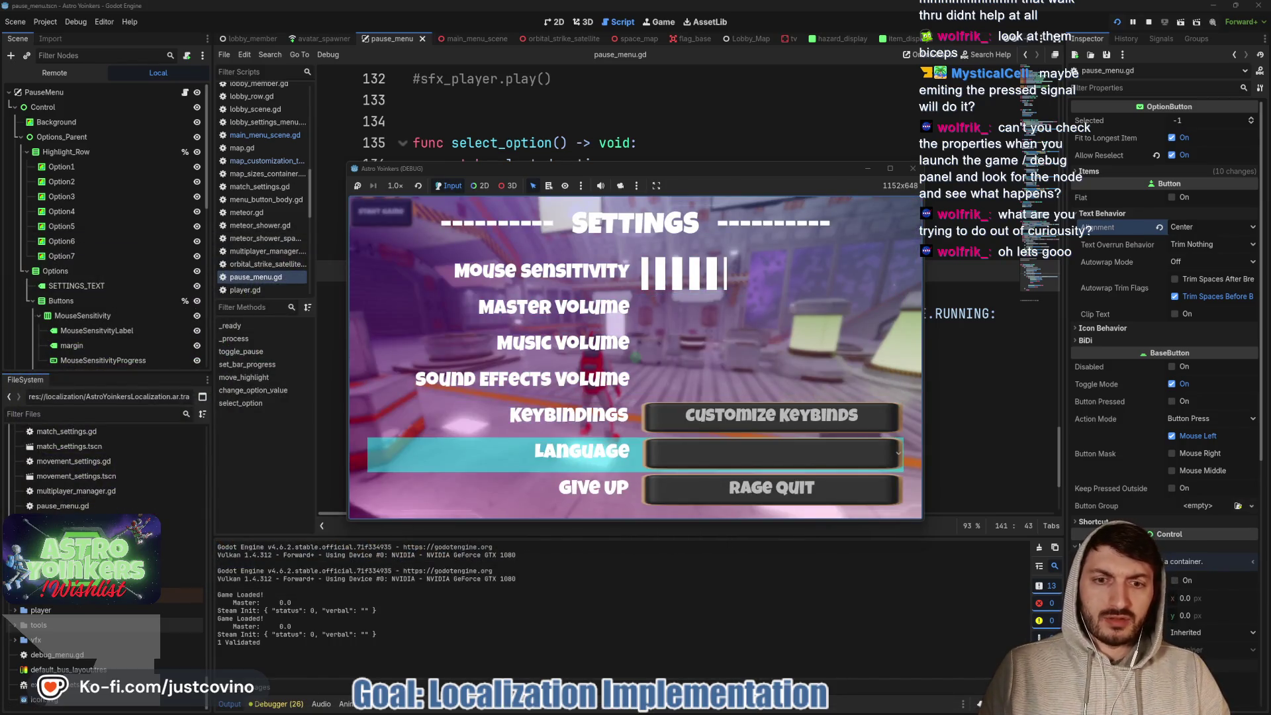
key("Return")
key("Down")
key("Down")
key("Down")
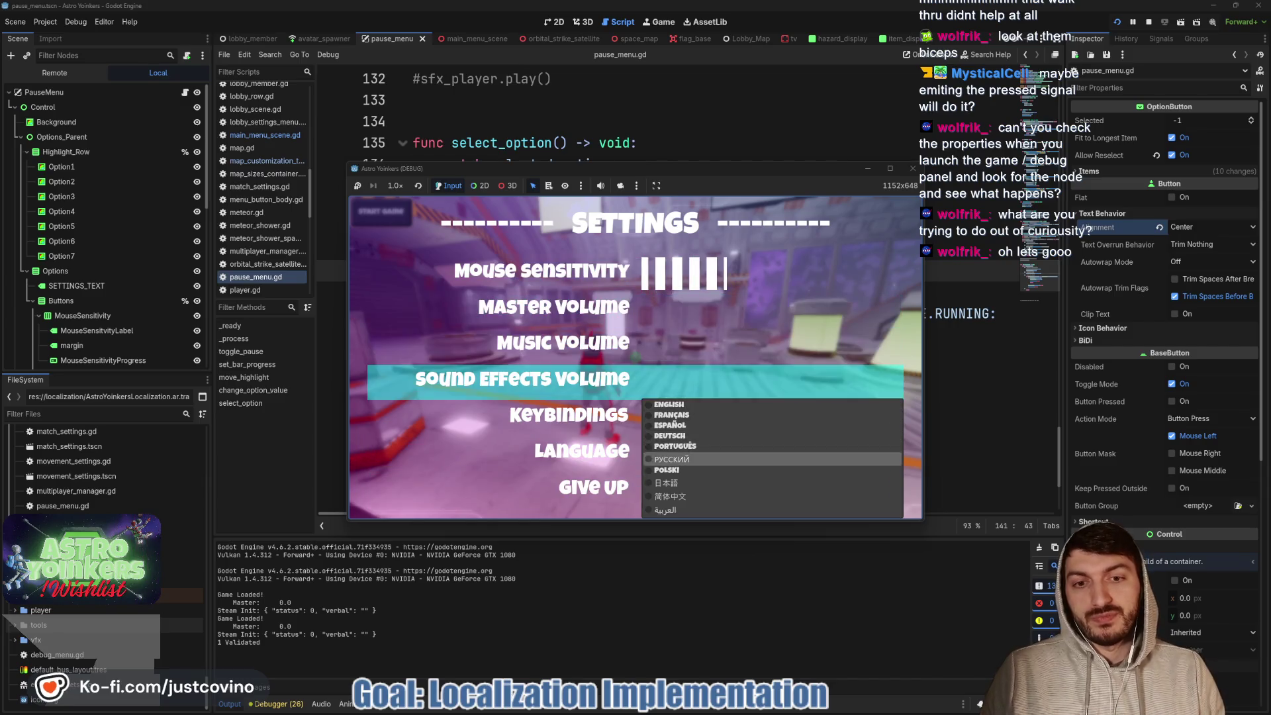
key("Down")
key("Down")
key("Up")
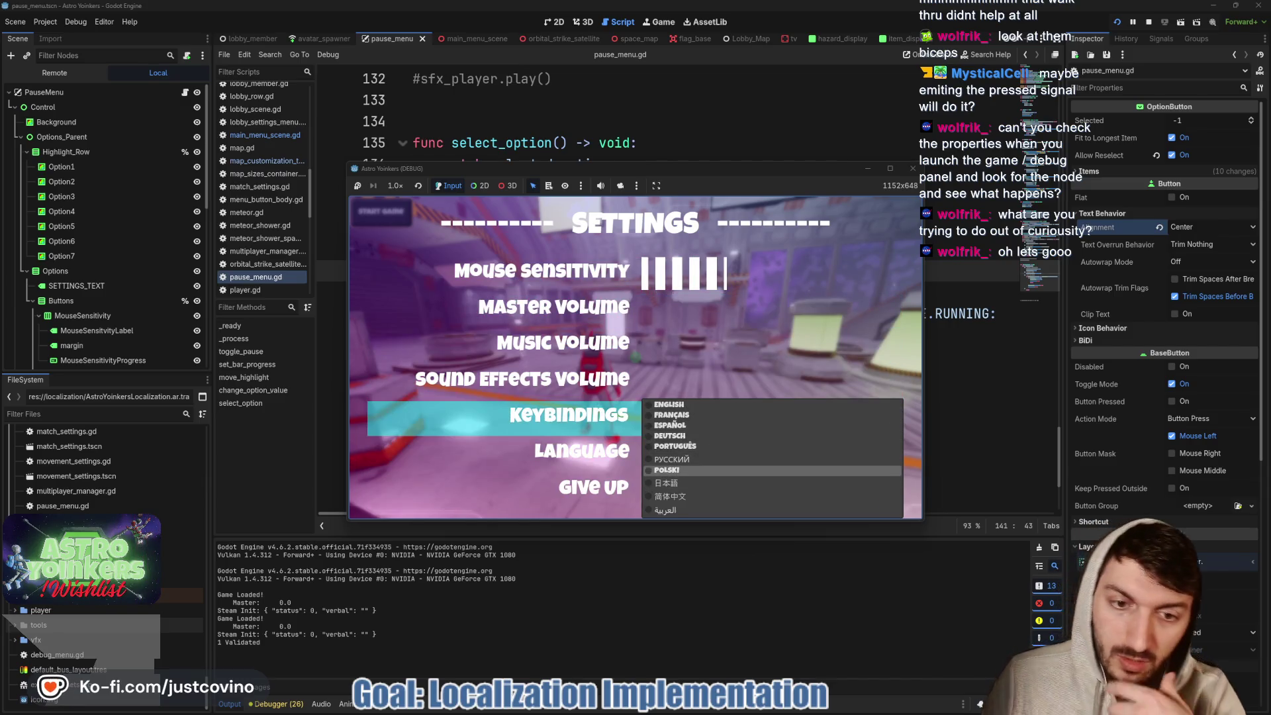
key("Up")
key("Up")
- With the list open, navigate the settings rows through Master Volume, Sound Effects Volume and Keybindings to Language
key("Up")
key("Down")
key("Down")
key("Down")
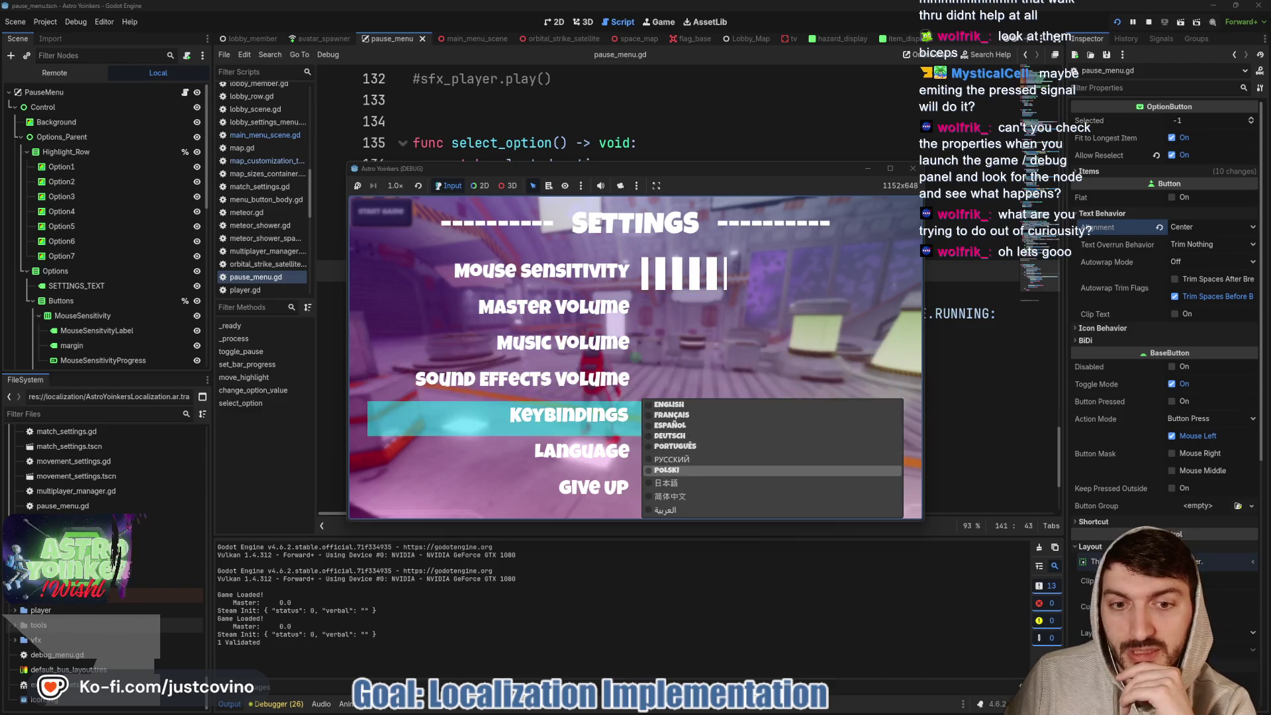
key("Up")
key("Up")
key("Up")
key("Up")
key("Up")
key("Up")
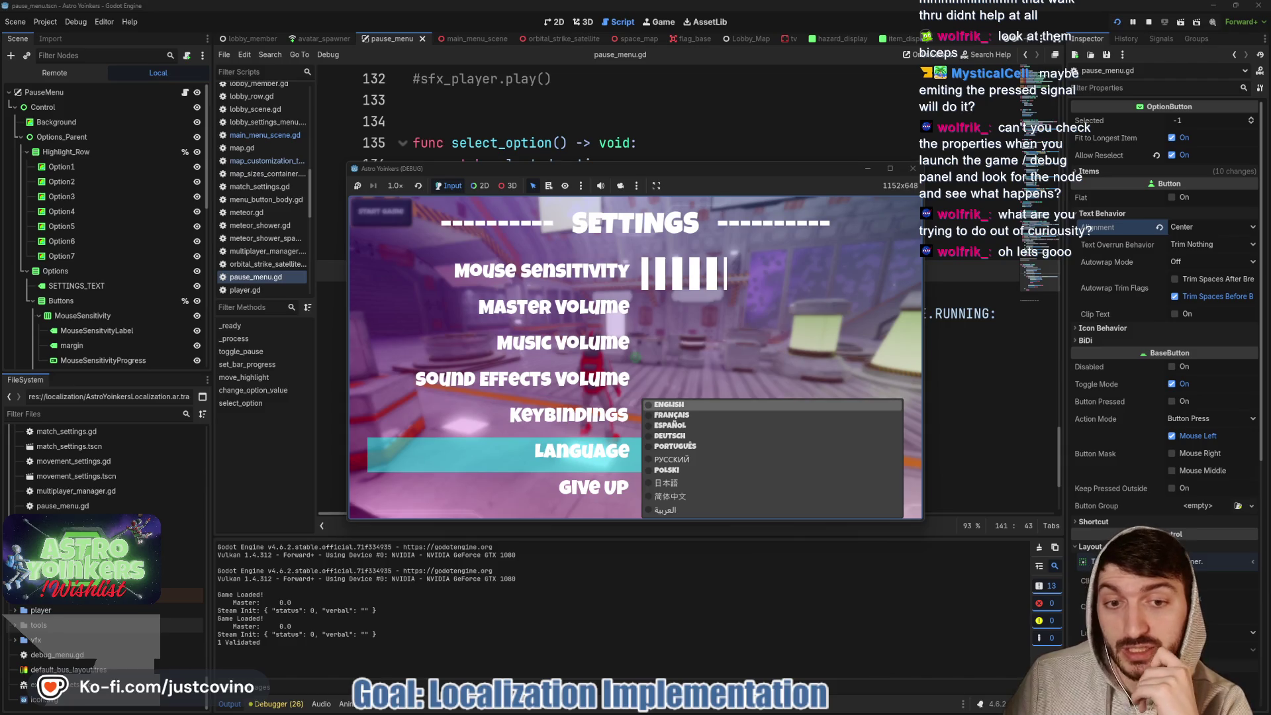
key("Down")
key("Down")
key("Down")
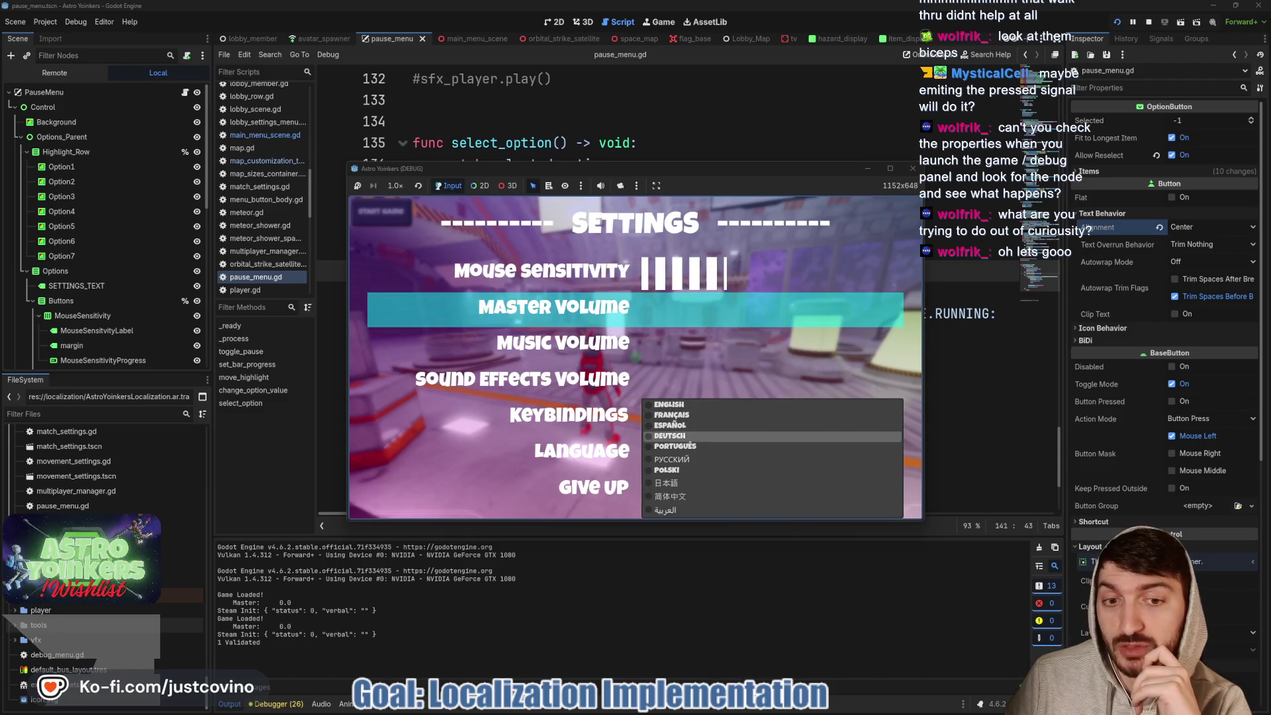
key("Down")
key("Down")
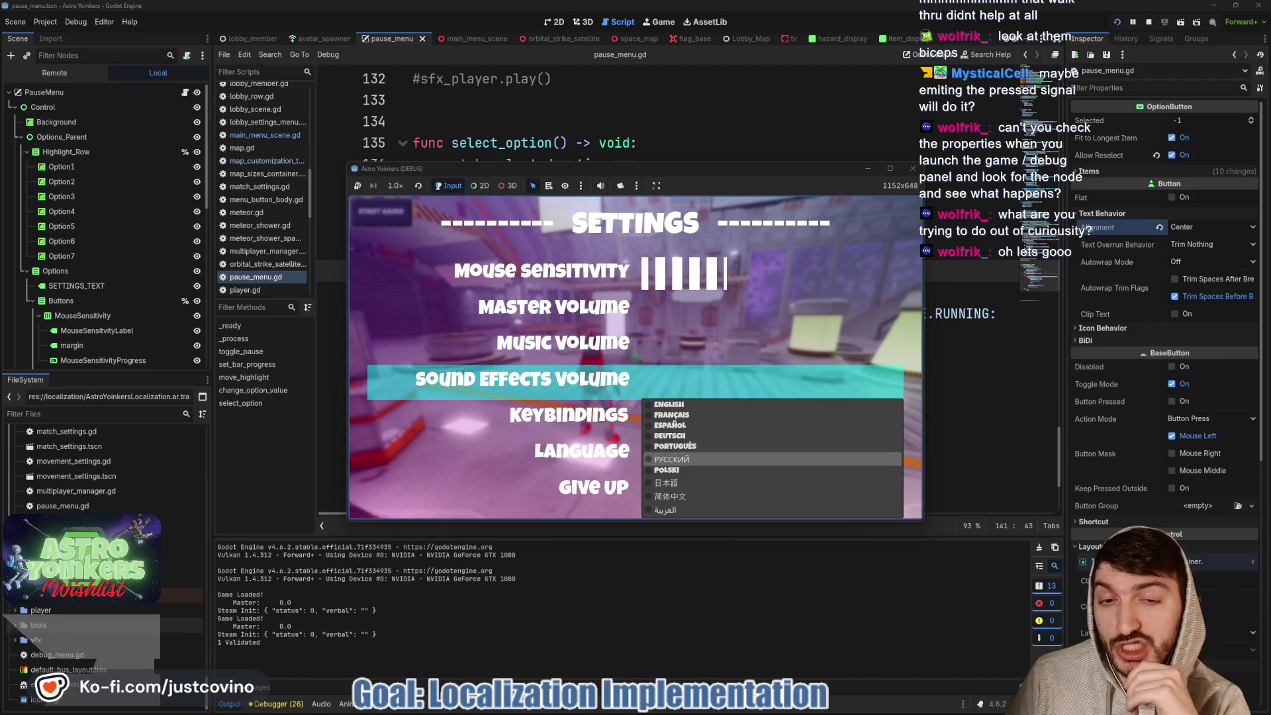
key("Down")
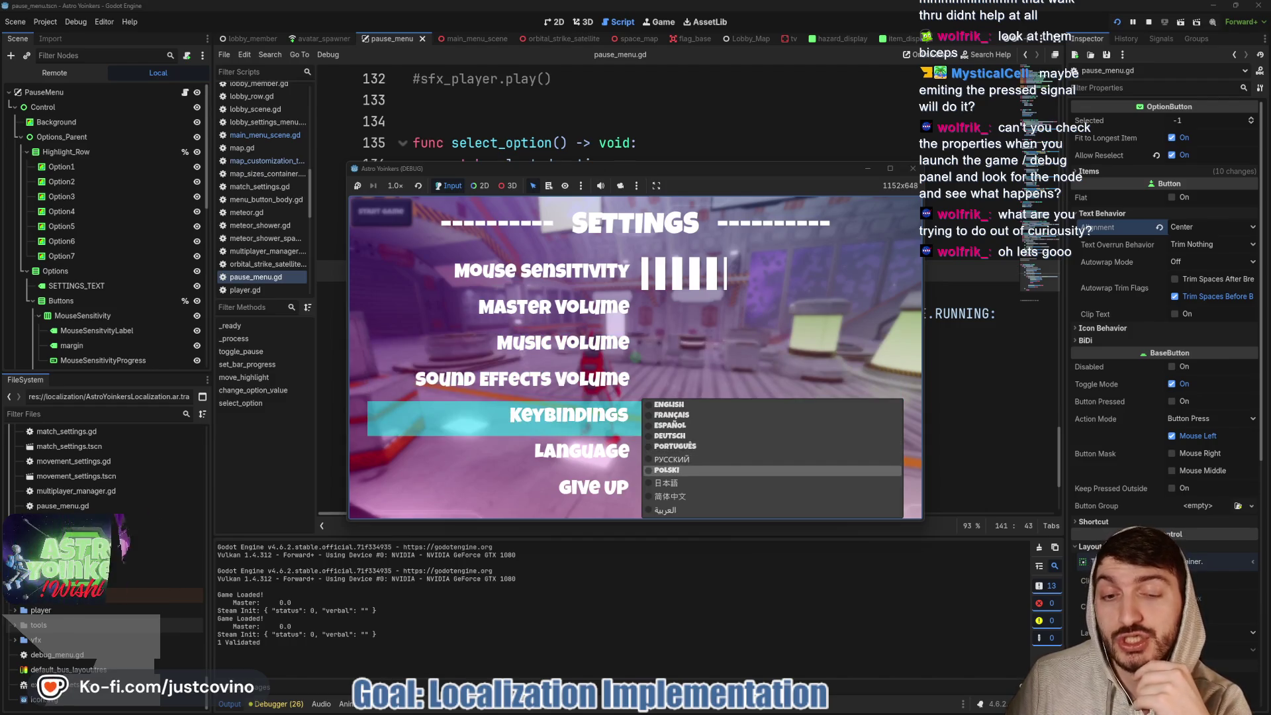
key("Down")
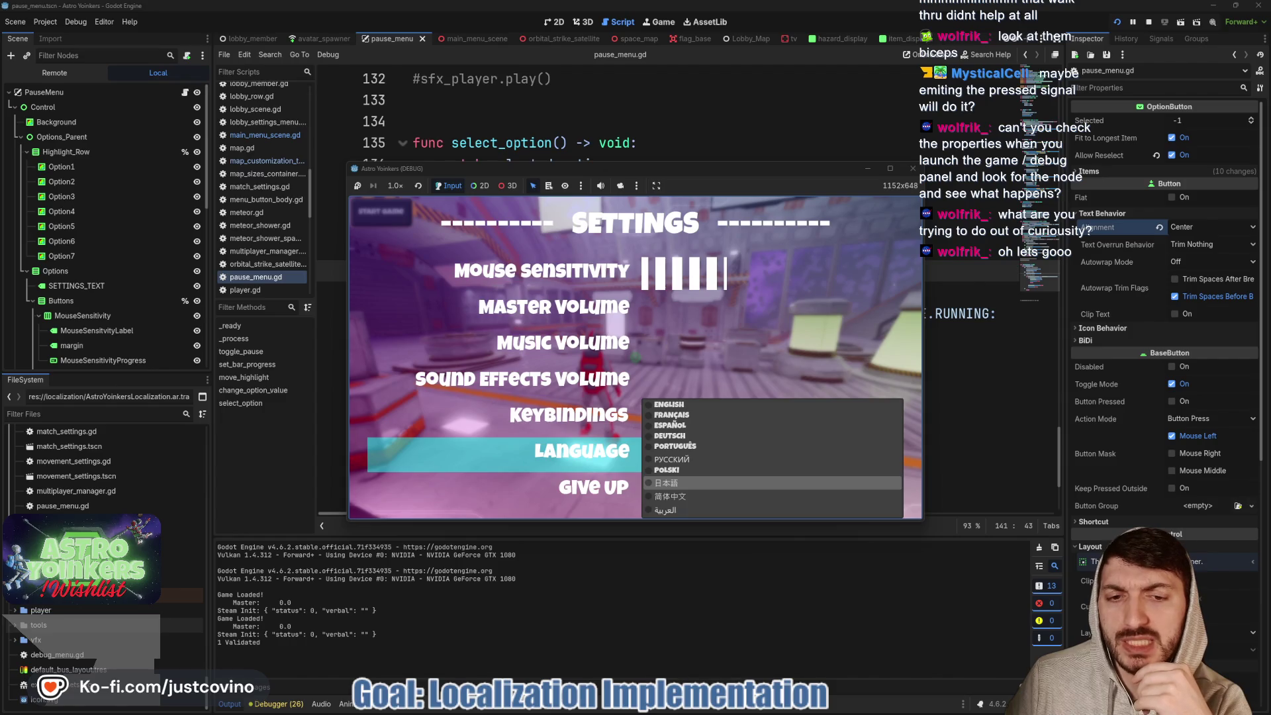
key("Down")
key("Down")
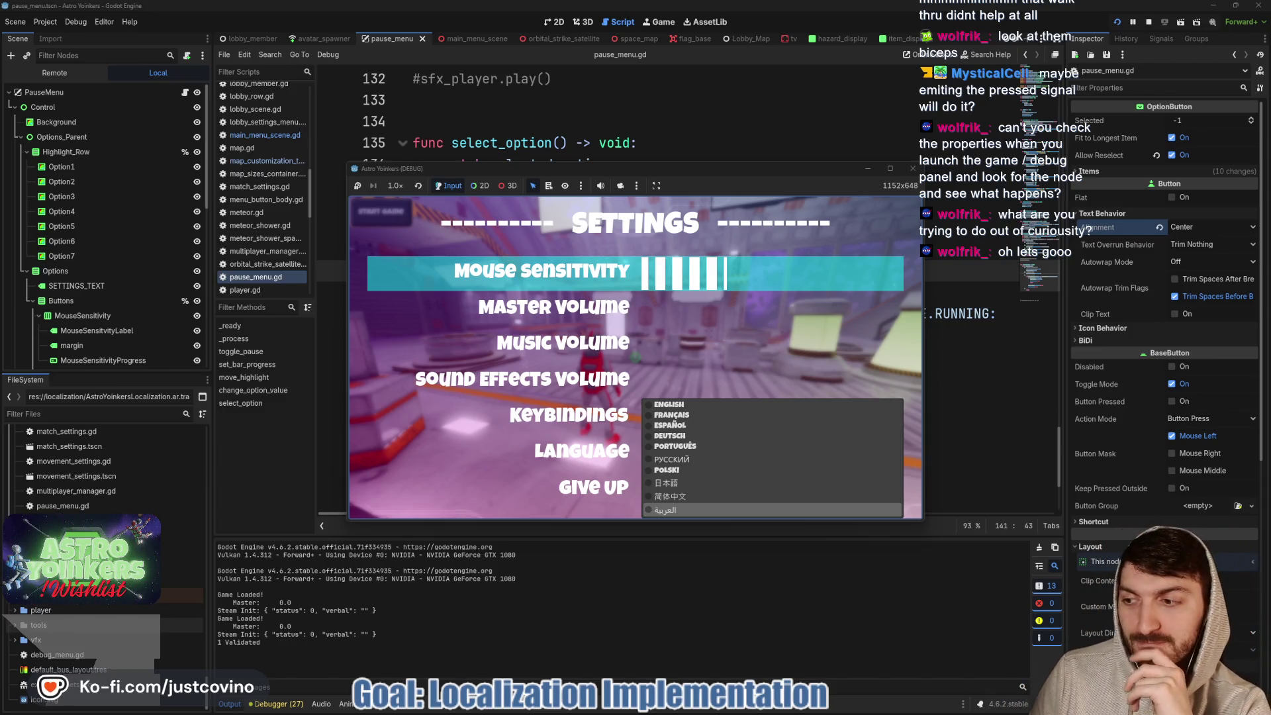
key("Up")
key("Up")
key("Up")
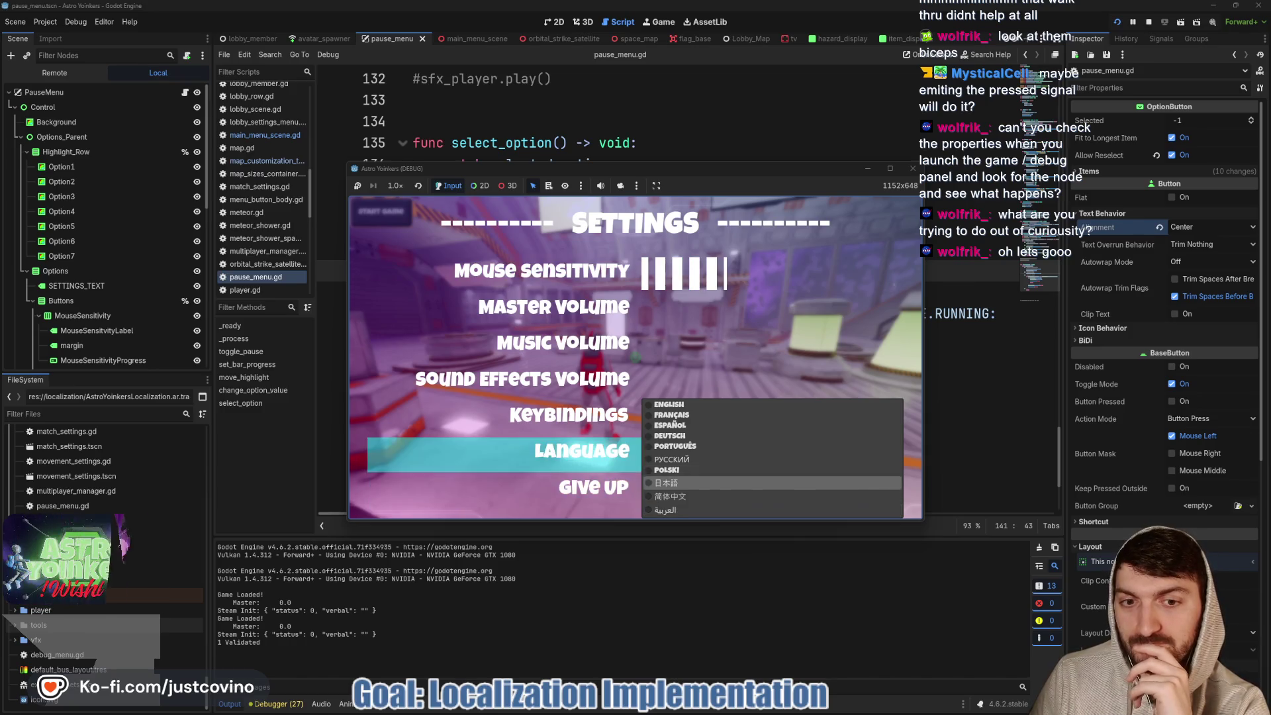
key("Up")
key("Up")
key("Up")
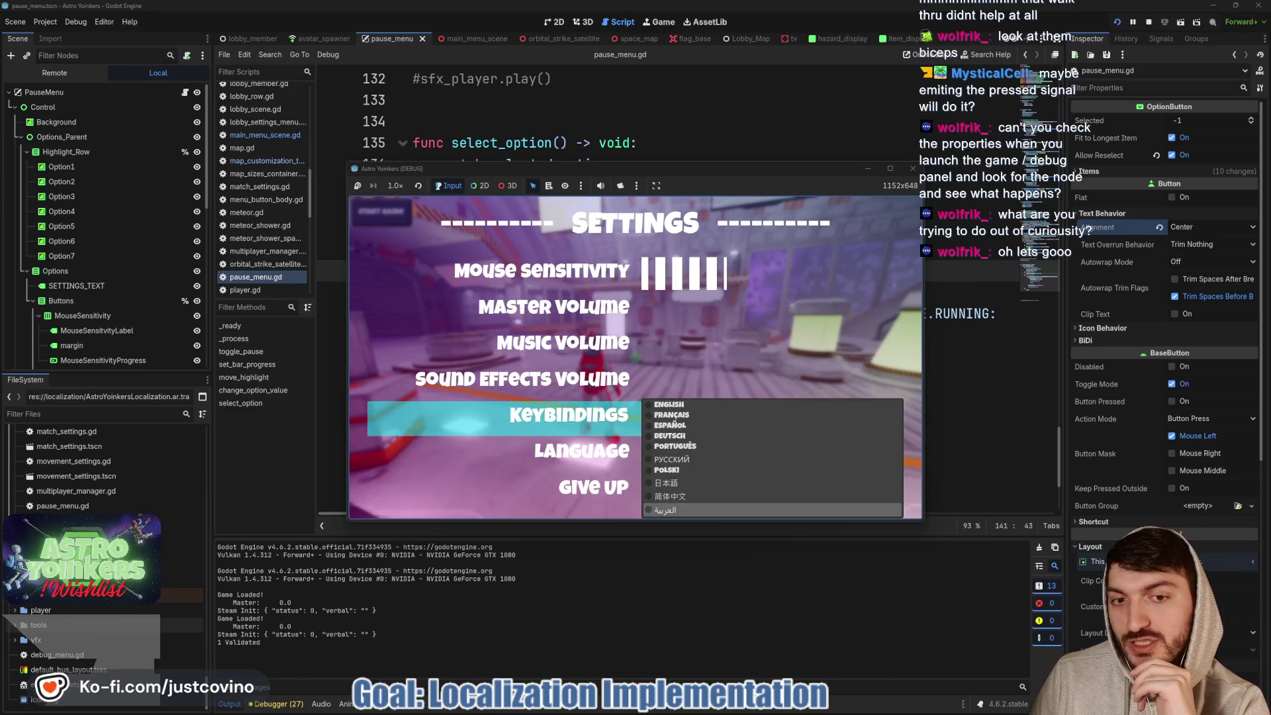
key("Up")
key("Up")
key("Up")
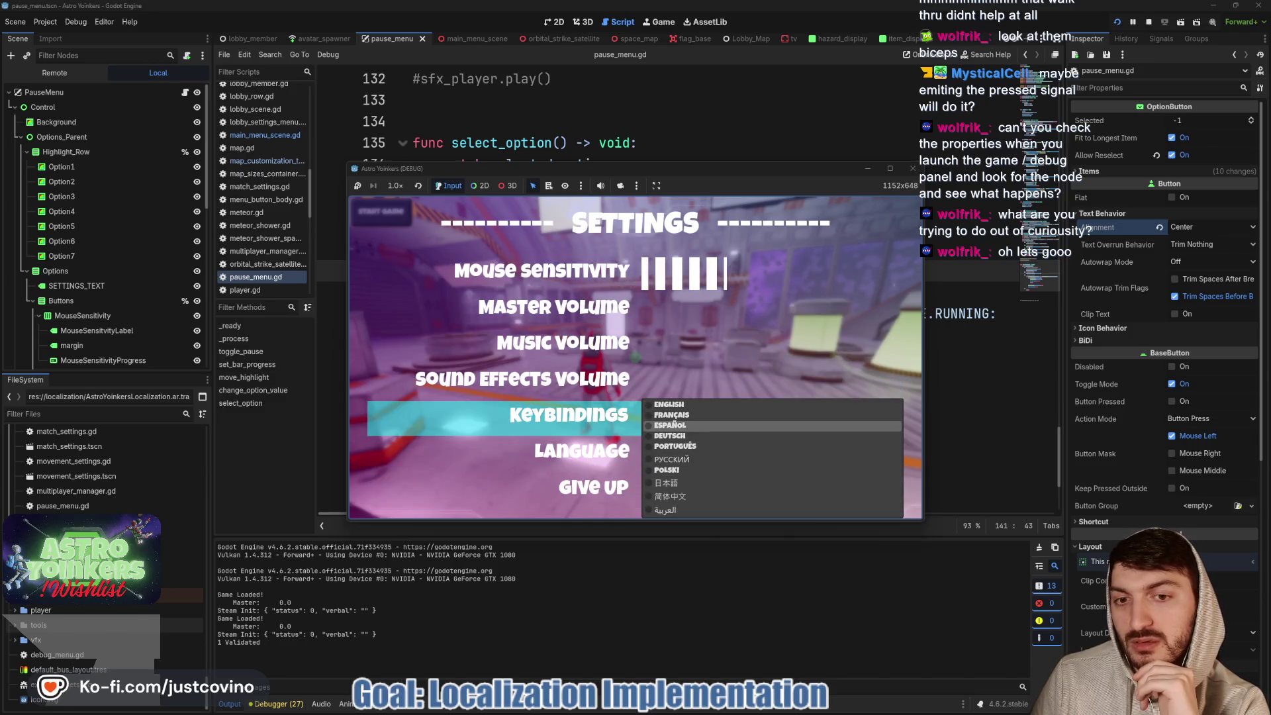
key("Down")
key("Down")
key("Down")
key("Down")
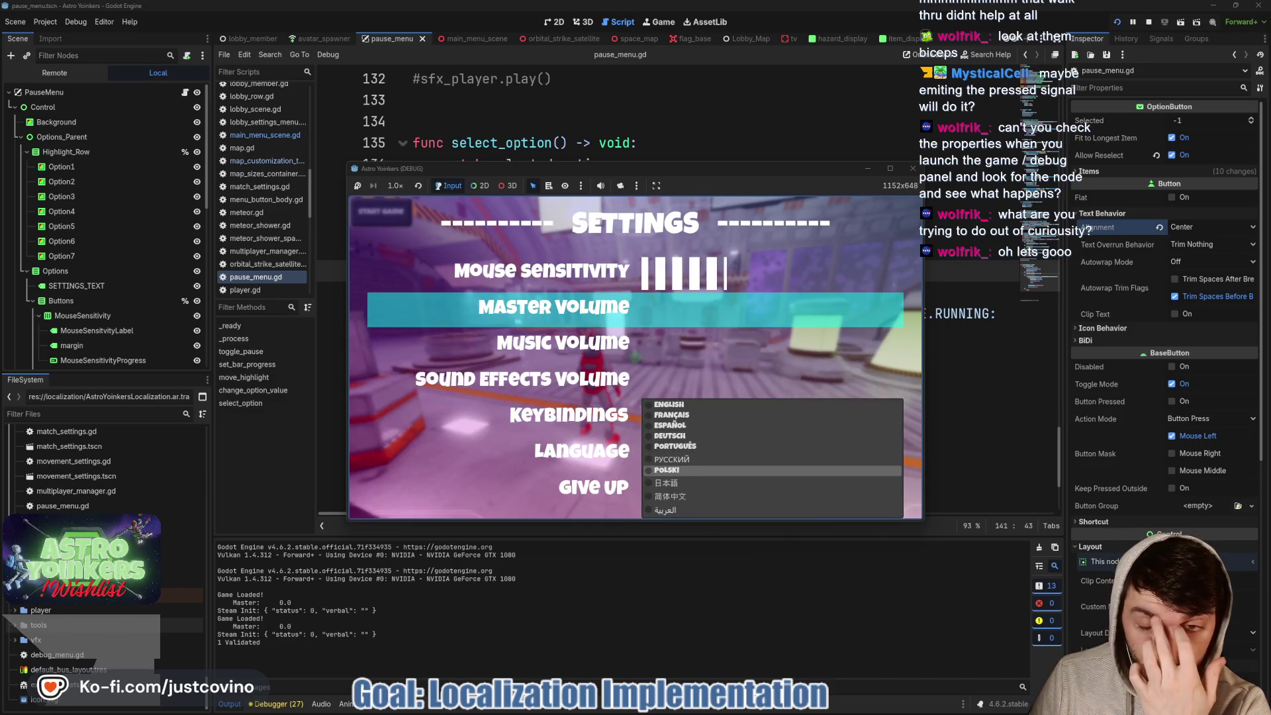
key("Down")
key("Down")
key("Down")
key("Up")
key("Up")
key("Up")
key("Up")
key("Up")
key("Up")
key("Up")
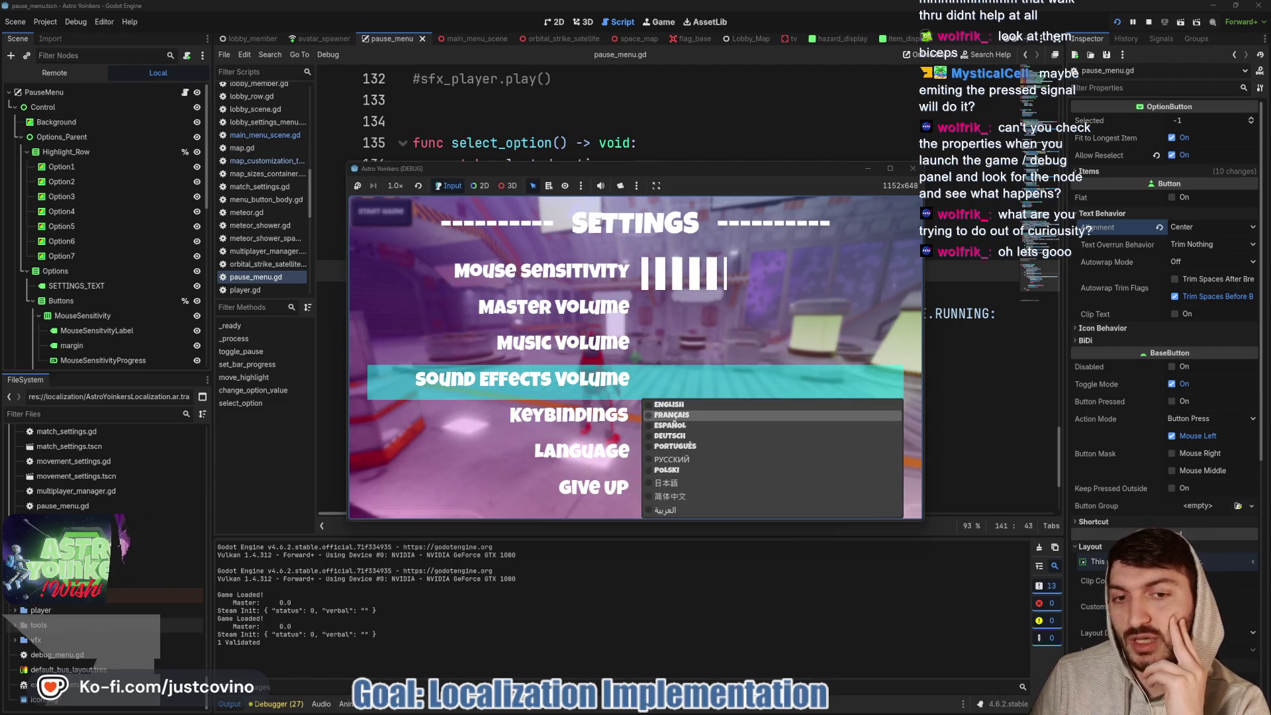
key("Up")
key("Down")
key("Down")
key("Down")
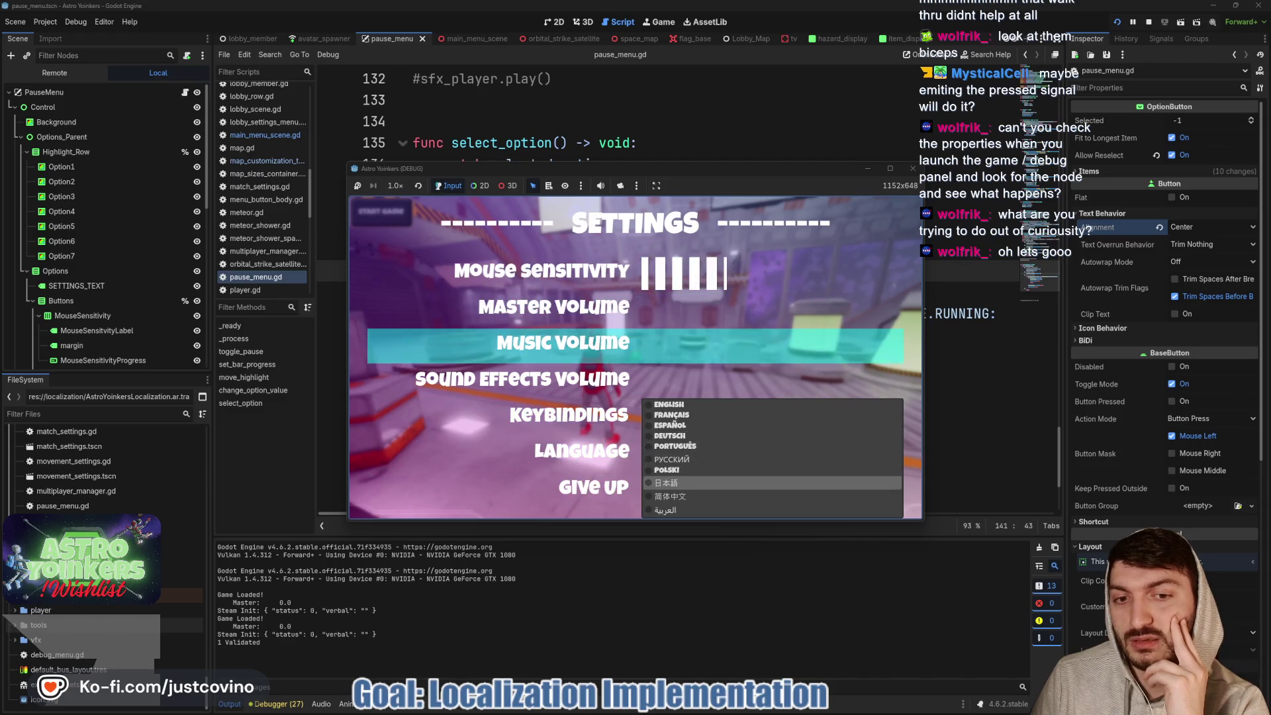
key("Up")
key("Up")
key("Up")
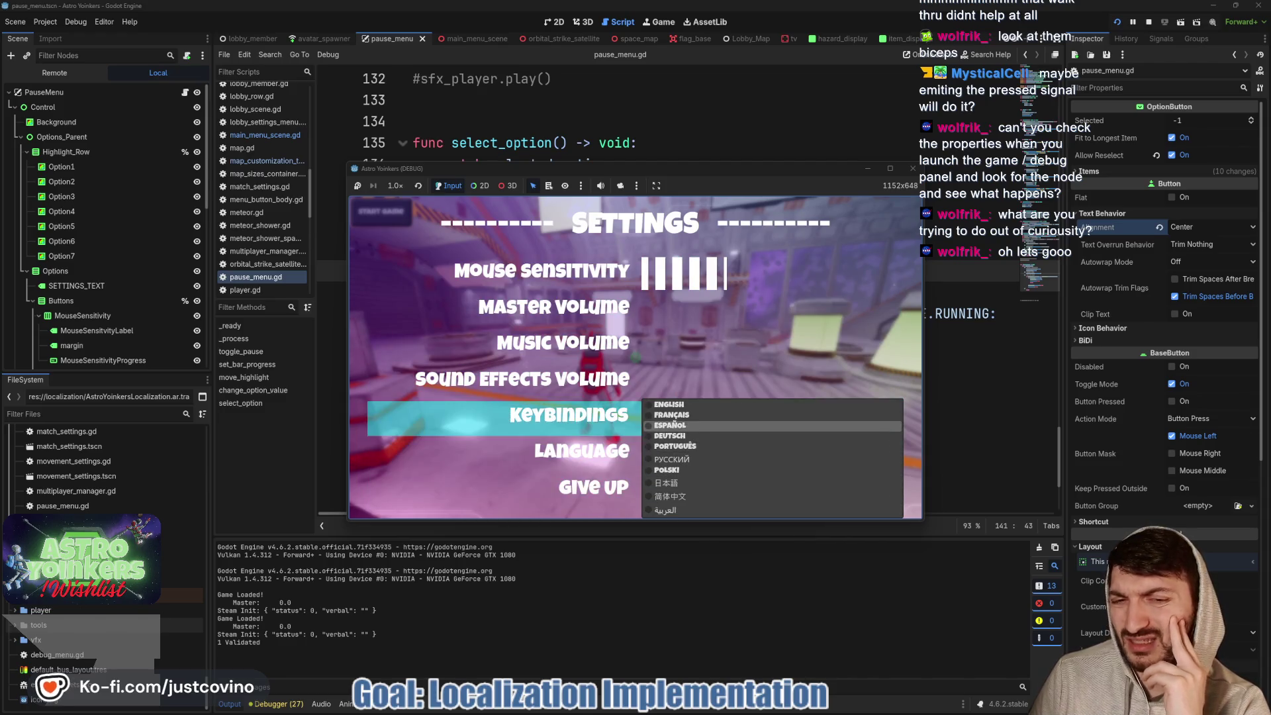
key("Down")
key("Down")
key("Down")
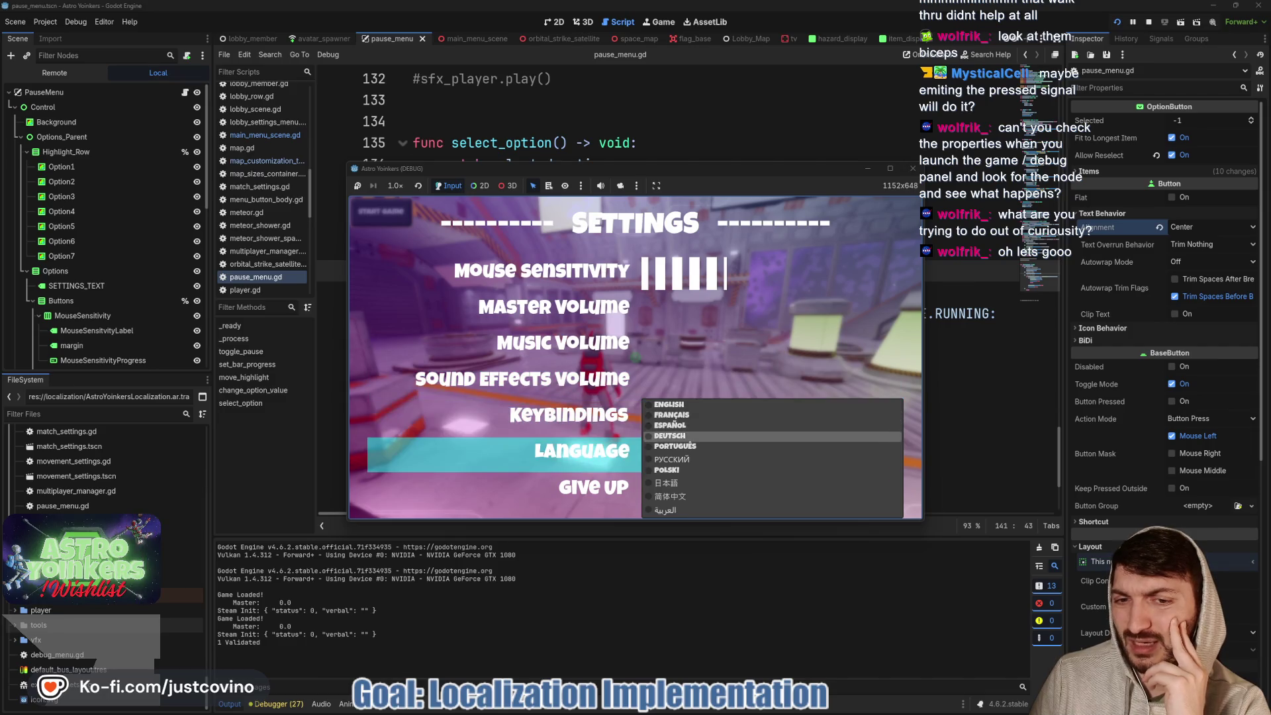
key("Down")
key("Down")
key("Down")
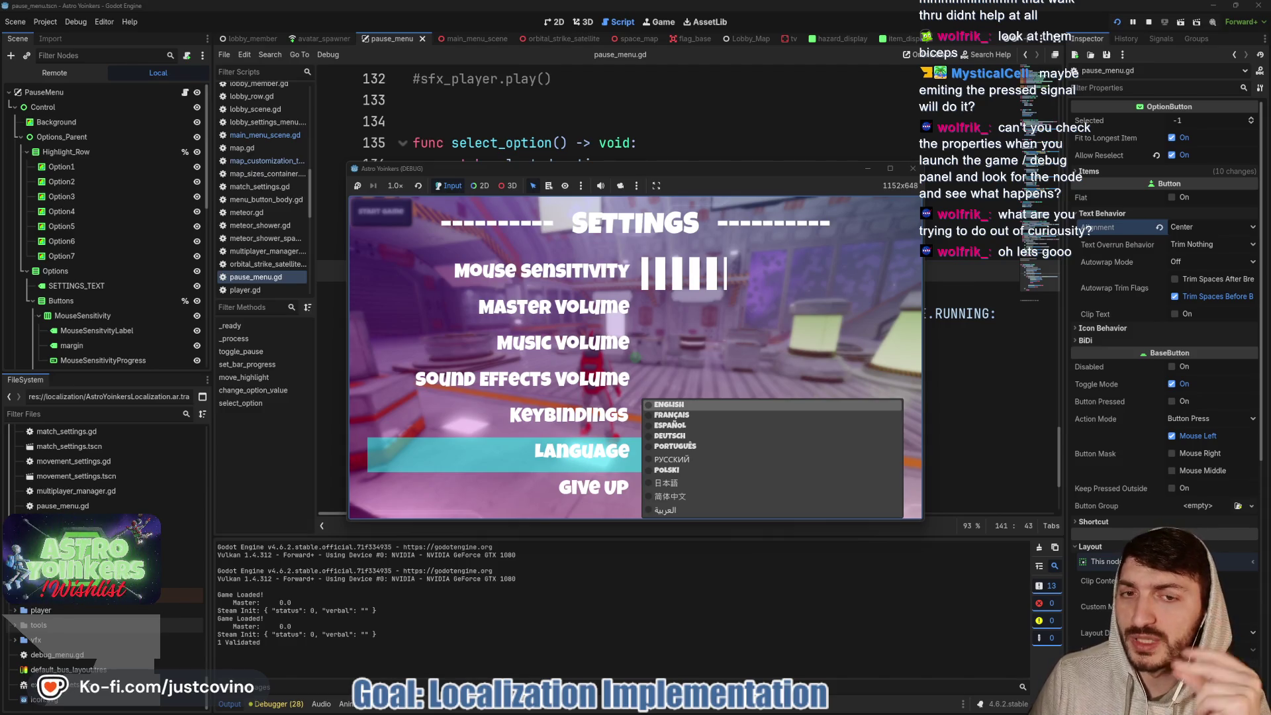
key("Down")
key("Down")
key("Down")
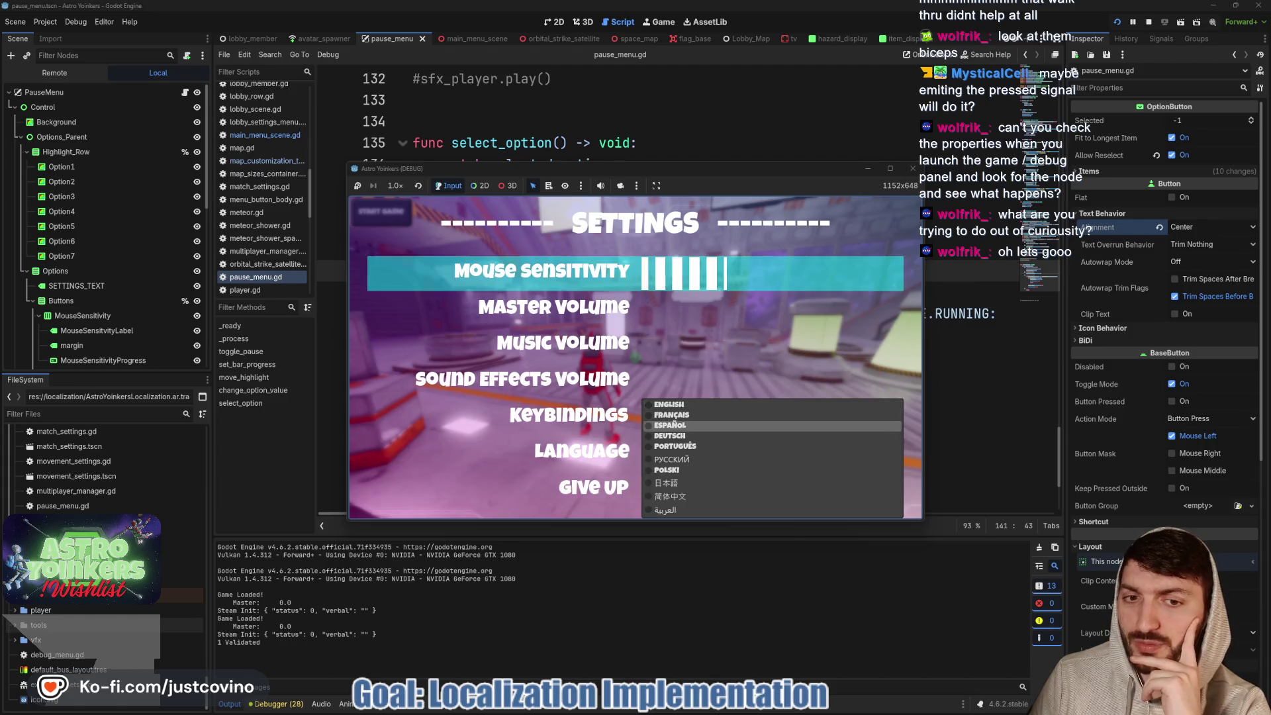
key("Up")
key("Up")
key("Up")
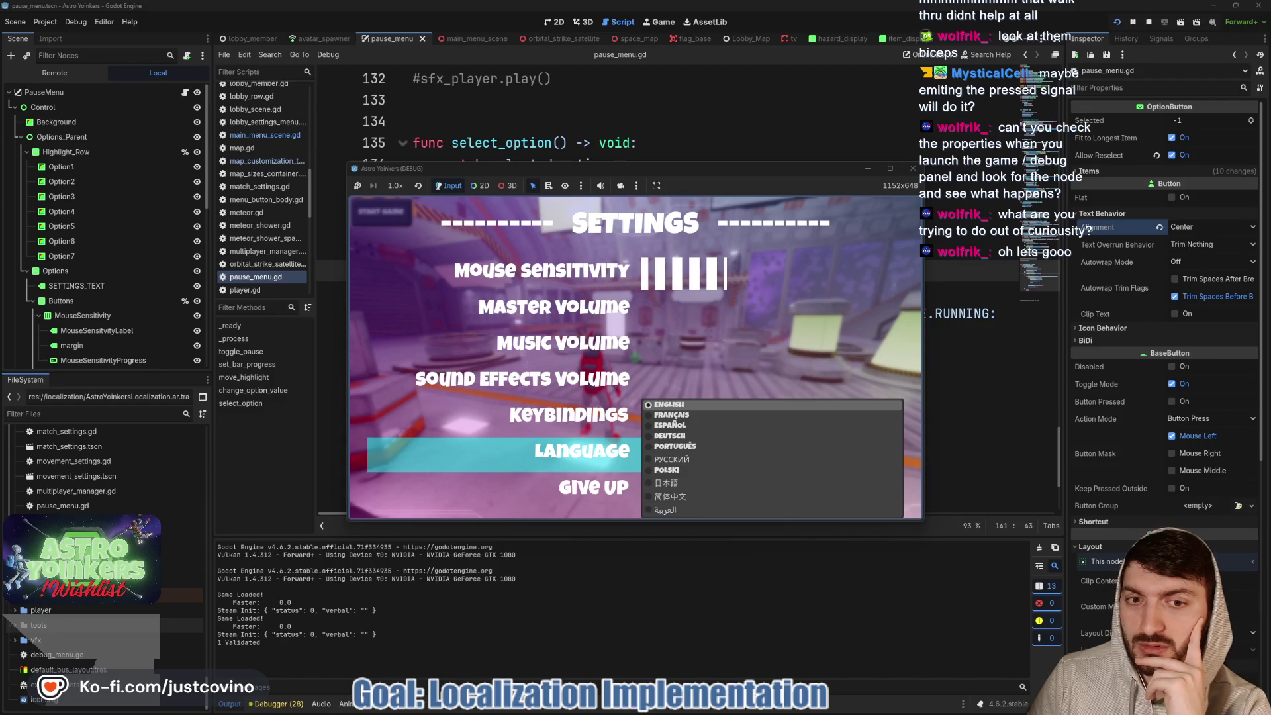
key("Escape")
key("Escape")
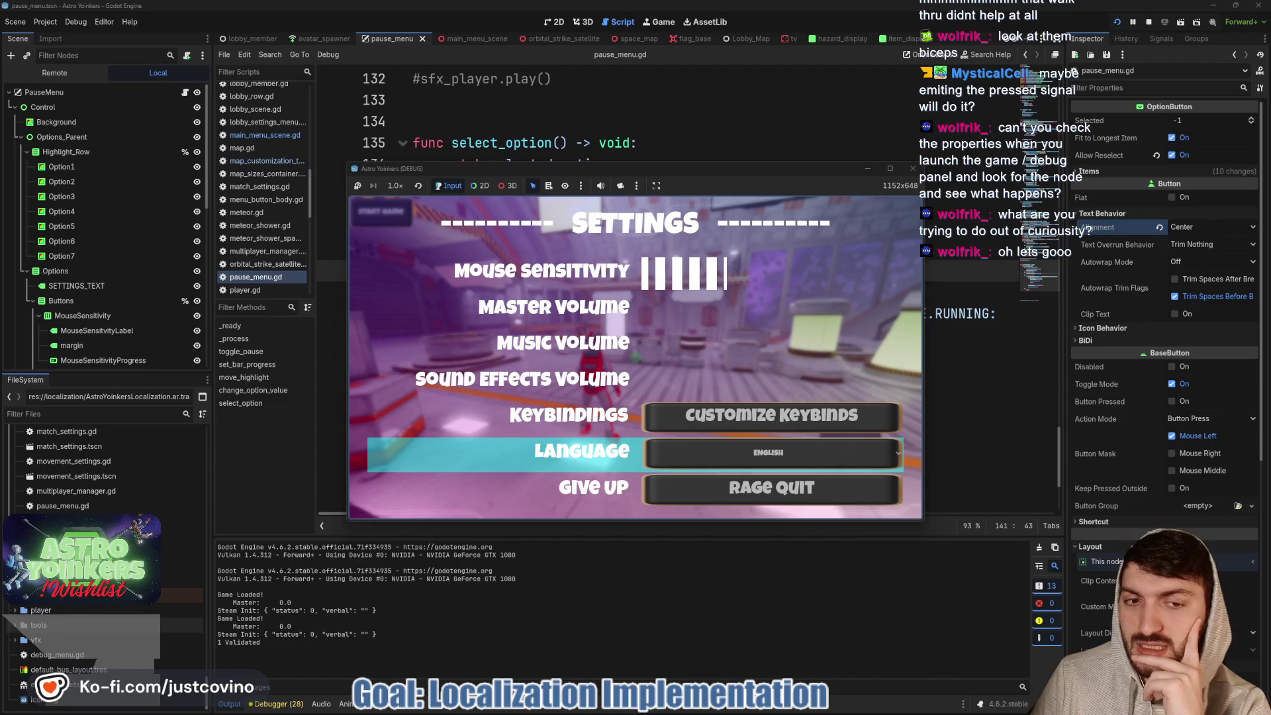
key("Up")
key("Down")
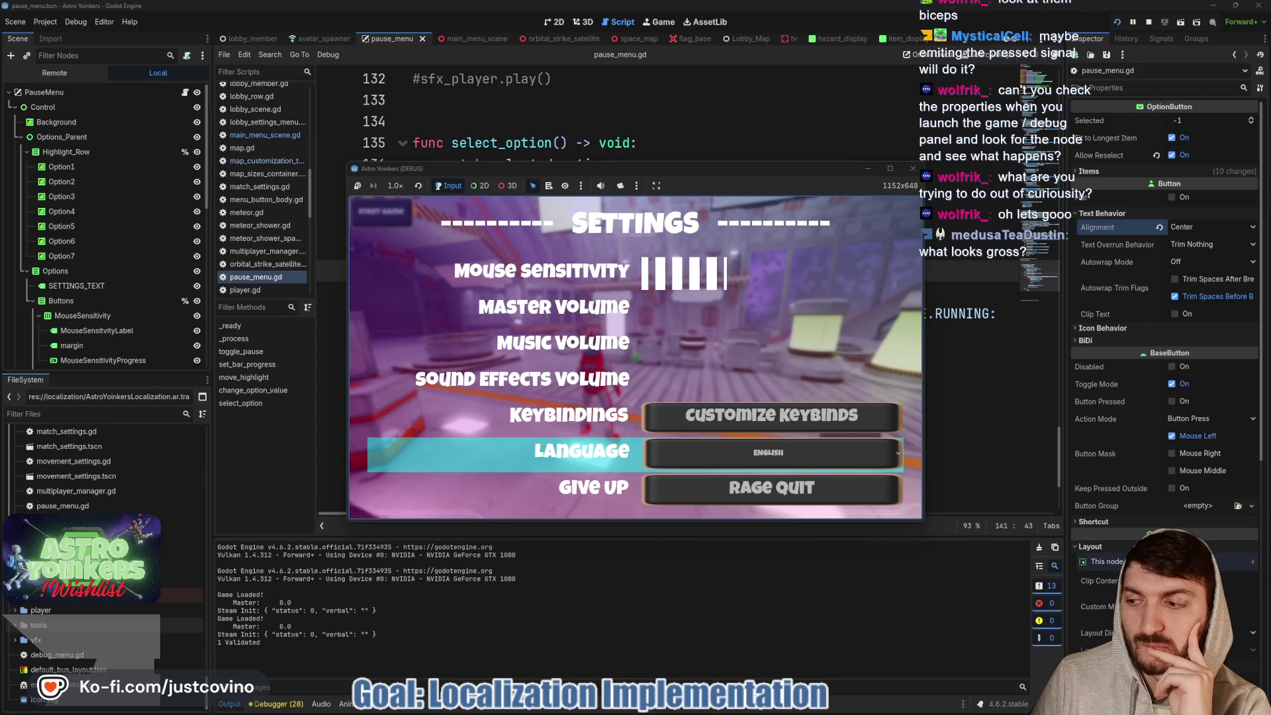
key("Return")
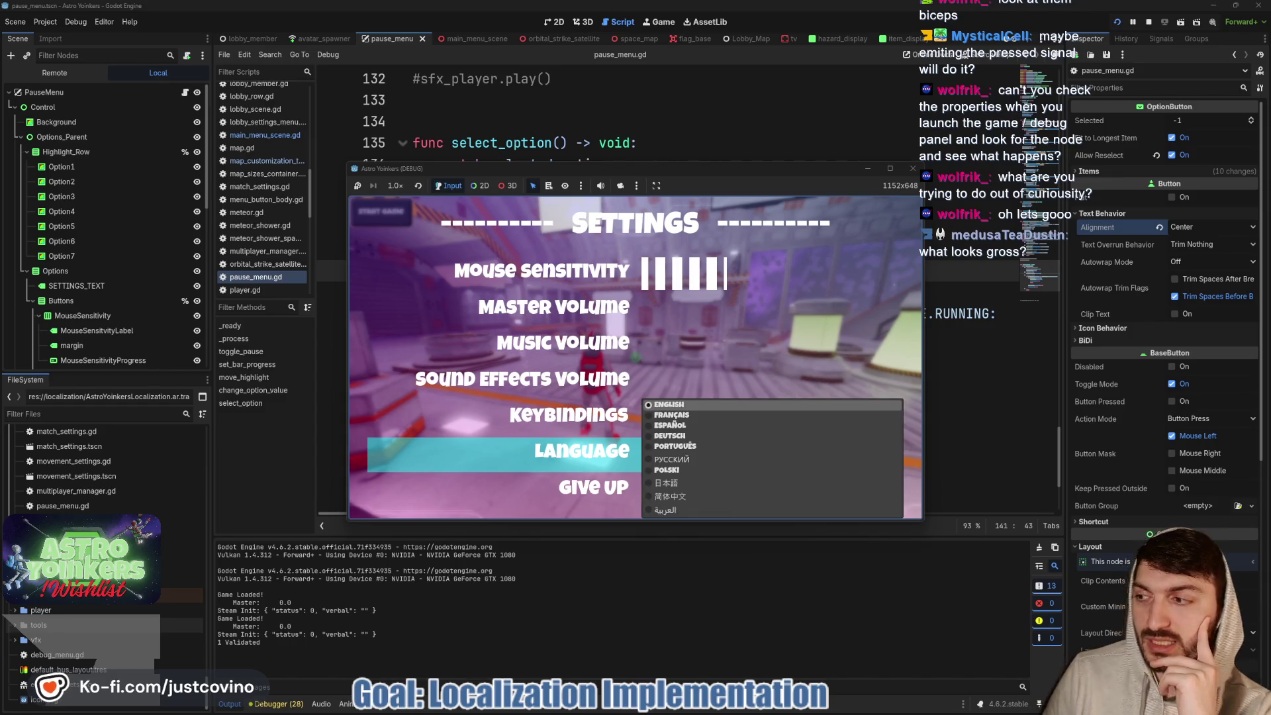
key("Down")
key("Down")
key("Down")
key("Down")
key("Up")
key("Up")
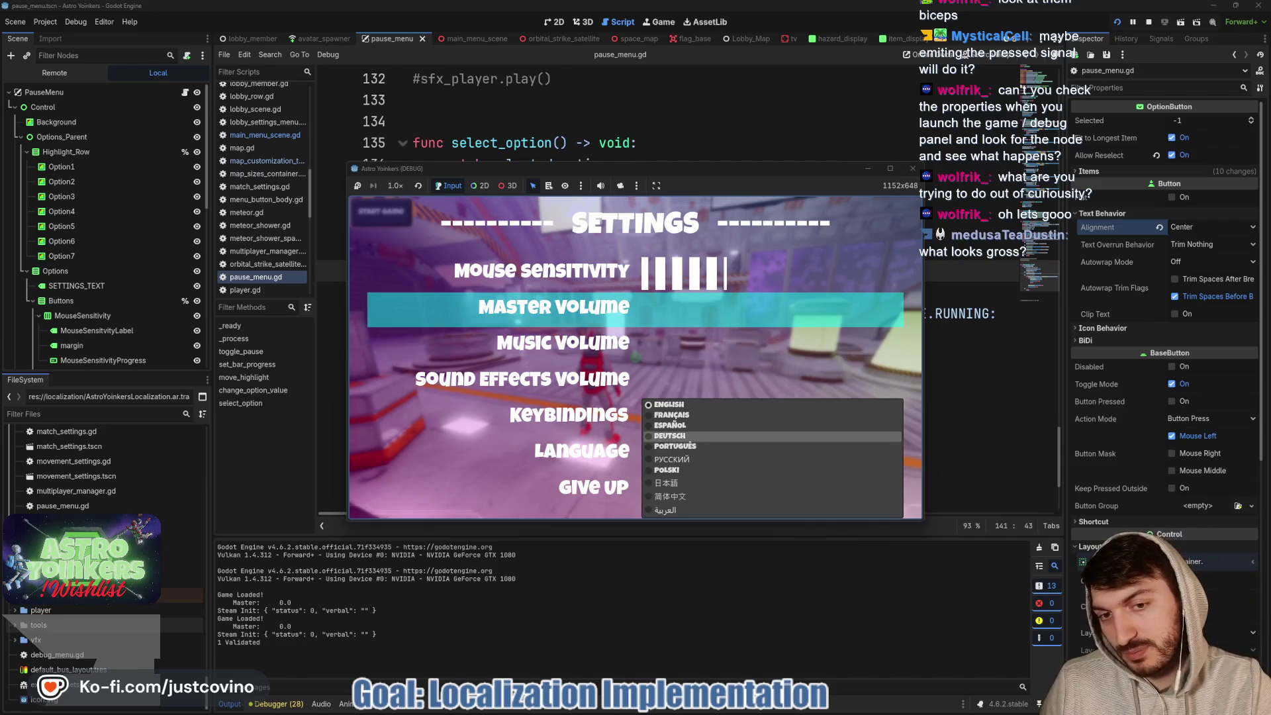
mouse_move(738, 402)
left_mouse_down()
mouse_move(629, 374)
mouse_move(816, 584)
mouse_move(660, 342)
left_mouse_up()
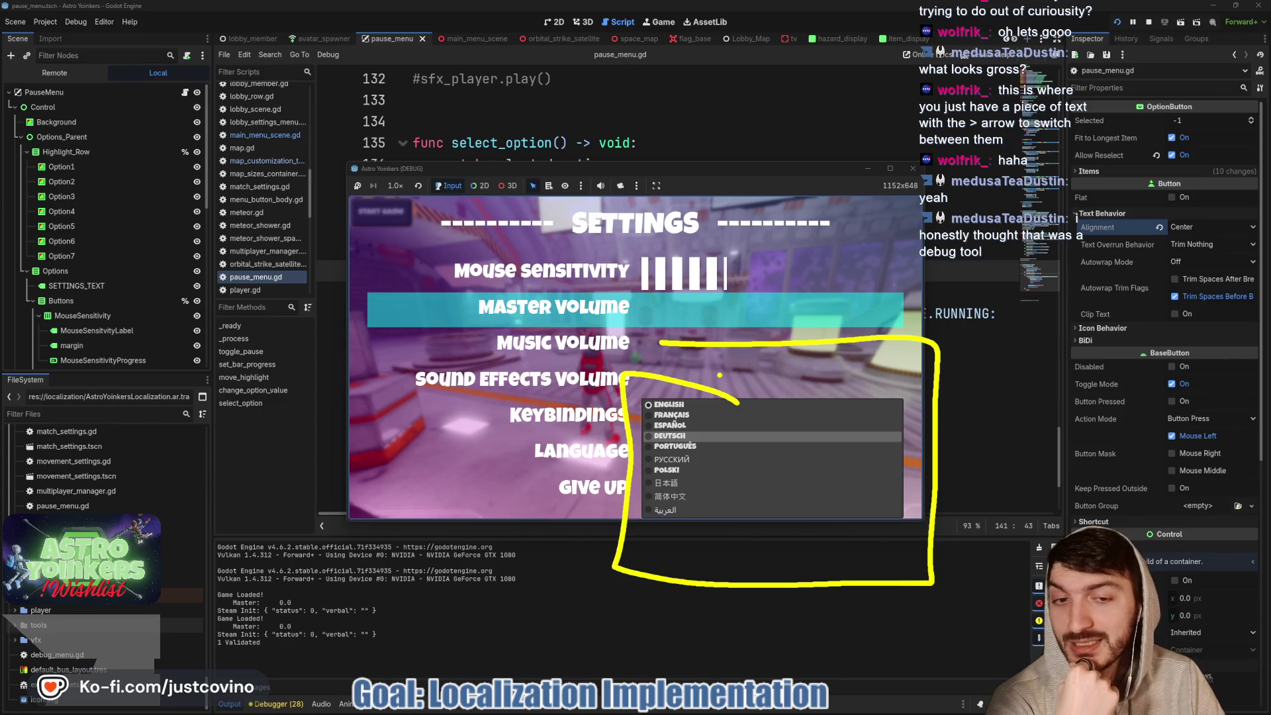
mouse_move(681, 384)
left_mouse_down()
mouse_move(622, 526)
mouse_move(802, 551)
mouse_move(913, 436)
mouse_move(668, 378)
left_mouse_up()
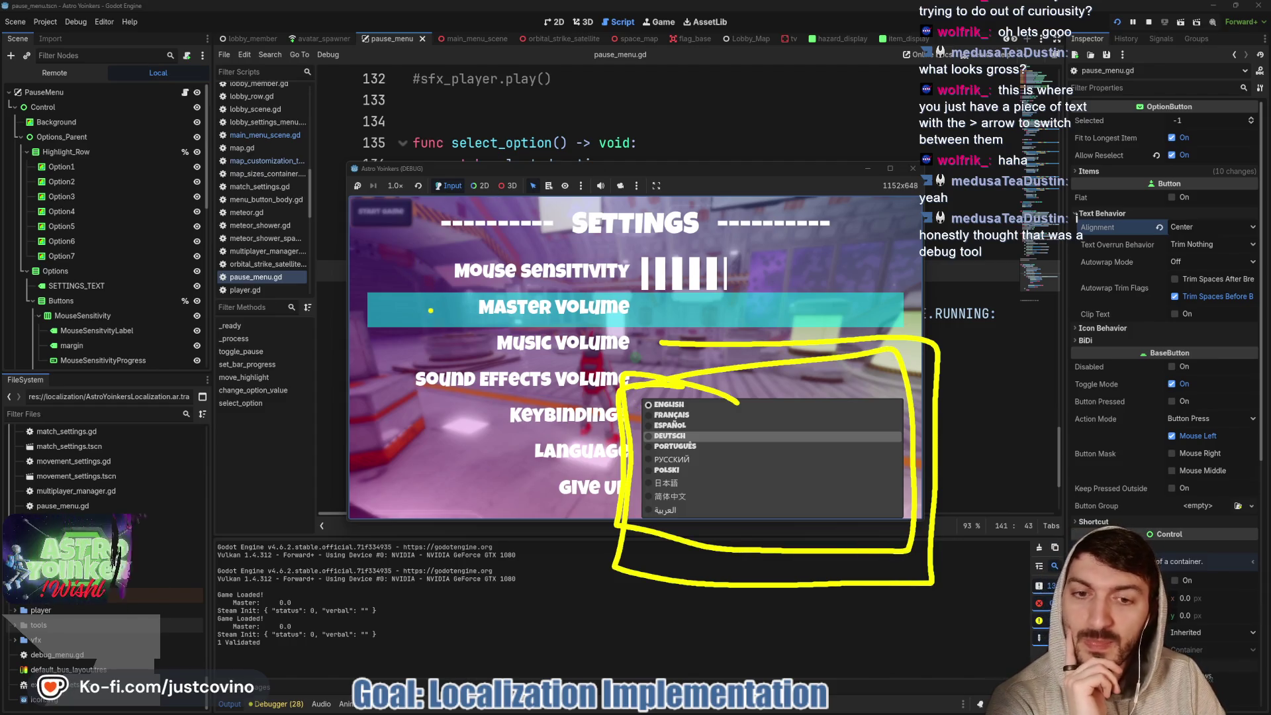
mouse_move(407, 252)
left_mouse_down()
mouse_move(479, 306)
mouse_move(397, 246)
left_mouse_up()
left_click_drag(539, 250, 529, 295)
mouse_move(689, 254)
left_mouse_down()
mouse_move(771, 254)
mouse_move(671, 250)
left_mouse_up()
mouse_move(406, 352)
left_mouse_down()
mouse_move(430, 410)
mouse_move(404, 351)
left_mouse_up()
mouse_move(529, 358)
left_mouse_down()
mouse_move(602, 405)
mouse_move(526, 357)
left_mouse_up()
mouse_move(671, 338)
left_mouse_down()
mouse_move(744, 331)
mouse_move(668, 341)
left_mouse_up()
mouse_move(397, 450)
left_mouse_down()
mouse_move(384, 493)
mouse_move(397, 443)
left_mouse_up()
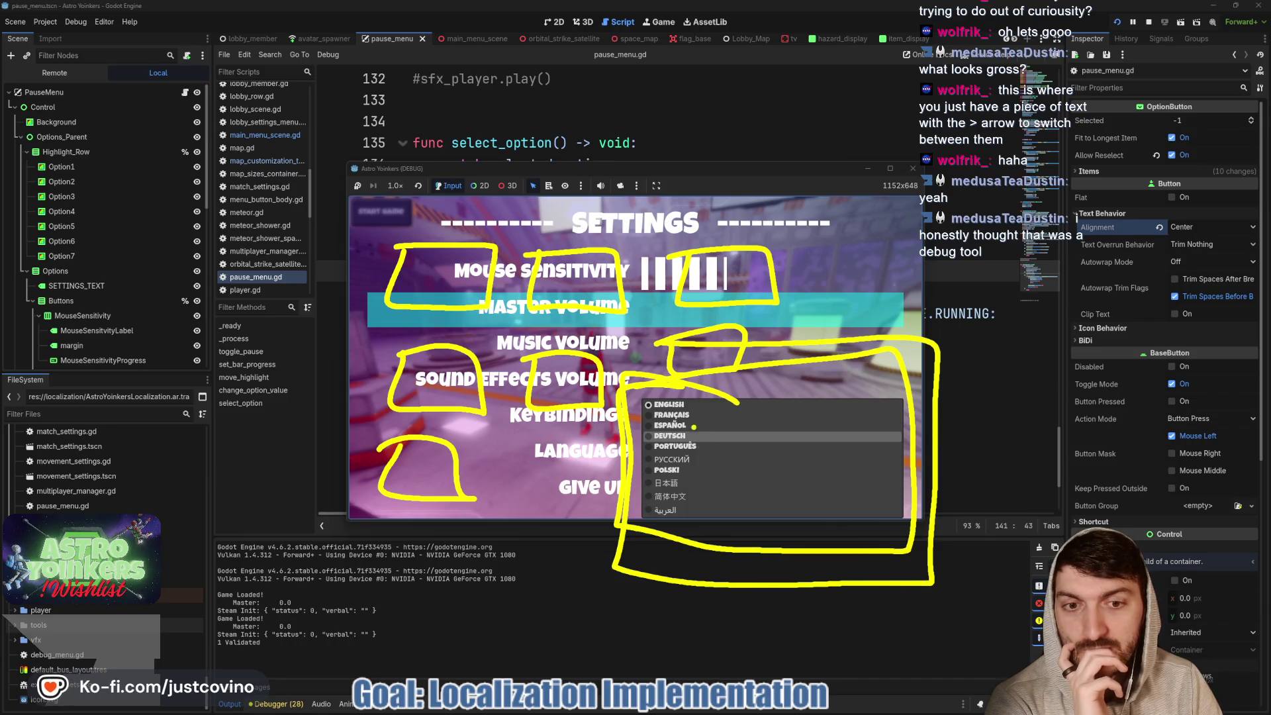
mouse_move(691, 415)
left_mouse_down()
mouse_move(707, 415)
mouse_move(693, 429)
mouse_move(719, 444)
left_mouse_up()
left_click_drag(679, 483, 702, 500)
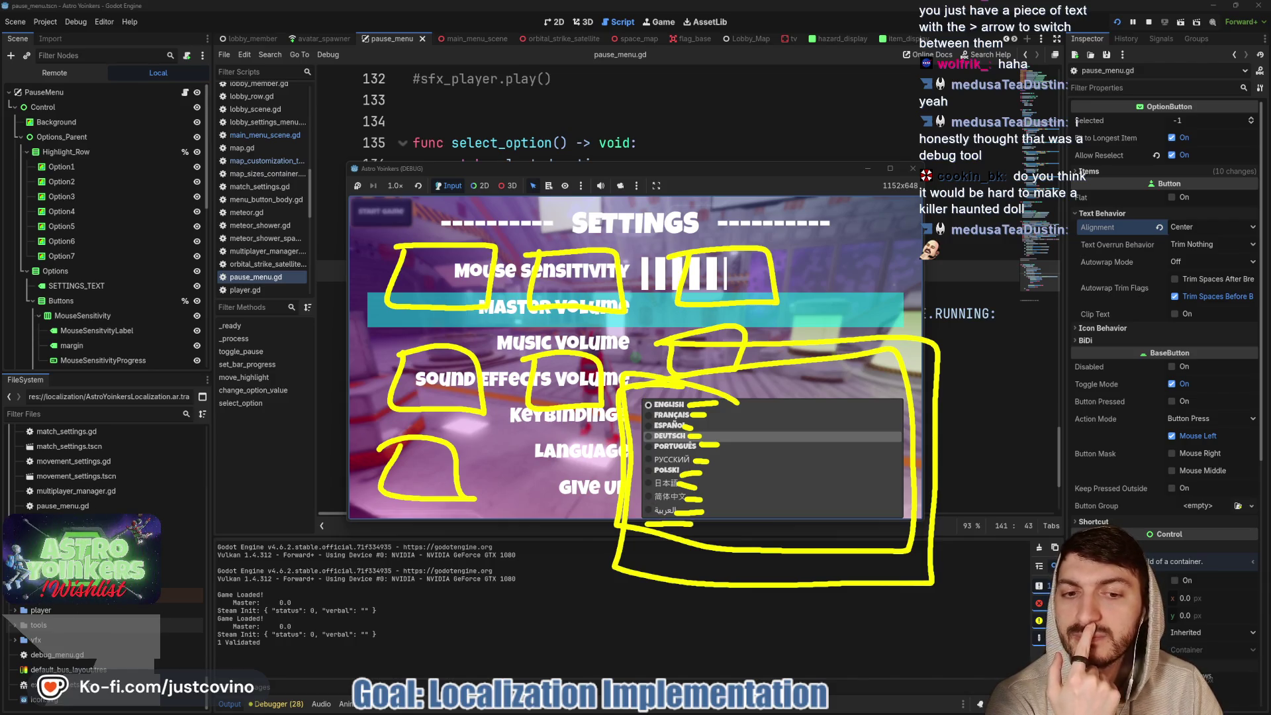
mouse_move(707, 523)
left_mouse_down()
mouse_move(706, 559)
mouse_move(645, 536)
left_mouse_up()
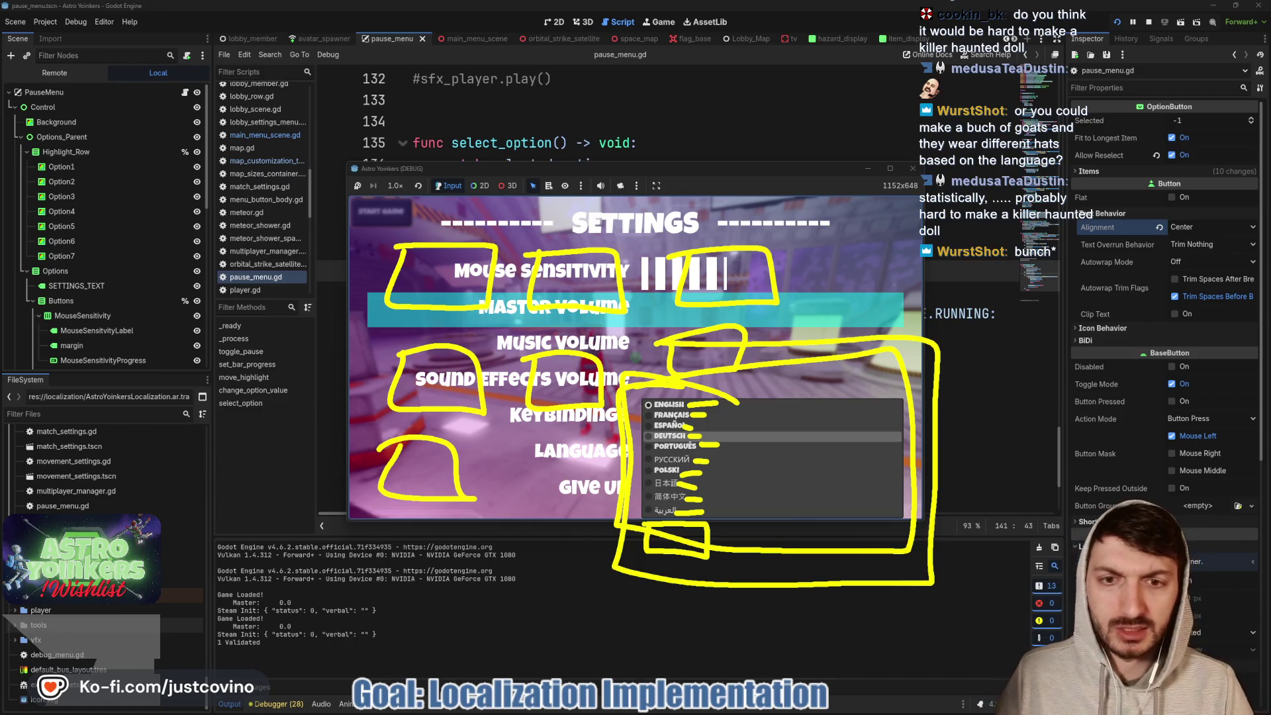
key("Escape")
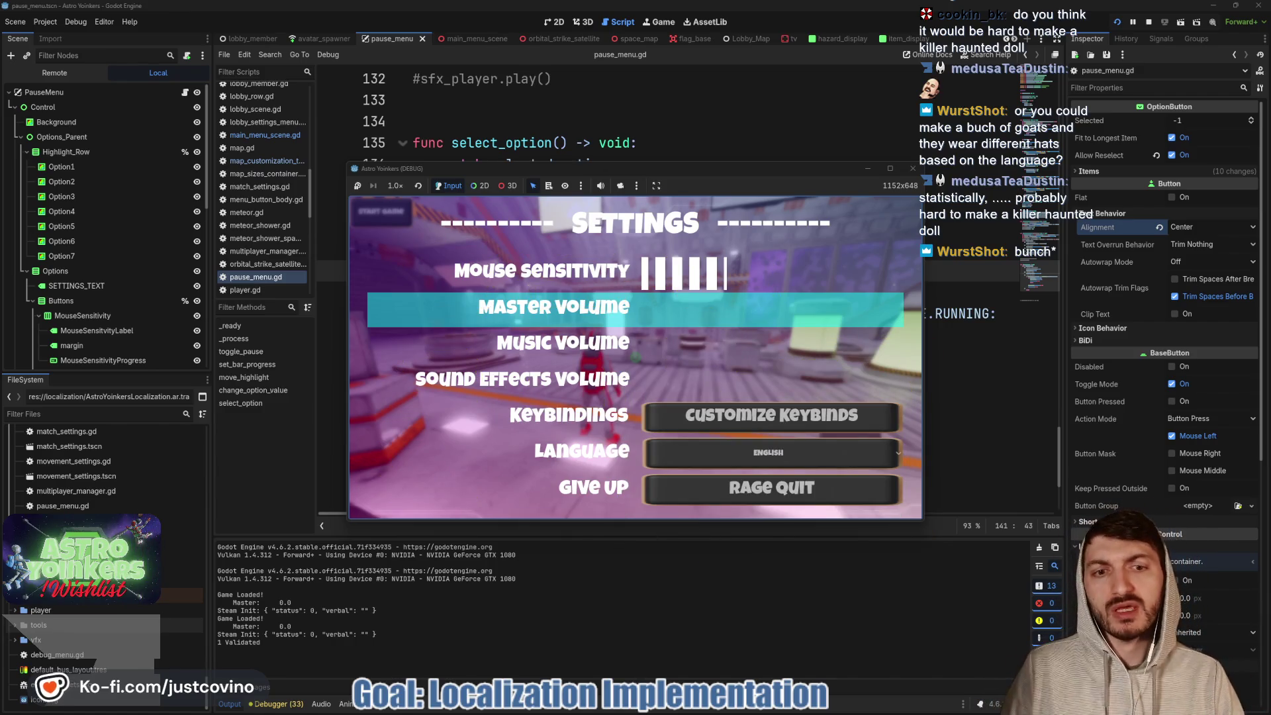
- Move the focus down to the Language row, still ENGLISH, and outline the whole settings panel
key("Down")
key("Down")
key("Down")
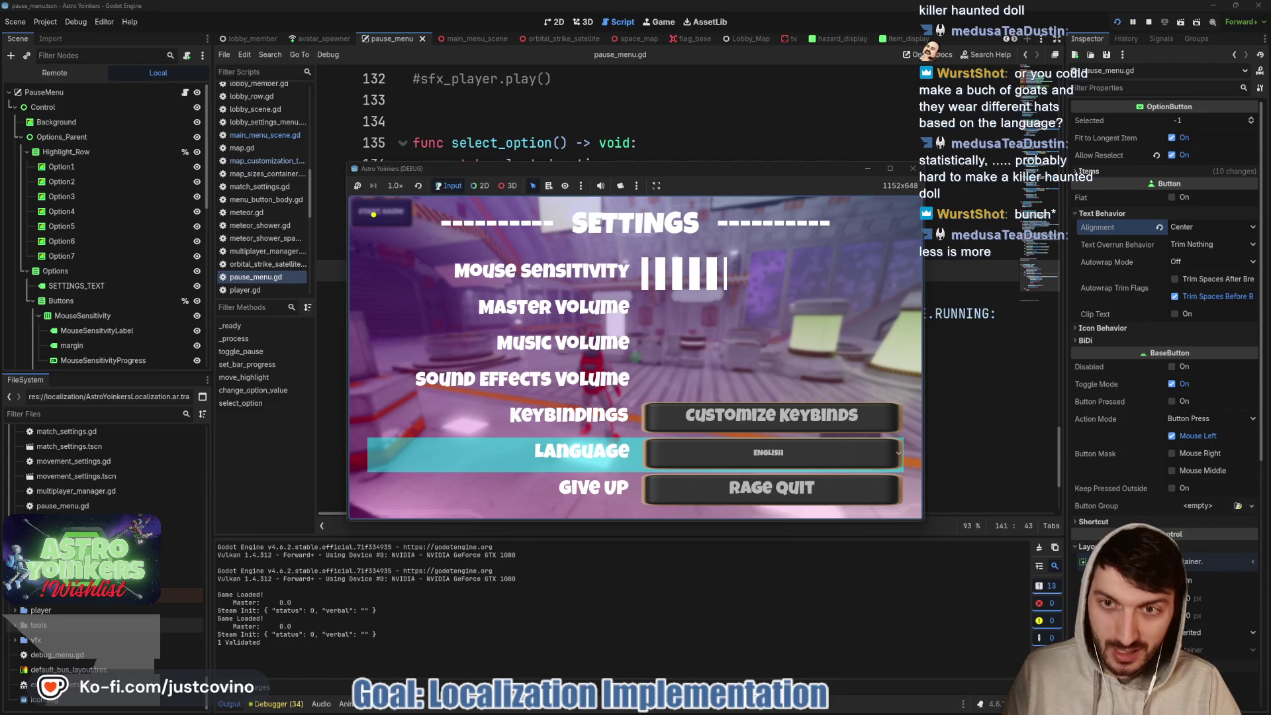
left_click(638, 396)
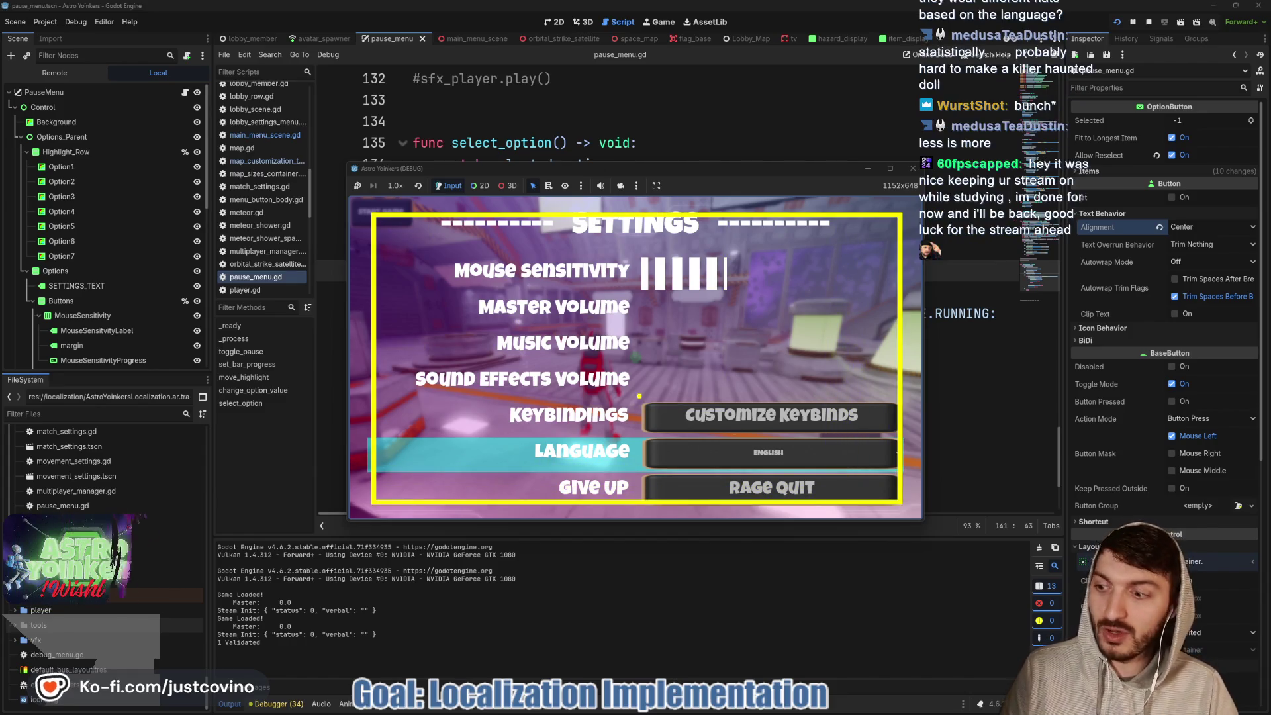
left_click(457, 268)
left_click(708, 289)
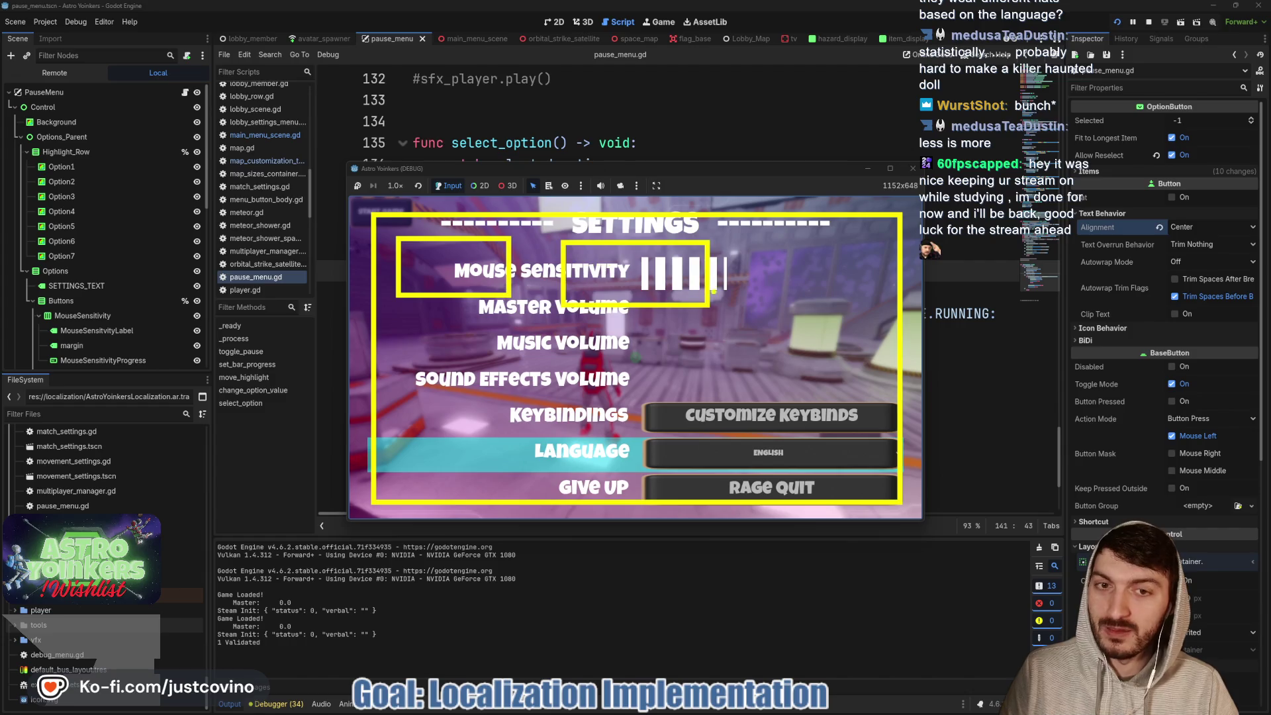
left_click(811, 309)
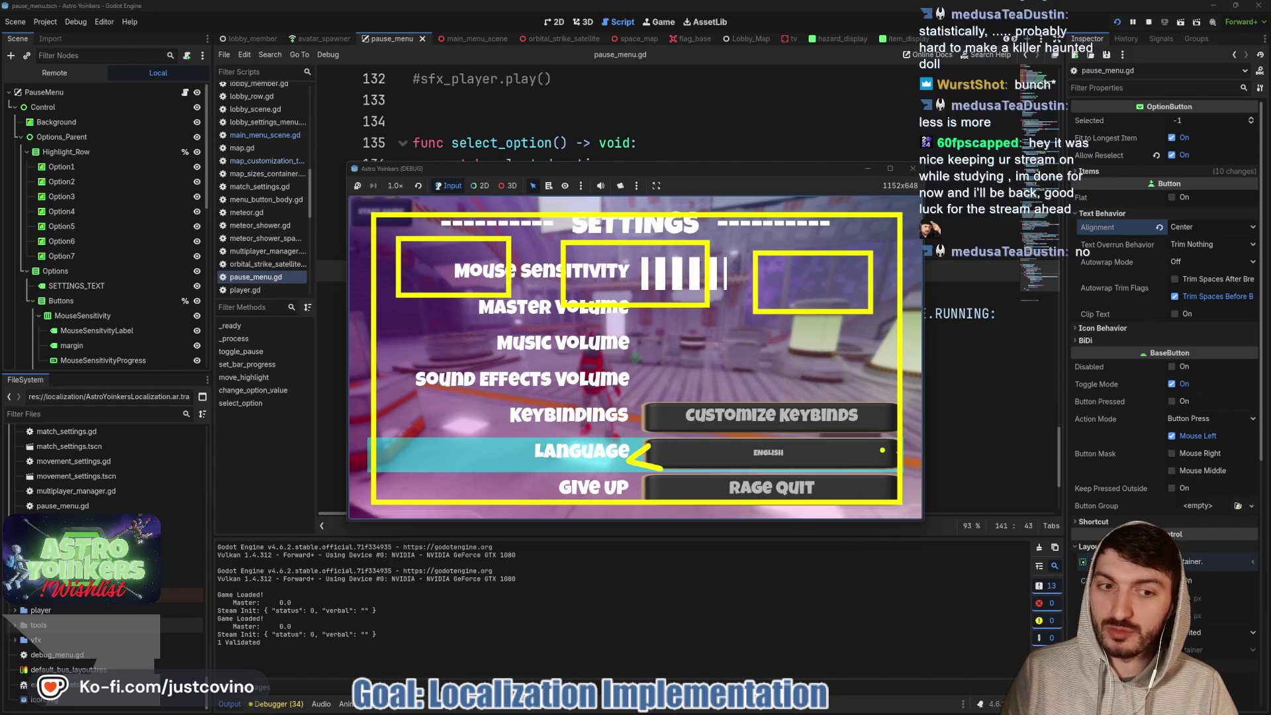
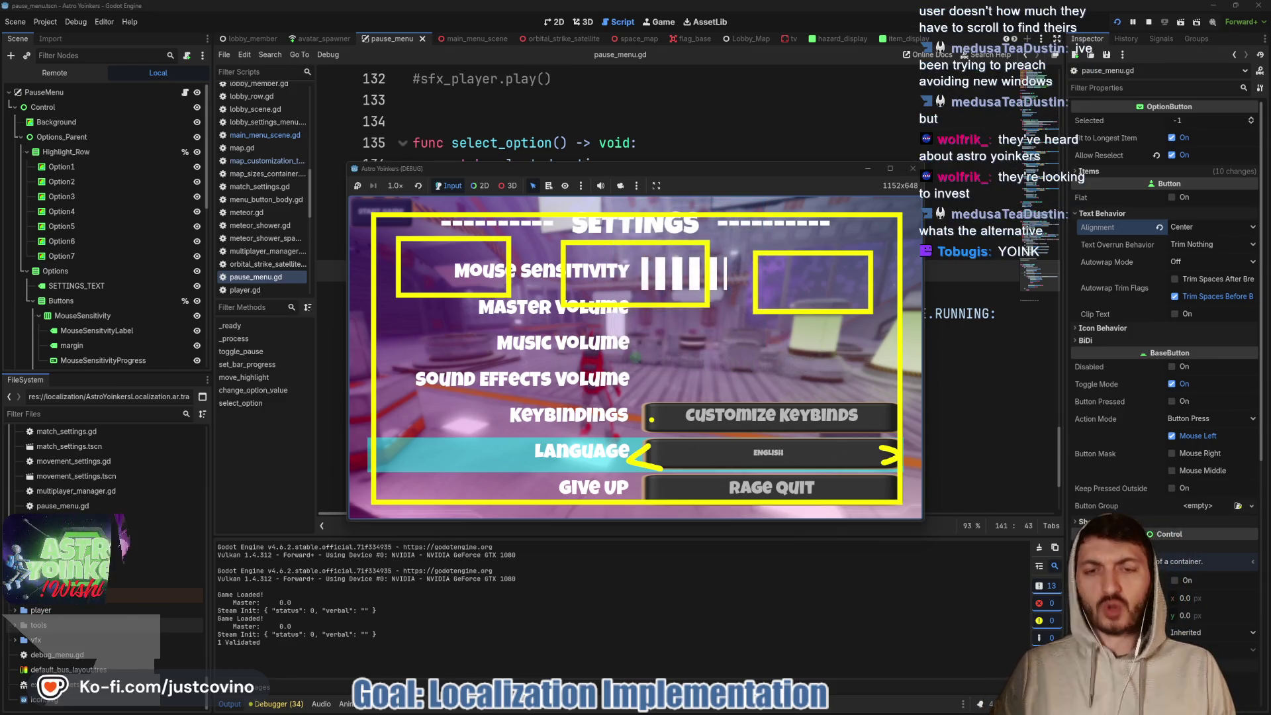
- Close the game's settings menu and walk the character toward the Asteroid Map board
key("Escape")
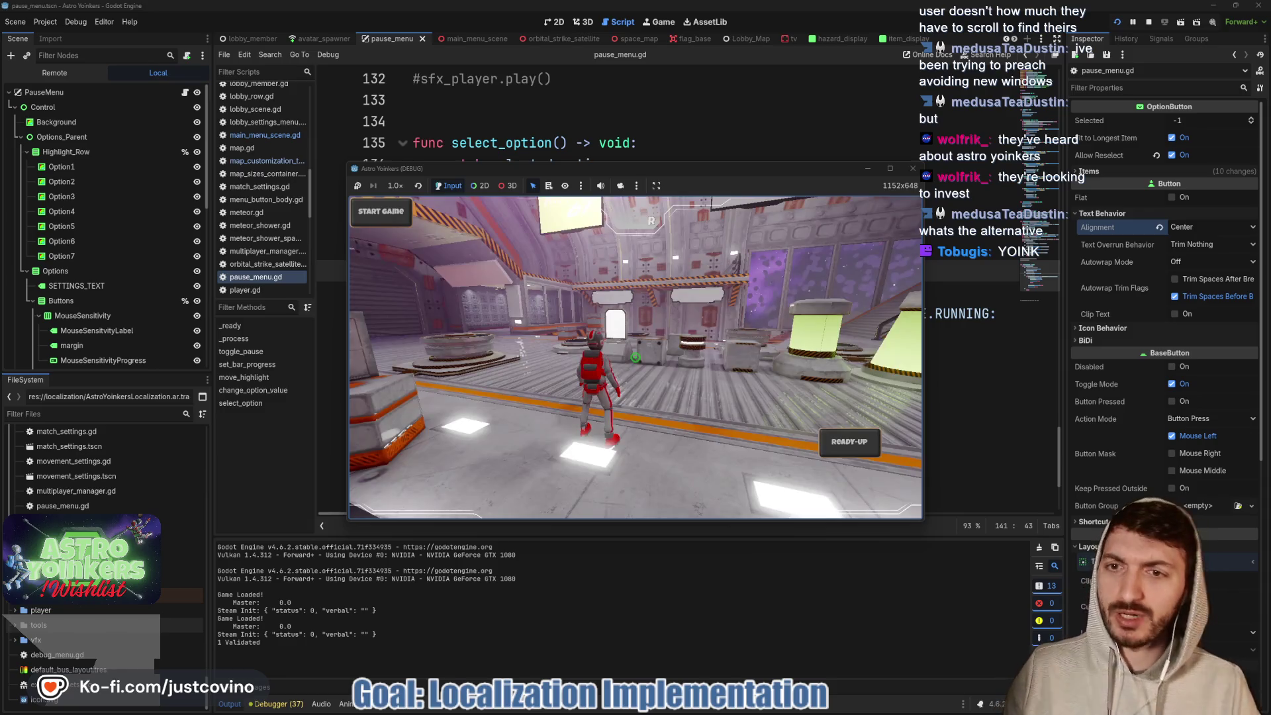
key("w")
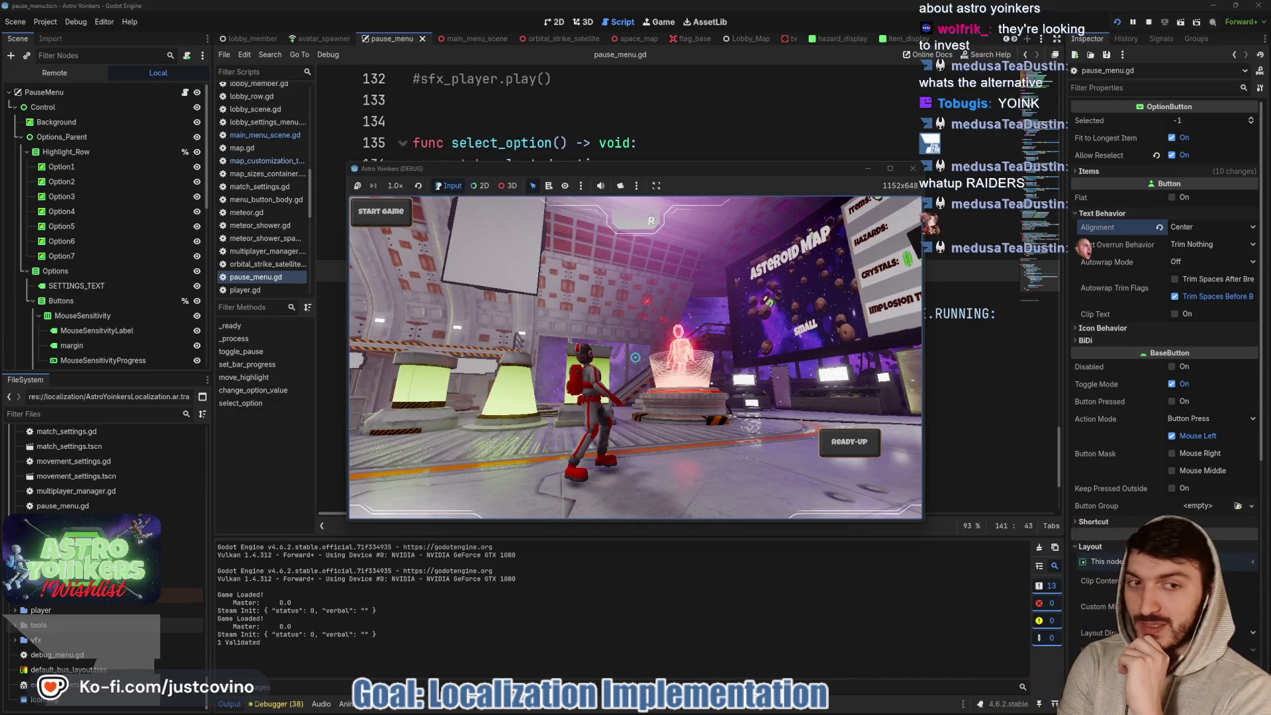
key("super")
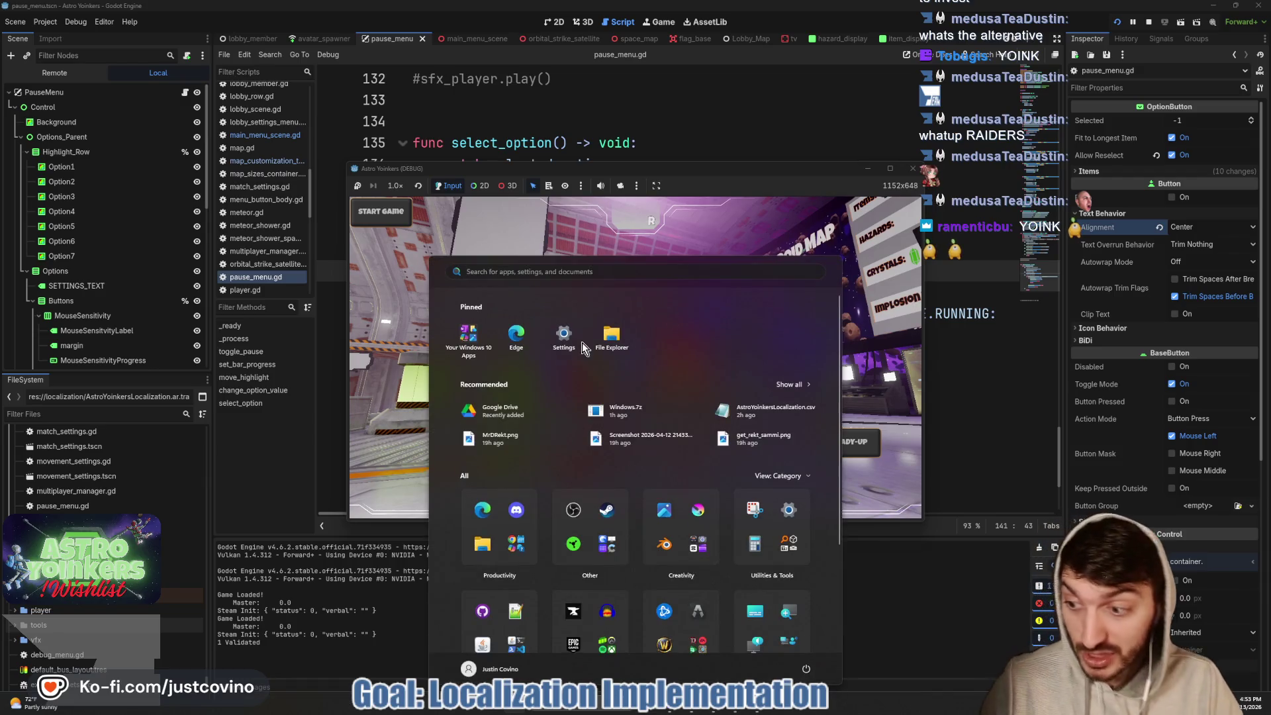
left_click(582, 343)
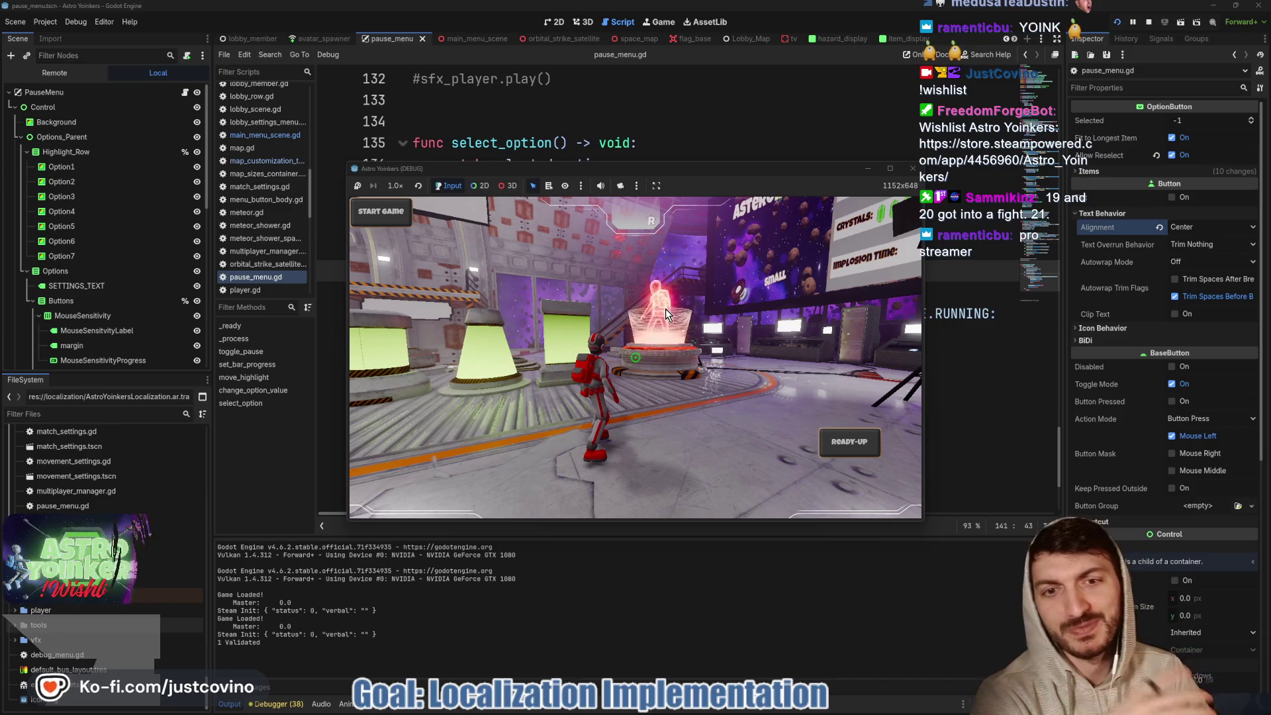
key("w")
key("a")
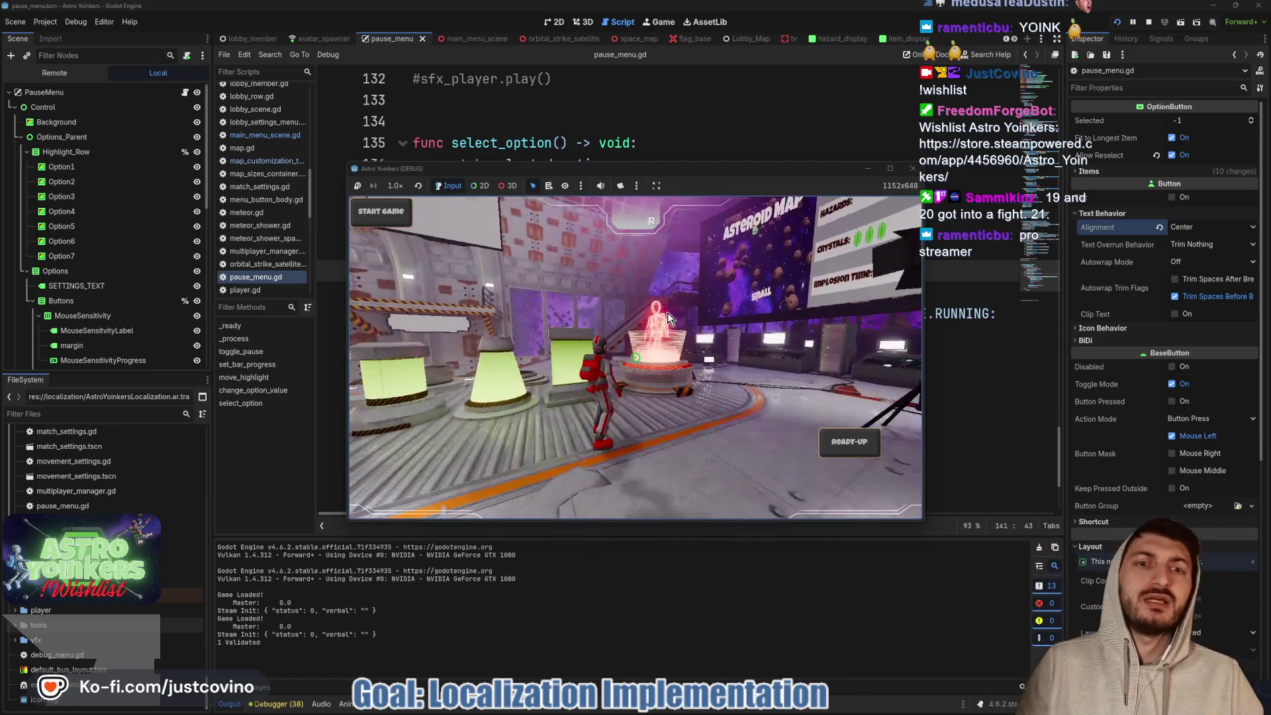
key("d")
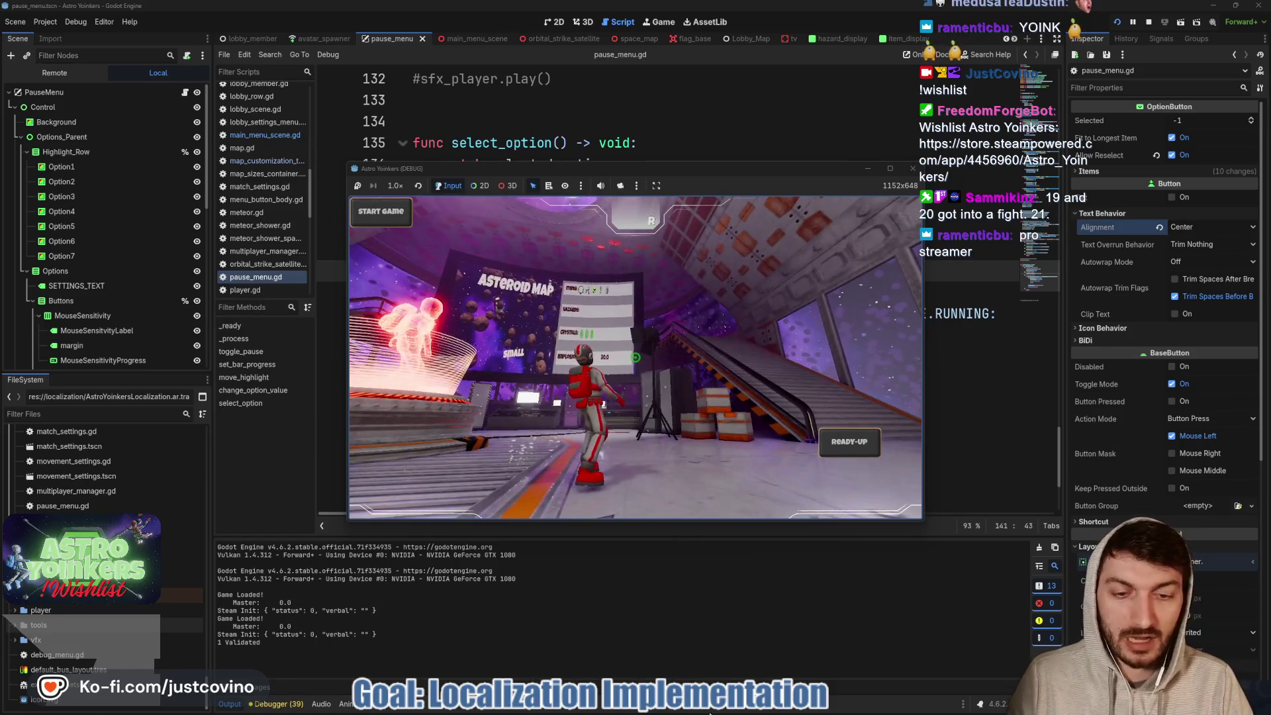
- Look at the first Astro Yoinkers store screenshot, then return to pause_menu.gd
left_click(759, 711)
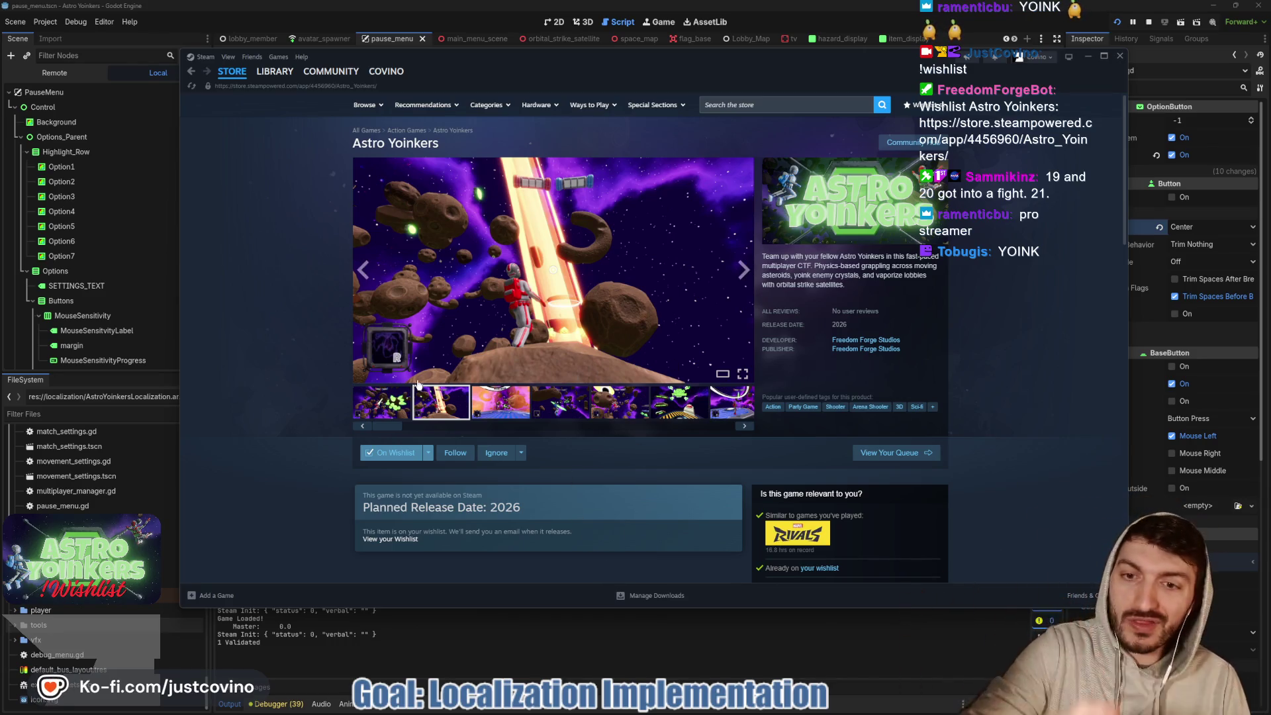
left_click(400, 416)
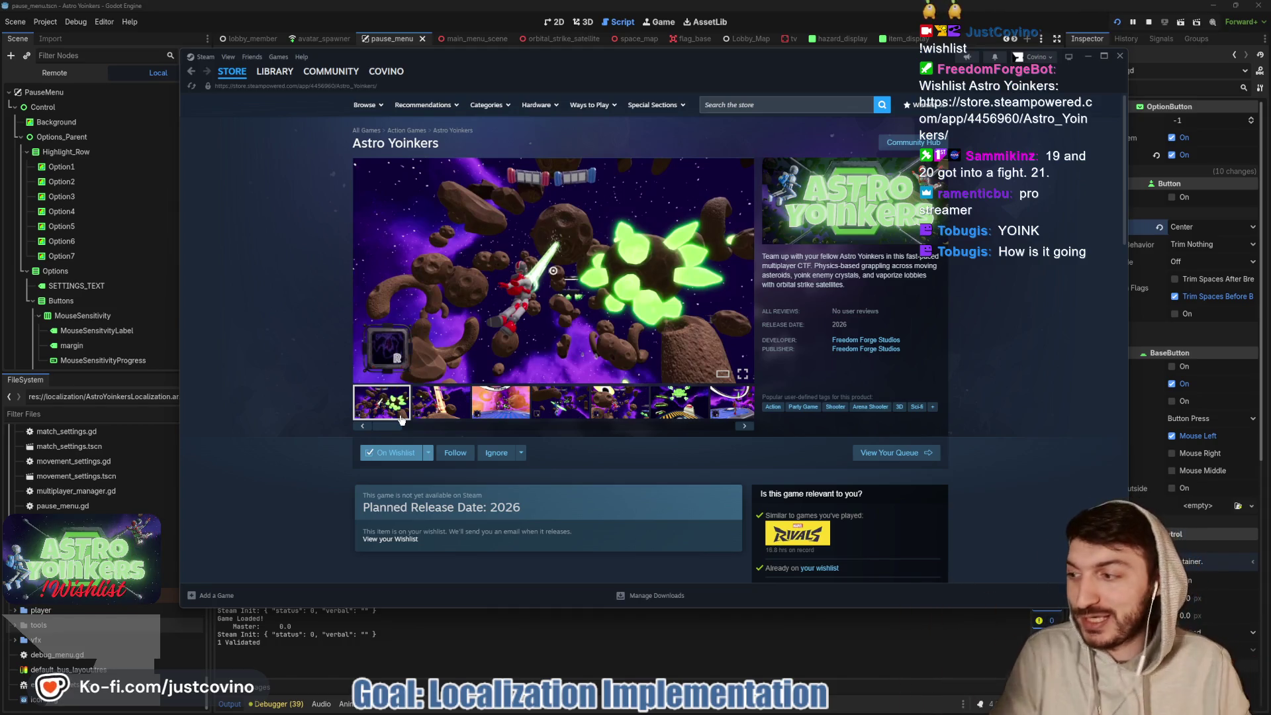
left_click(565, 655)
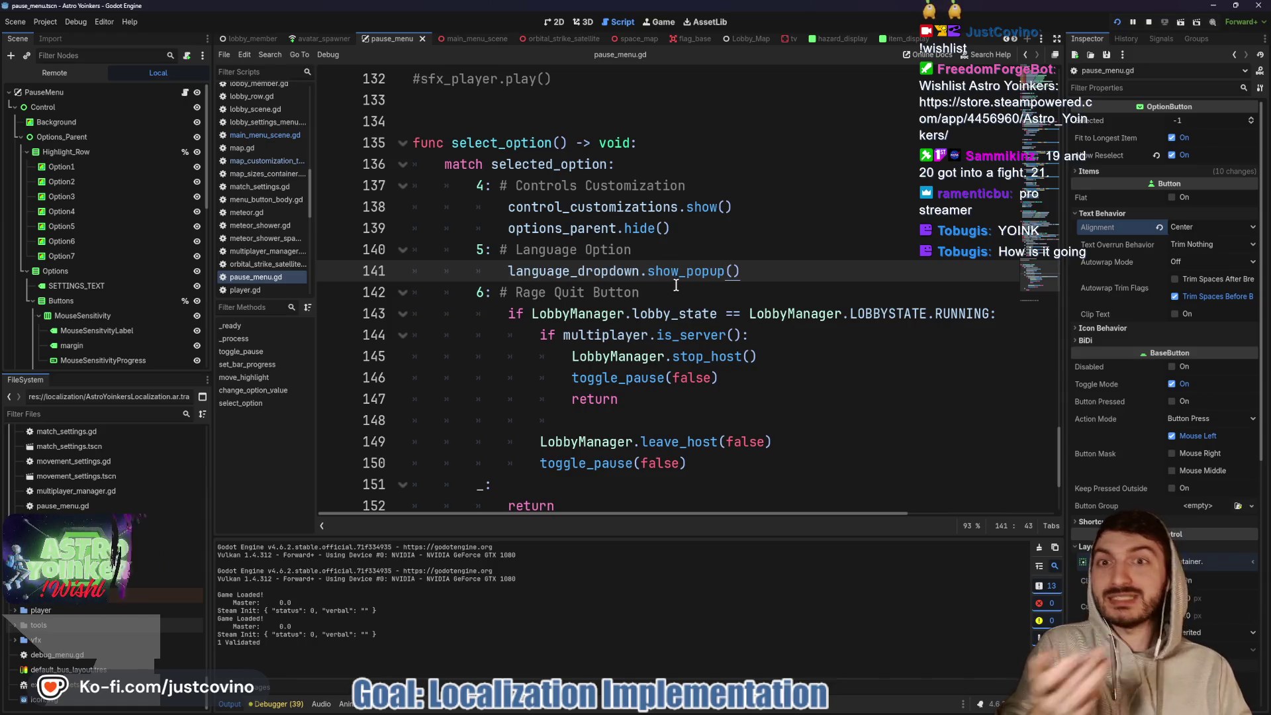
- Stop and relaunch the game, then switch to the OptionButton documentation page
left_click(1148, 23)
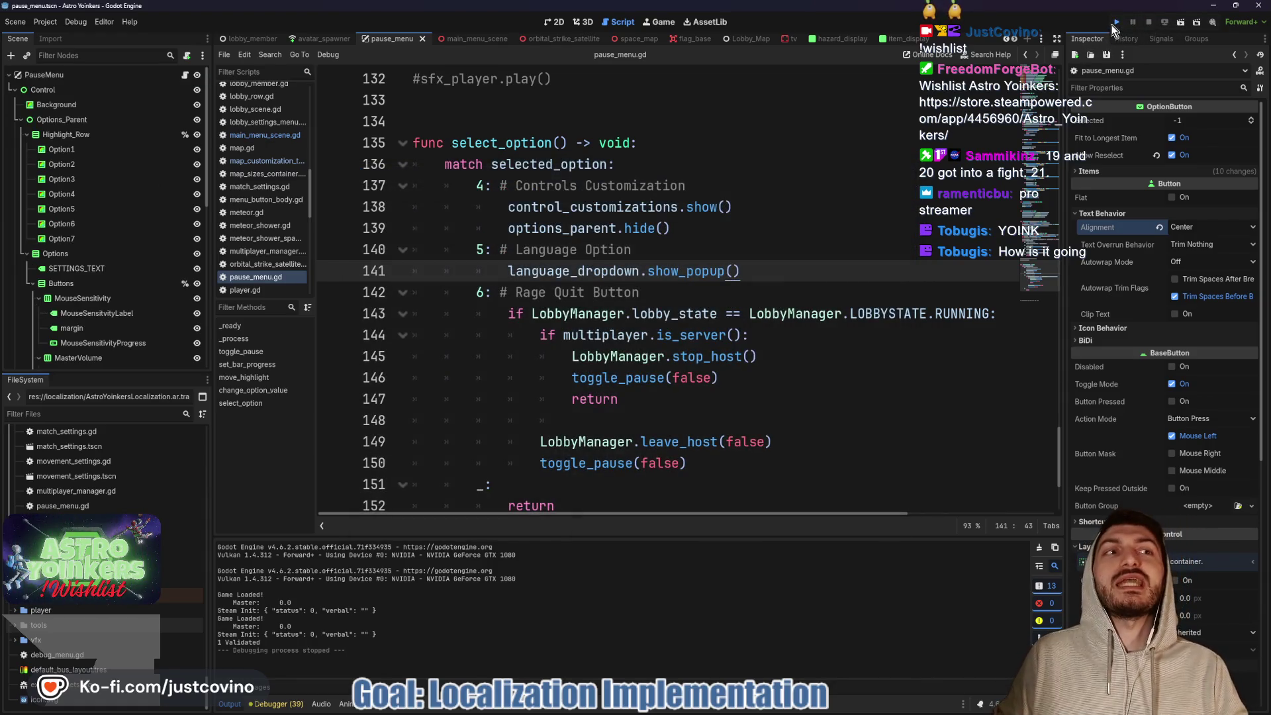
left_click(1114, 24)
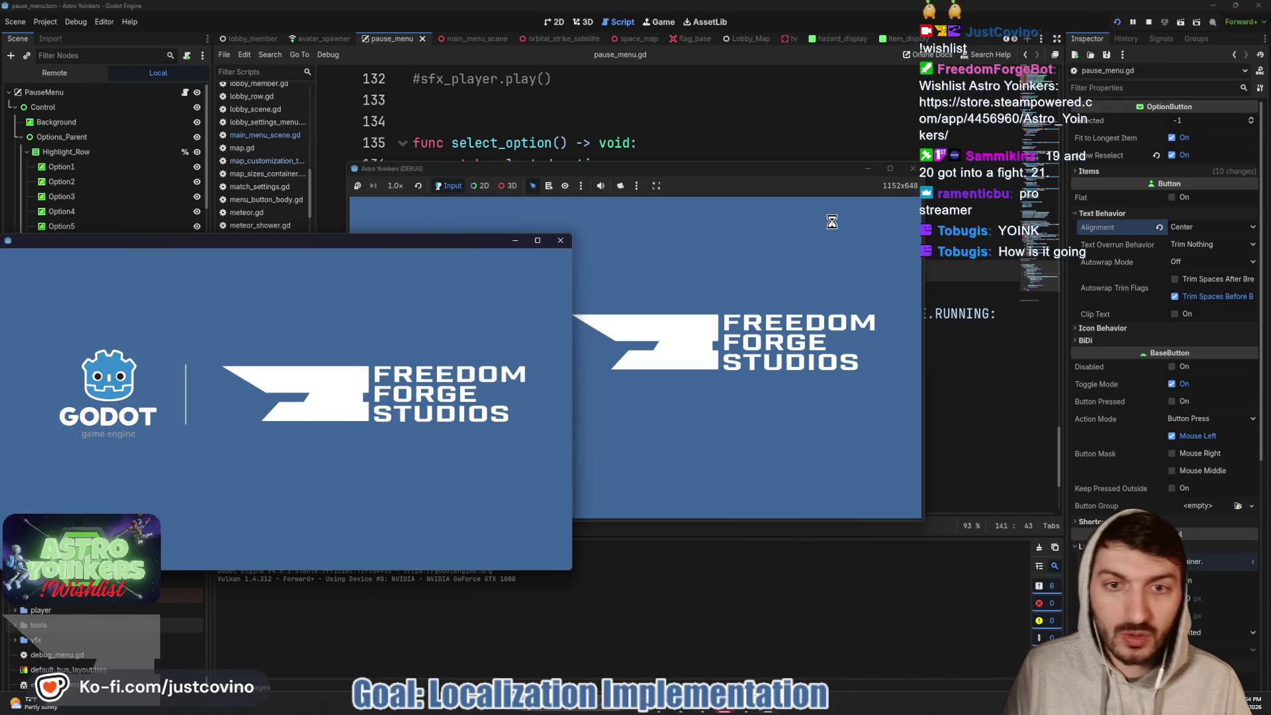
key("alt+Tab")
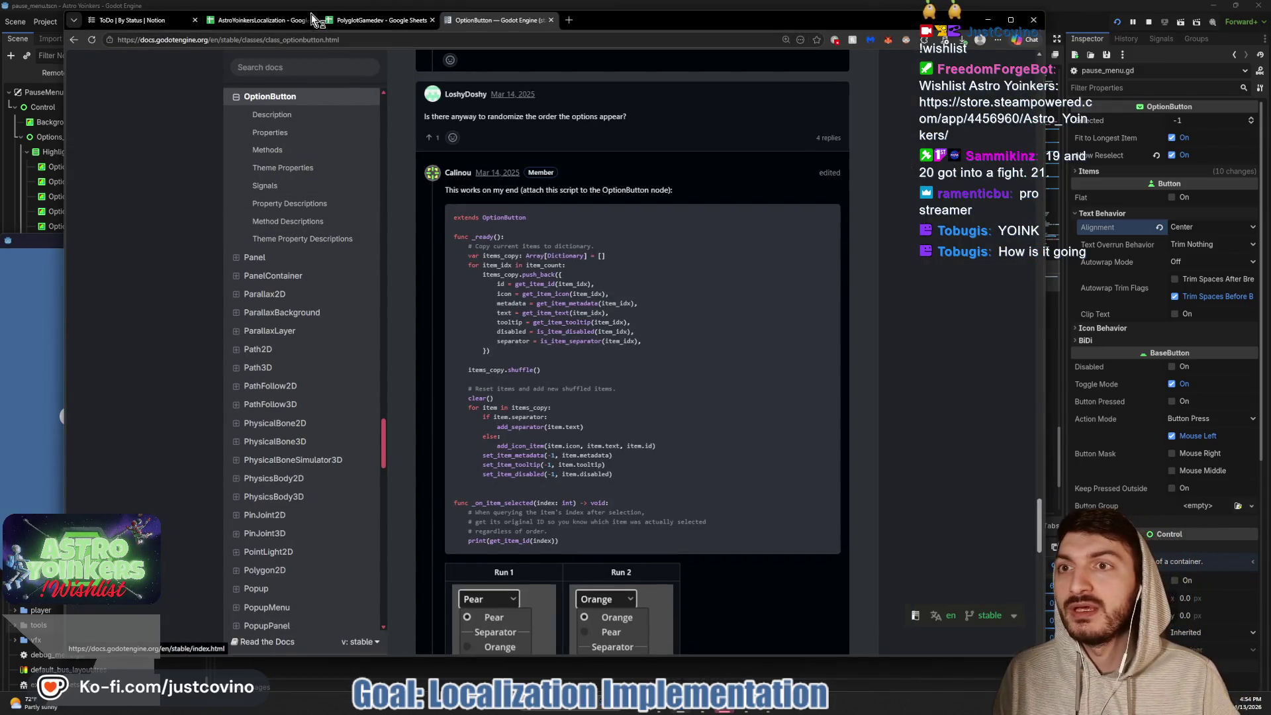
- Scroll across the AstroYoinkersLocalization language columns, then minimize Chrome to reveal the games
left_click(278, 19)
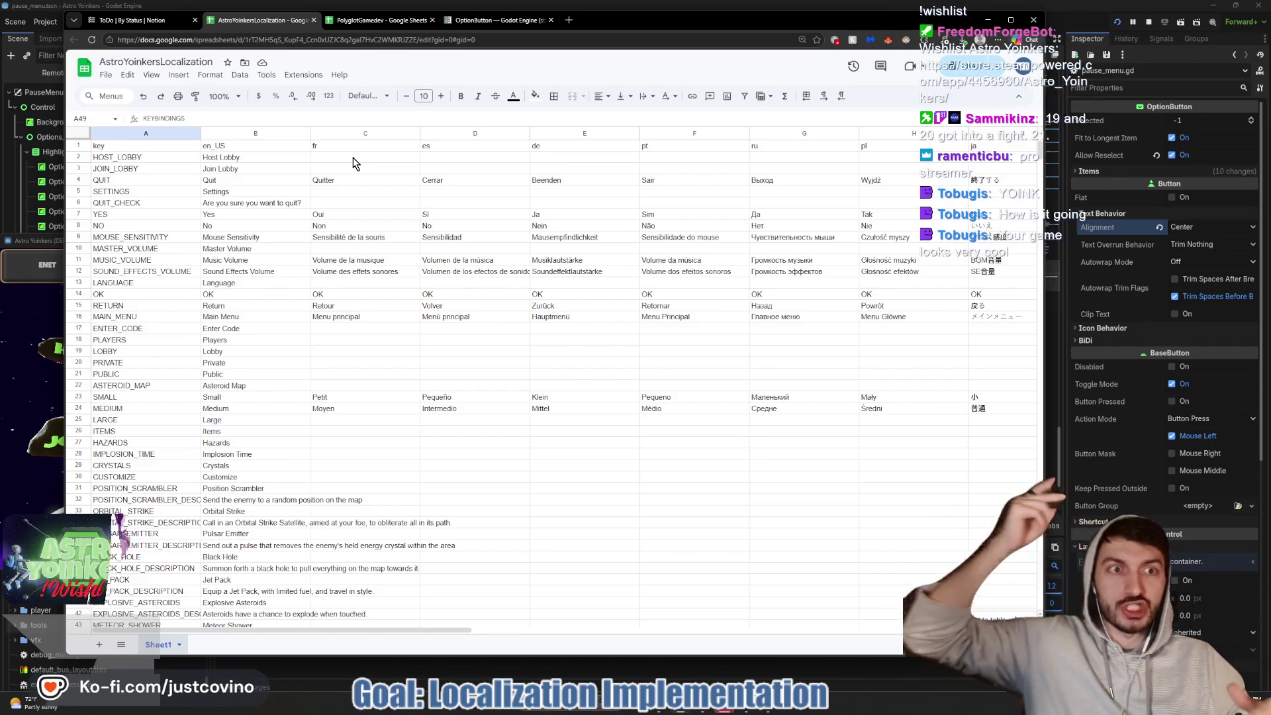
scroll(566, 263, "right", 5)
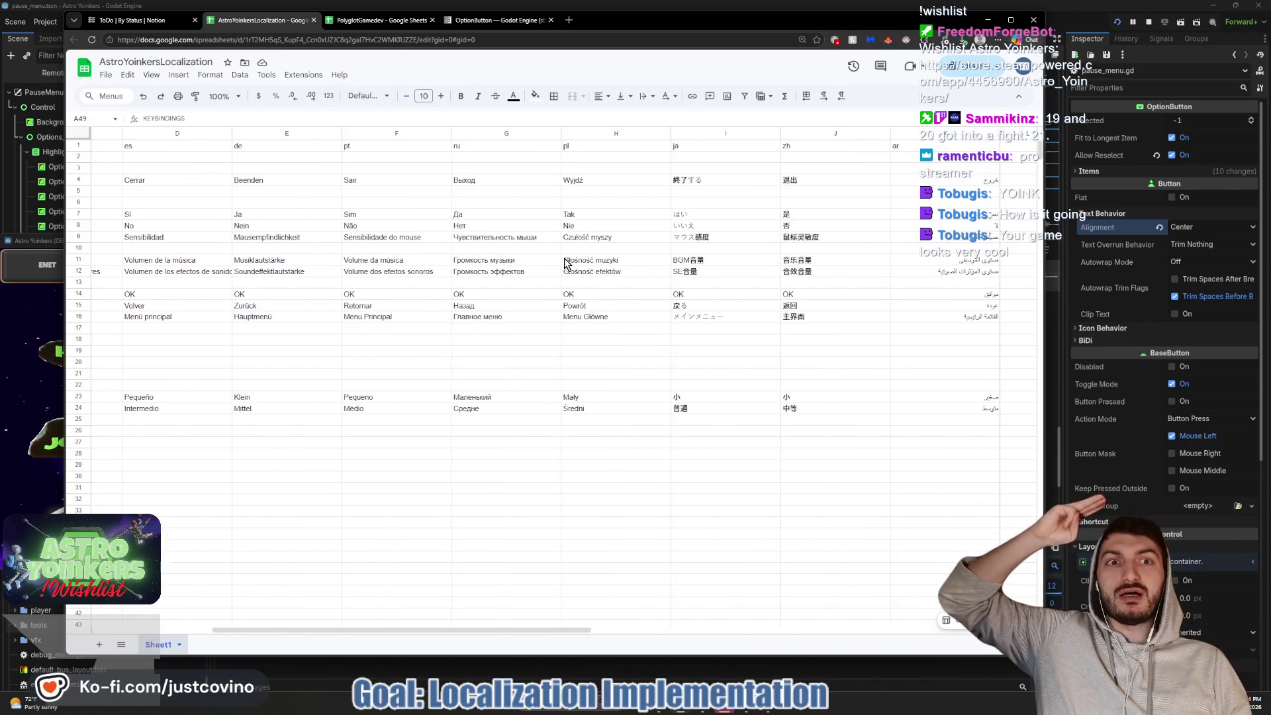
scroll(565, 261, "right", 2)
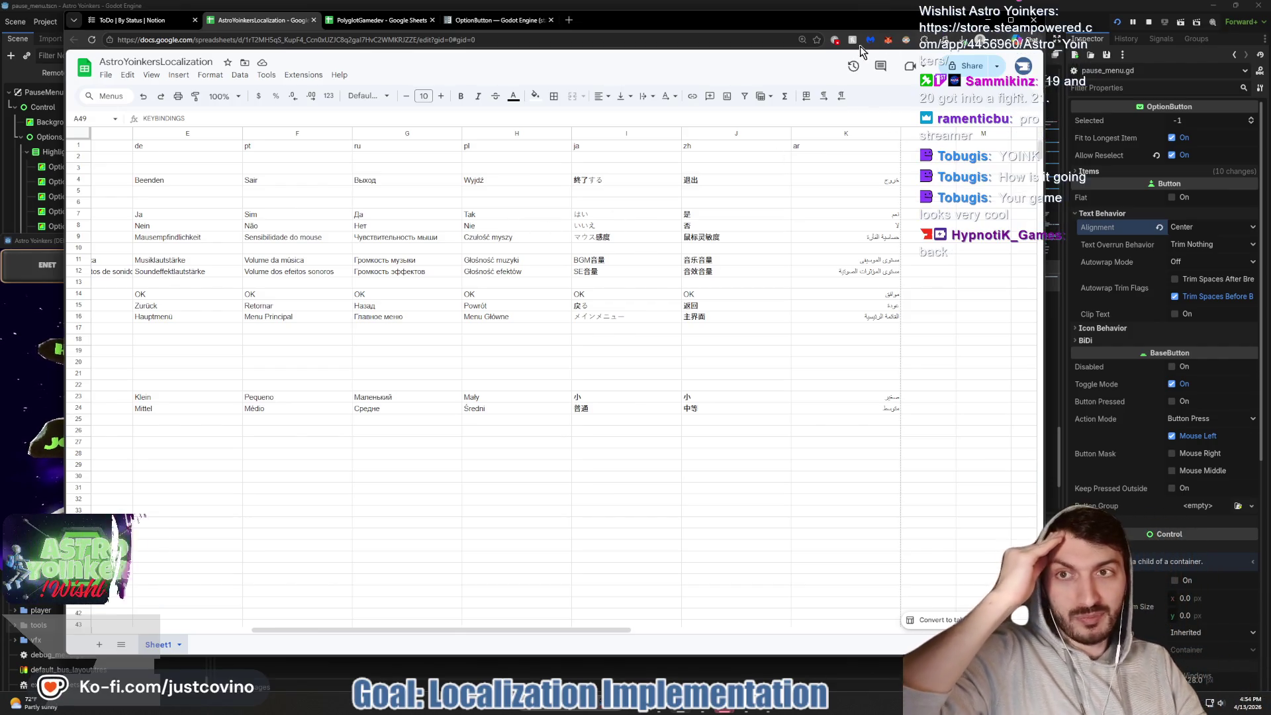
left_click(986, 20)
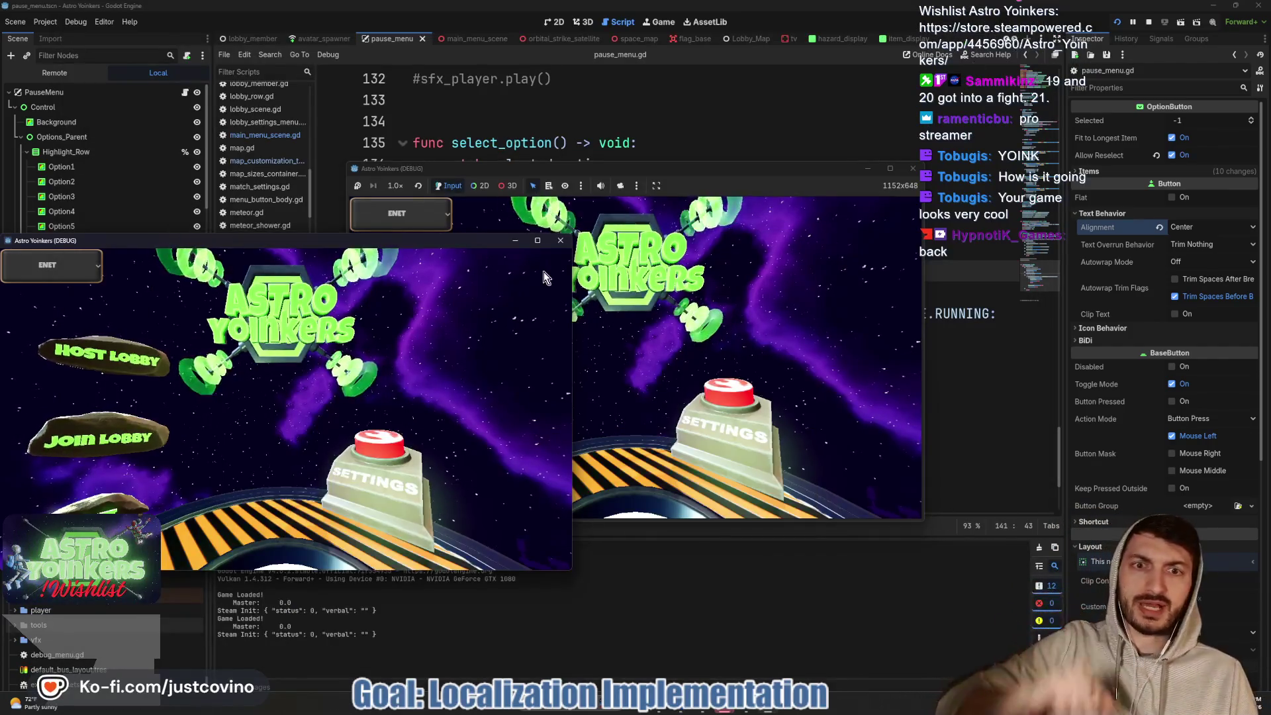
- Place the two game windows side by side, host a private lobby, and join it from the second
left_click_drag(464, 240, 1158, 197)
mouse_move(694, 169)
left_mouse_down()
mouse_move(456, 171)
mouse_move(383, 151)
left_mouse_up()
left_click(130, 296)
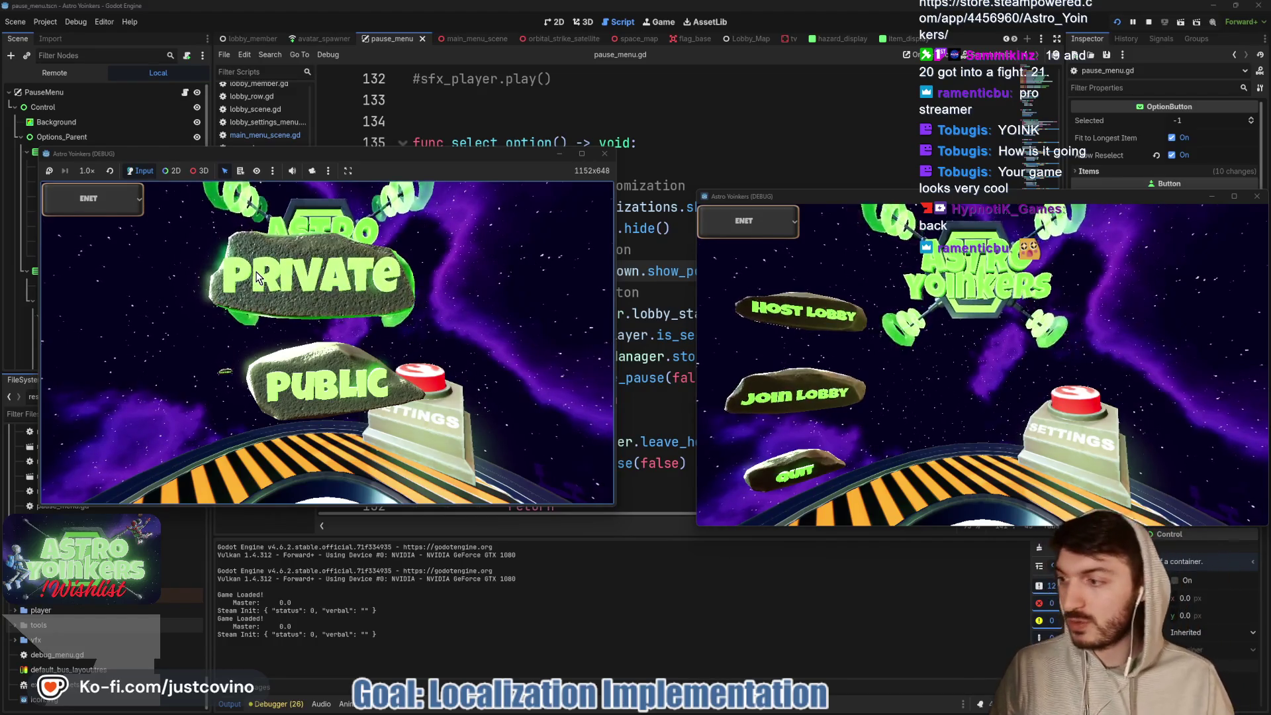
left_click(258, 276)
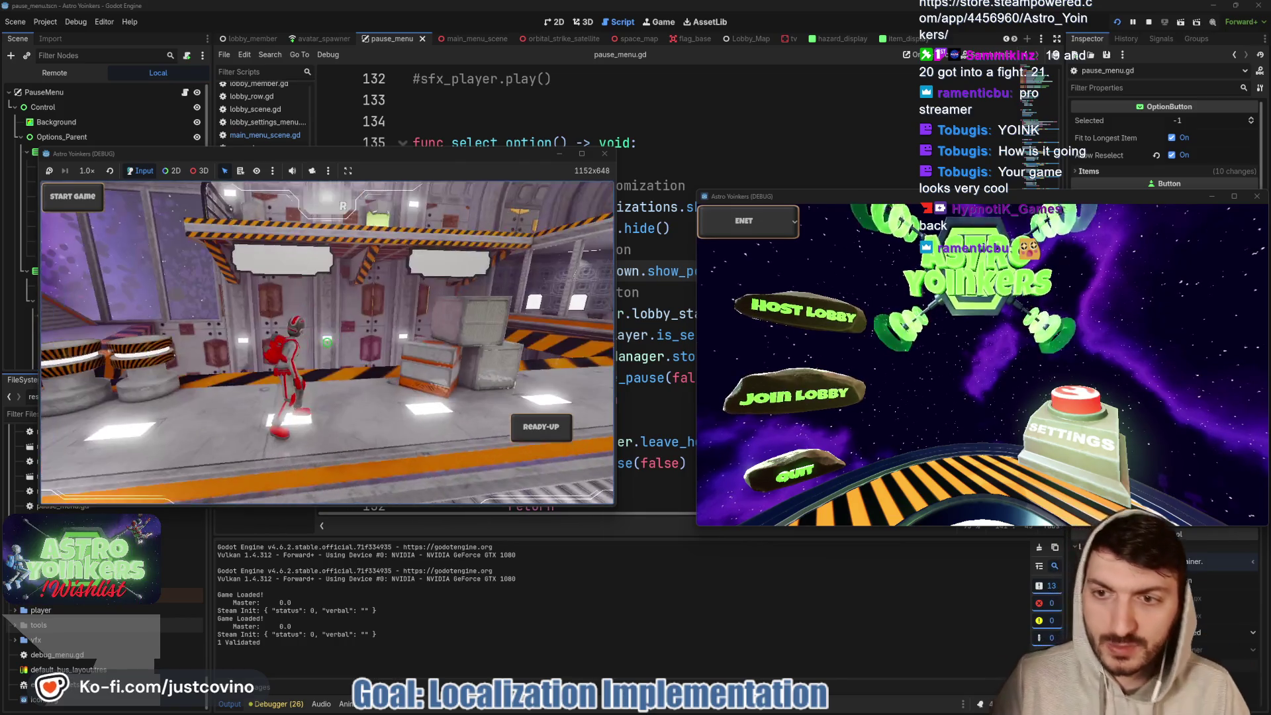
left_click(794, 394)
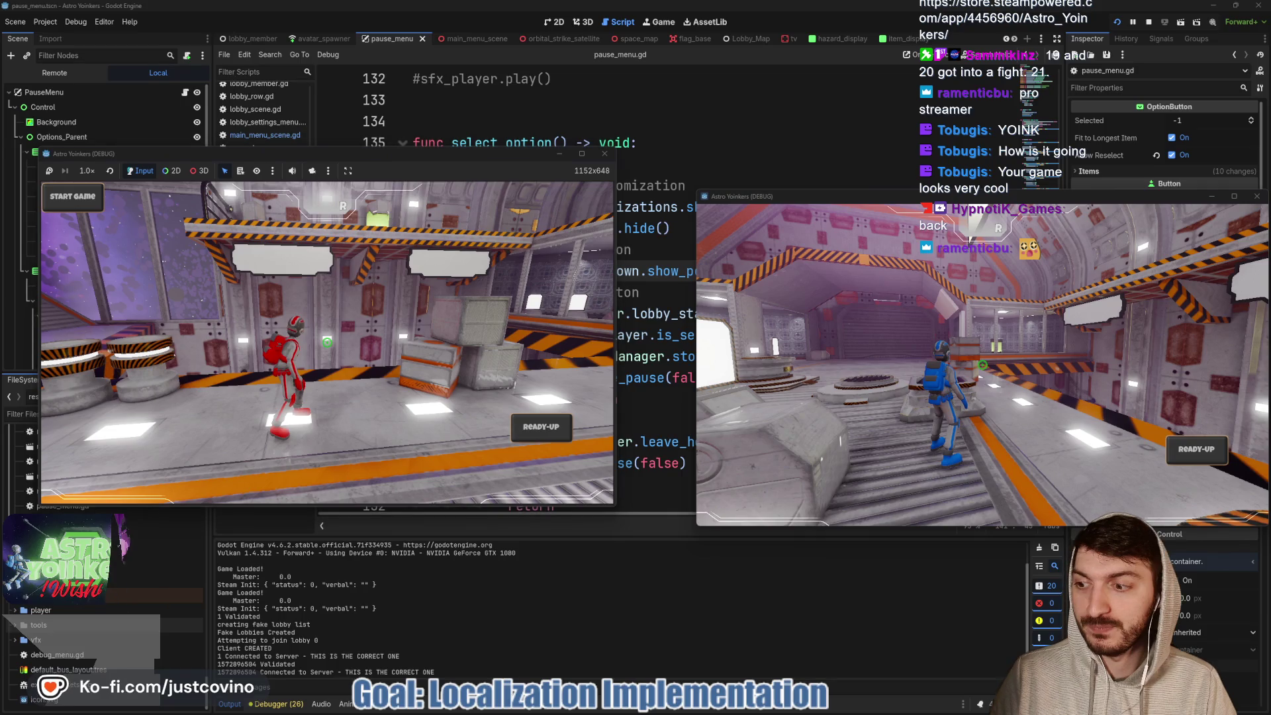
- Fly to the Asteroid Map board and browse the Orbital Strike, Position Scrambler and Pulsar Emitter items
key("w")
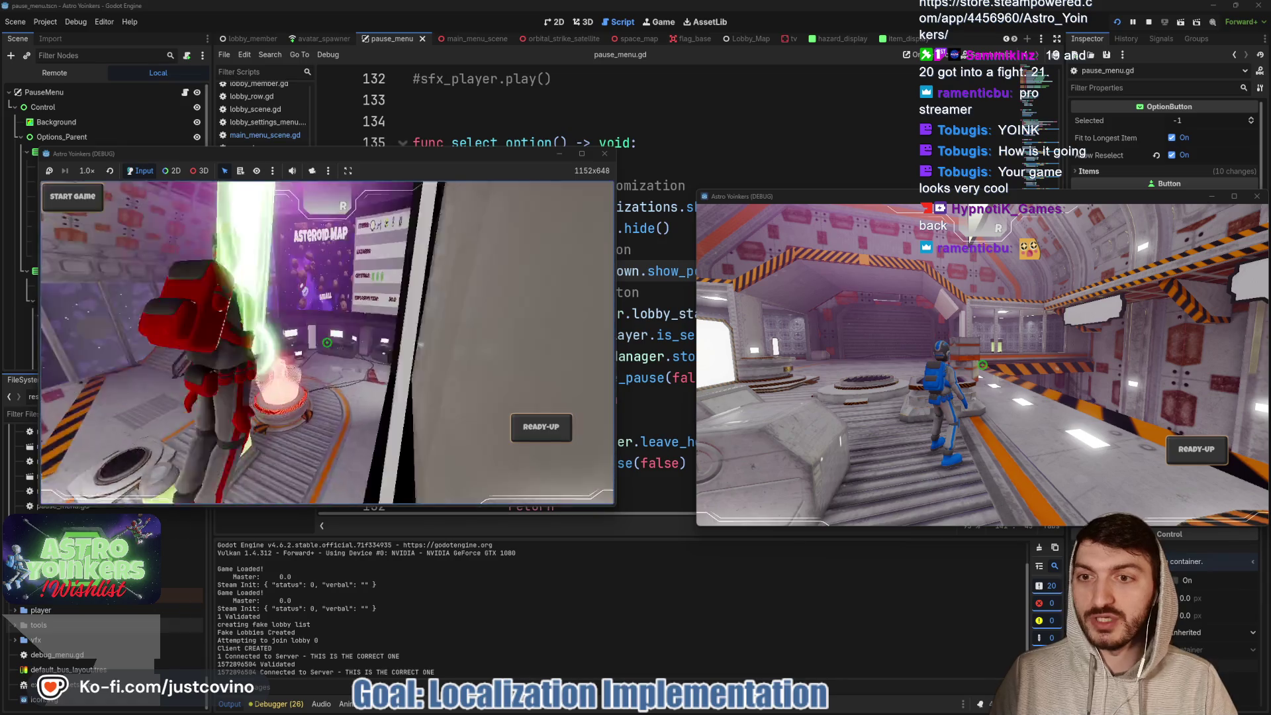
key("w")
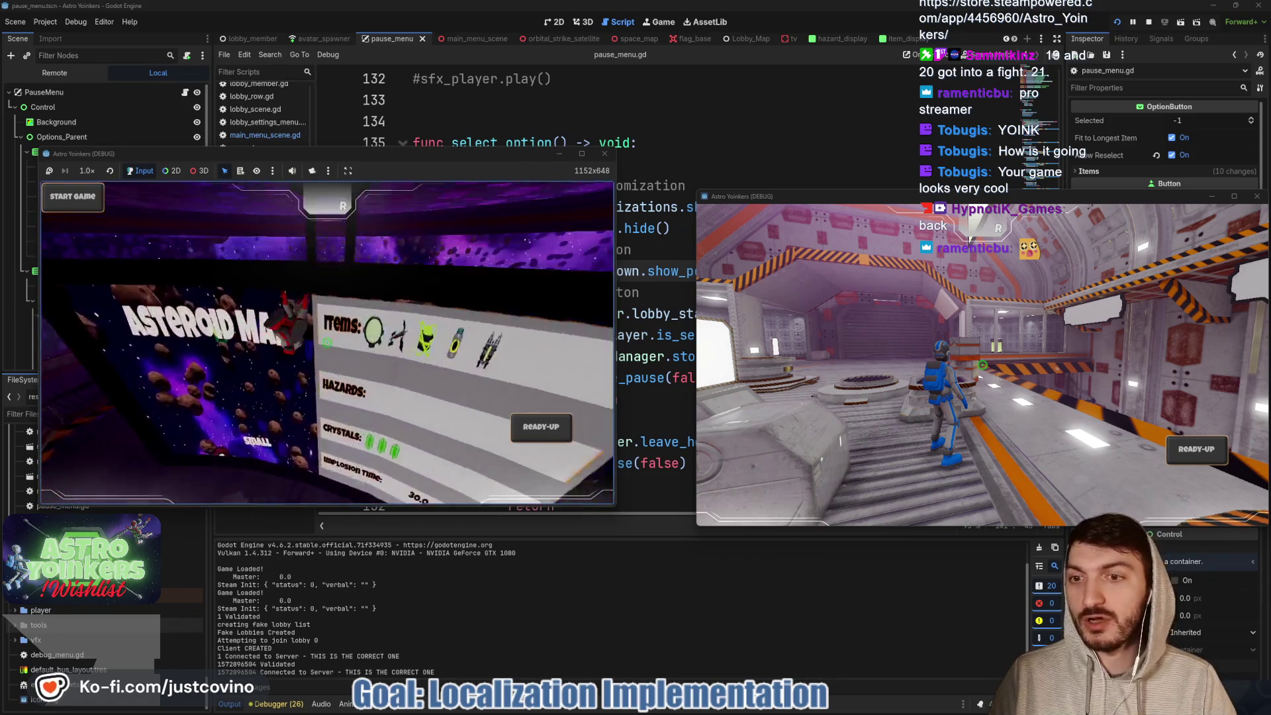
left_click(326, 342)
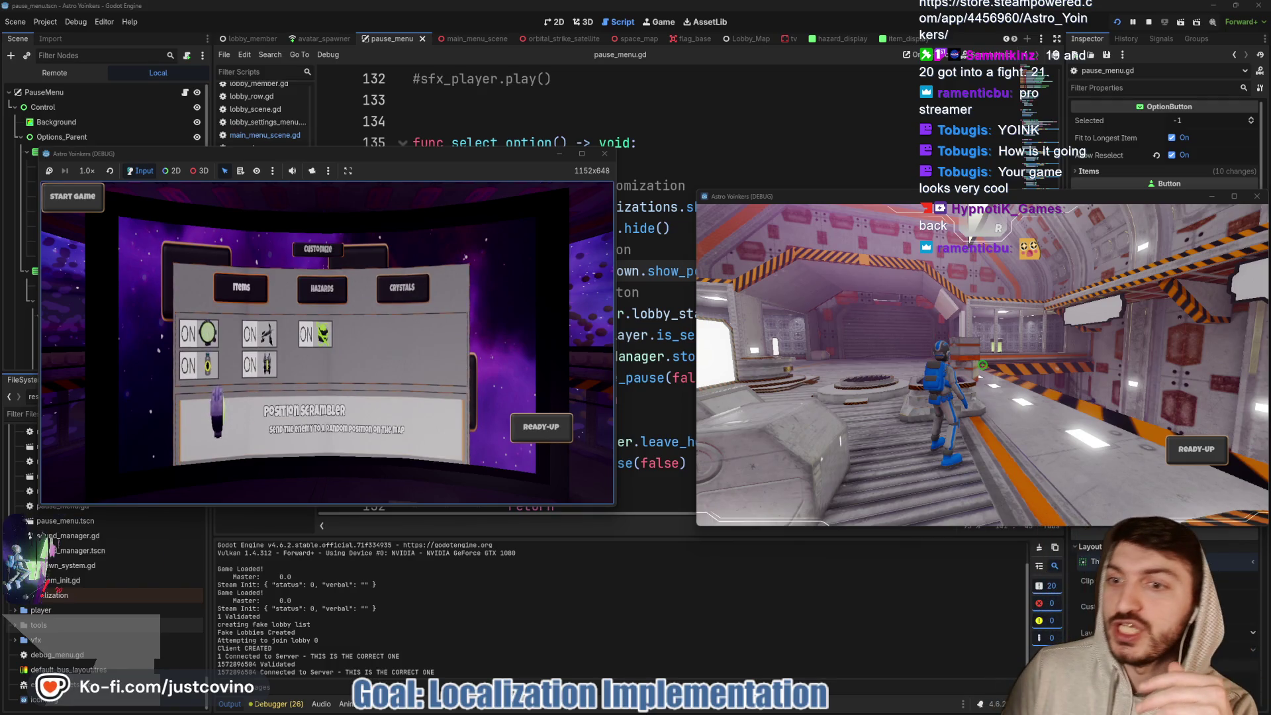
left_click(259, 334)
key("Left")
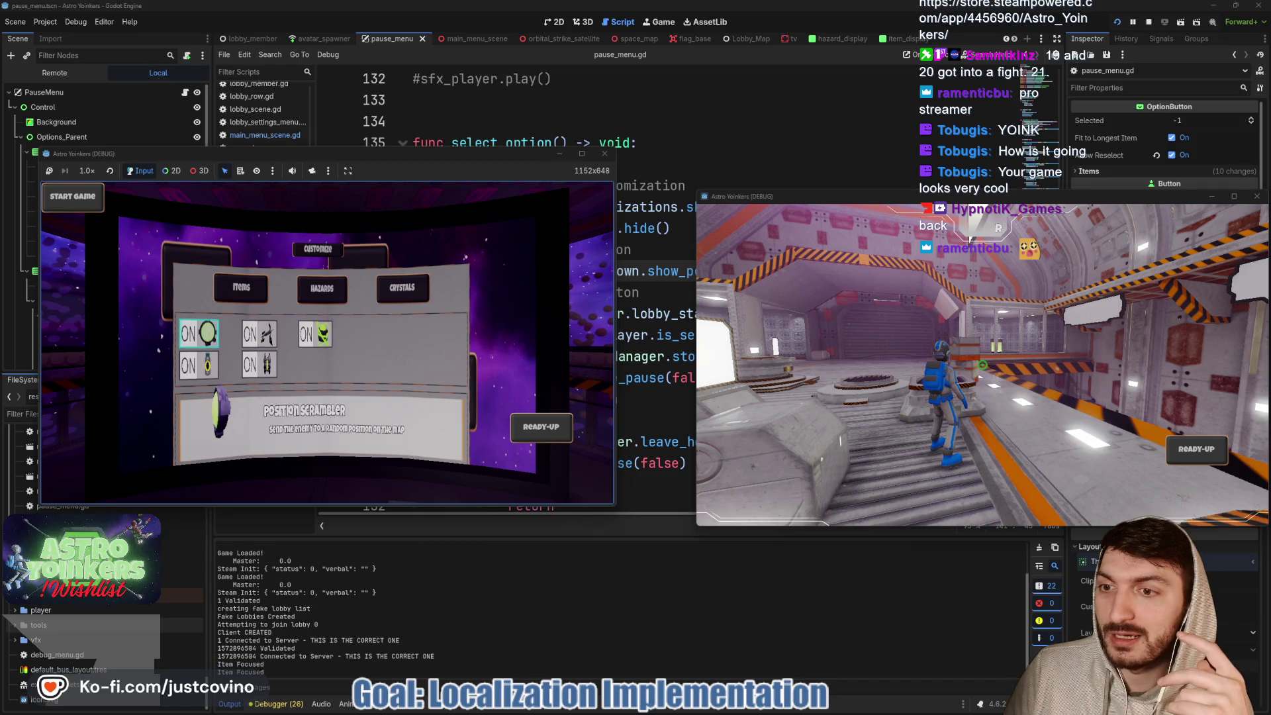
left_click(315, 334)
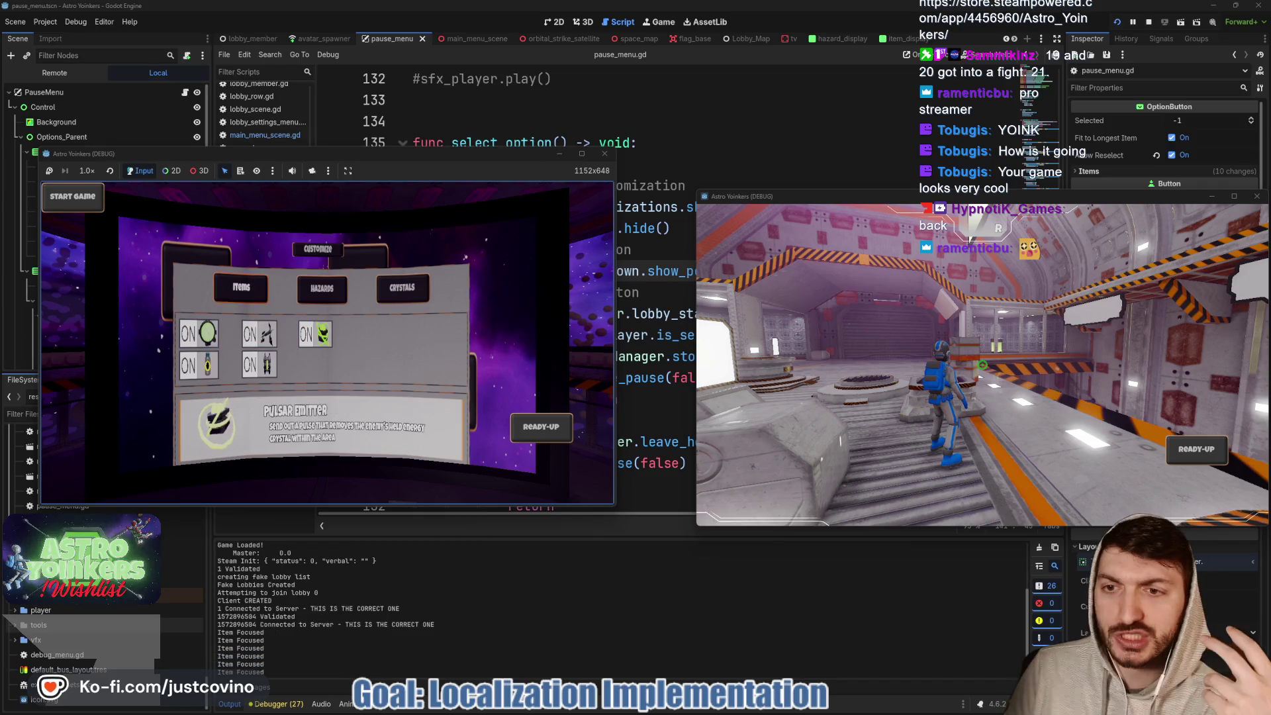
- Browse the Meteor Shower, Explosive Asteroids and Crystal Implosion Time settings, then back out to the lobby
key("e")
key("Right")
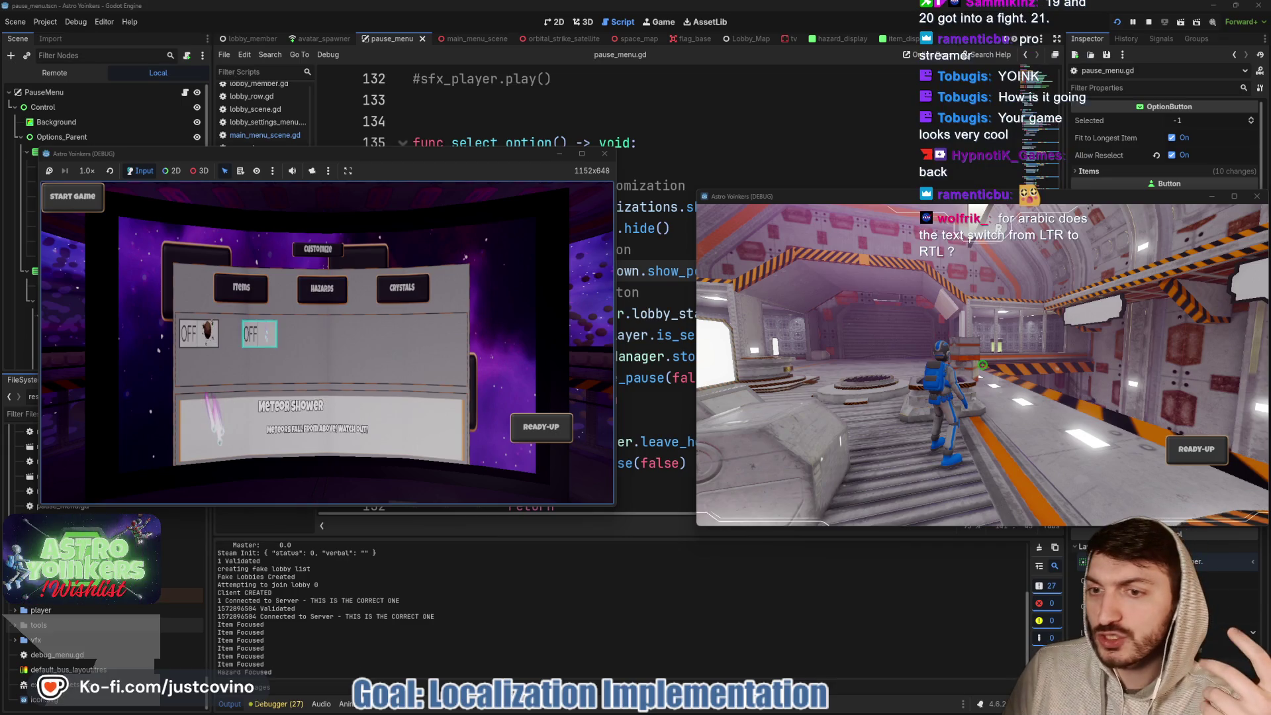
key("Left")
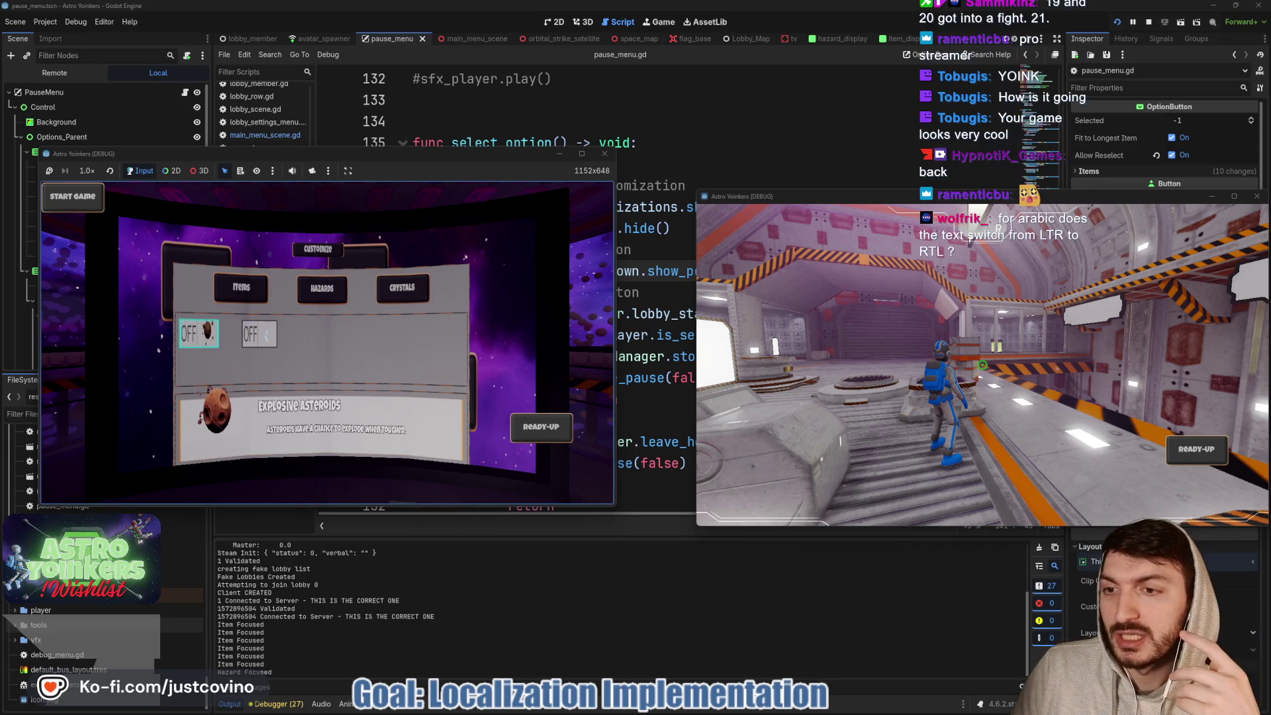
key("Right")
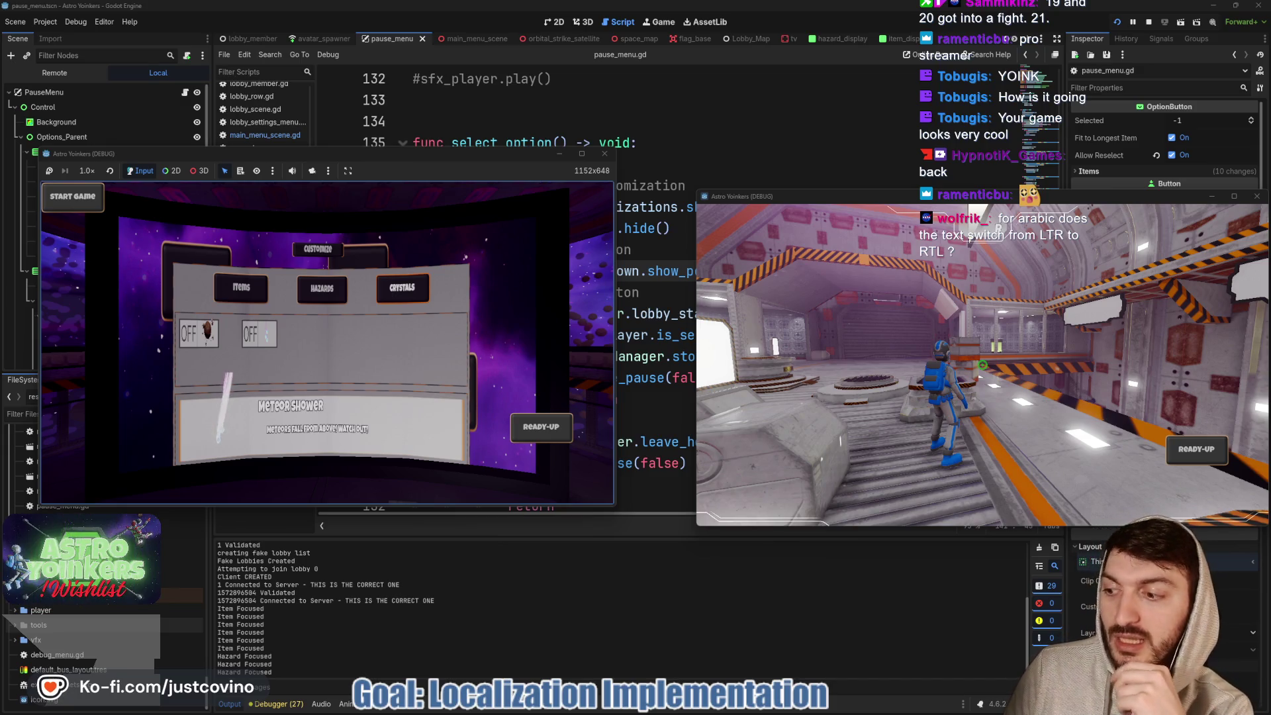
key("e")
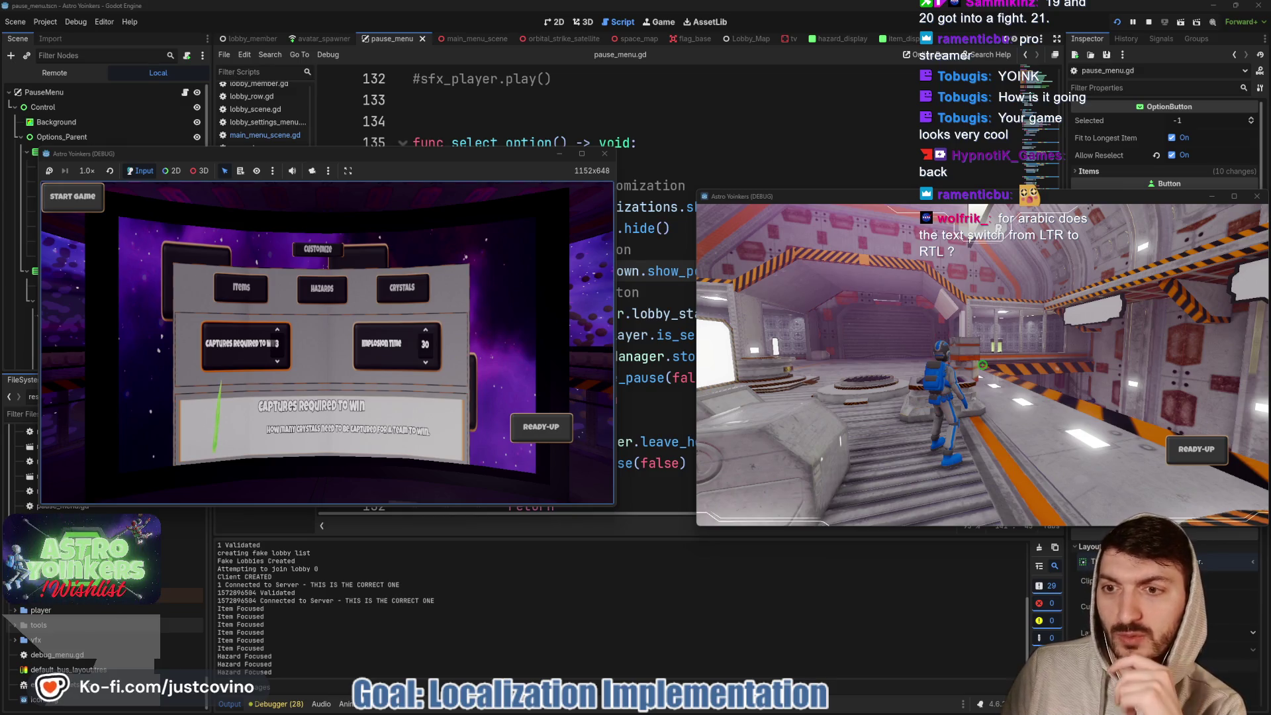
key("Right")
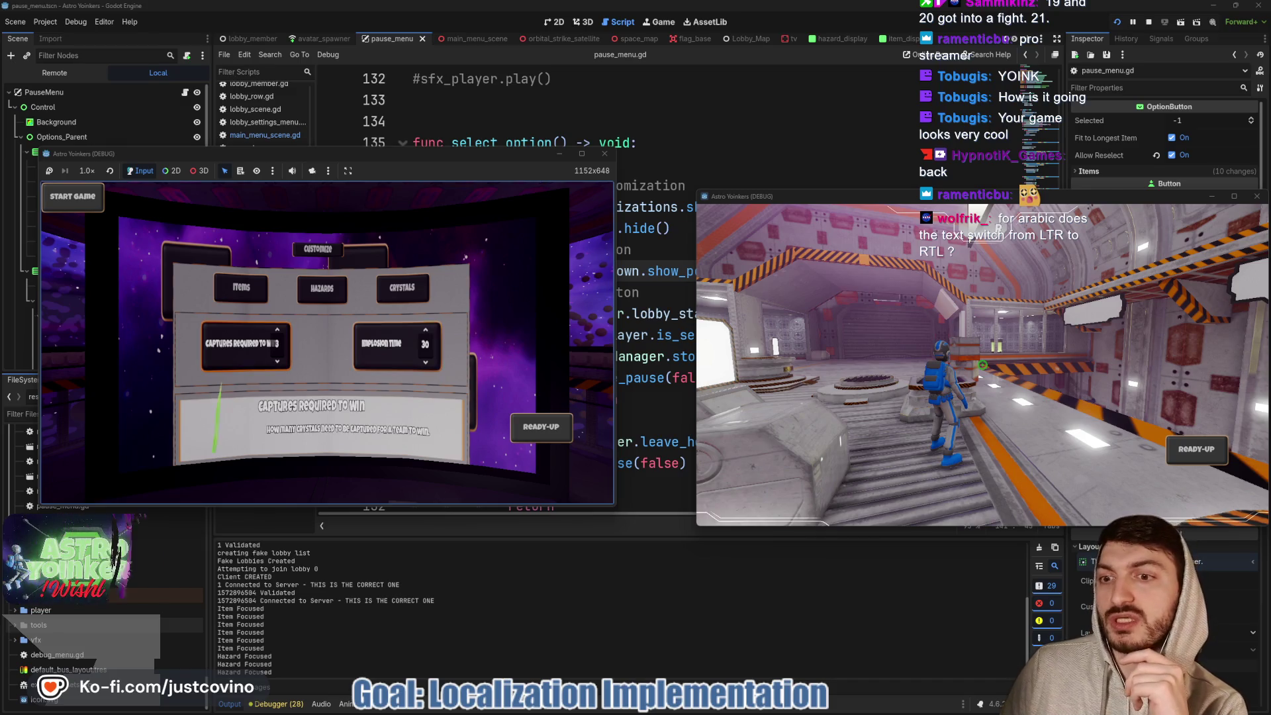
key("Escape")
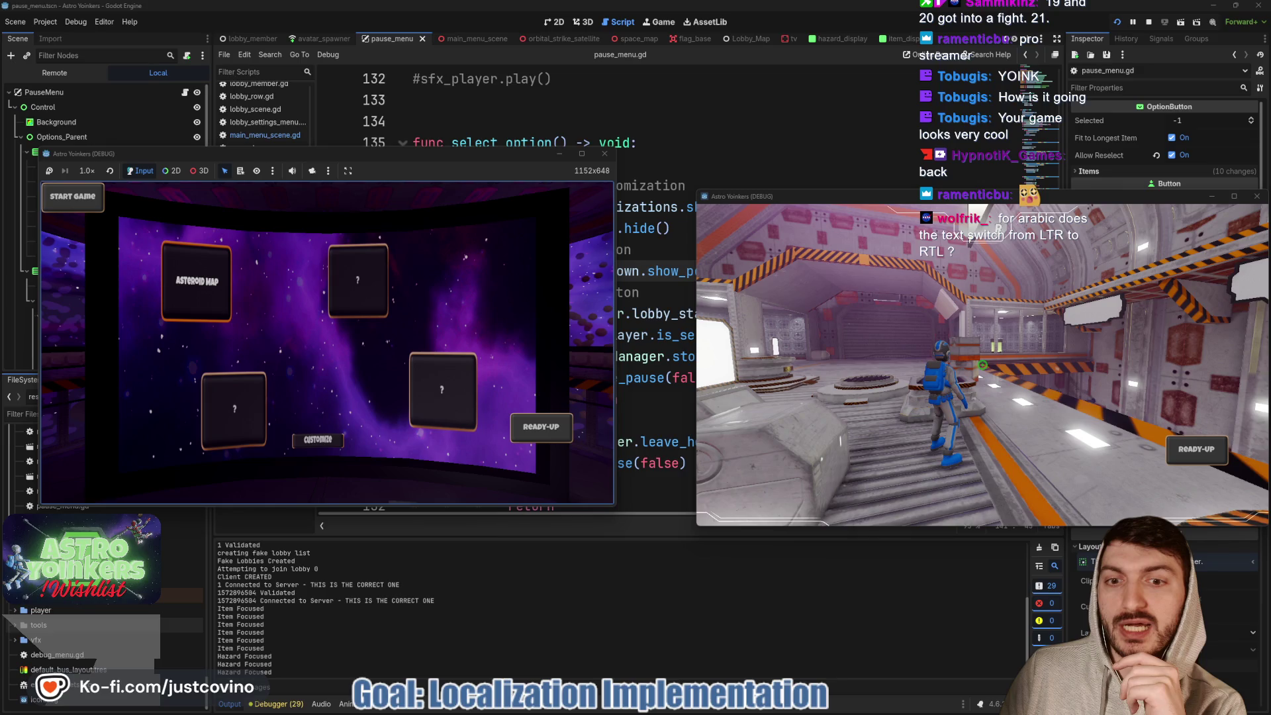
key("Escape")
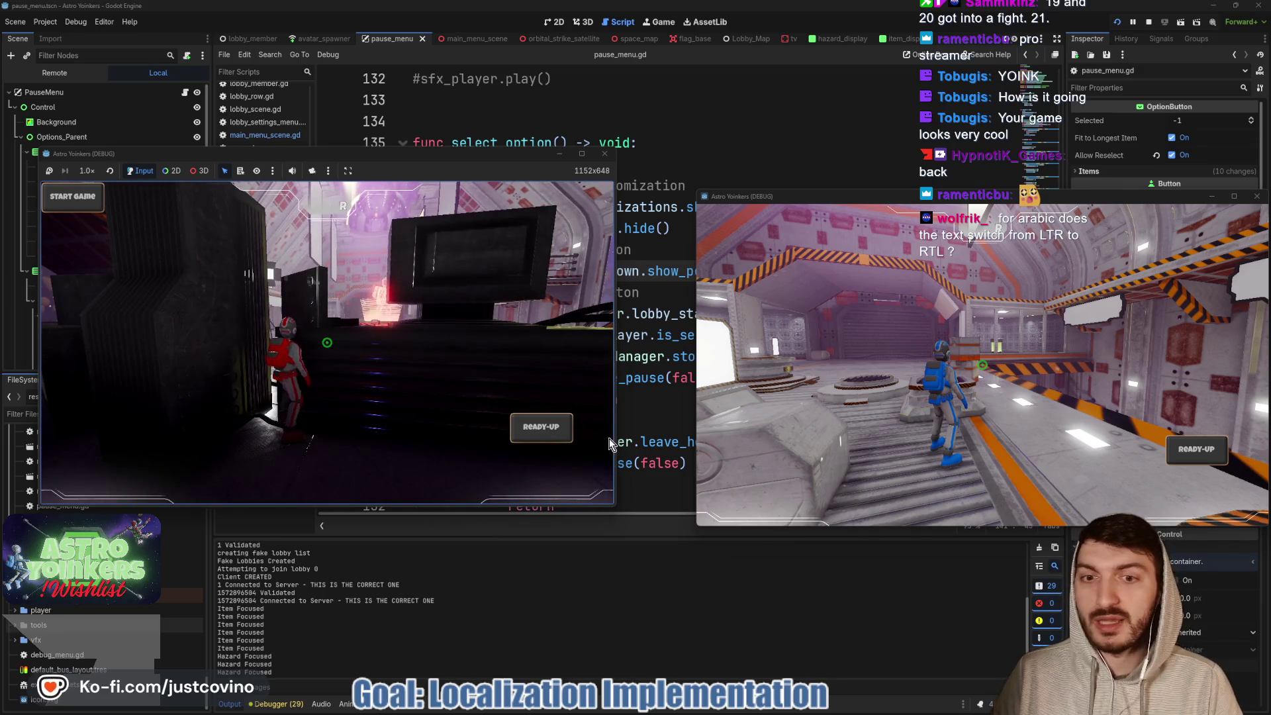
- Ready up both players and start the match in the asteroid level
left_click(1194, 436)
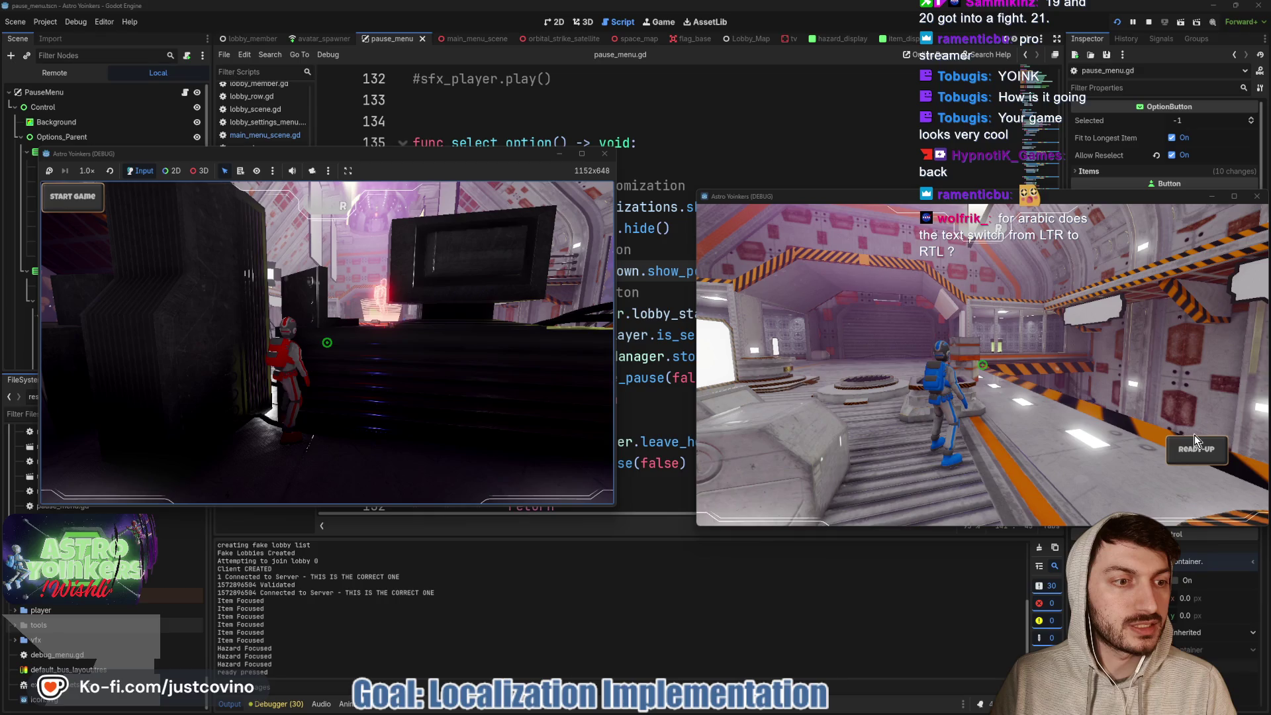
left_click(1194, 436)
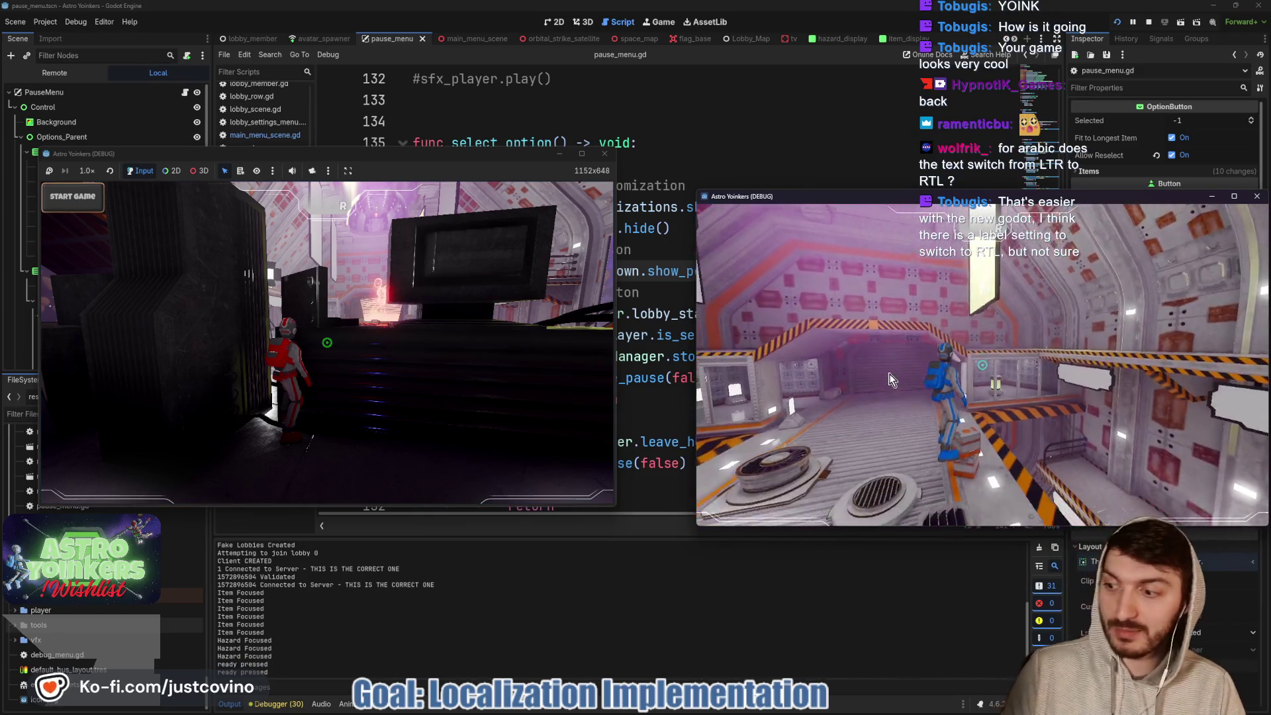
left_click(94, 196)
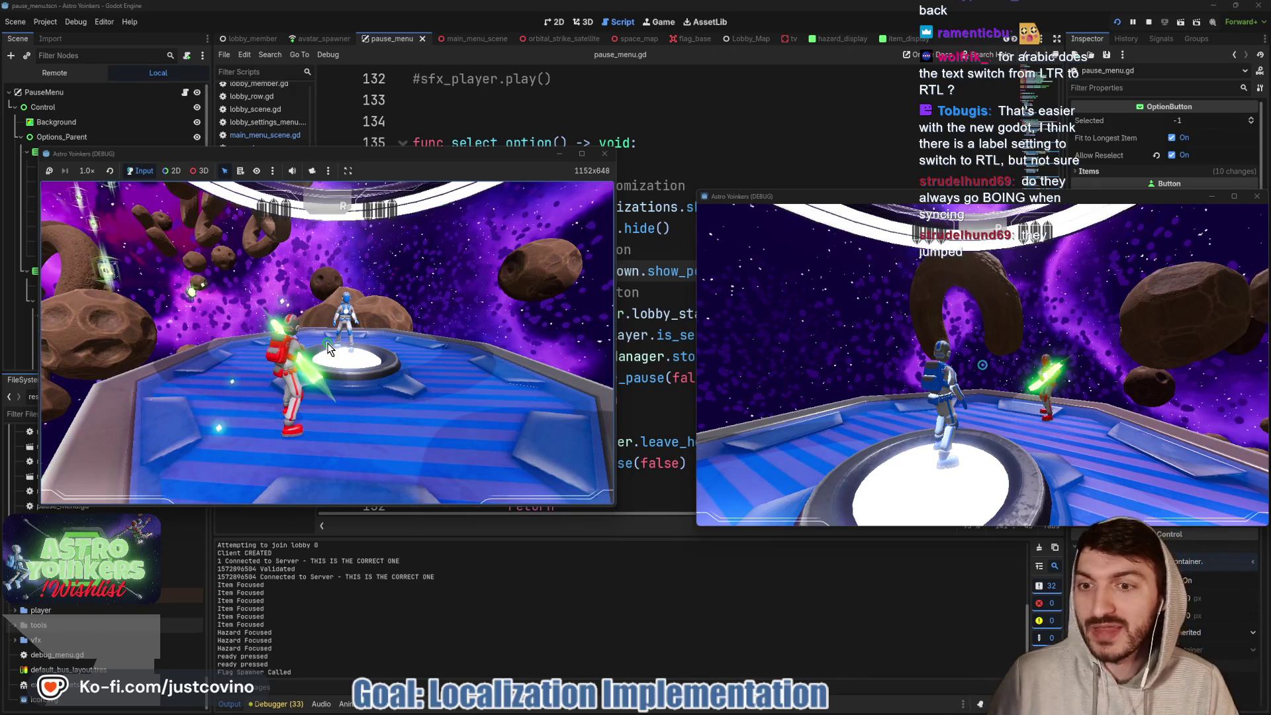
- Open the in-game pause menu, stop both game windows, and place the cursor on empty line 148
left_click_drag(852, 199, 775, 166)
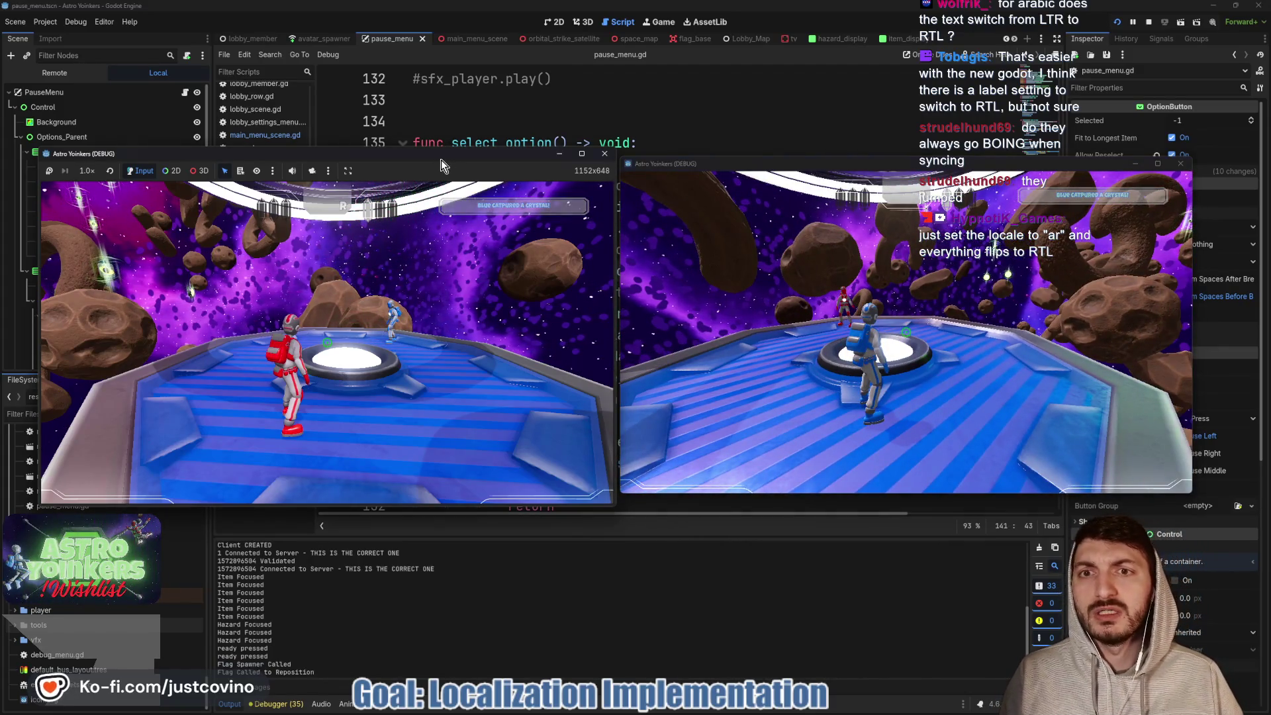
key("Escape")
key("Escape")
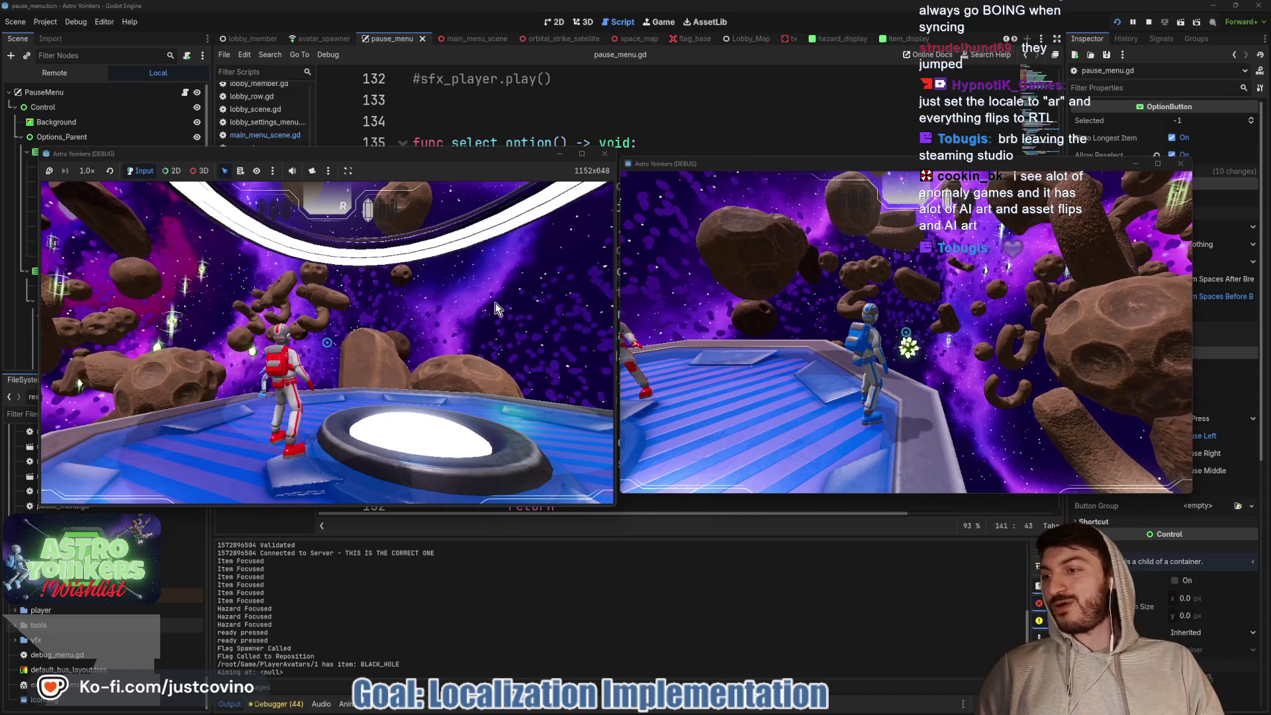
left_click(1148, 22)
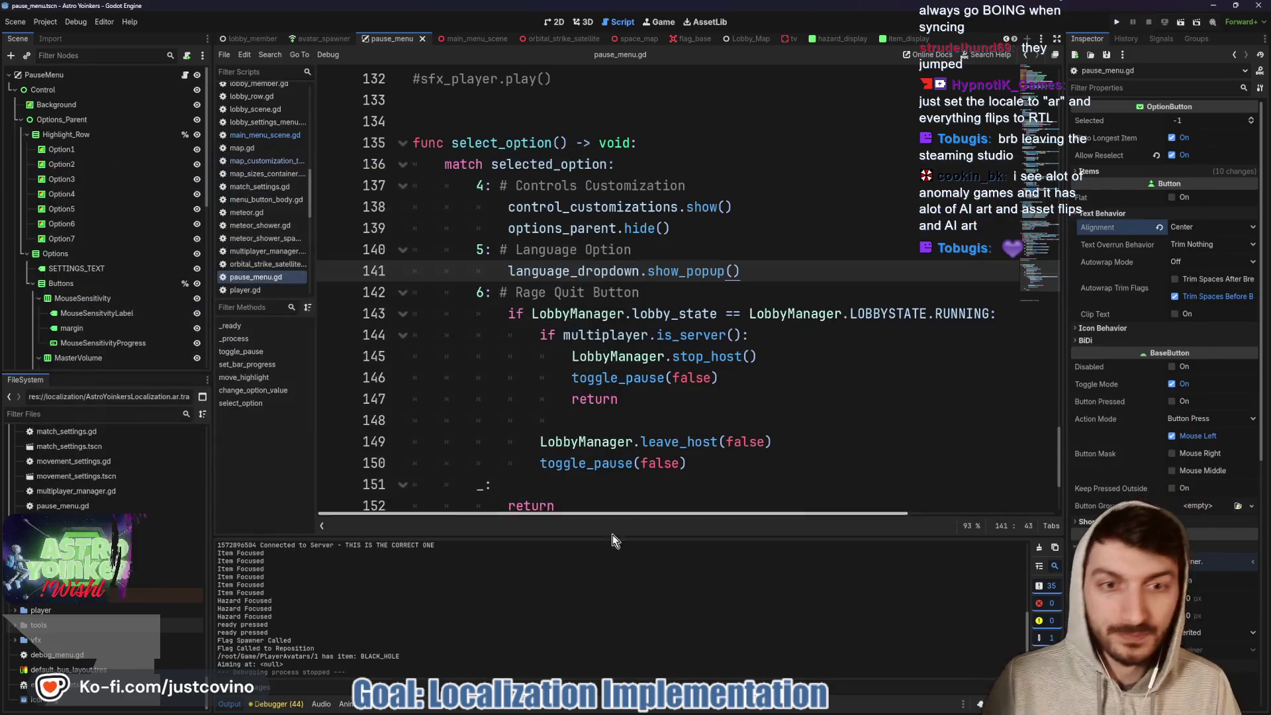
left_click(606, 422)
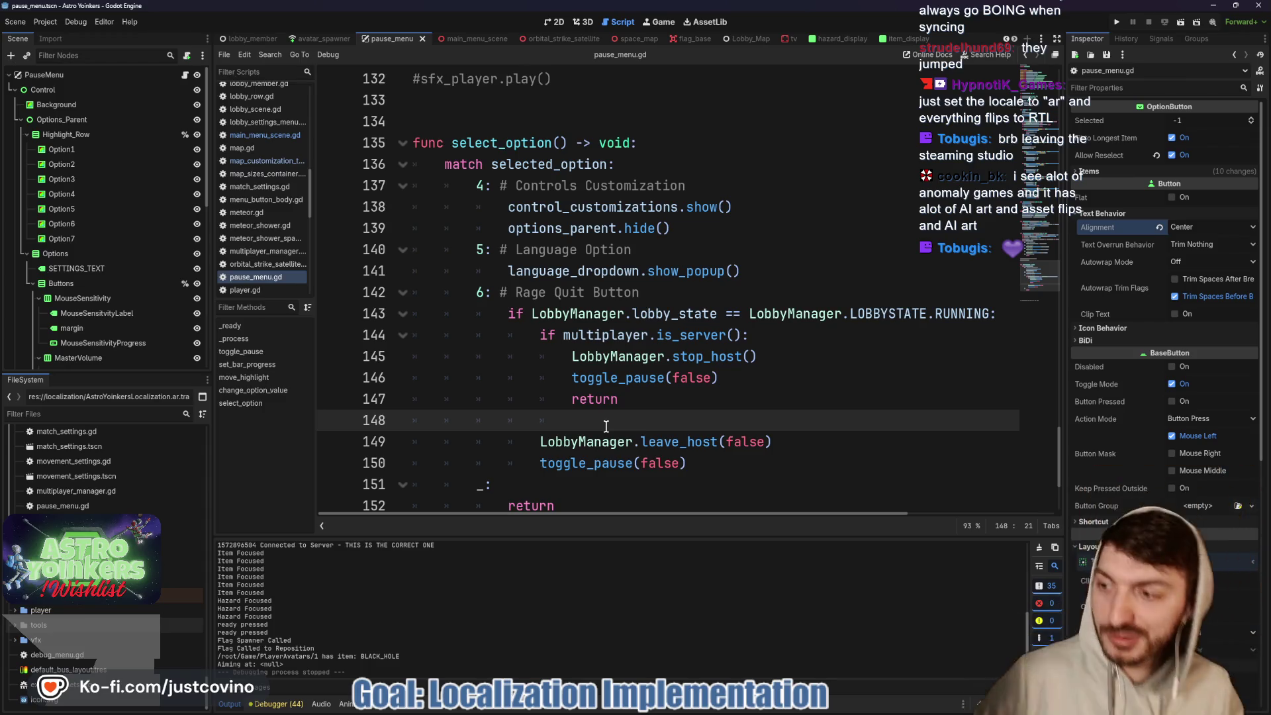
left_click(714, 639)
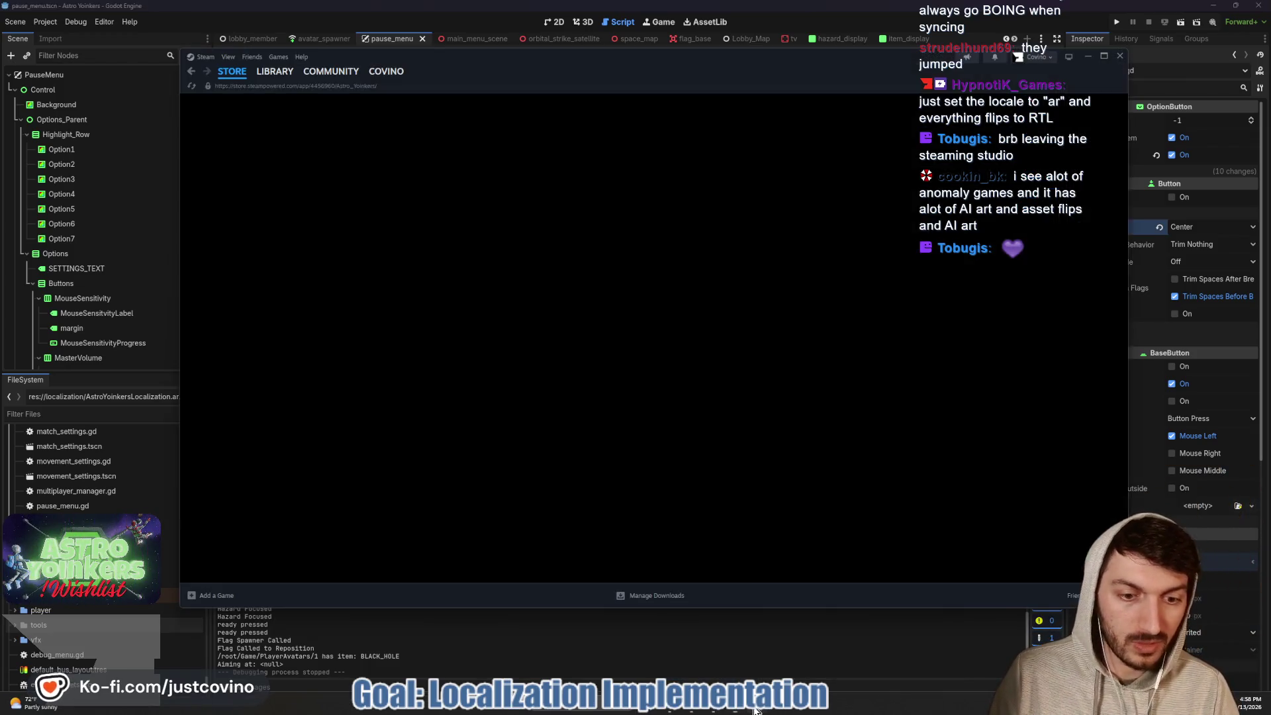
left_click(278, 77)
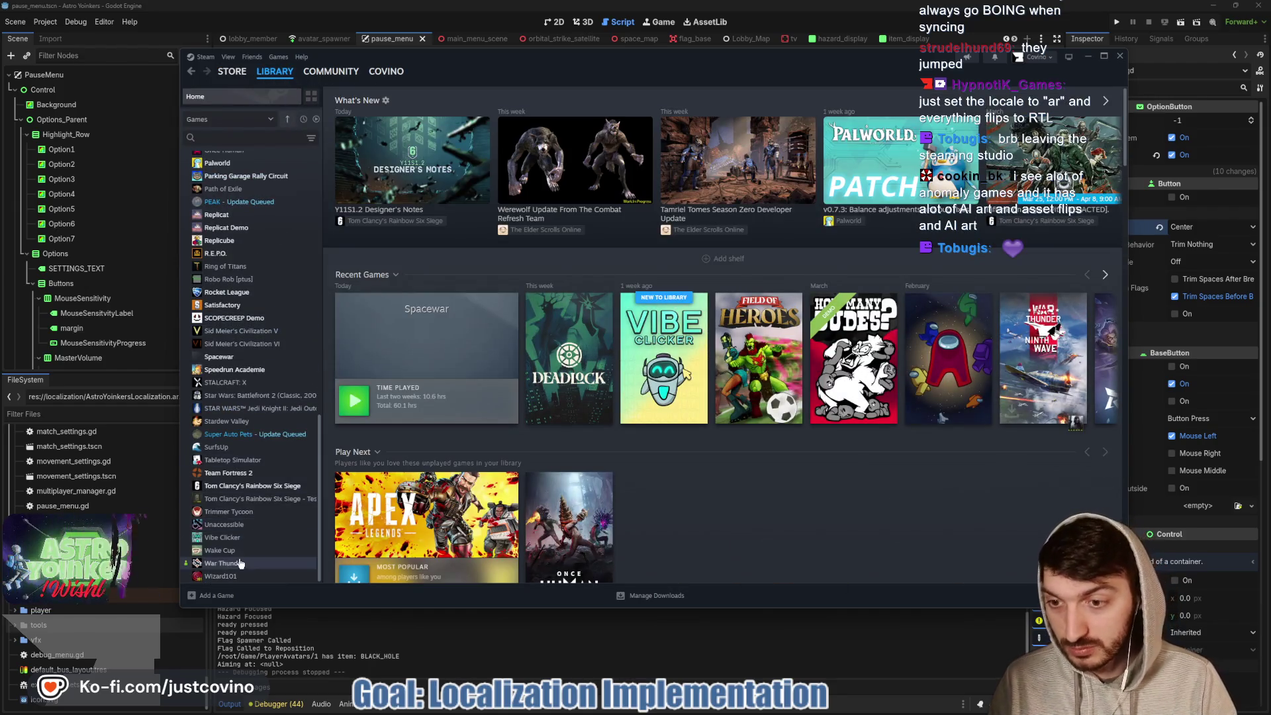
left_click(240, 552)
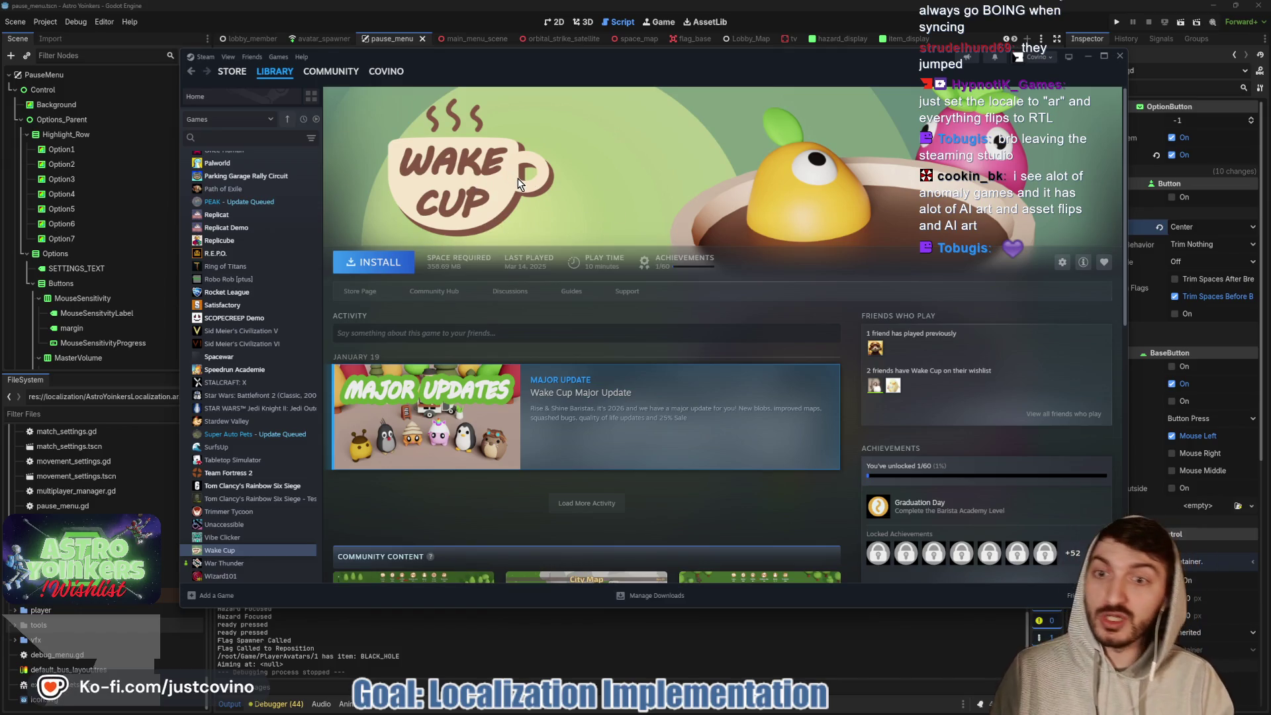
left_click(360, 291)
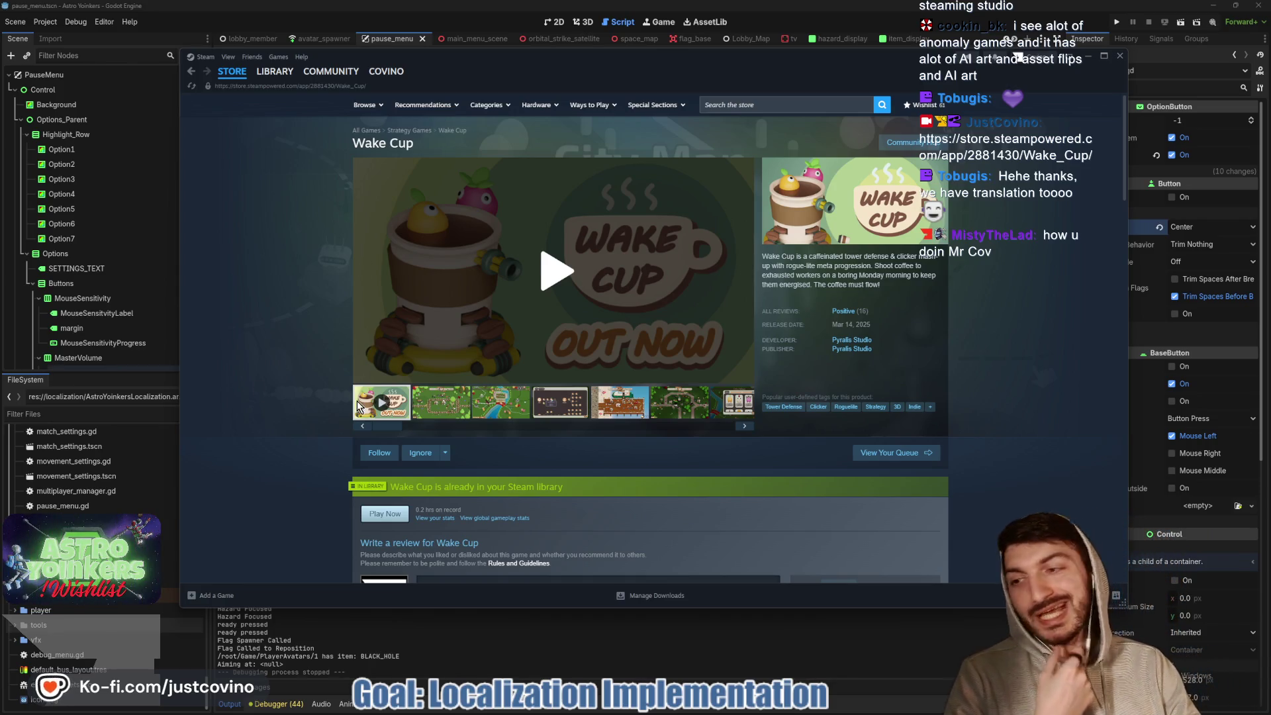
left_click(1087, 57)
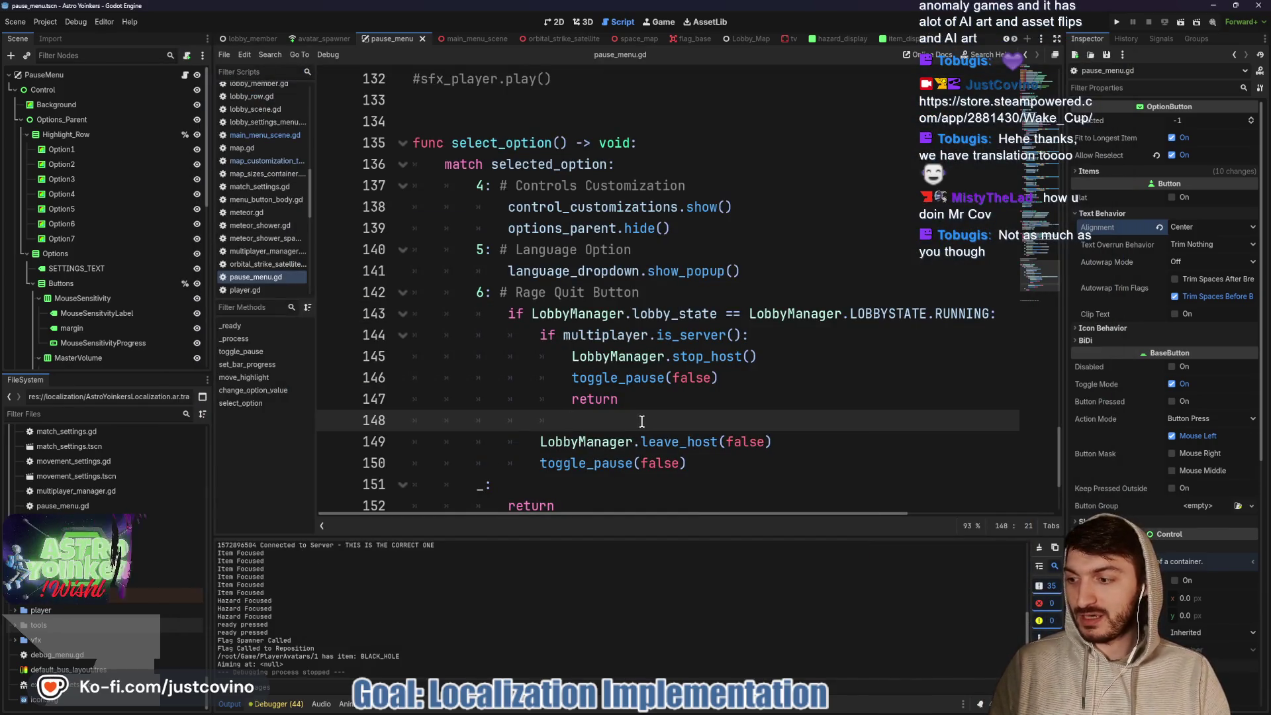
- Bring up the browser and scroll through the PolyglotGamedev spreadsheet
left_click(585, 713)
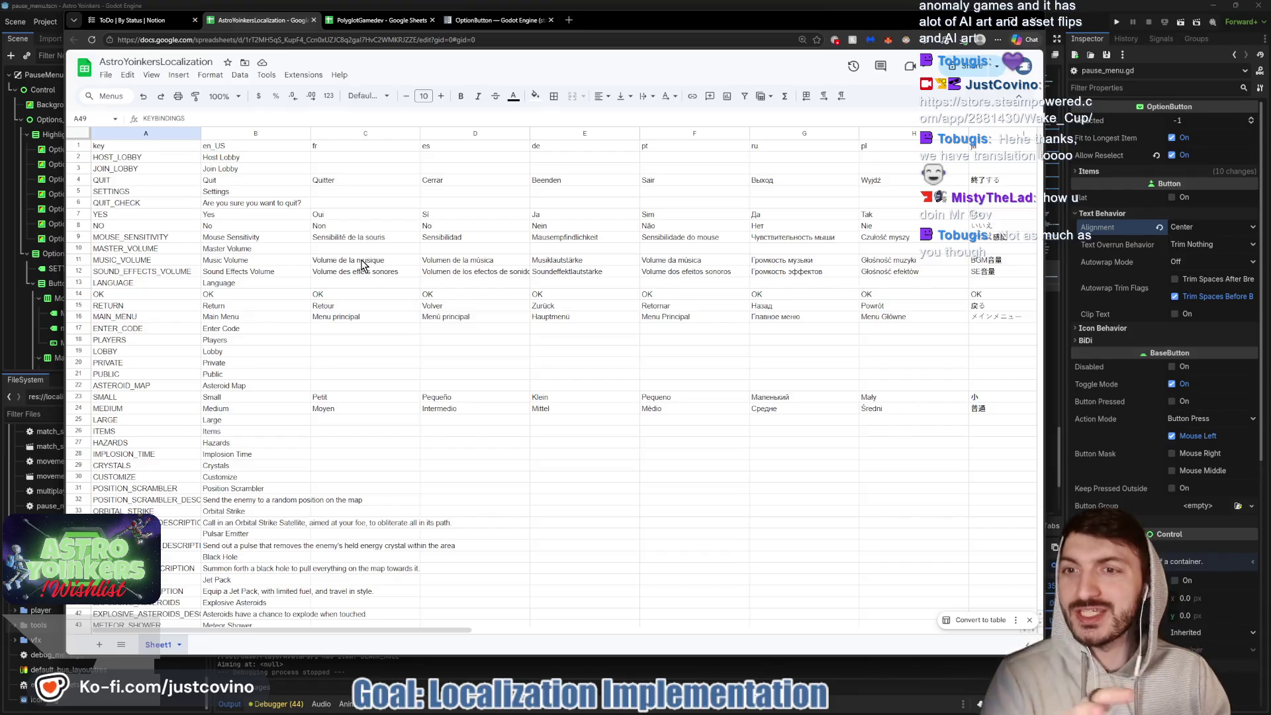
left_click(374, 21)
scroll(499, 264, "down", 5)
scroll(505, 281, "up", 5)
scroll(506, 281, "left", 3)
scroll(507, 291, "left", 10)
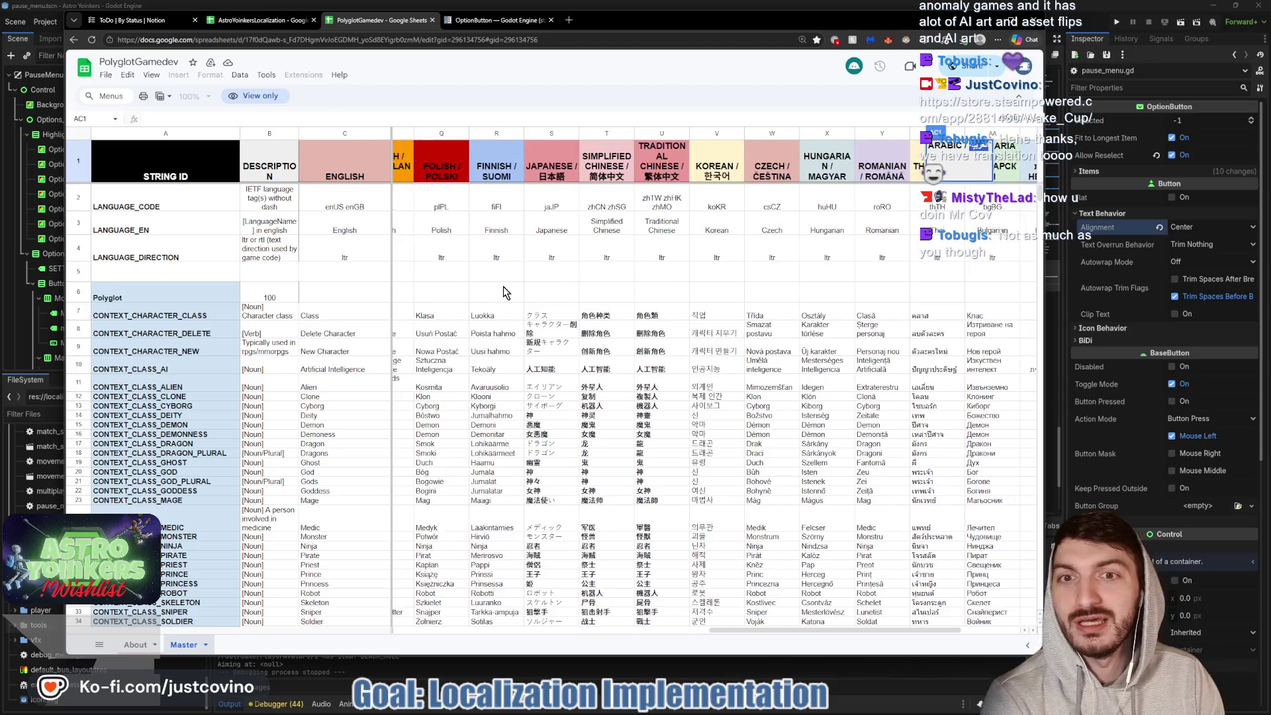
scroll(501, 287, "left", 5)
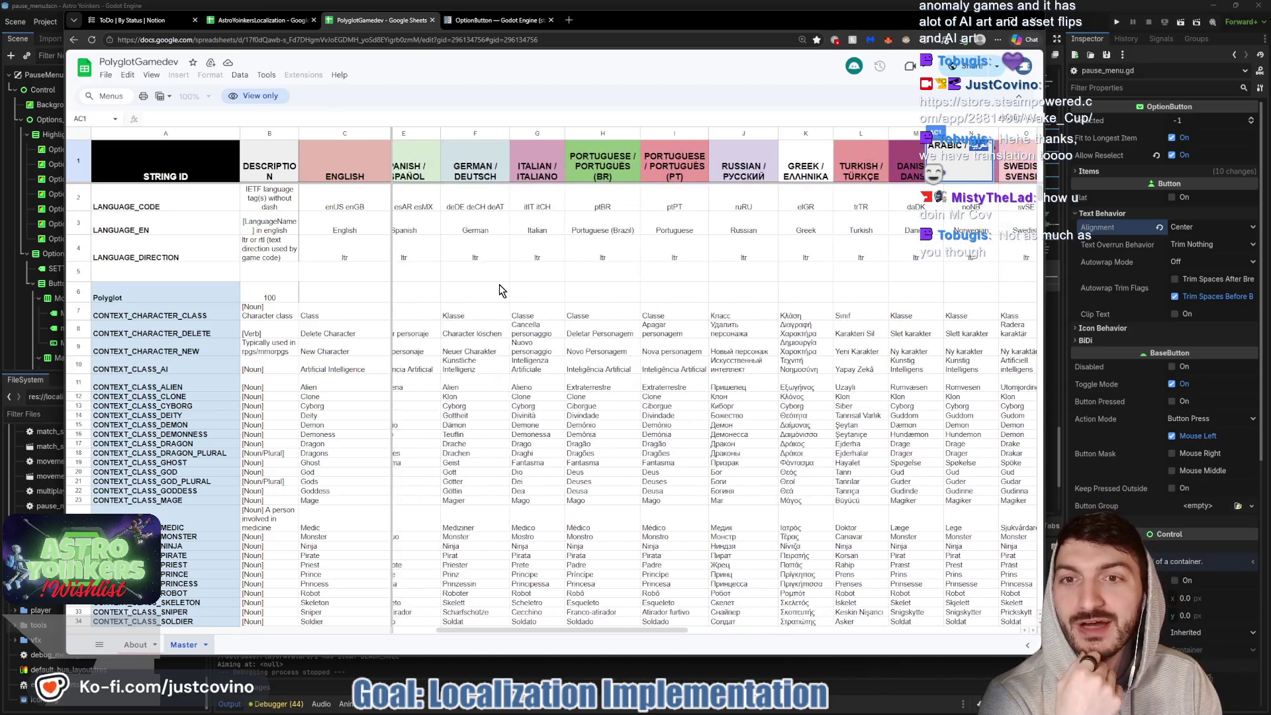
- Scroll through the AstroYoinkersLocalization sheet, select cell C78, and return to the Godot editor
left_click(233, 19)
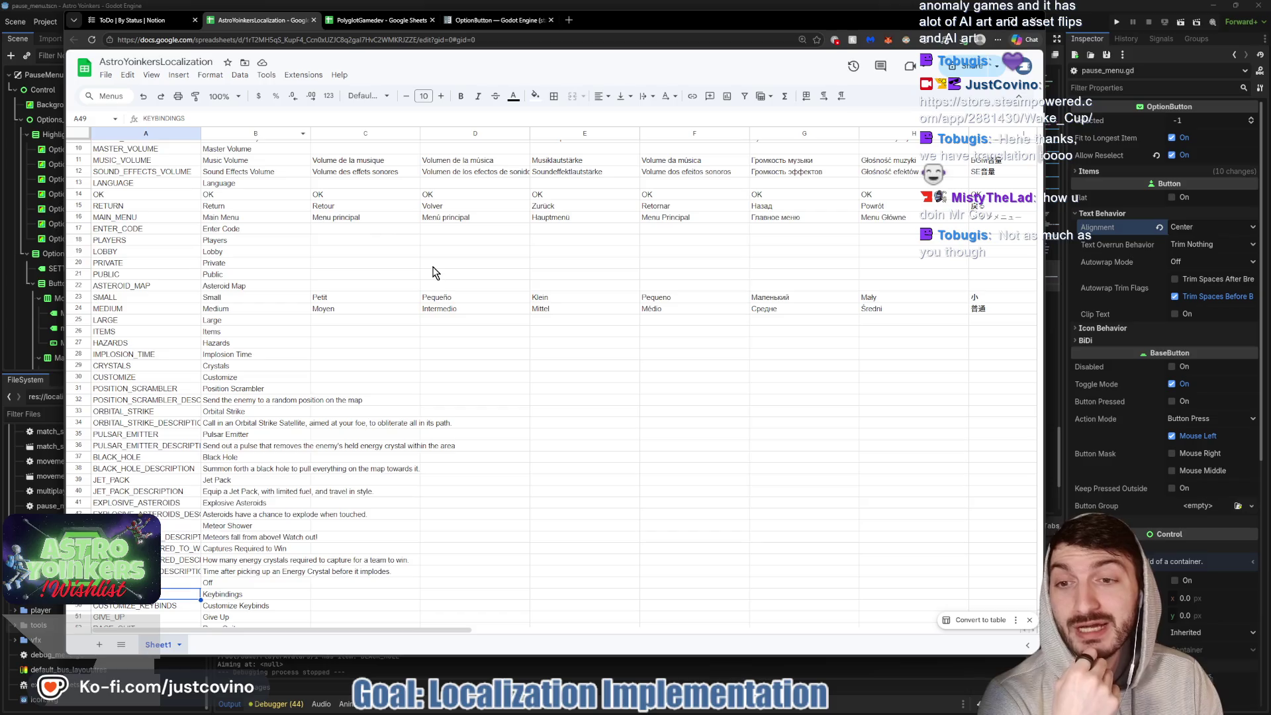
scroll(433, 285, "down", 4)
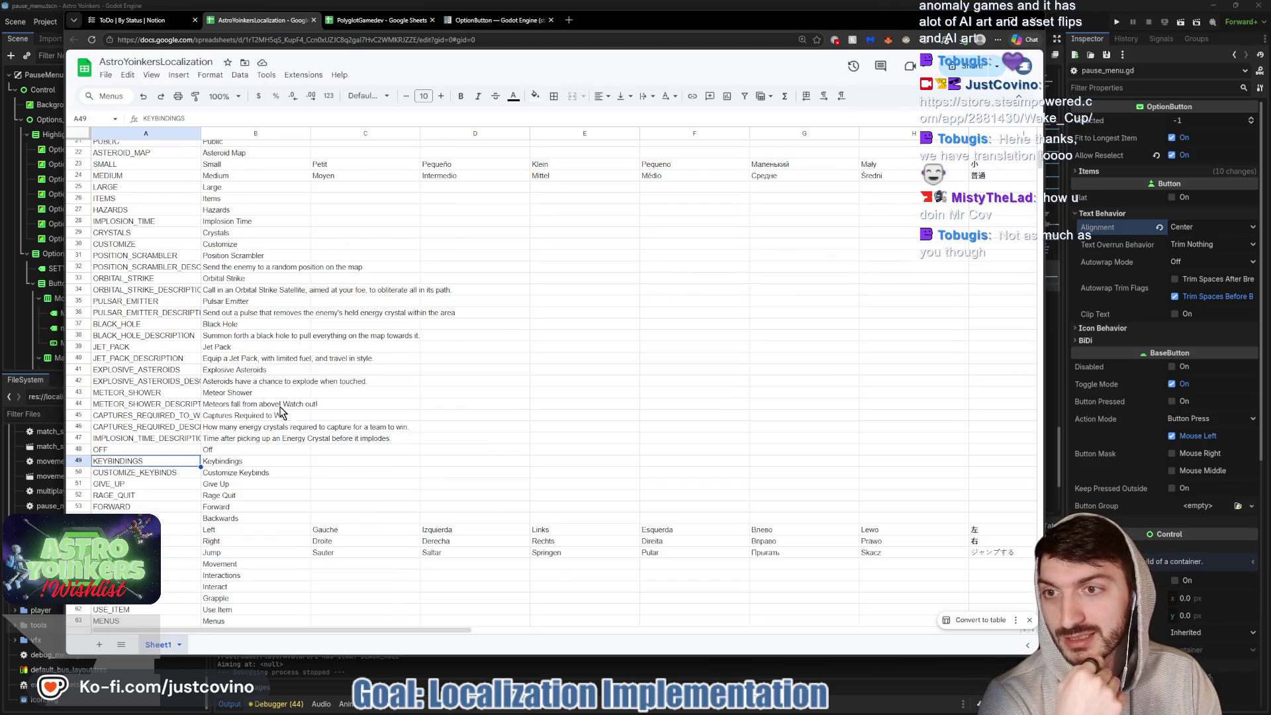
scroll(280, 411, "up", 5)
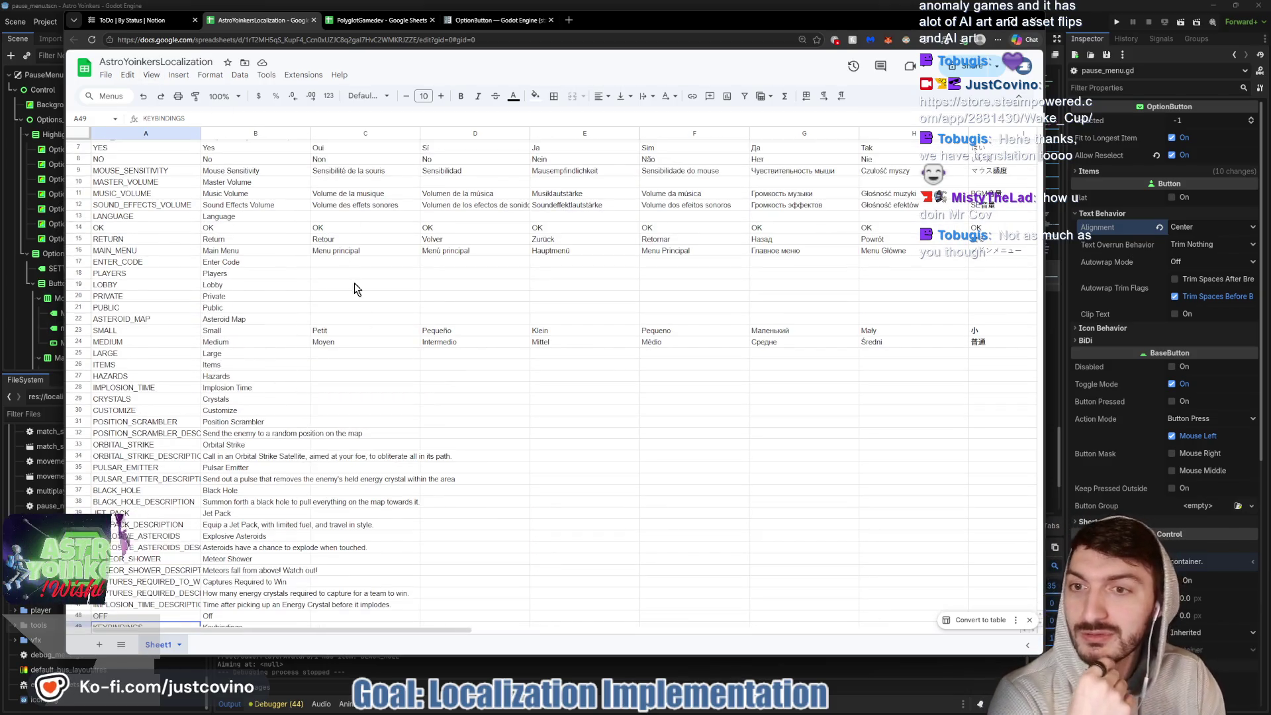
scroll(355, 283, "up", 2)
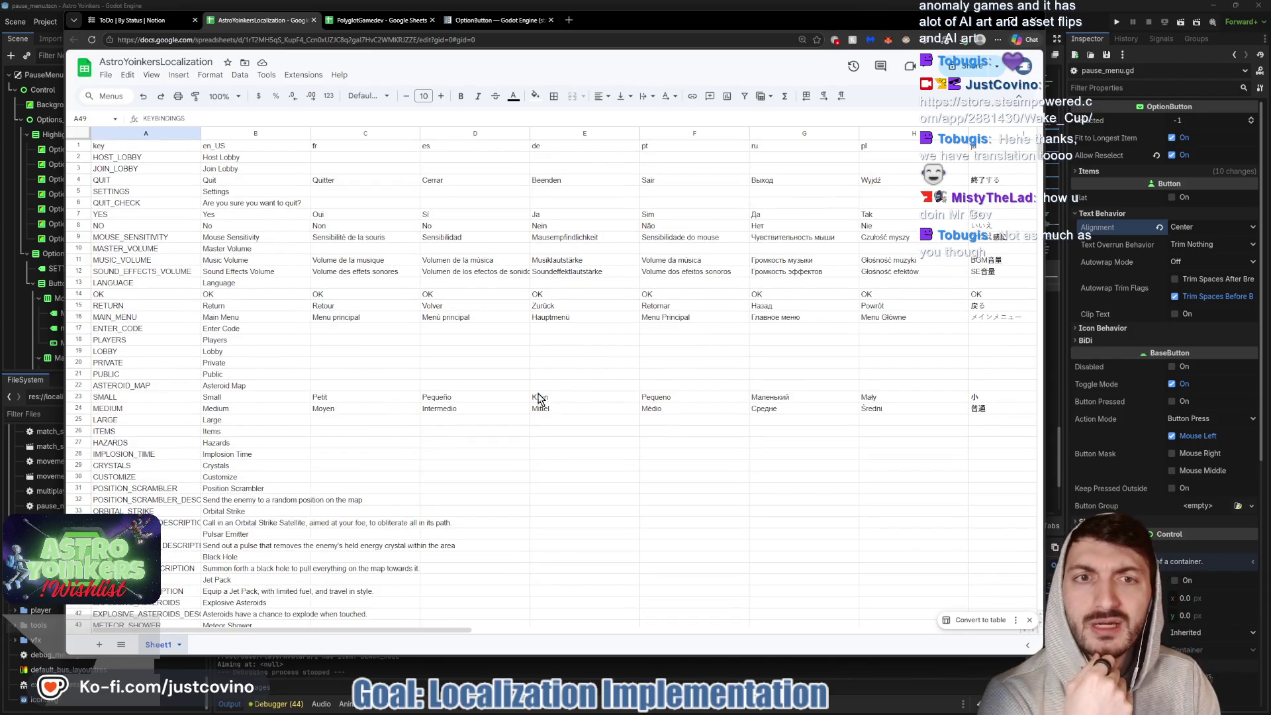
scroll(442, 384, "right", 5)
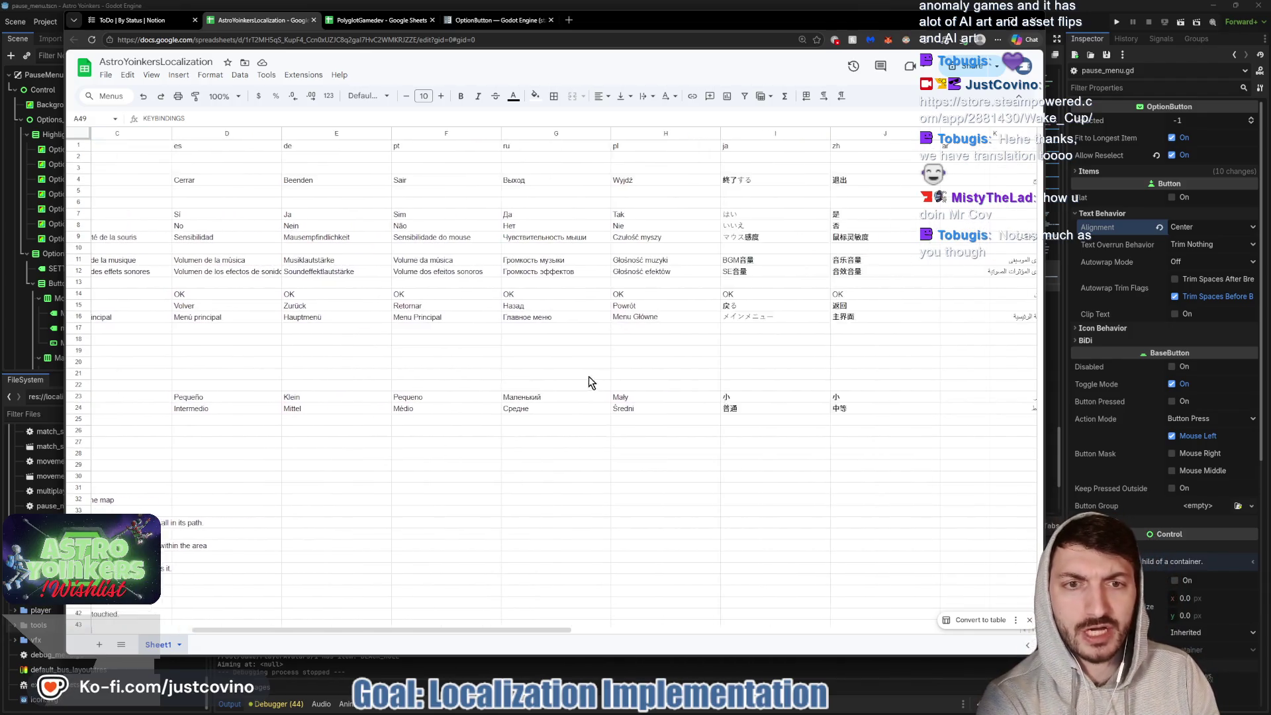
scroll(674, 361, "left", 5)
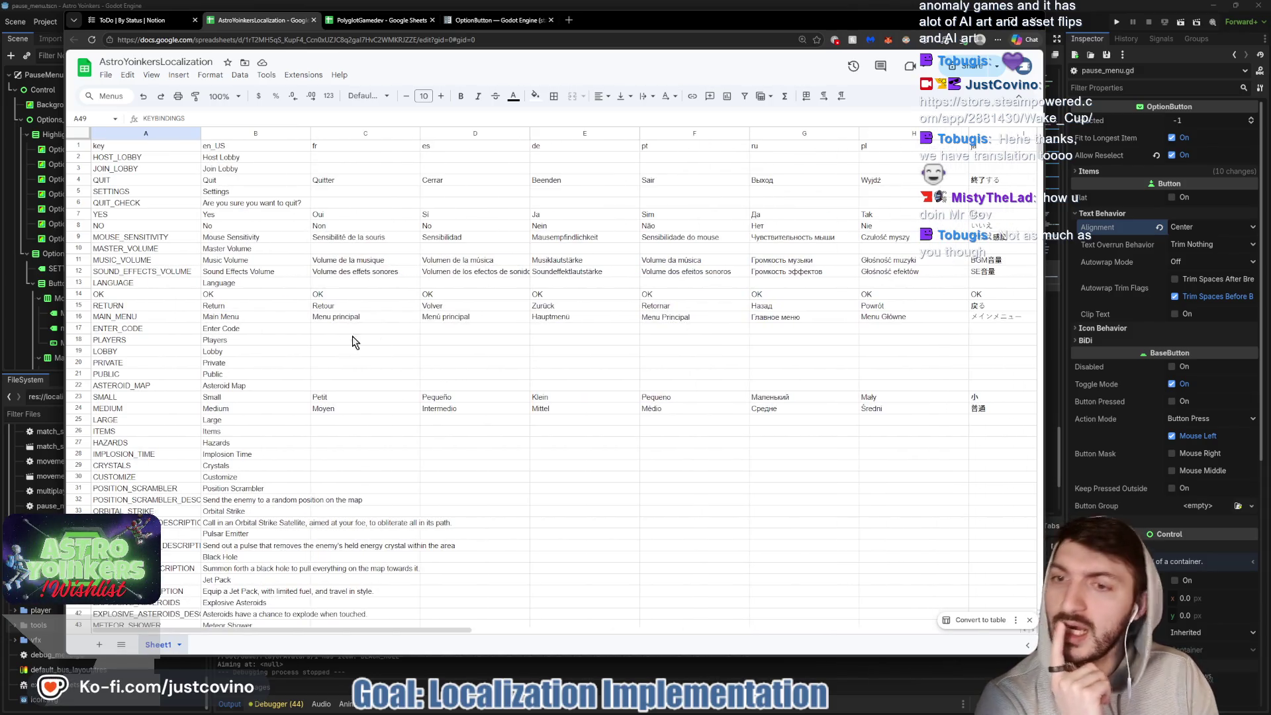
scroll(341, 376, "down", 10)
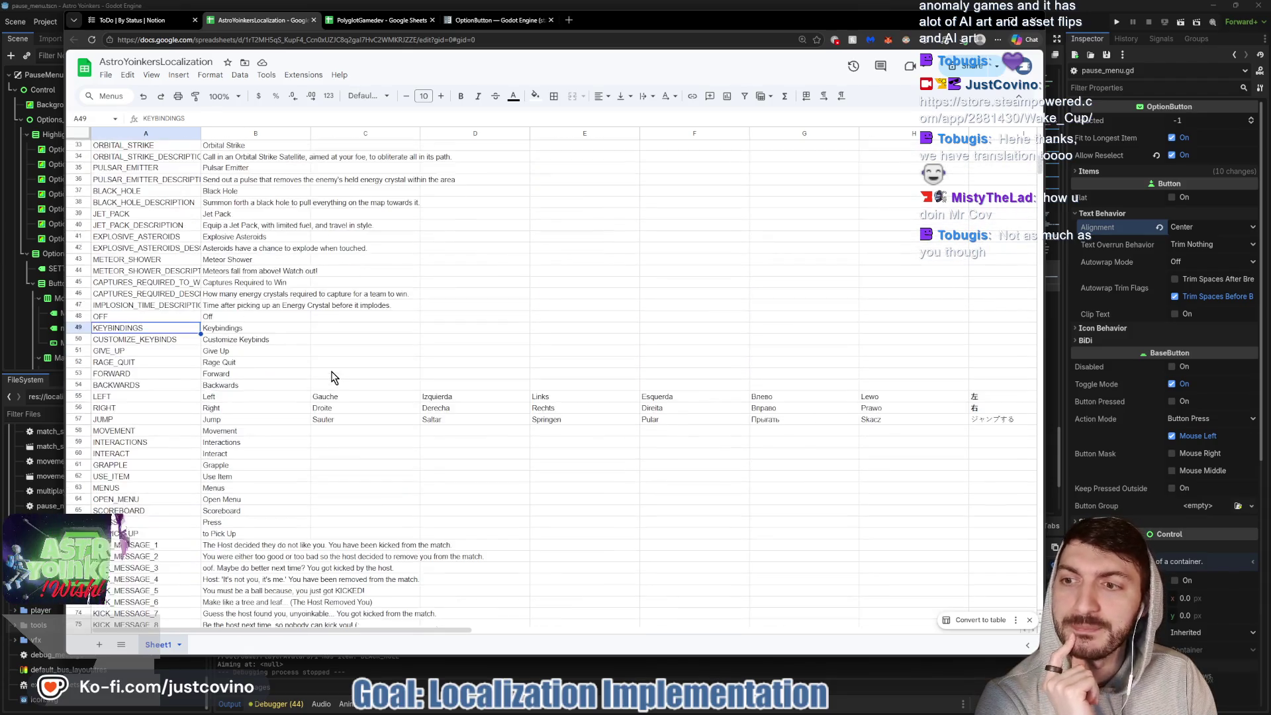
left_click(343, 424)
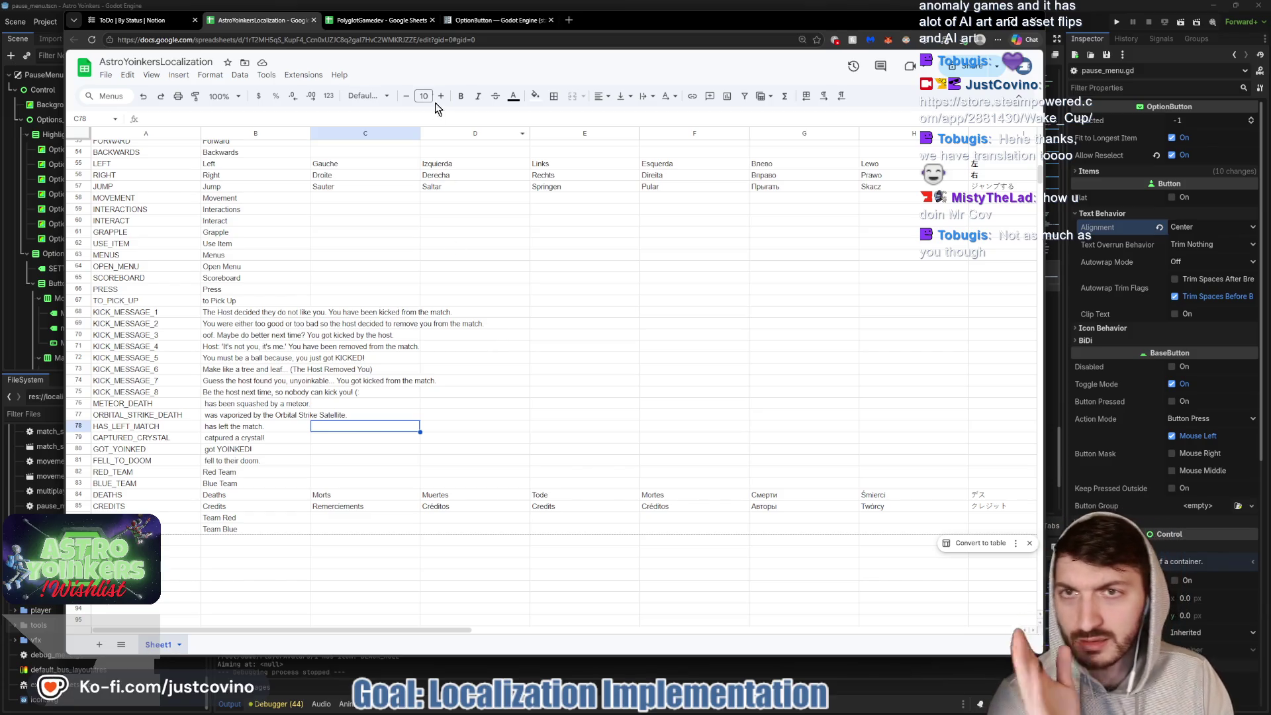
scroll(463, 368, "up", 4)
scroll(457, 374, "up", 6)
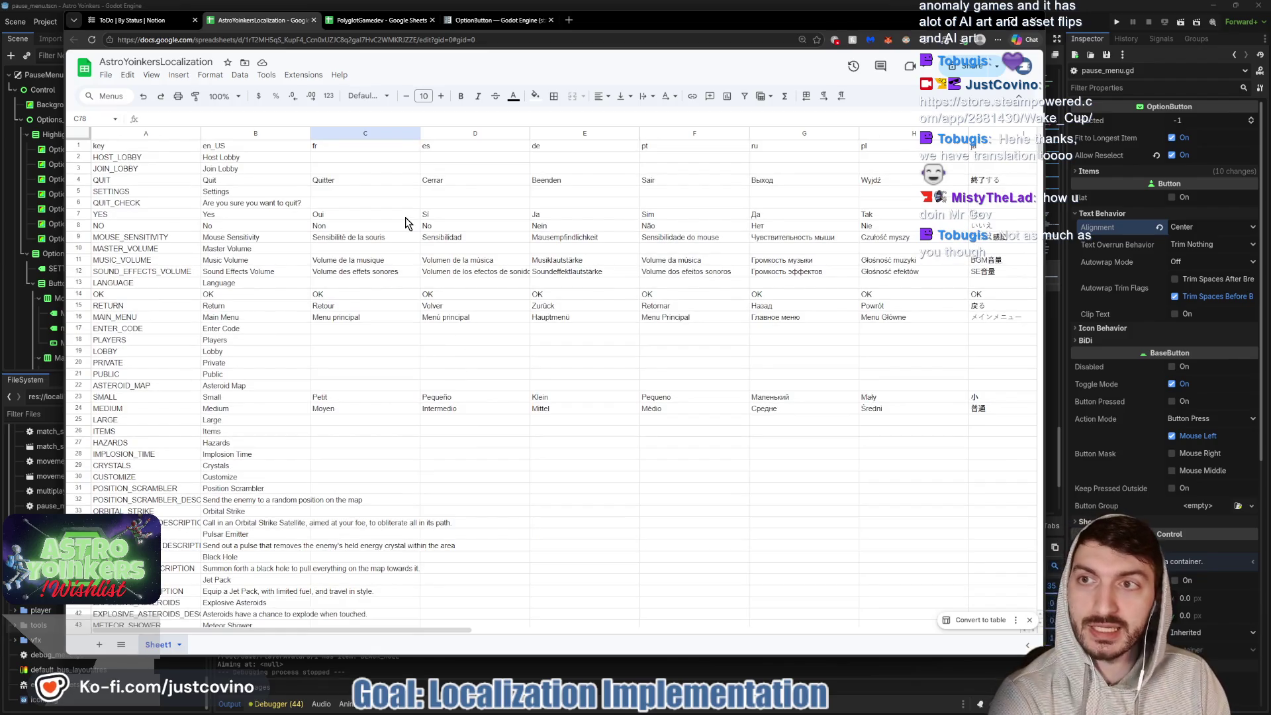
key("alt+Tab")
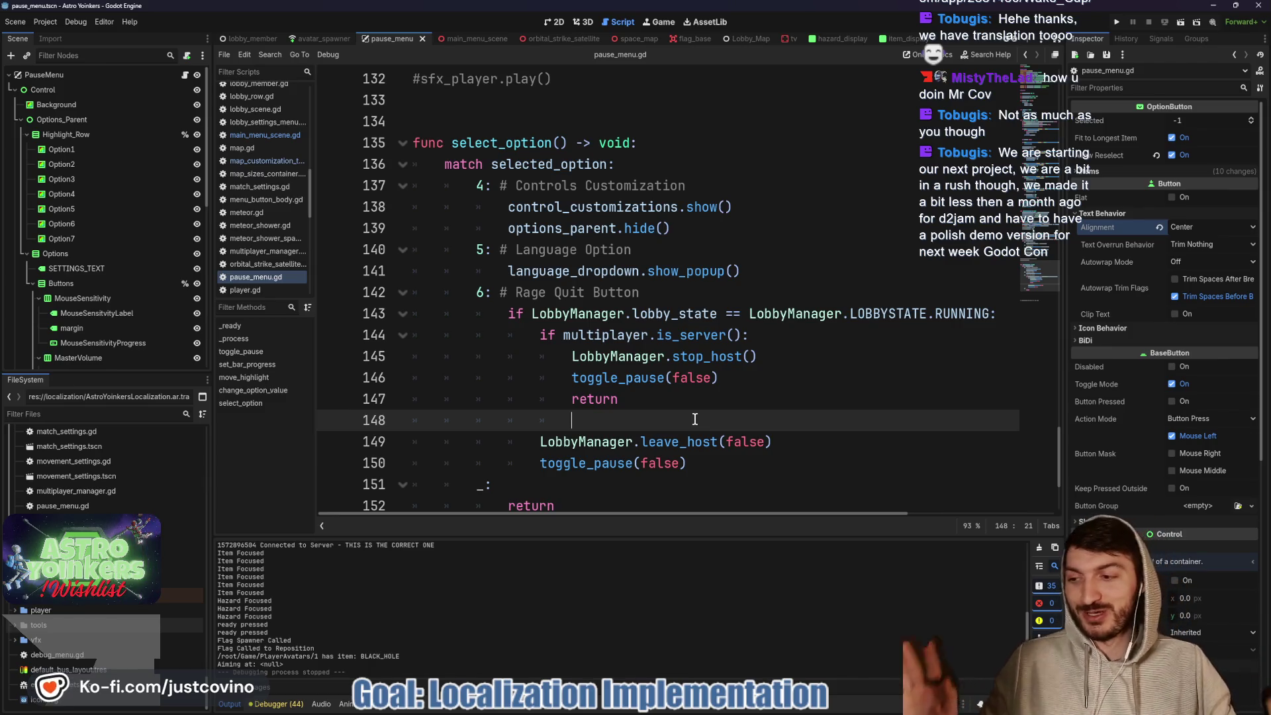
- Save the scene and navigate select_option to the language_dropdown.show_popup() call on line 141
key("ctrl+s")
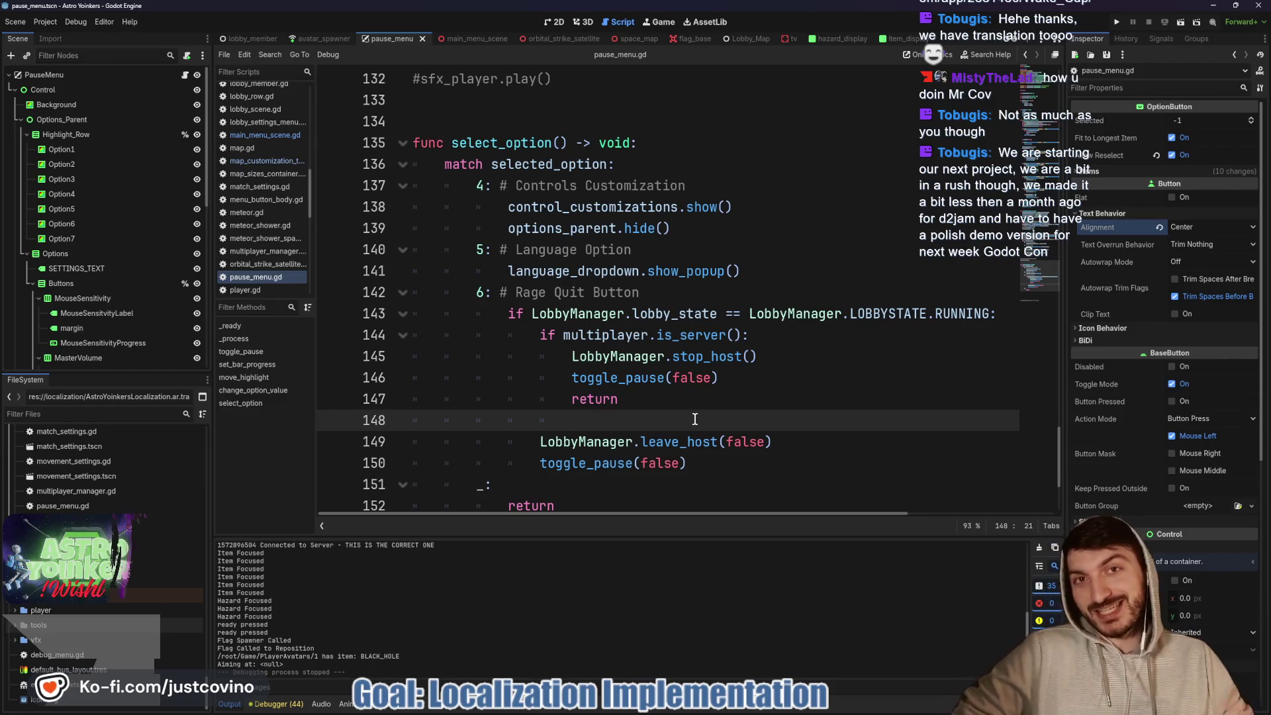
left_click(702, 400)
left_click(695, 413)
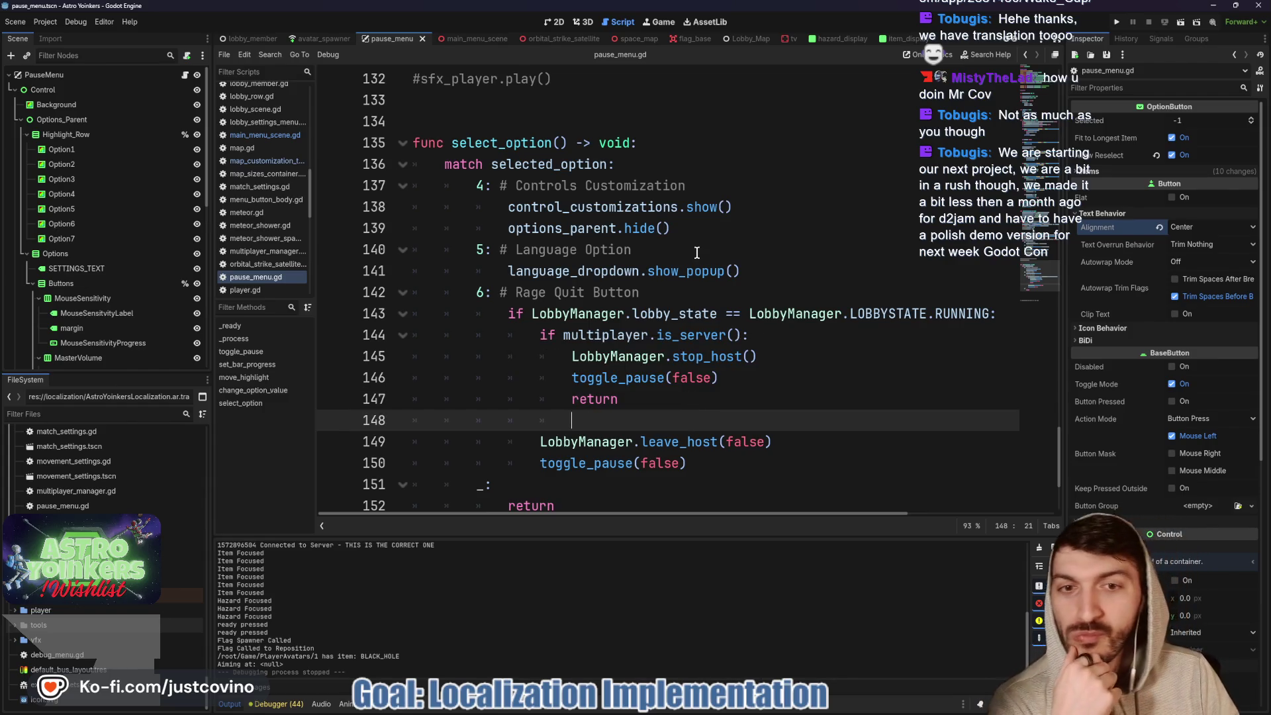
key("Up")
key("Up")
key("Up")
key("End")
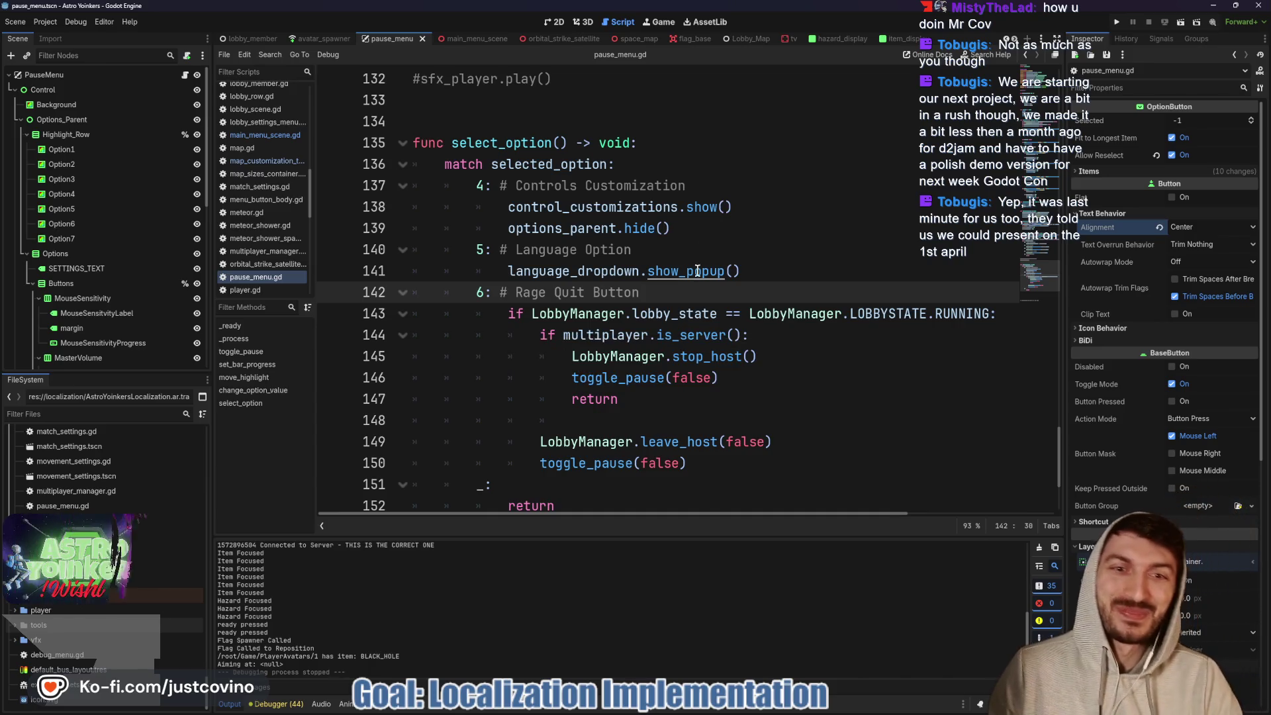
left_click(764, 273)
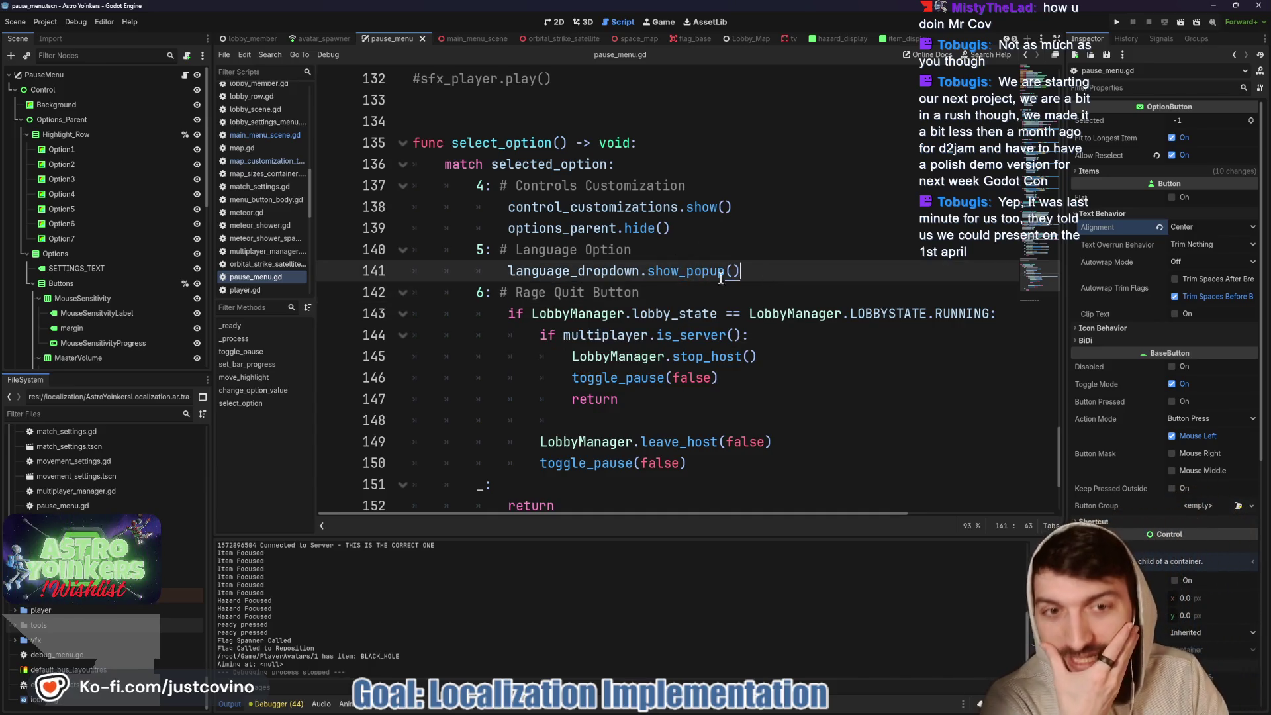
- Select language_dropdown on line 141 and switch to the 2D view of the pause menu
double_click(551, 270)
mouse_move(667, 711)
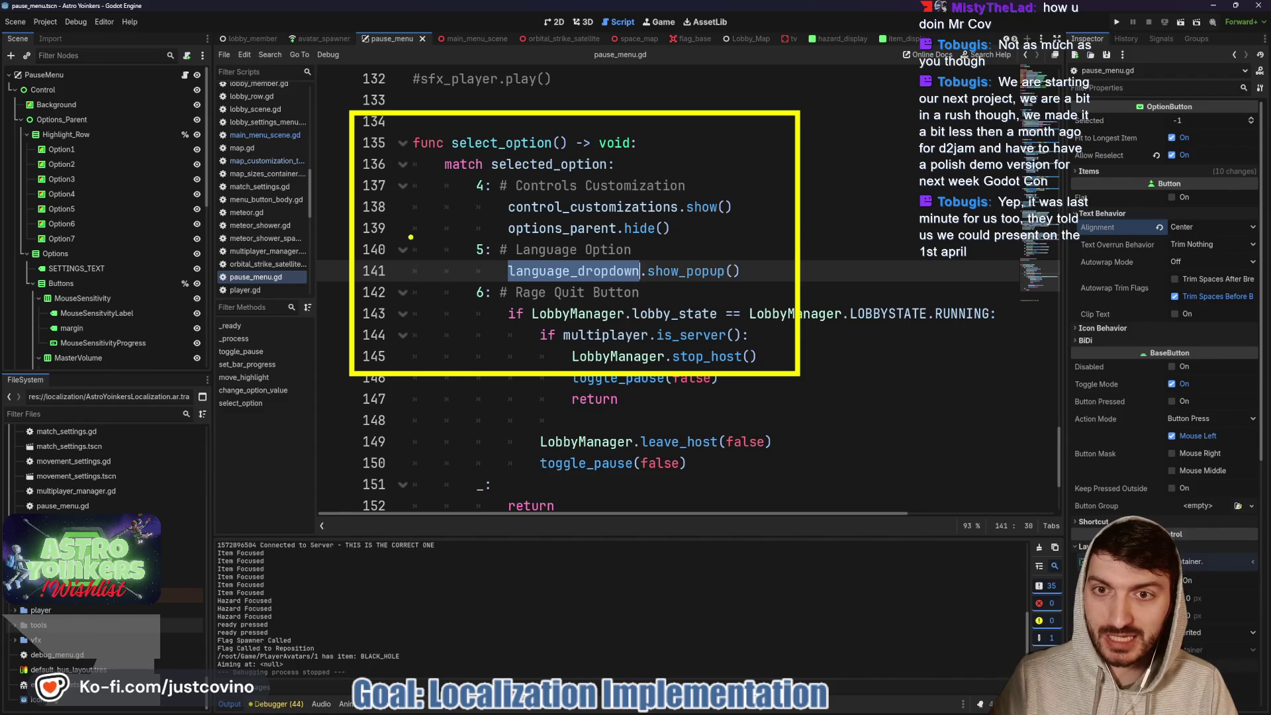
left_click(553, 22)
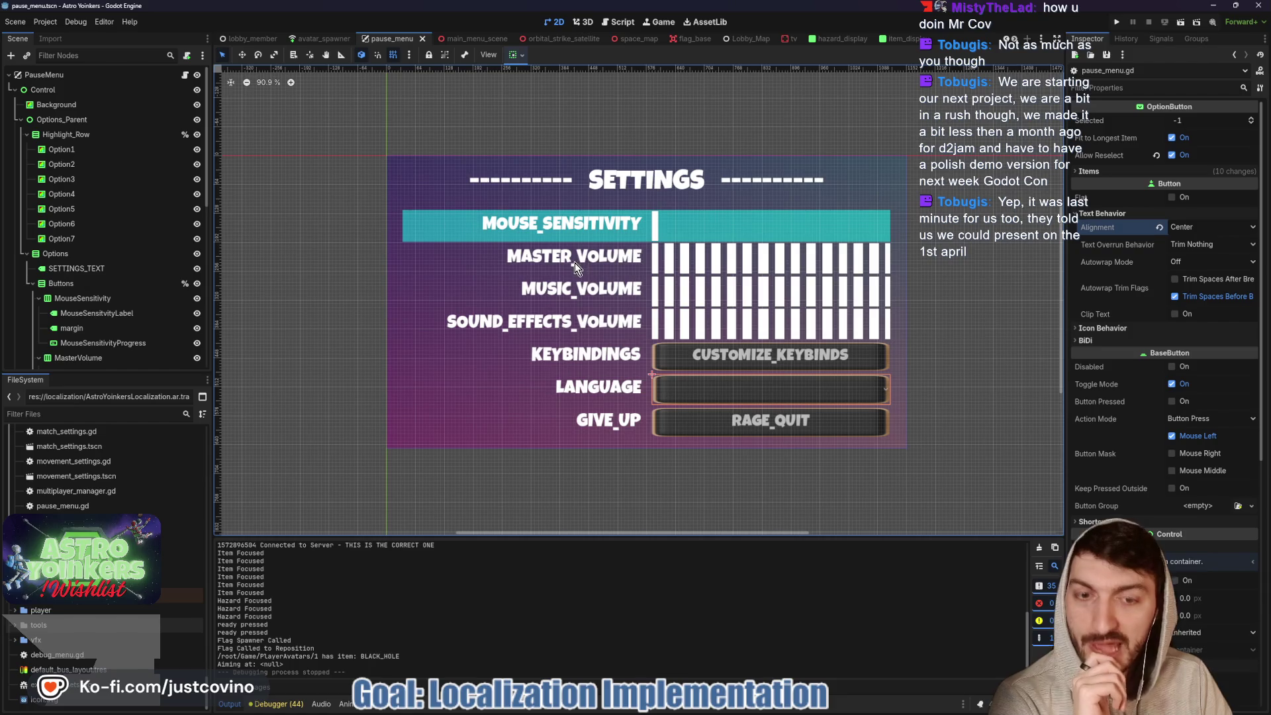
- Inspect the MusicVolume and LANGUAGE_DROPDOWN nodes, collapse Options and Options_Parent, and select PauseMenu
scroll(106, 311, "down", 3)
left_click(102, 306)
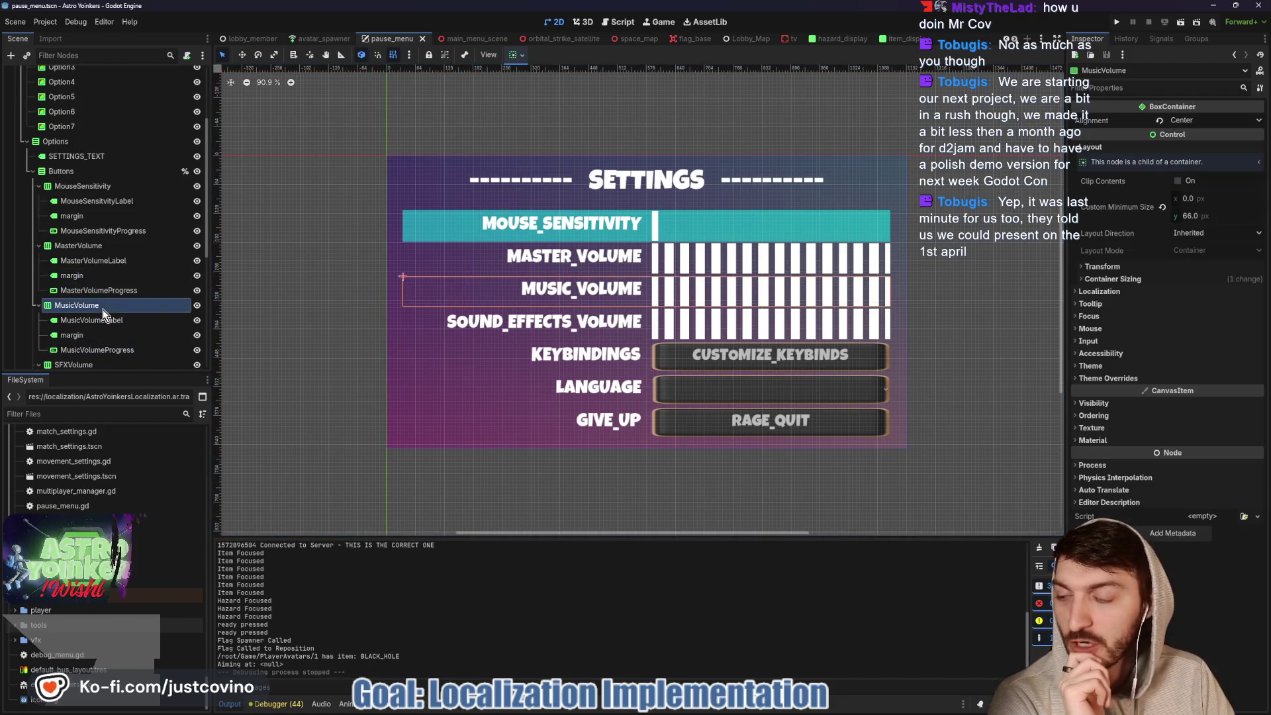
scroll(105, 316, "down", 3)
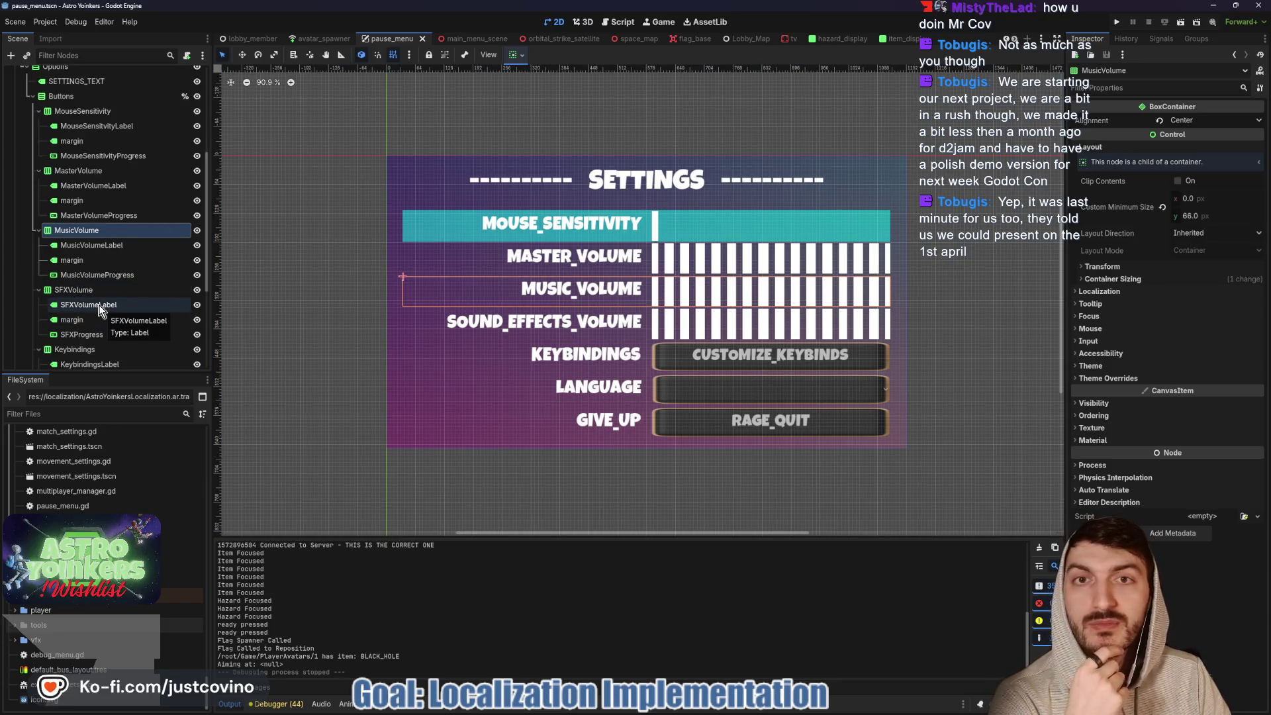
scroll(91, 302, "down", 4)
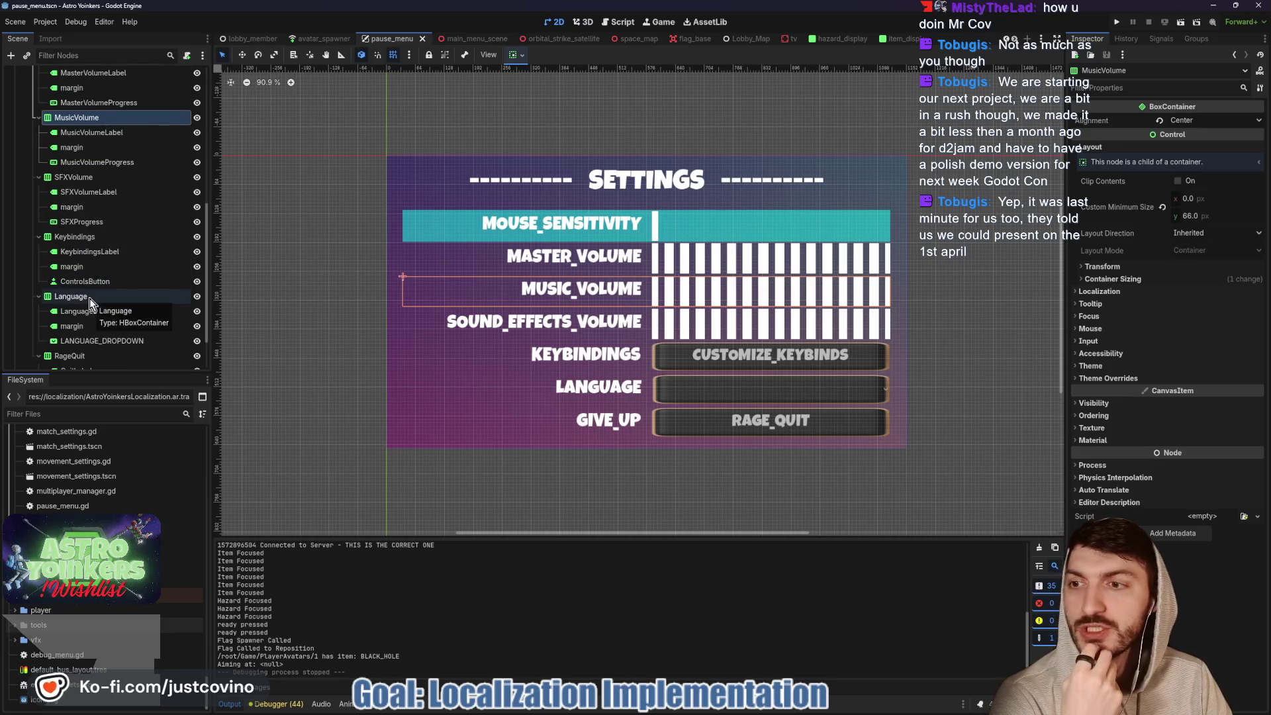
left_click(98, 339)
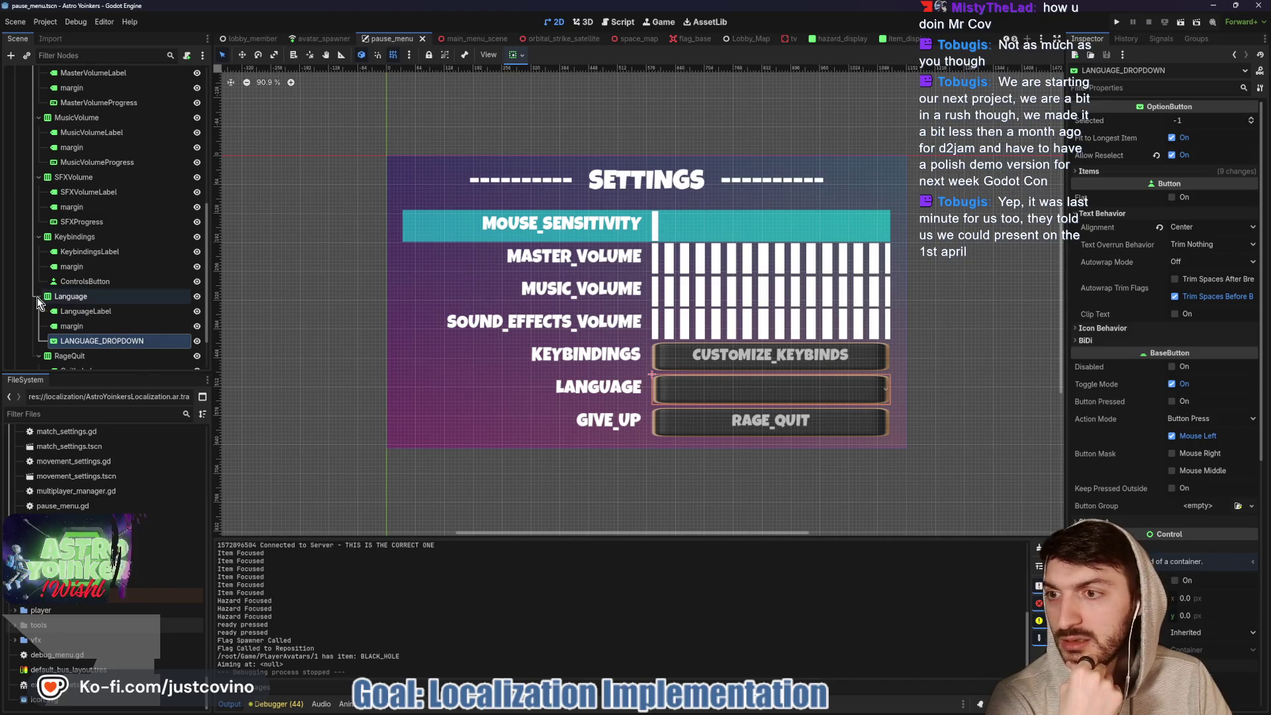
scroll(106, 296, "up", 6)
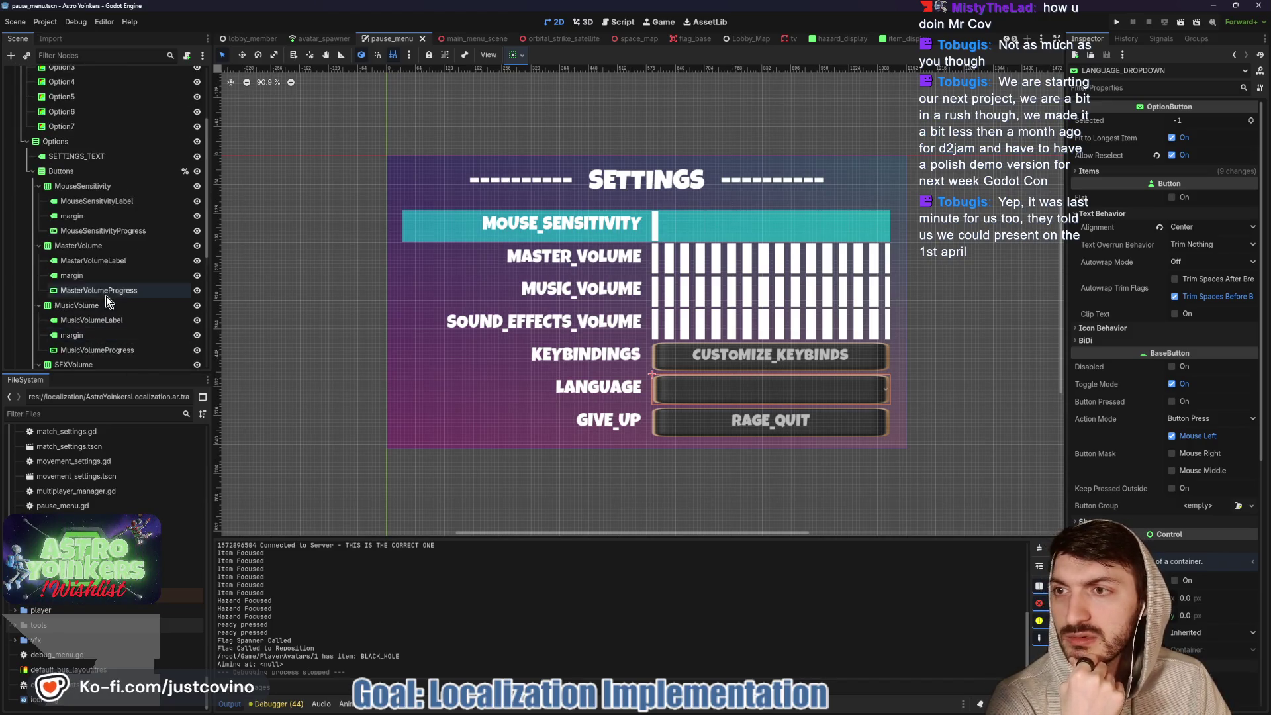
left_click(26, 217)
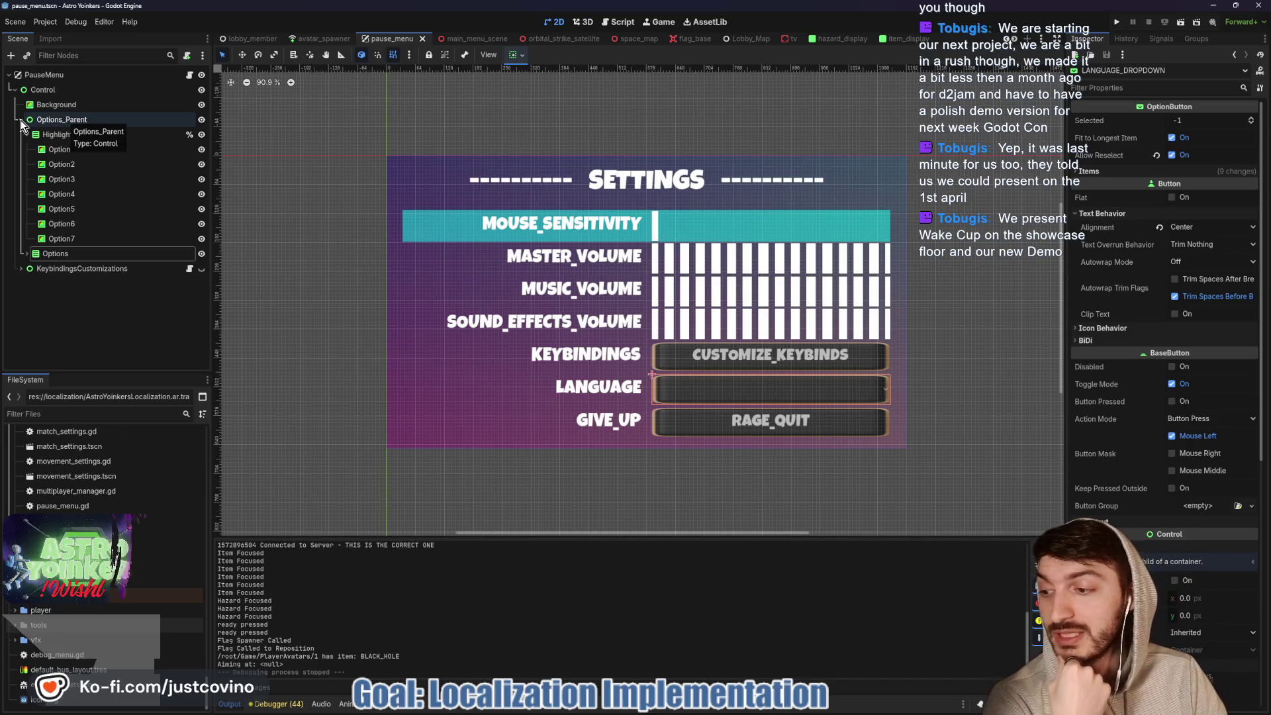
left_click(21, 120)
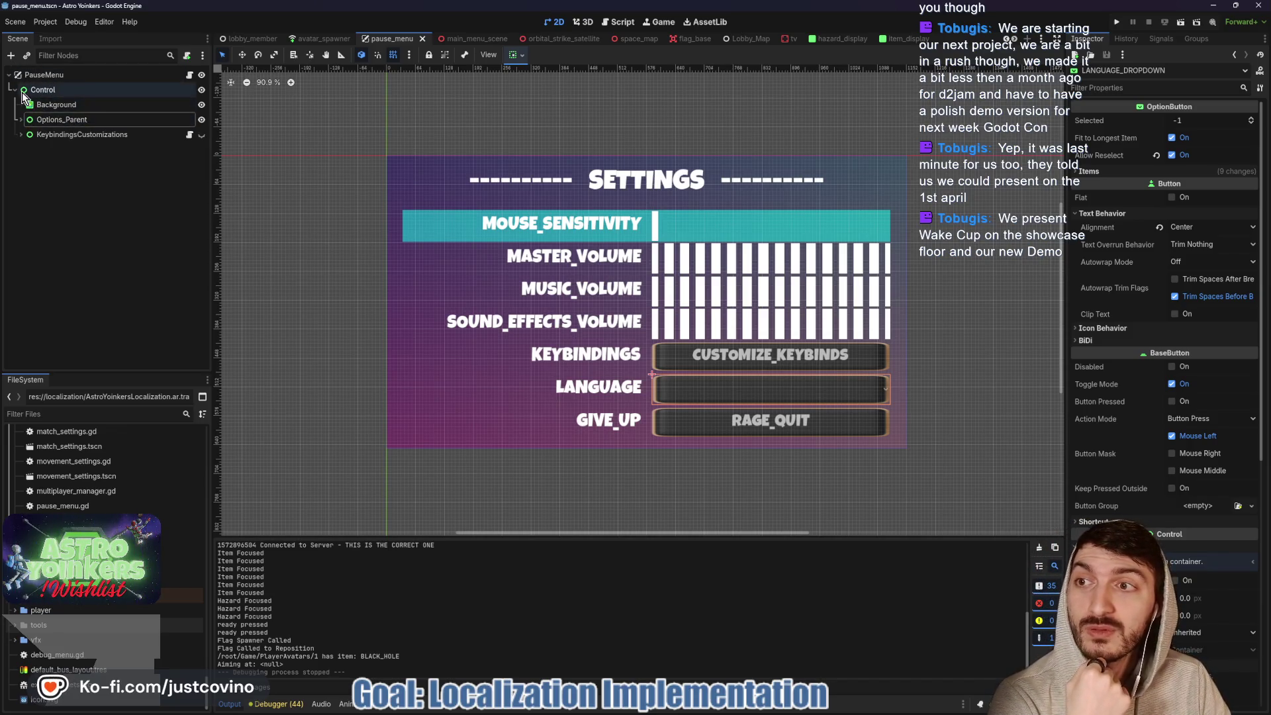
left_click(75, 77)
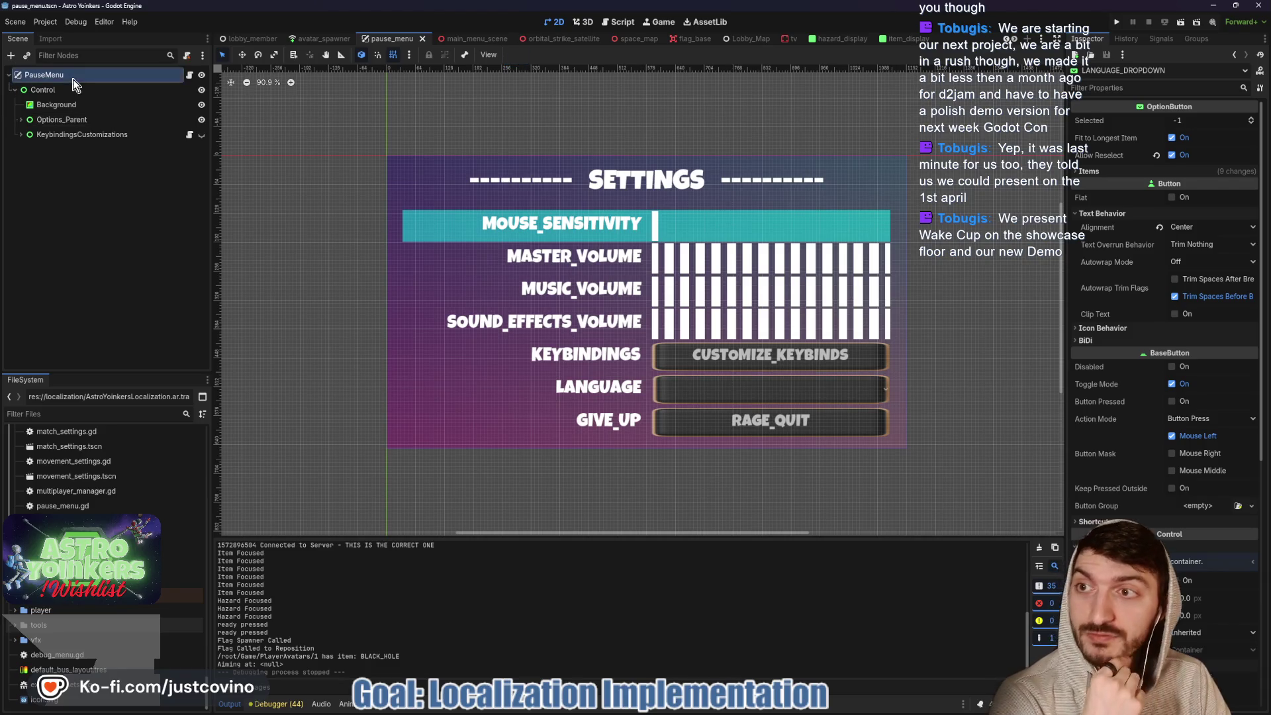
- Add a Control node, move it under Control, and rename it Languages
key("ctrl+a")
type("control")
key("Return")
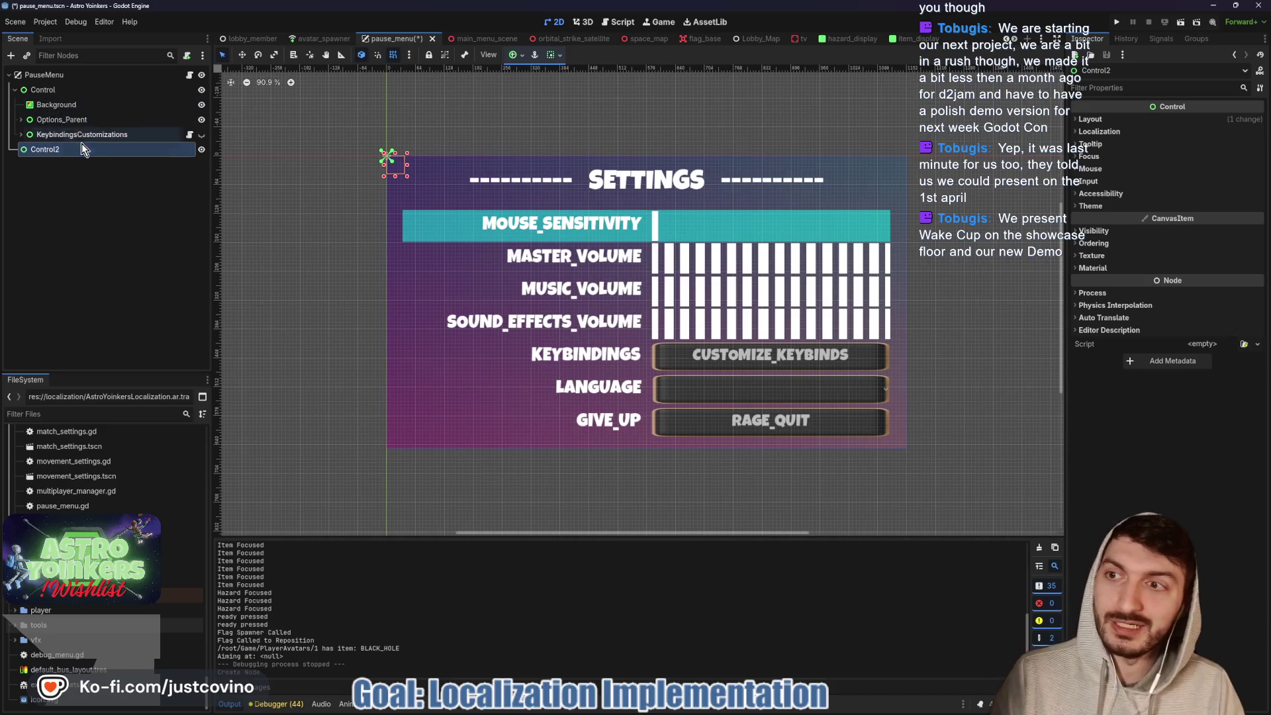
mouse_move(73, 156)
left_mouse_down()
mouse_move(33, 146)
mouse_move(50, 89)
left_mouse_up()
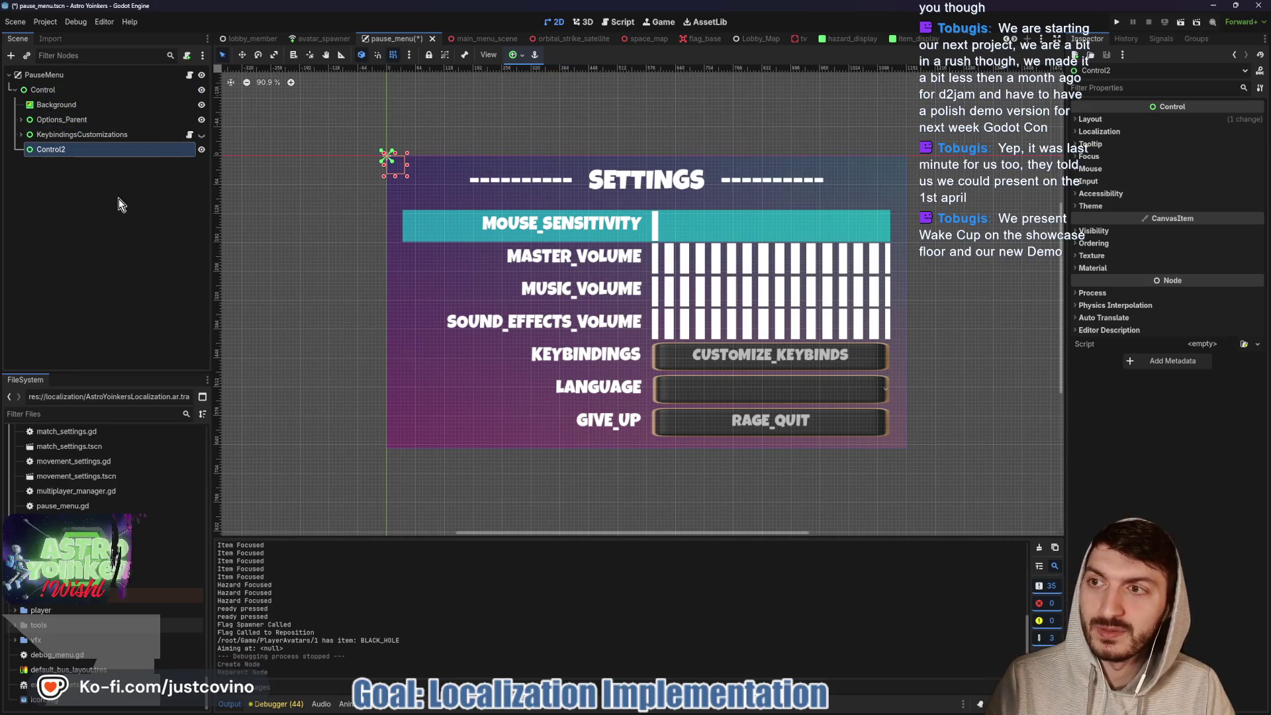
double_click(66, 152)
key("BackSpace")
key("BackSpace")
key("BackSpace")
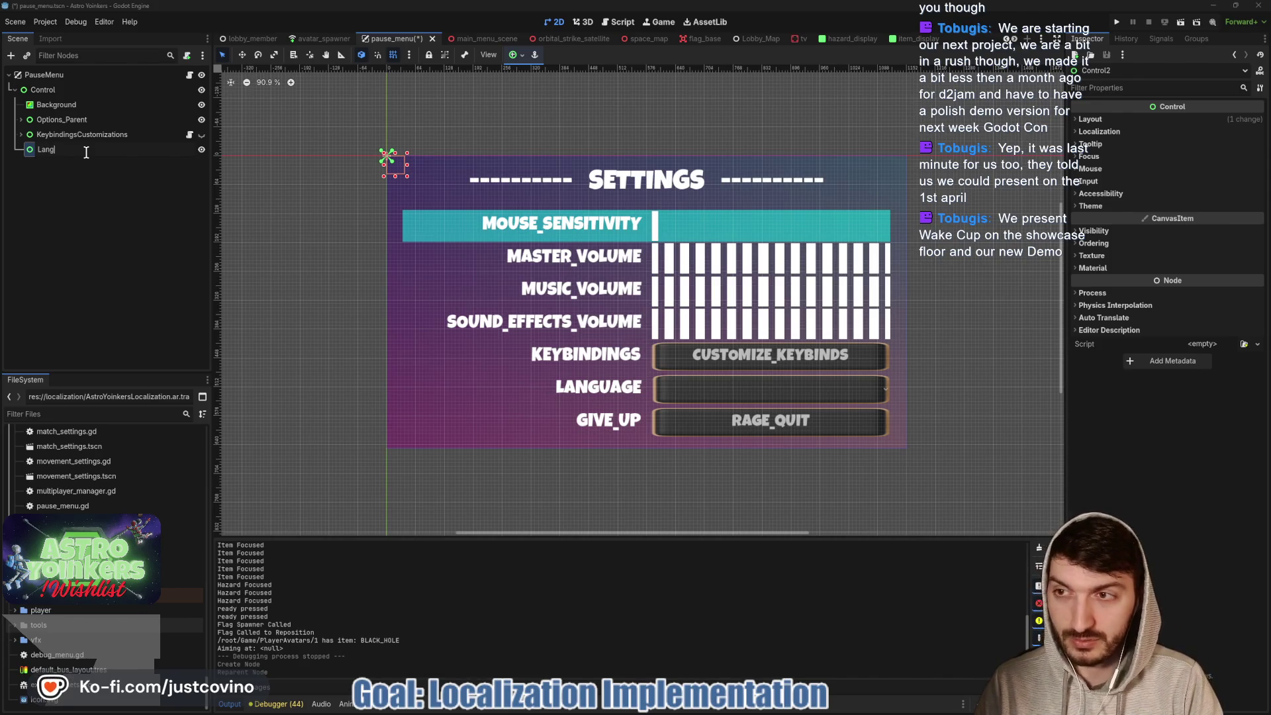
type("uages")
key("Return")
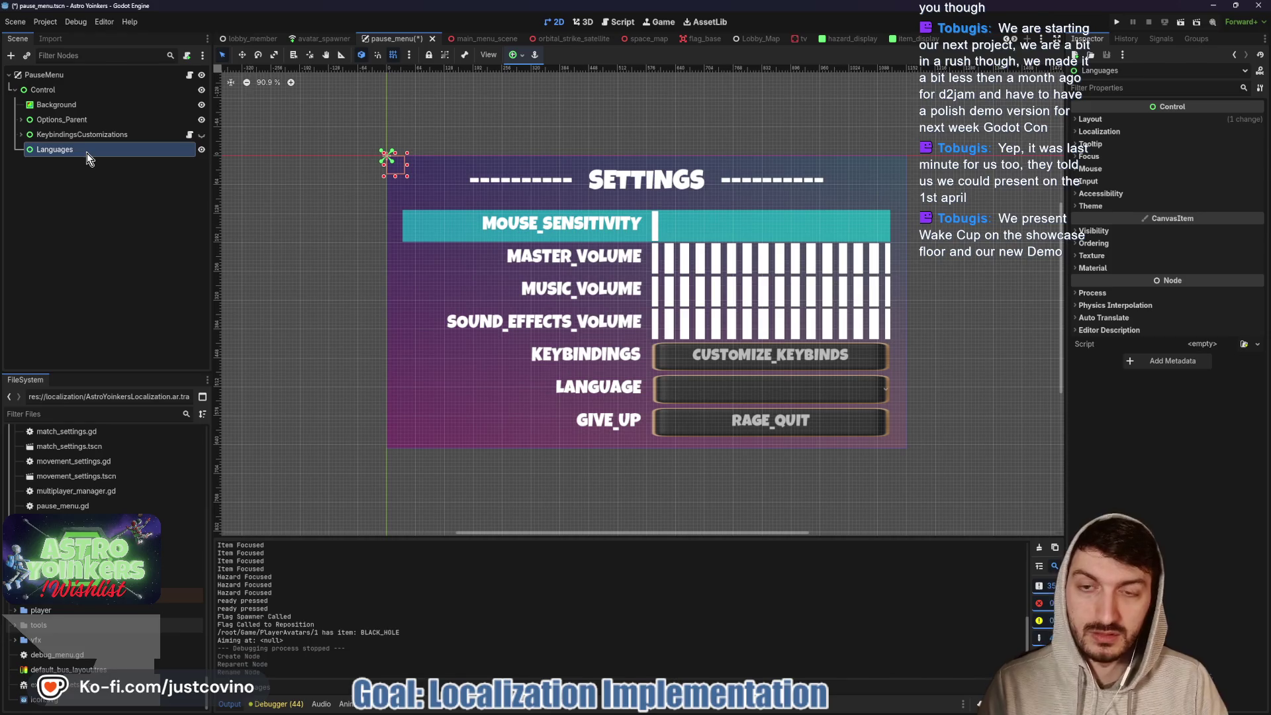
- Give Languages the Full Rect anchor preset and hide the Options_Parent settings rows
left_click(515, 55)
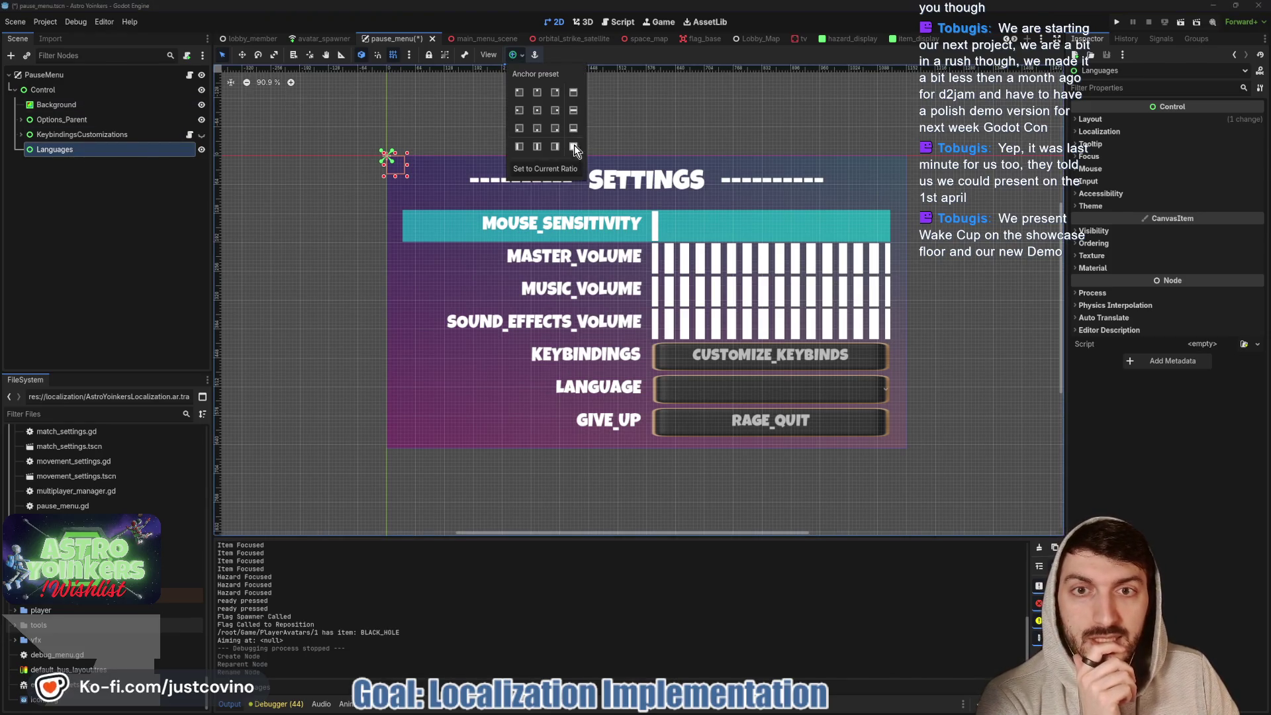
left_click(574, 147)
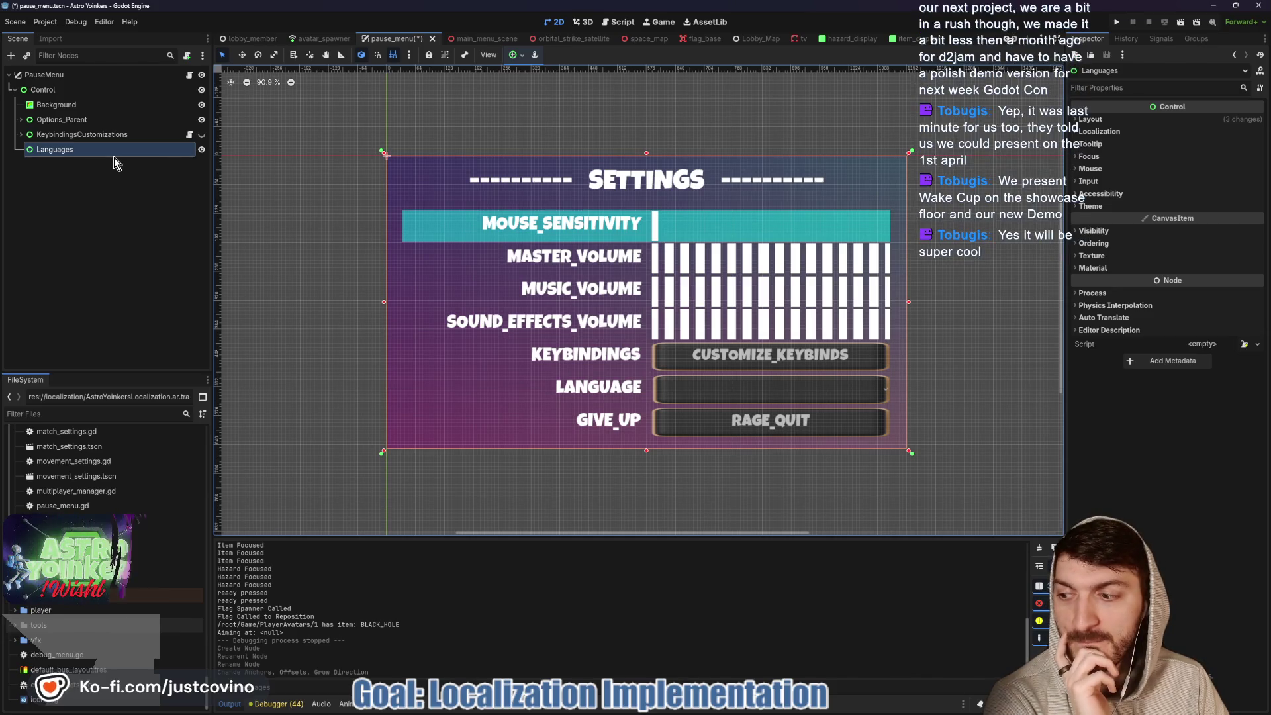
left_click(201, 119)
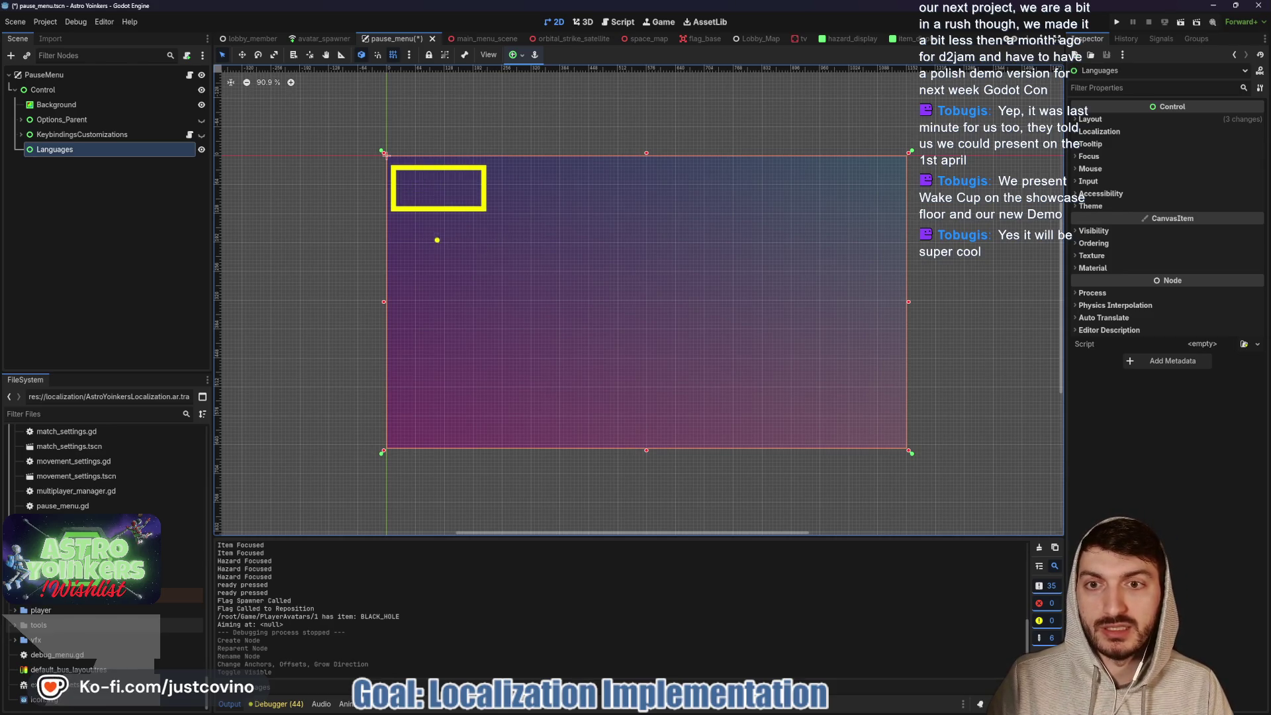
left_click_drag(537, 170, 790, 217)
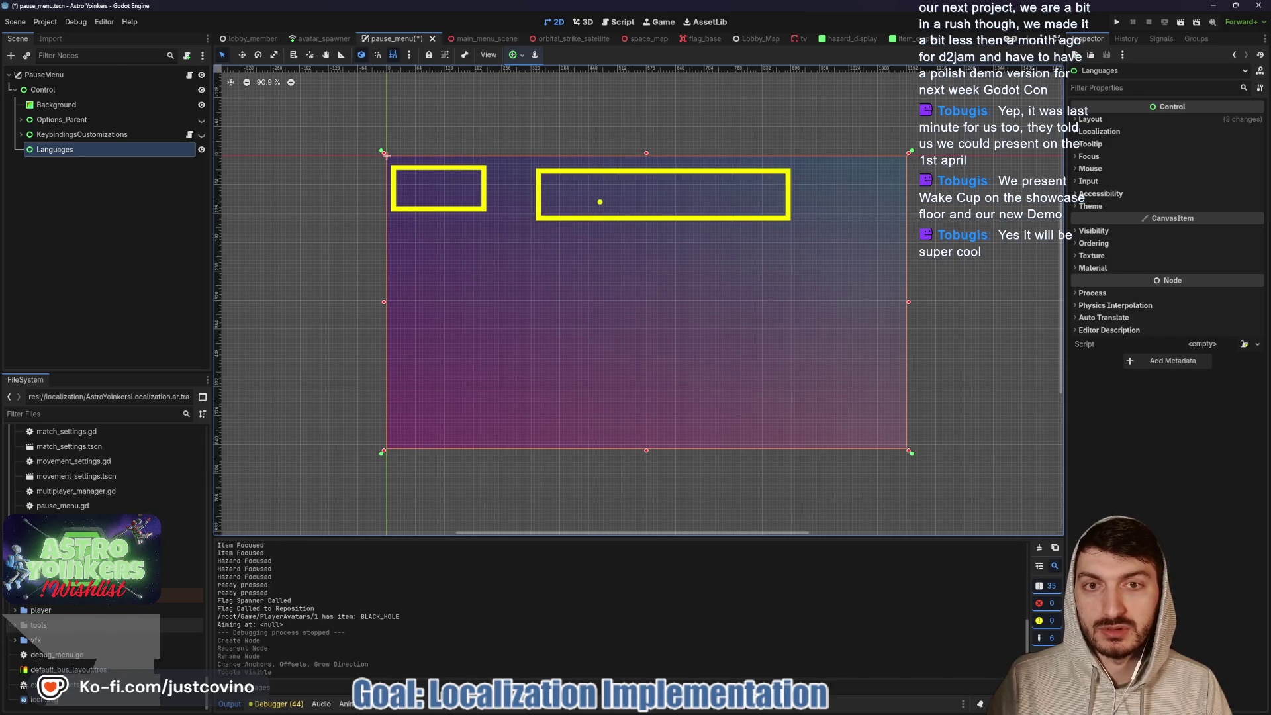
left_click_drag(569, 185, 569, 210)
type("Languages")
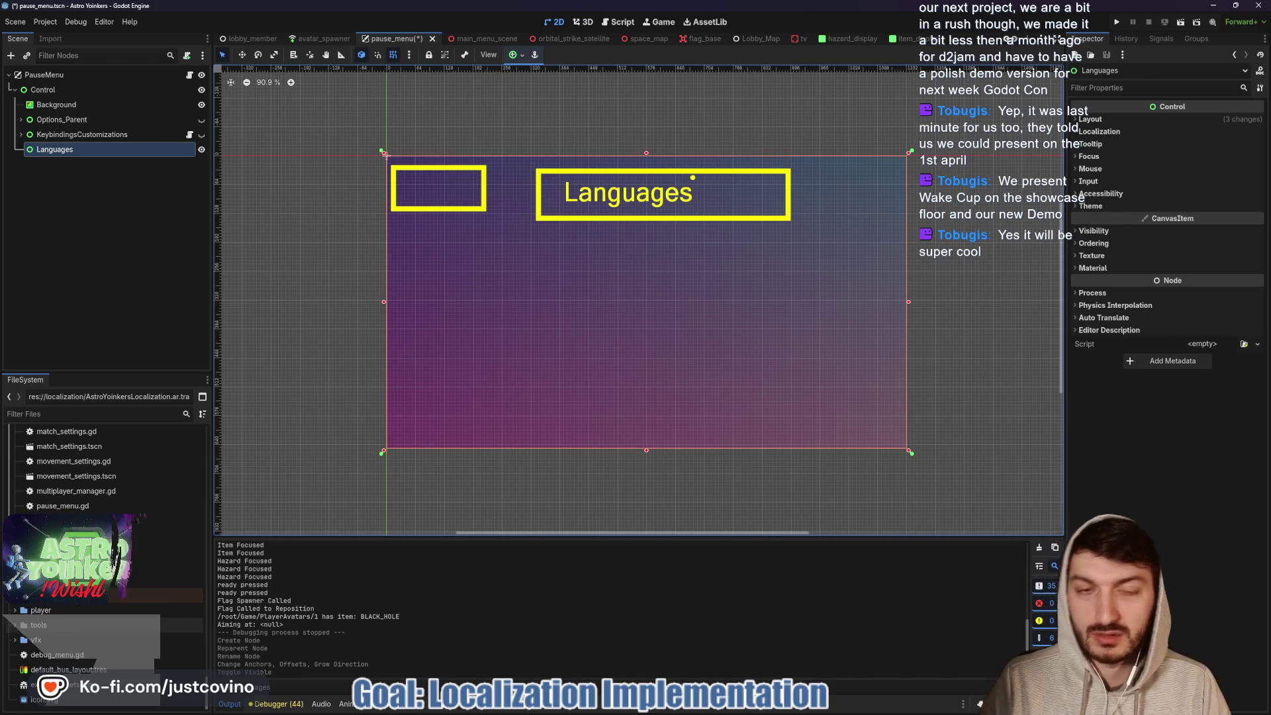
left_click_drag(409, 239, 511, 292)
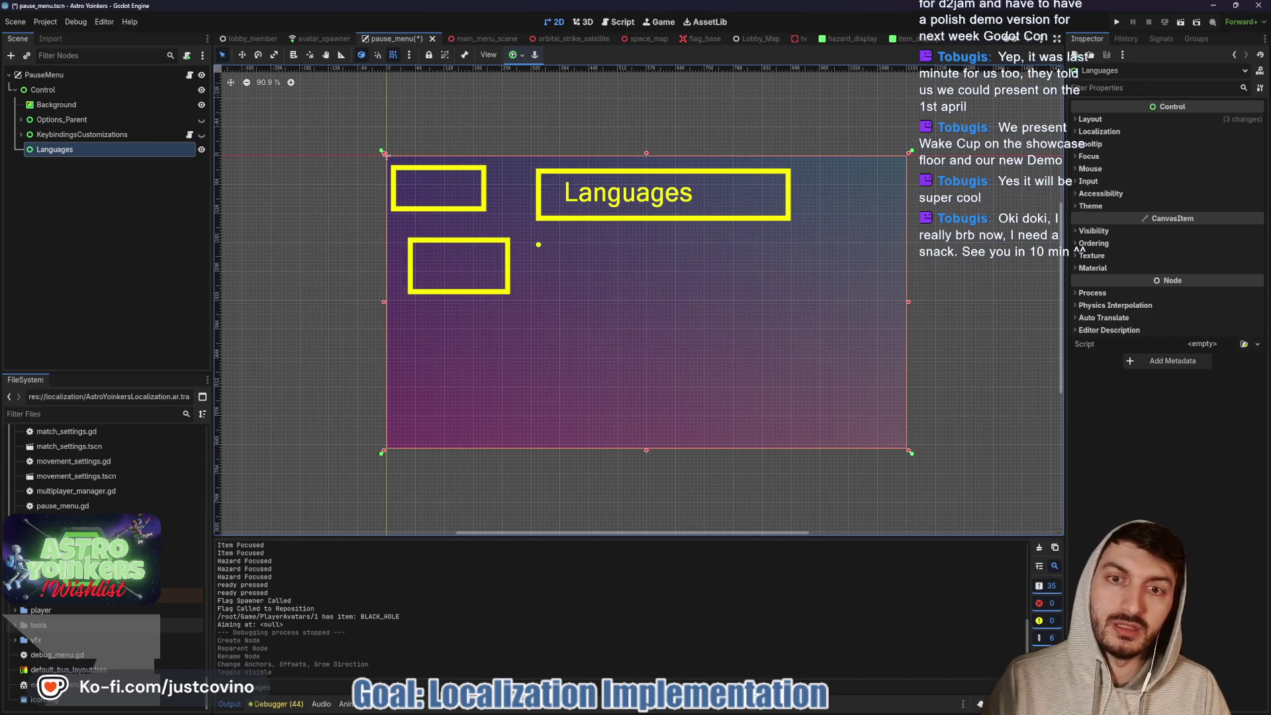
left_click_drag(613, 295, 612, 295)
left_click_drag(657, 257, 724, 299)
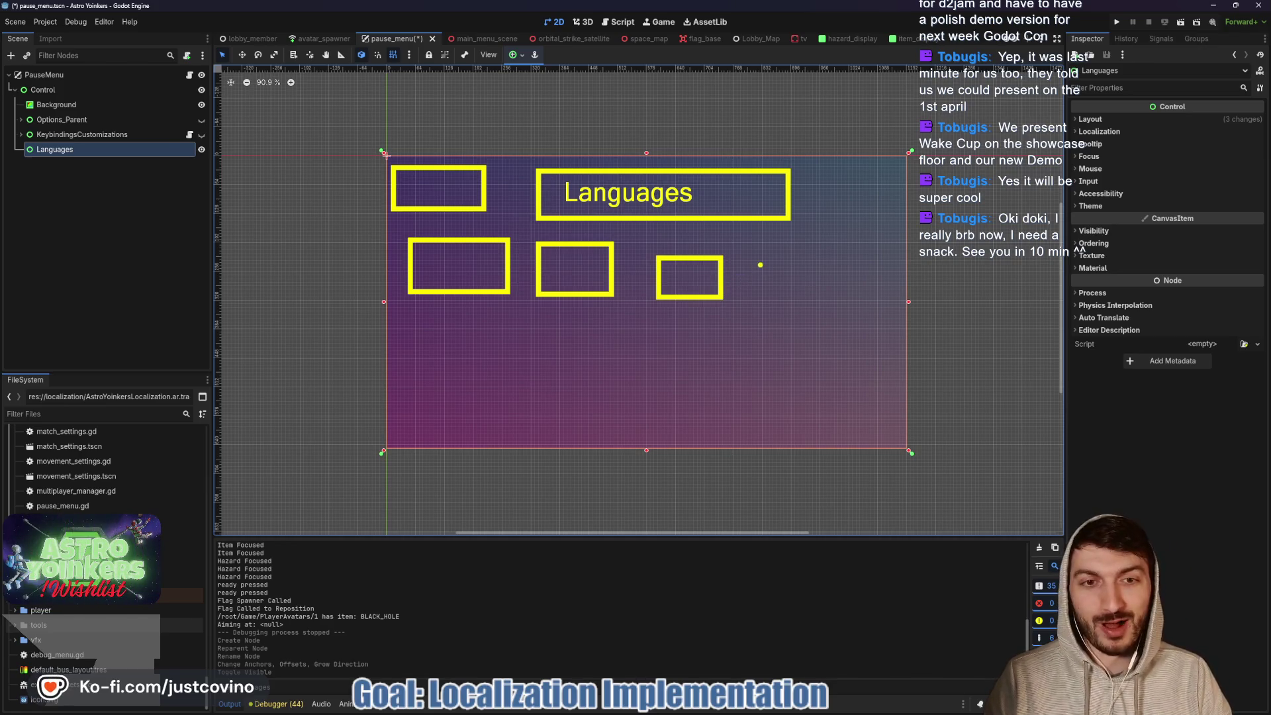
left_click_drag(844, 295, 844, 295)
left_click_drag(481, 364, 481, 364)
left_click_drag(539, 309, 773, 390)
left_click_drag(780, 320, 876, 373)
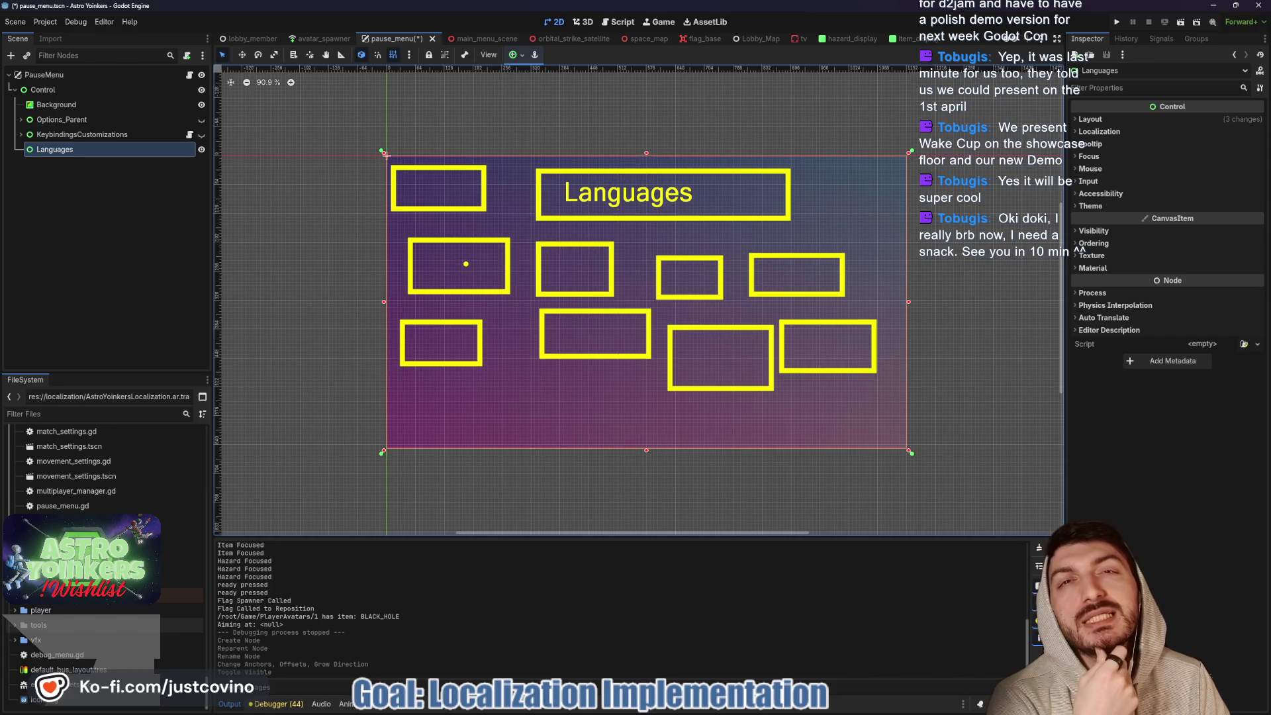
left_click_drag(786, 345, 858, 382)
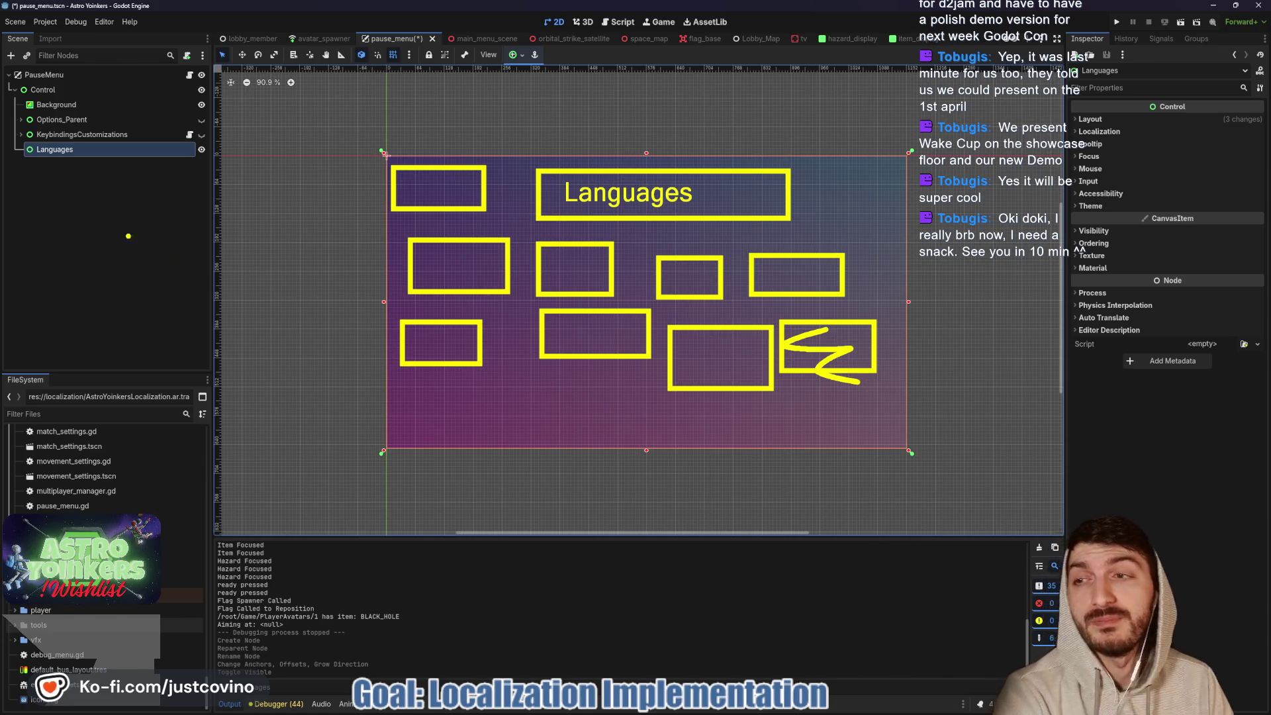
key("Escape")
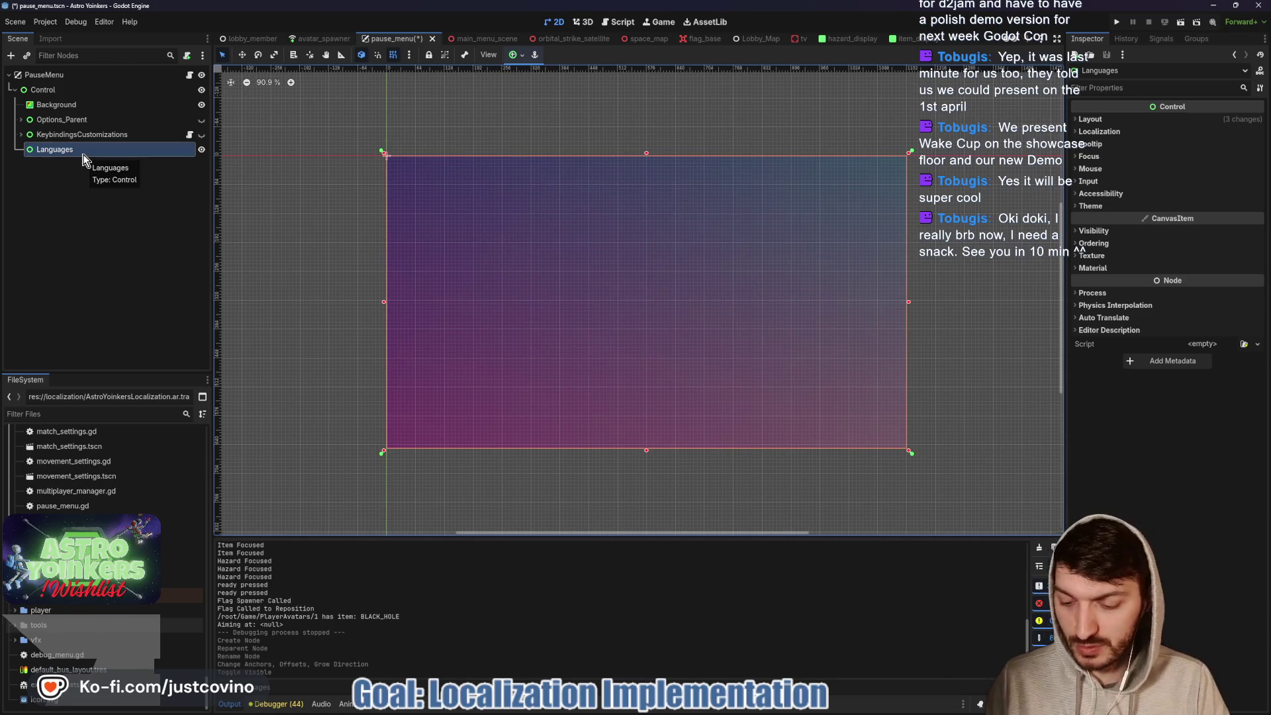
- Add a Button under Languages and give it the text 'Back'
key("ctrl+a")
type("button")
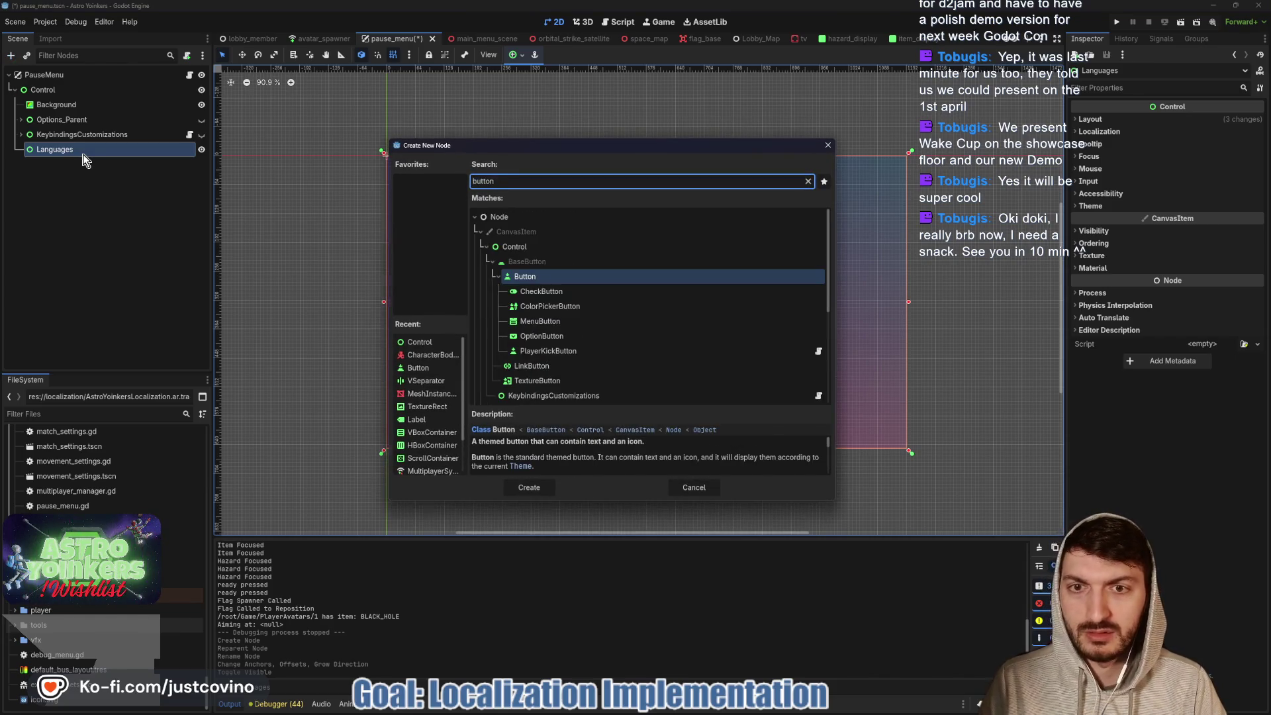
key("Return")
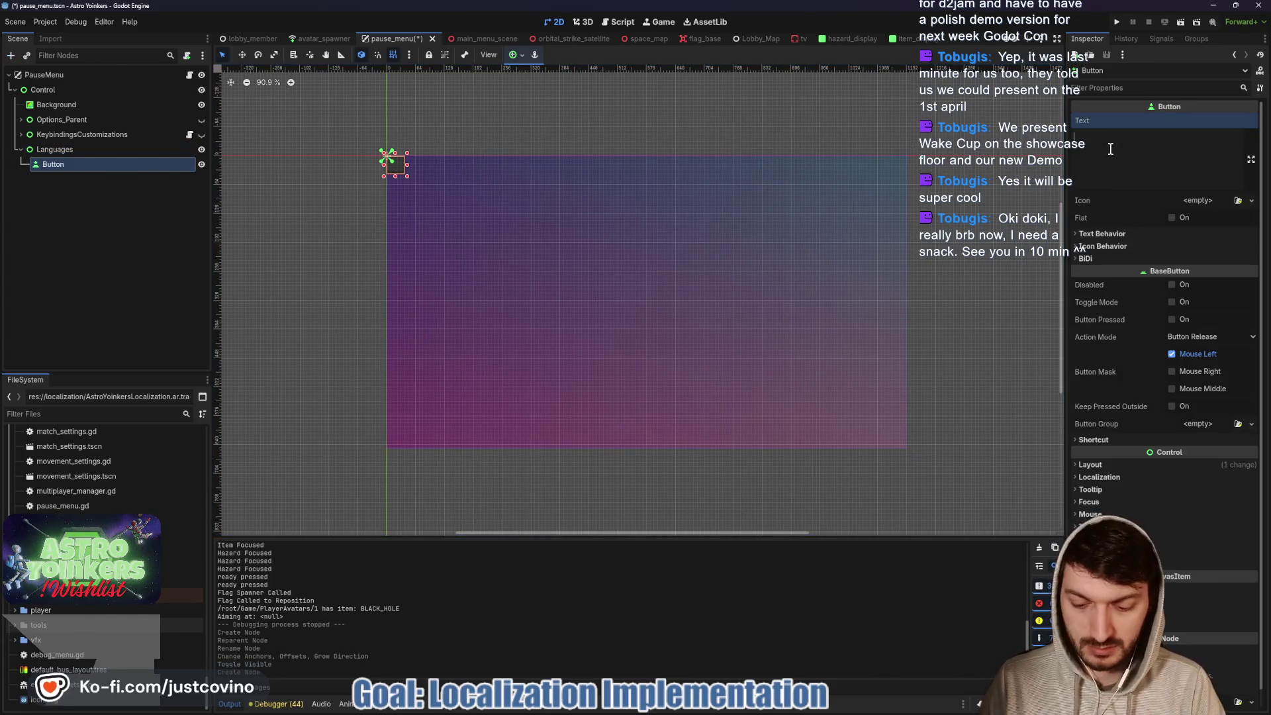
type("Back")
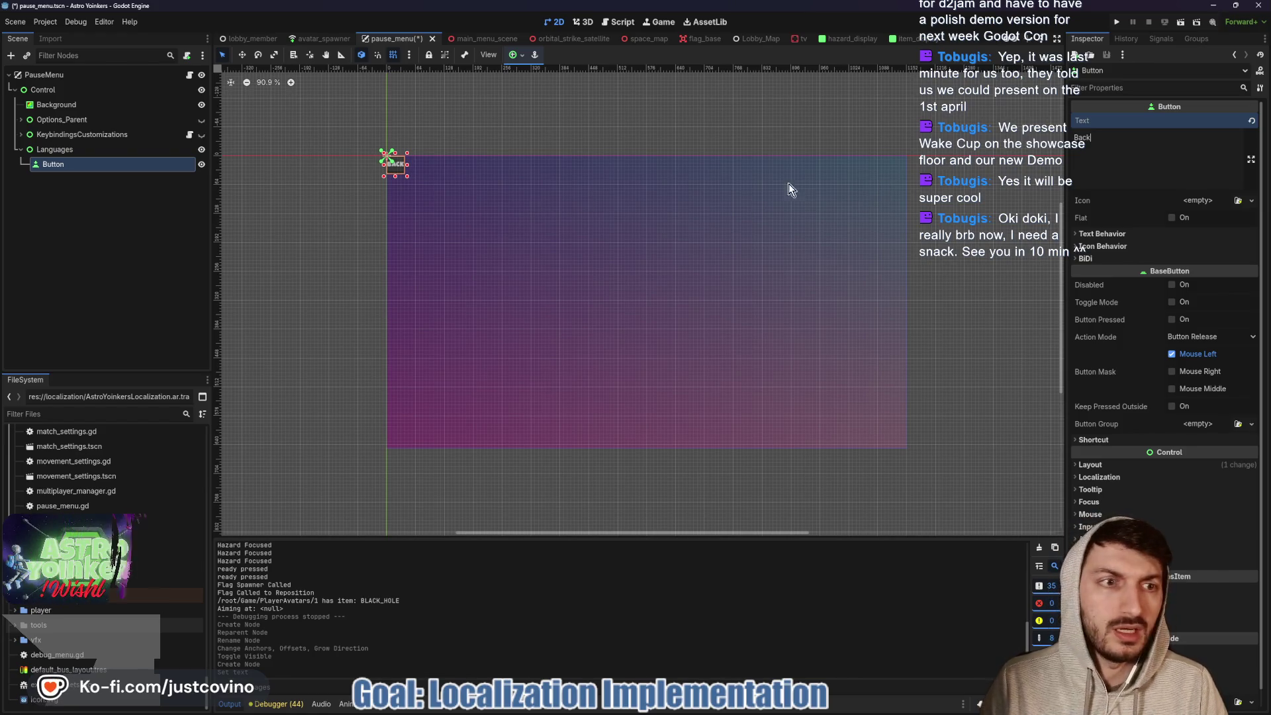
- Add a Label under Languages, anchor it Center Top, and widen it
left_click(62, 151)
key("ctrl+a")
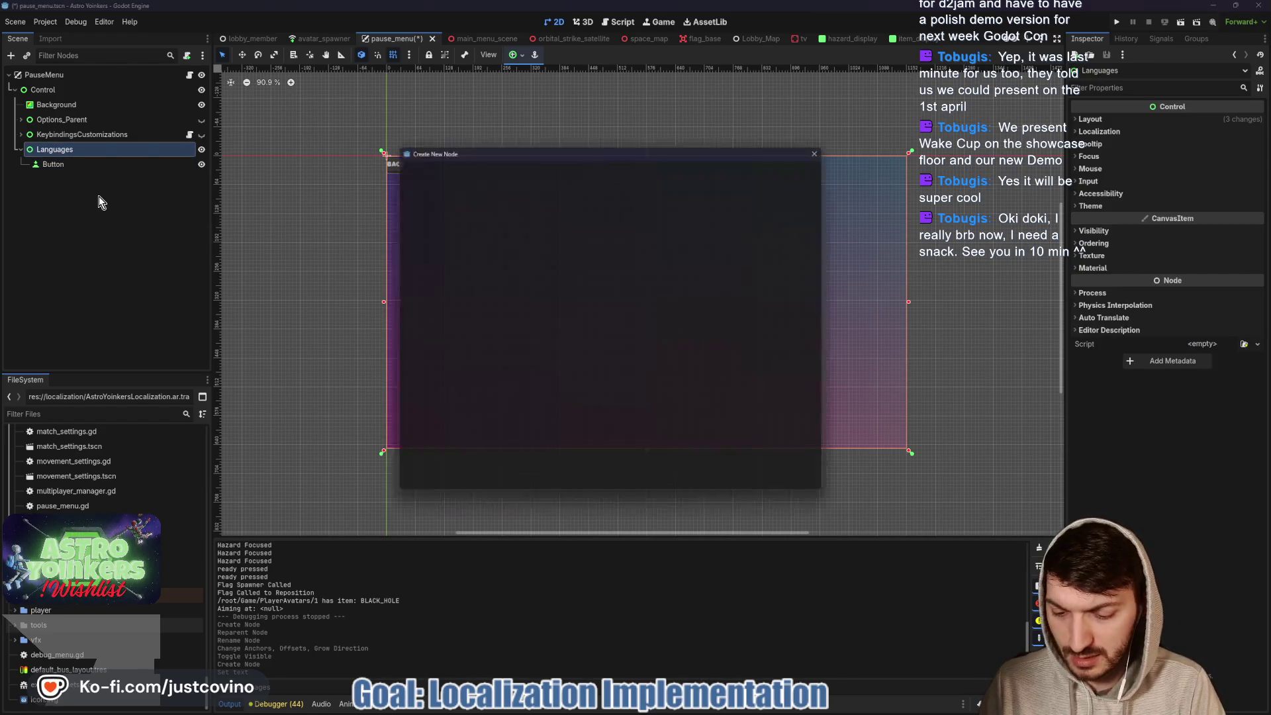
type("label")
key("Return")
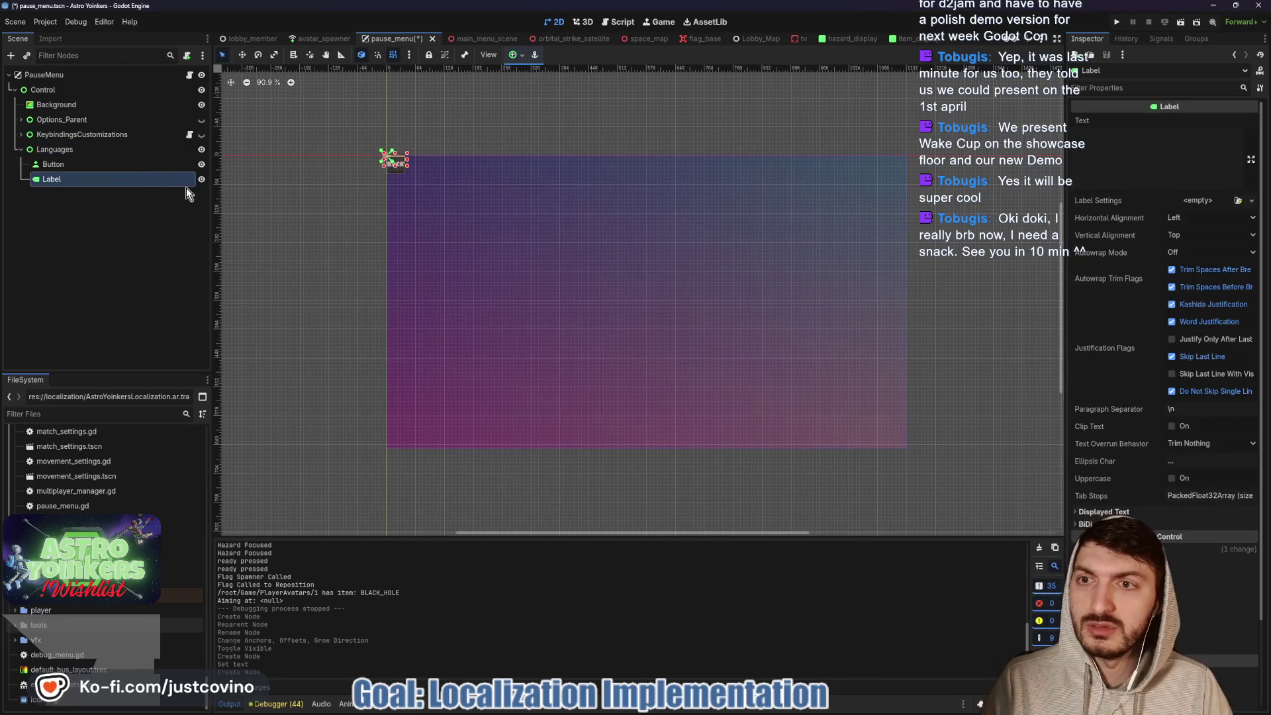
left_click(534, 54)
left_click(537, 92)
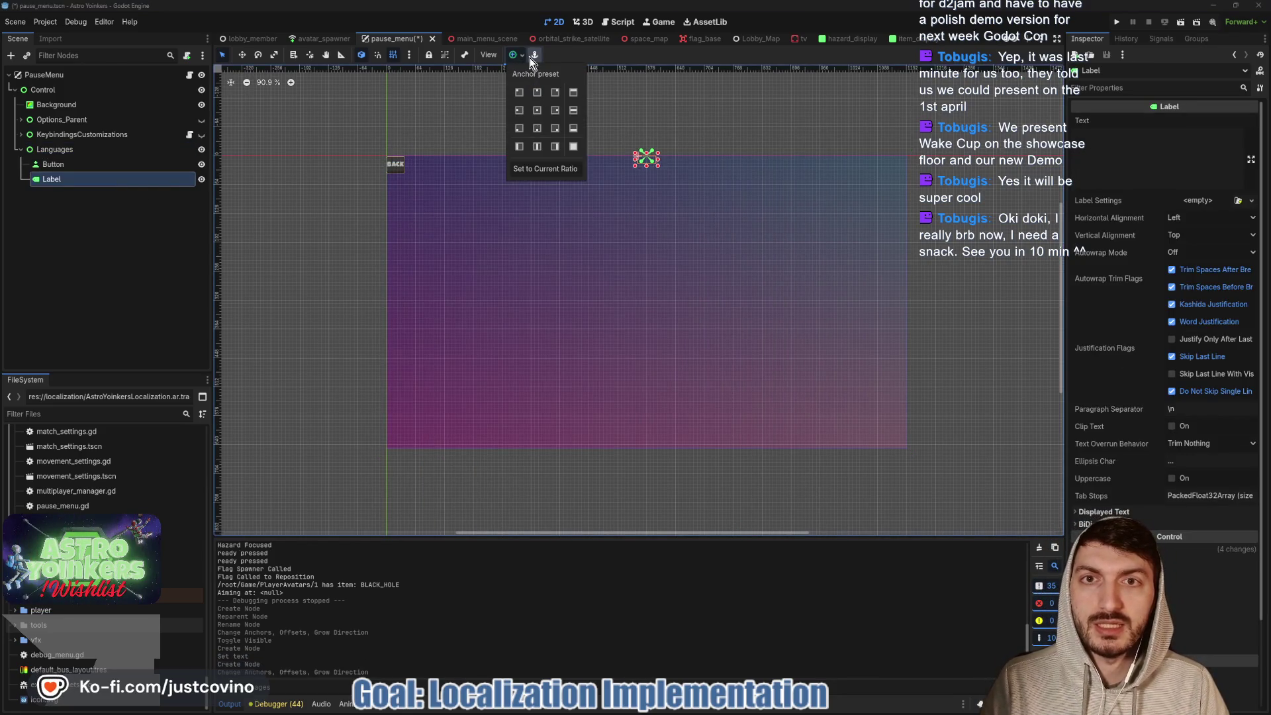
left_click(546, 209)
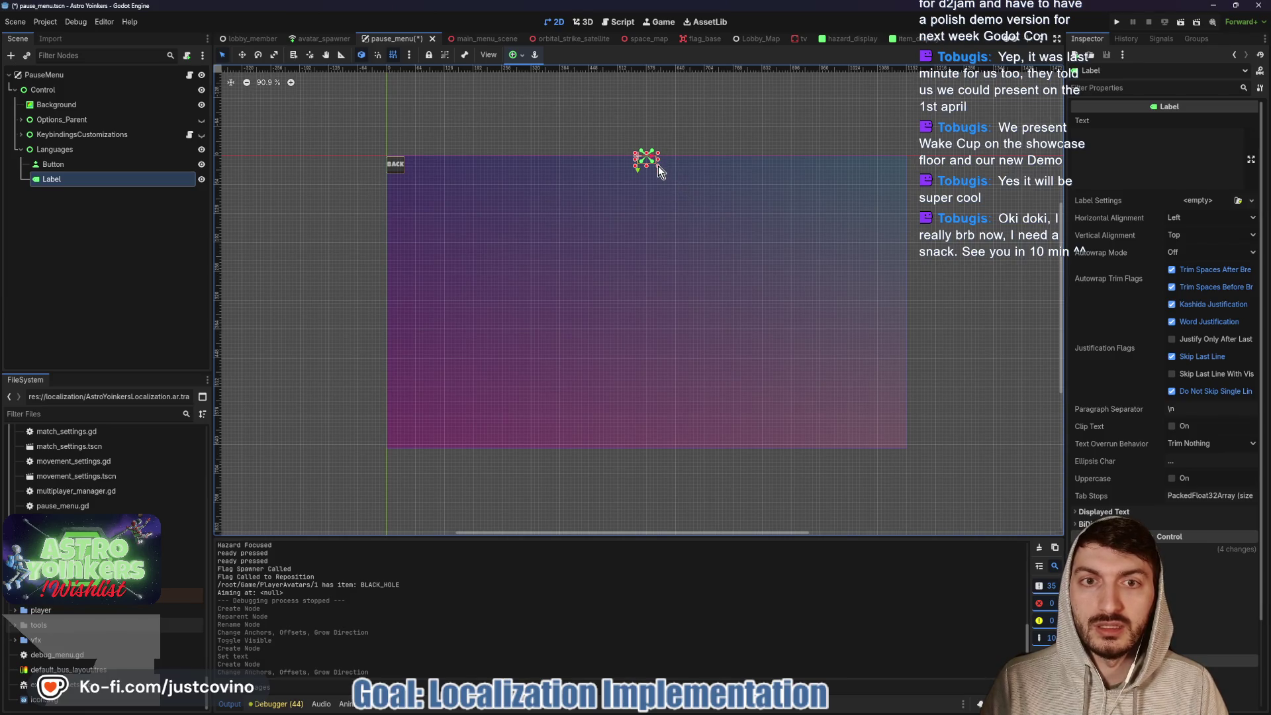
left_click_drag(660, 164, 750, 161)
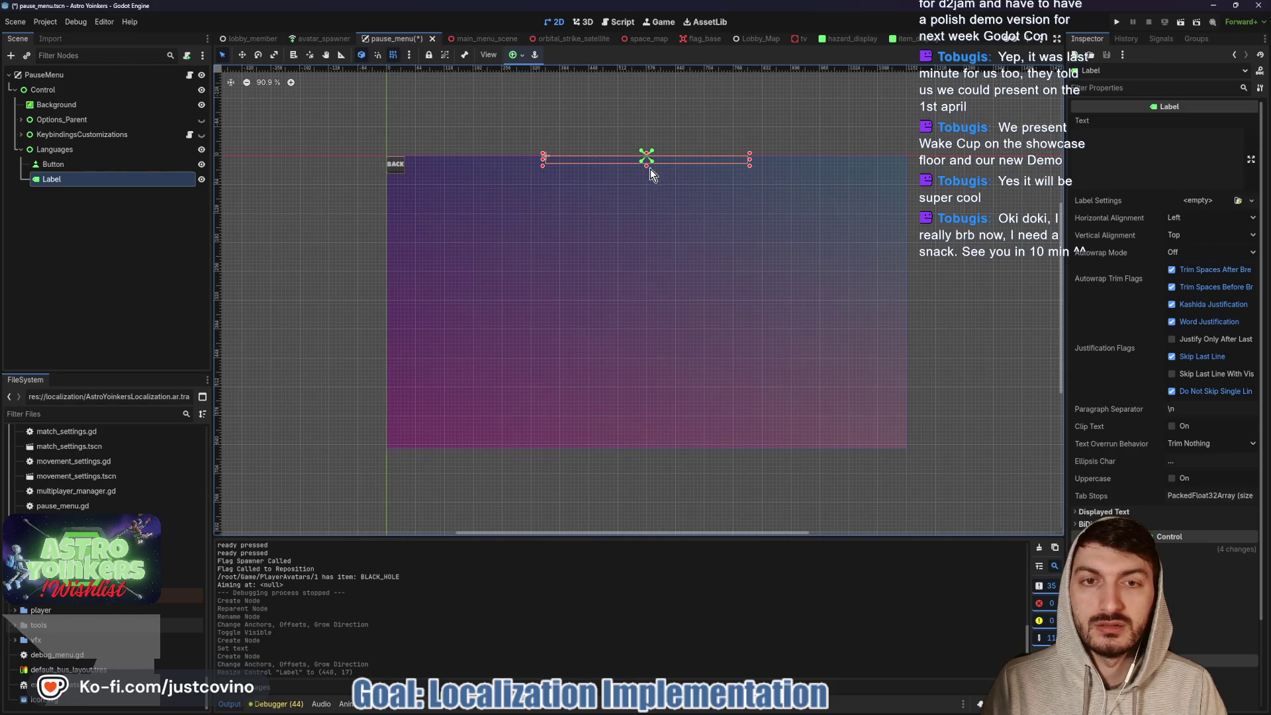
- Make the label taller, set its text to LANGUAGES, and centre it both ways
mouse_move(647, 165)
left_mouse_down()
mouse_move(649, 195)
mouse_move(647, 186)
left_mouse_up()
key("w")
type("q")
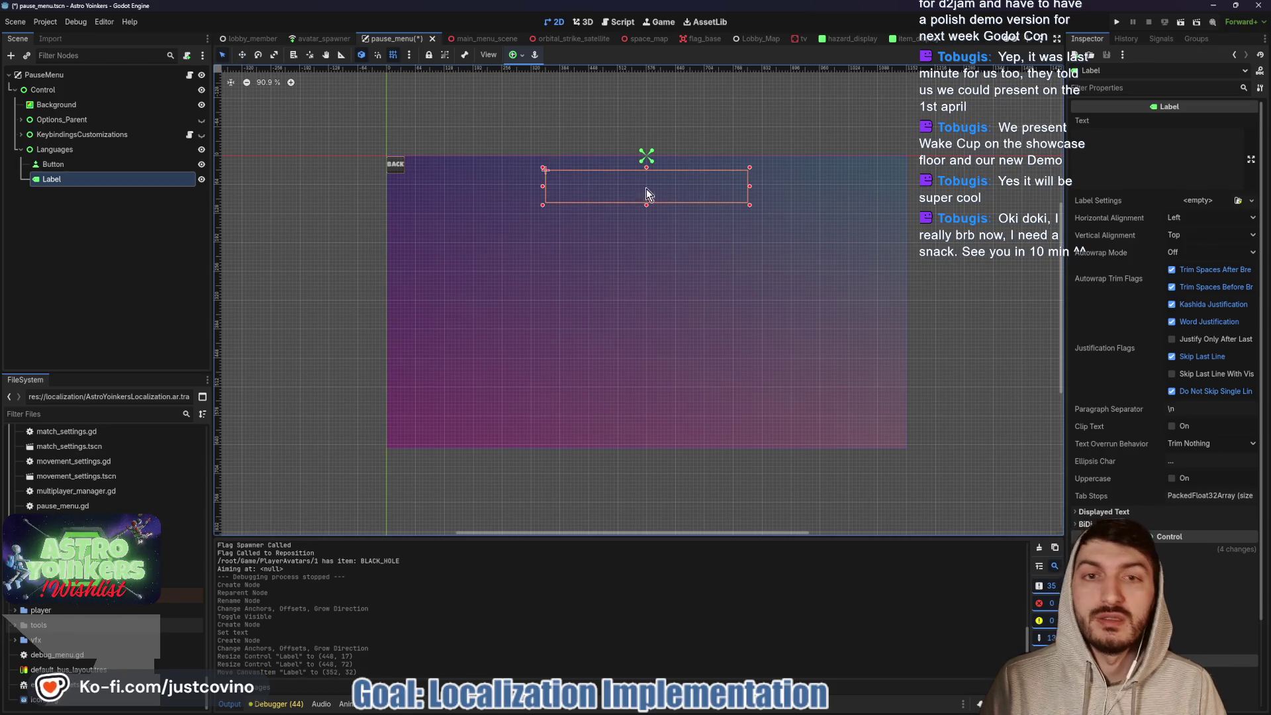
type("LANG")
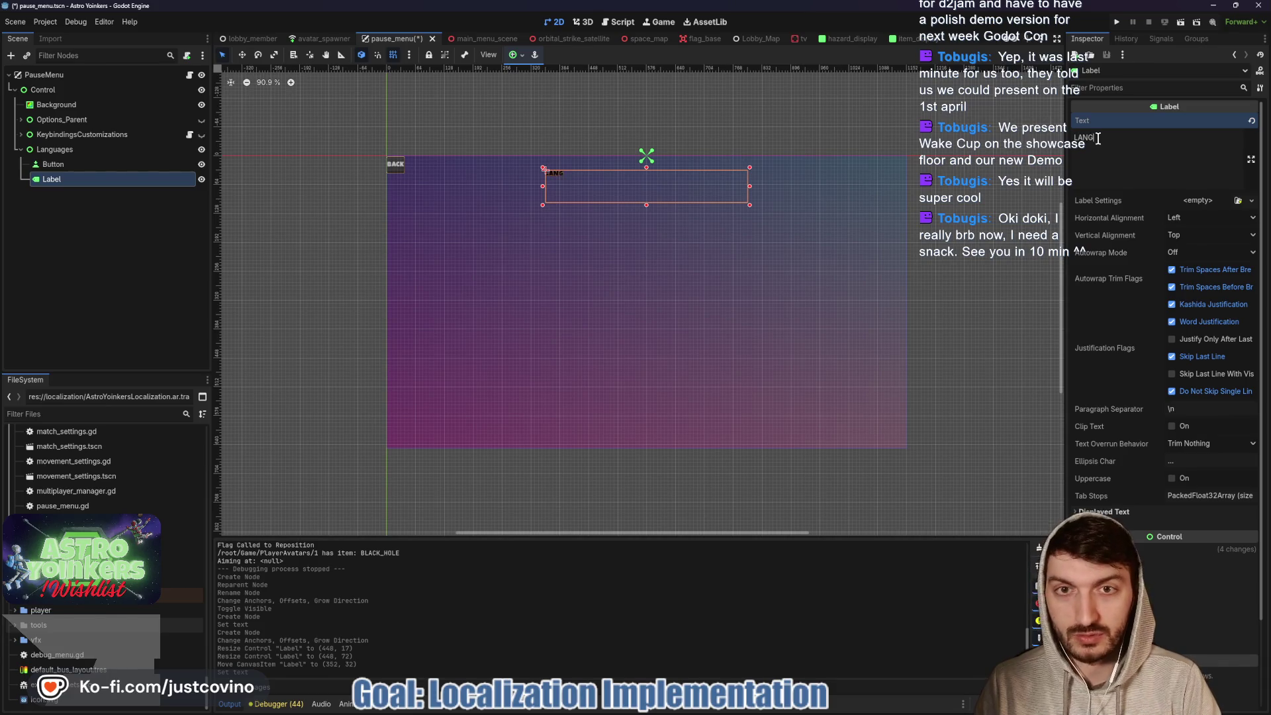
type("UAGES")
left_click(1203, 217)
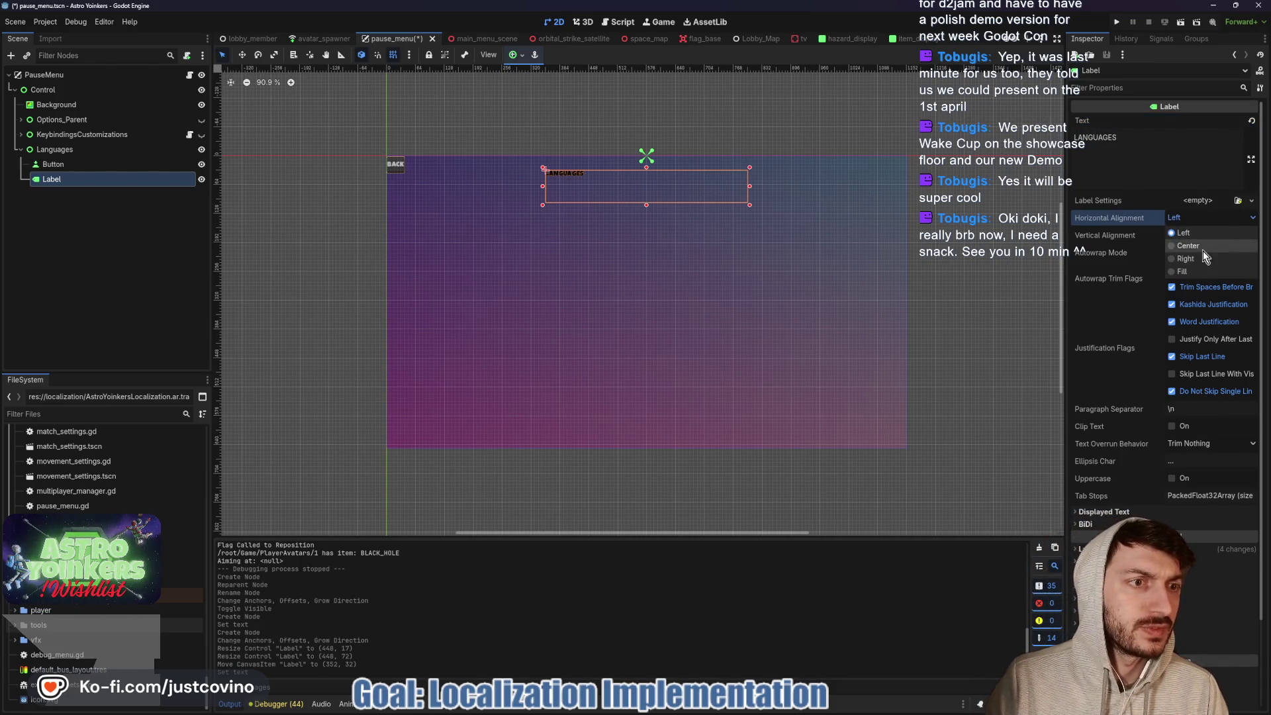
left_click(1202, 247)
left_click(1193, 234)
left_click(1201, 262)
- Give the label a new LabelSettings resource with font size 64
left_click(1196, 201)
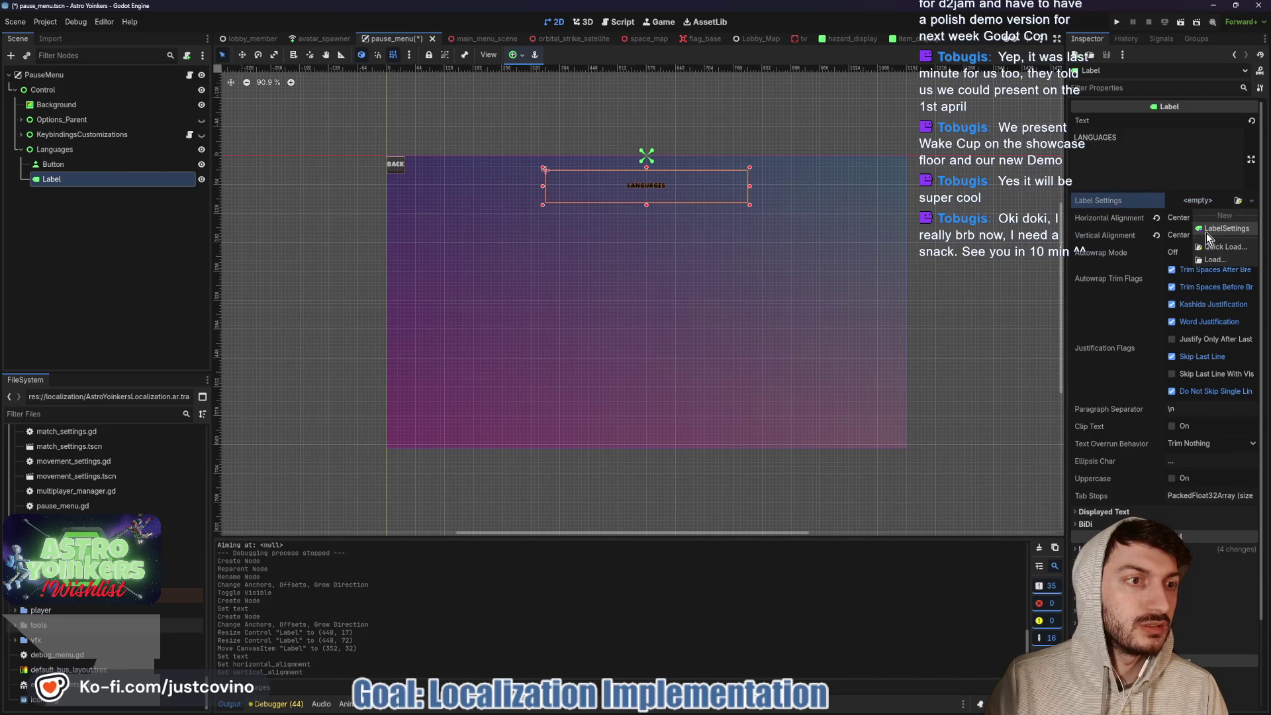
left_click(1206, 228)
left_click(1173, 251)
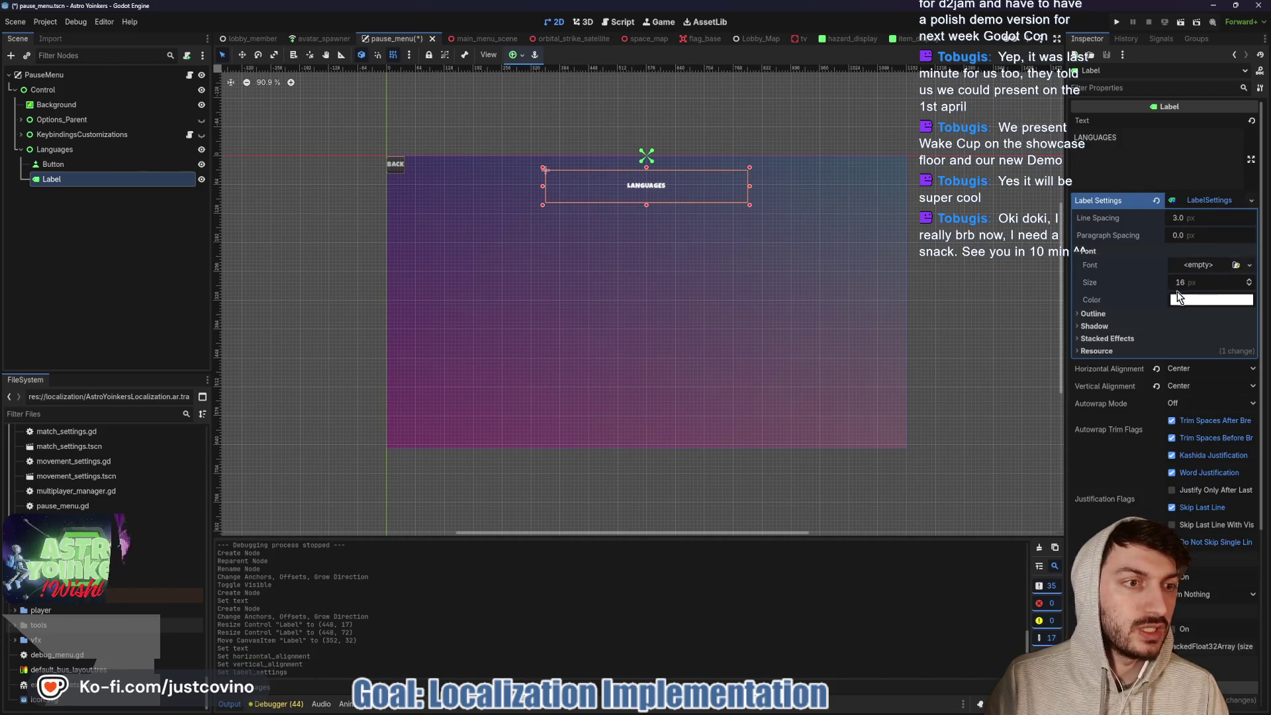
type("32")
key("Return")
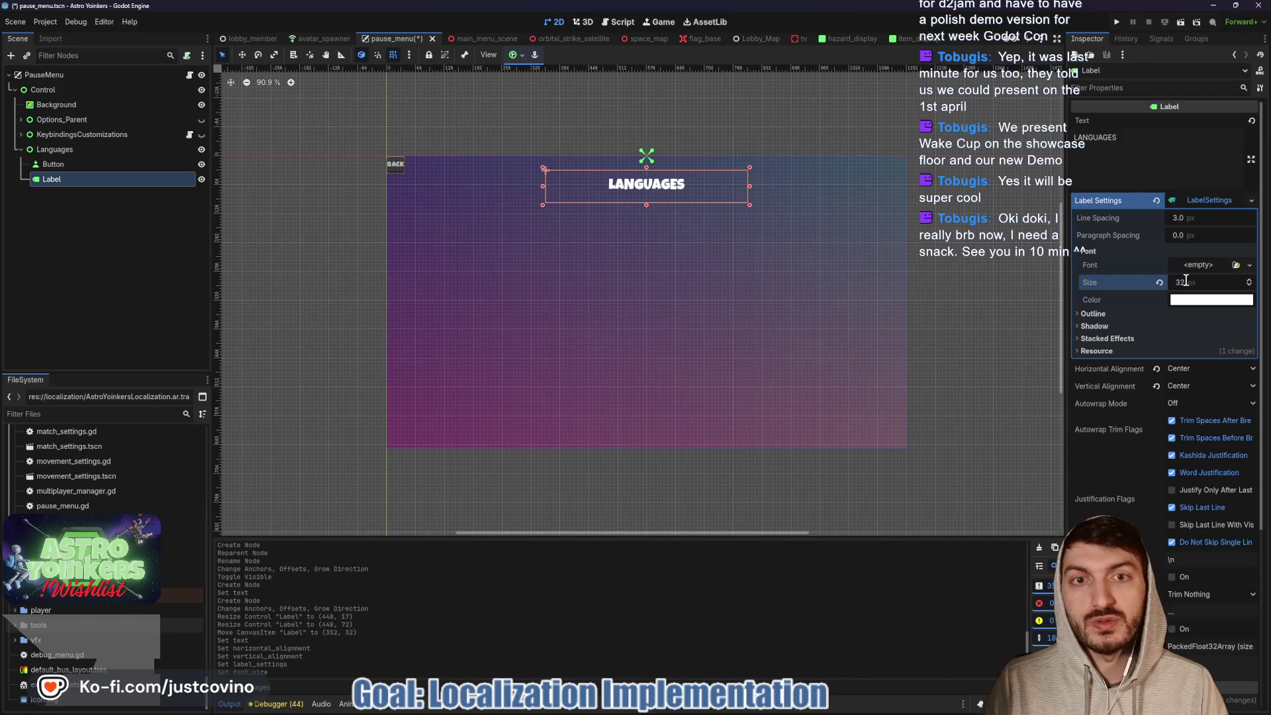
type("64")
key("Return")
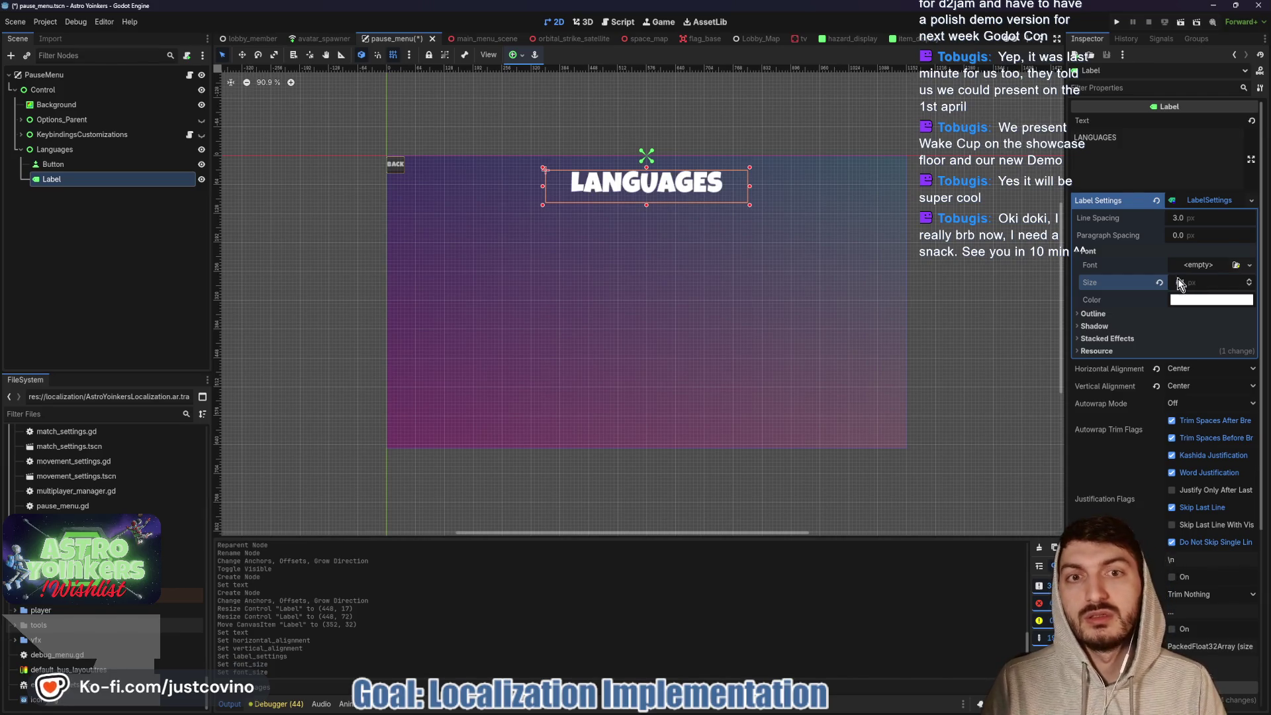
- Rename the Label node to LanguagesLabel
double_click(59, 180)
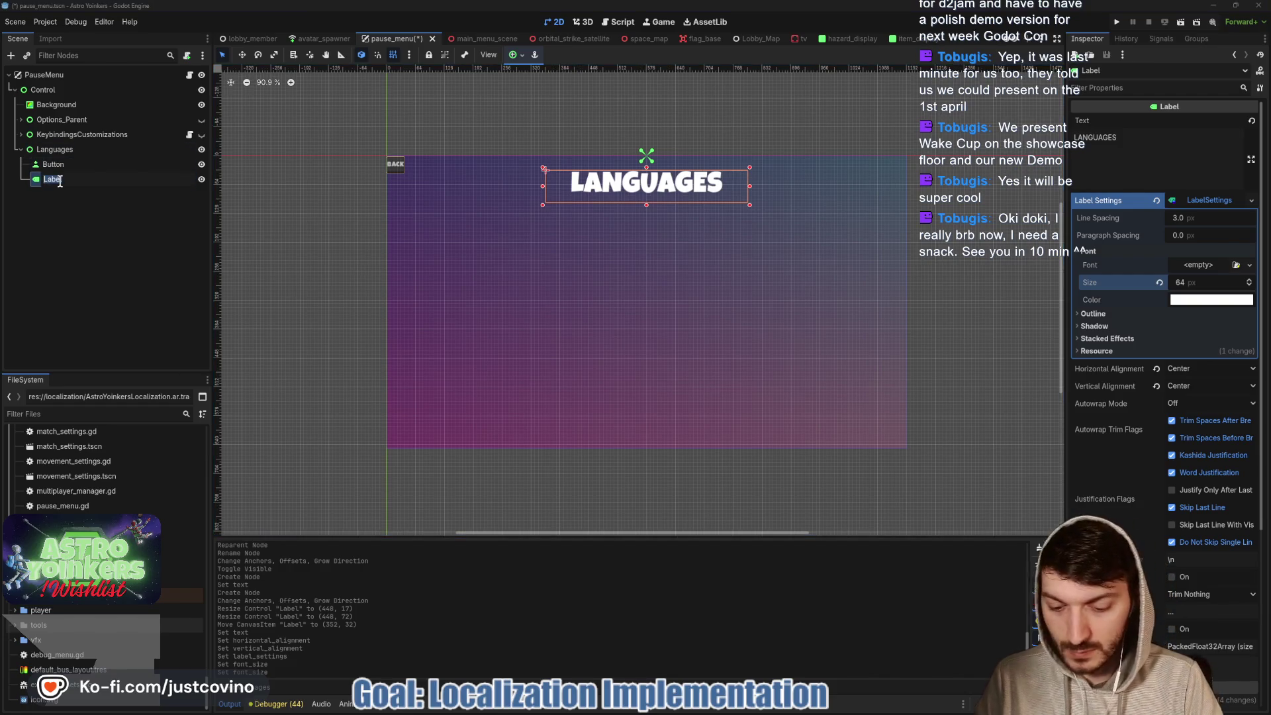
type("LanguagesLabel")
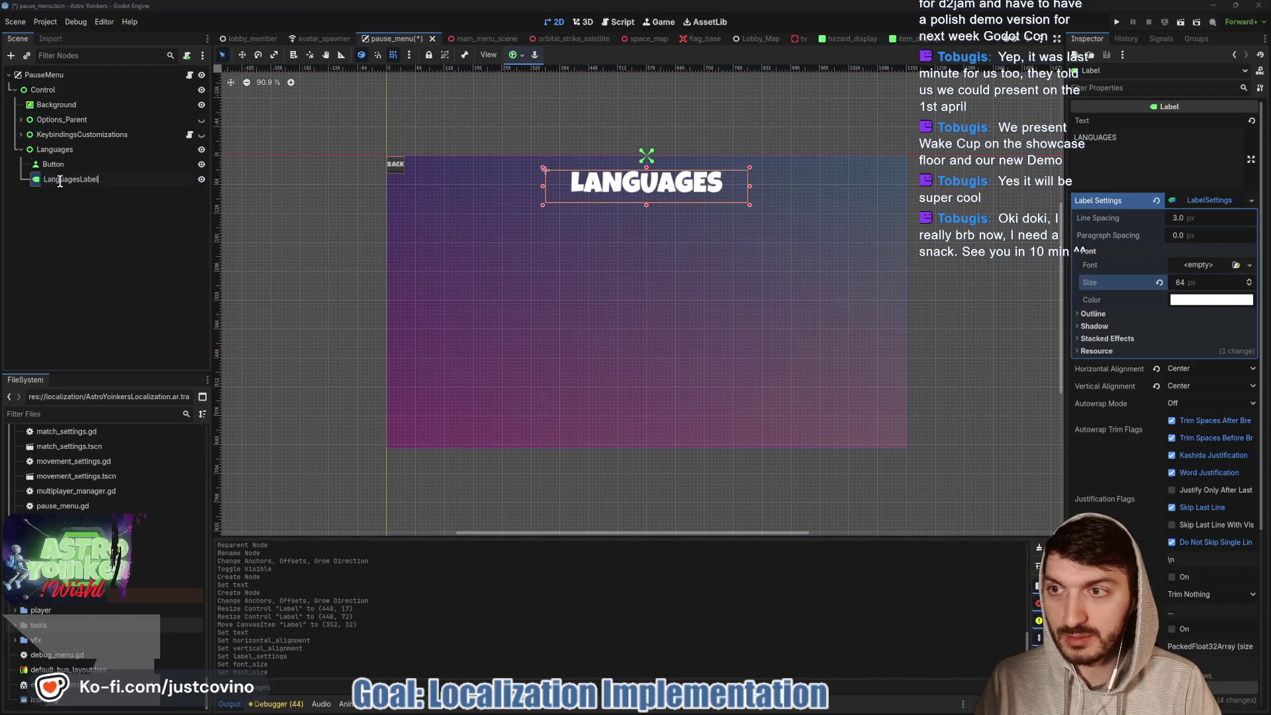
key("Return")
left_click(54, 164)
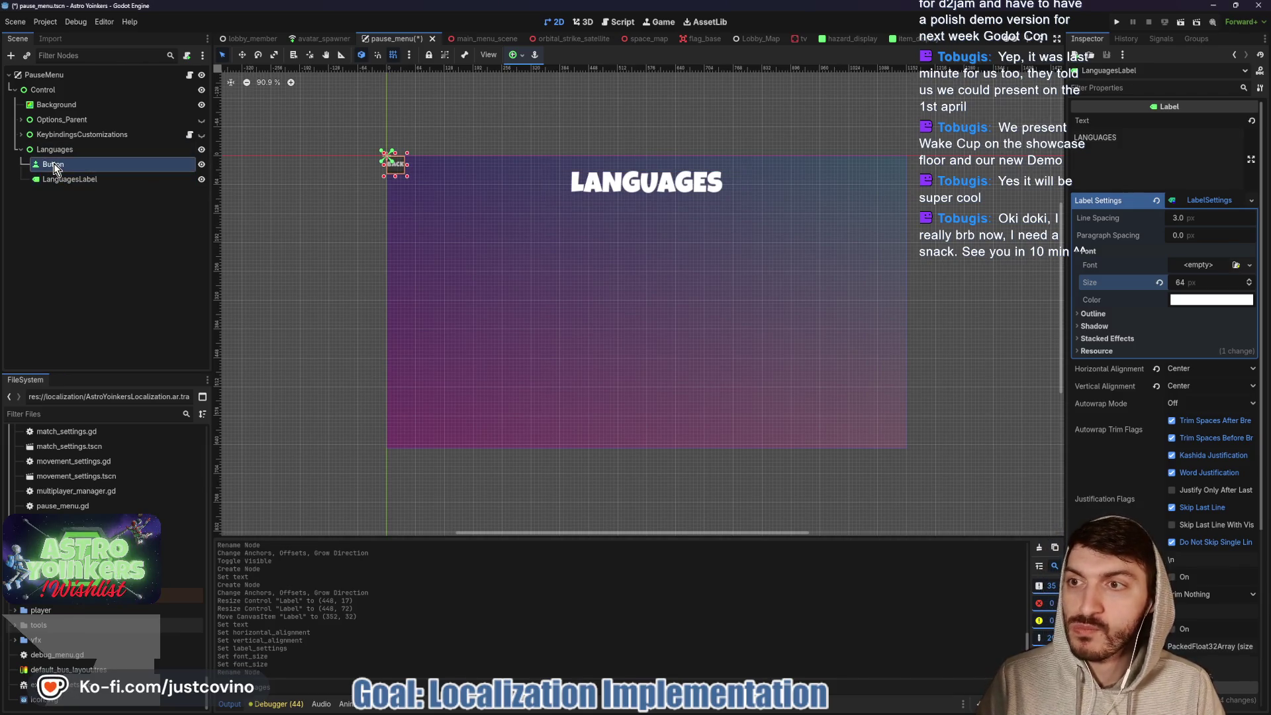
- Rename the button to BackButton, resize it to 96×40, and inset it from the corner
left_click(97, 170)
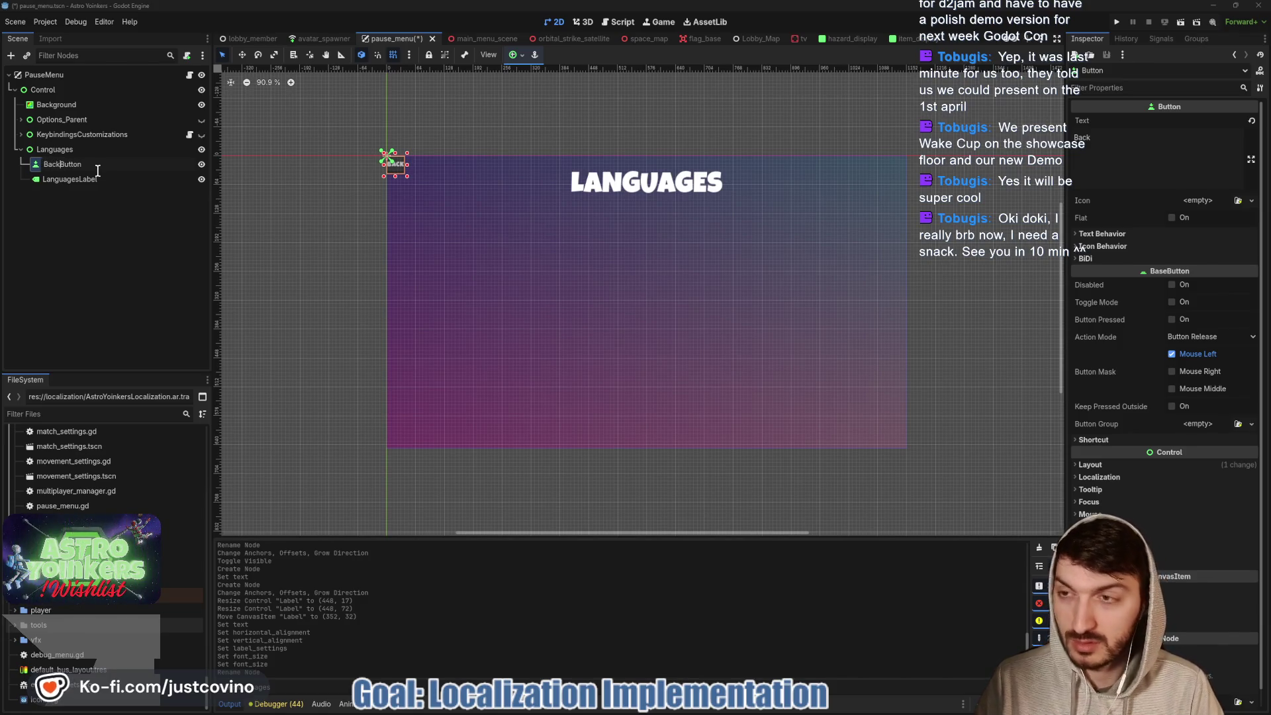
key("Return")
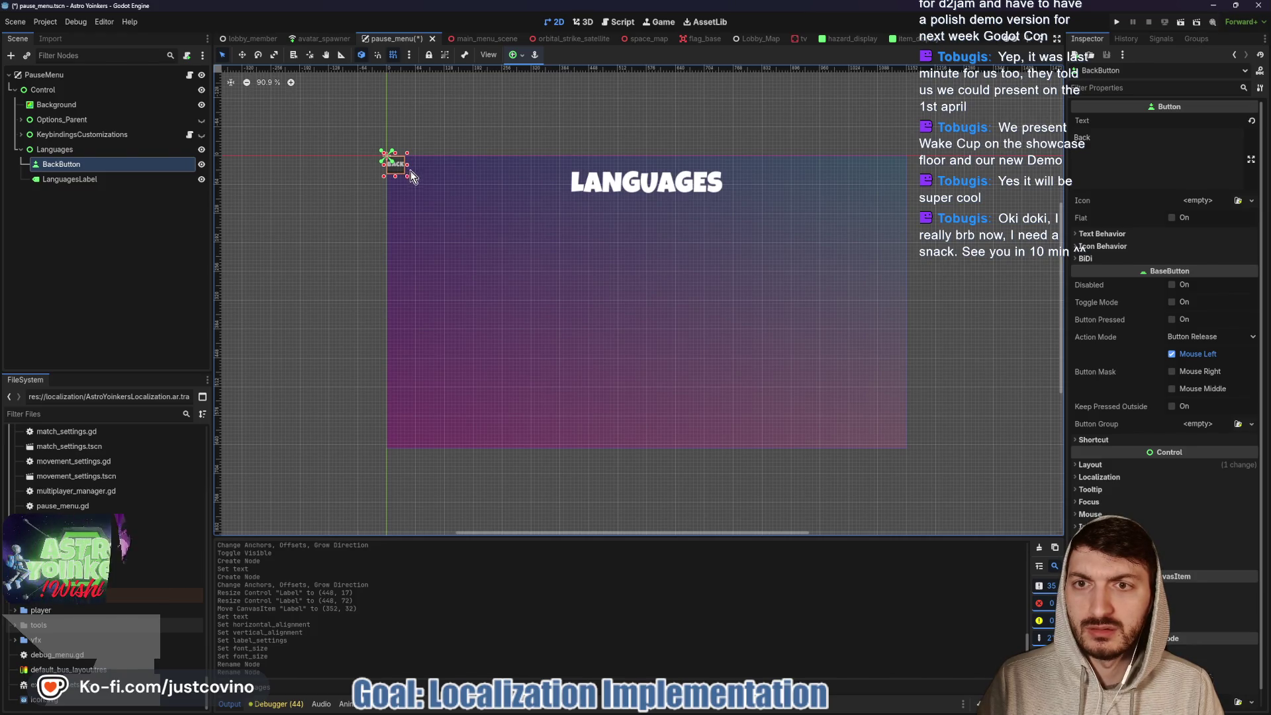
mouse_move(430, 167)
left_mouse_down()
mouse_move(407, 186)
mouse_move(418, 180)
left_mouse_up()
key("w")
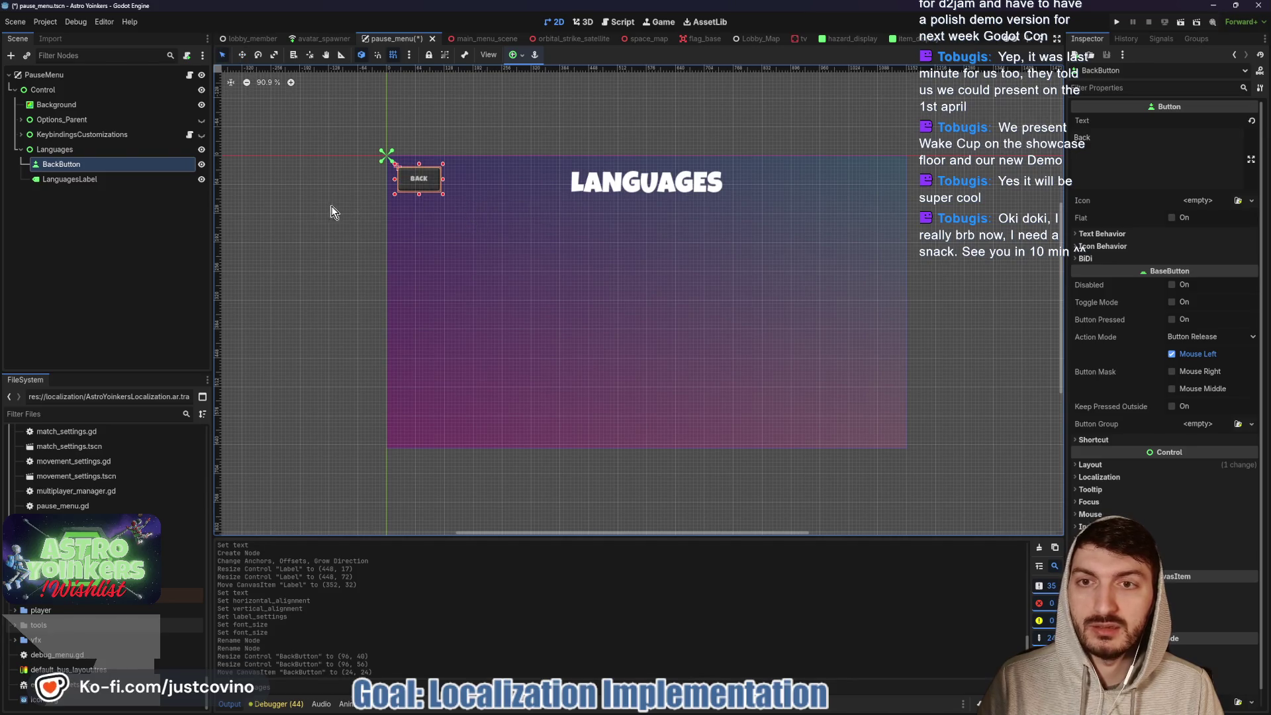
left_click(59, 149)
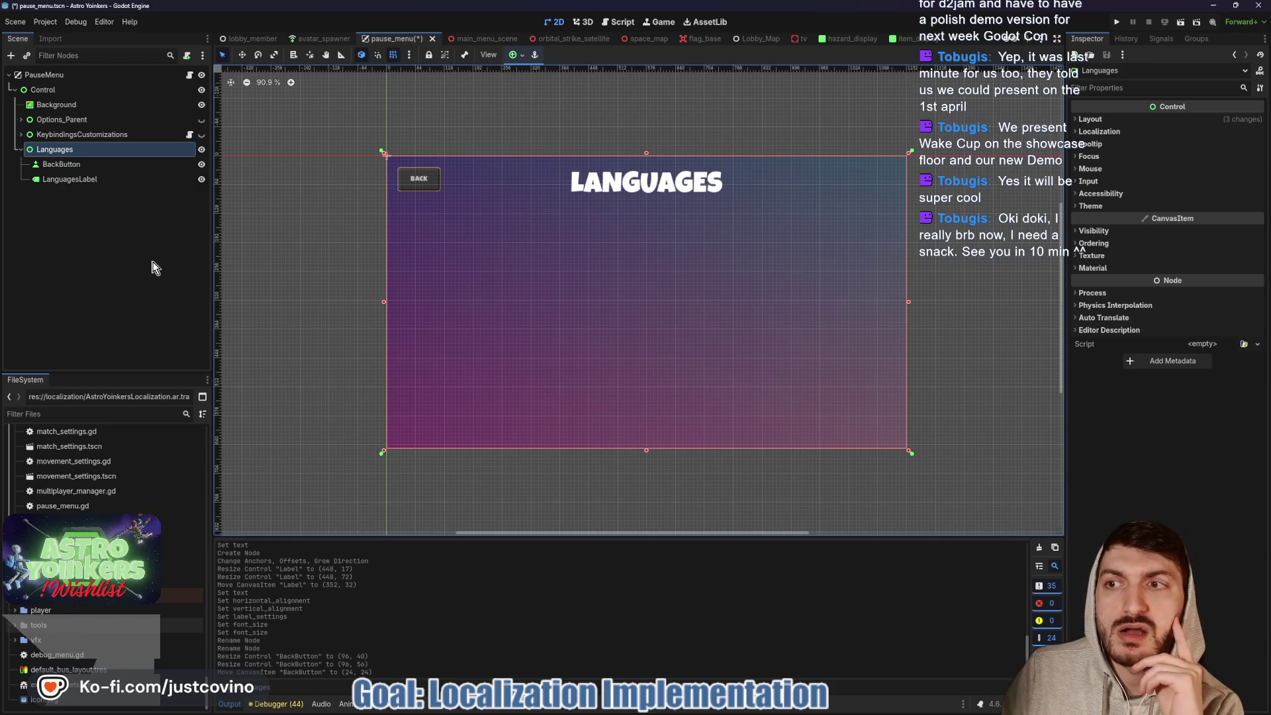
key("ctrl+a")
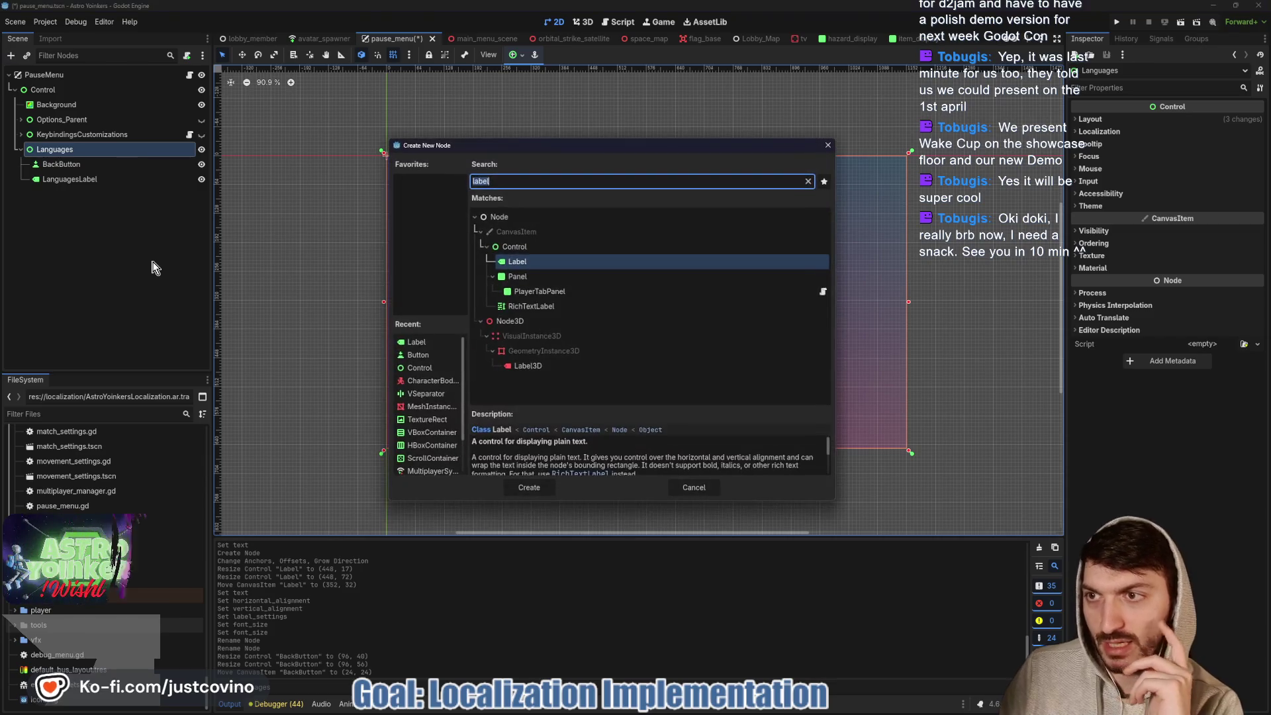
- Add a Center-anchored GridContainer under Languages, sized to fill the panel below the heading
type("gridcontainer")
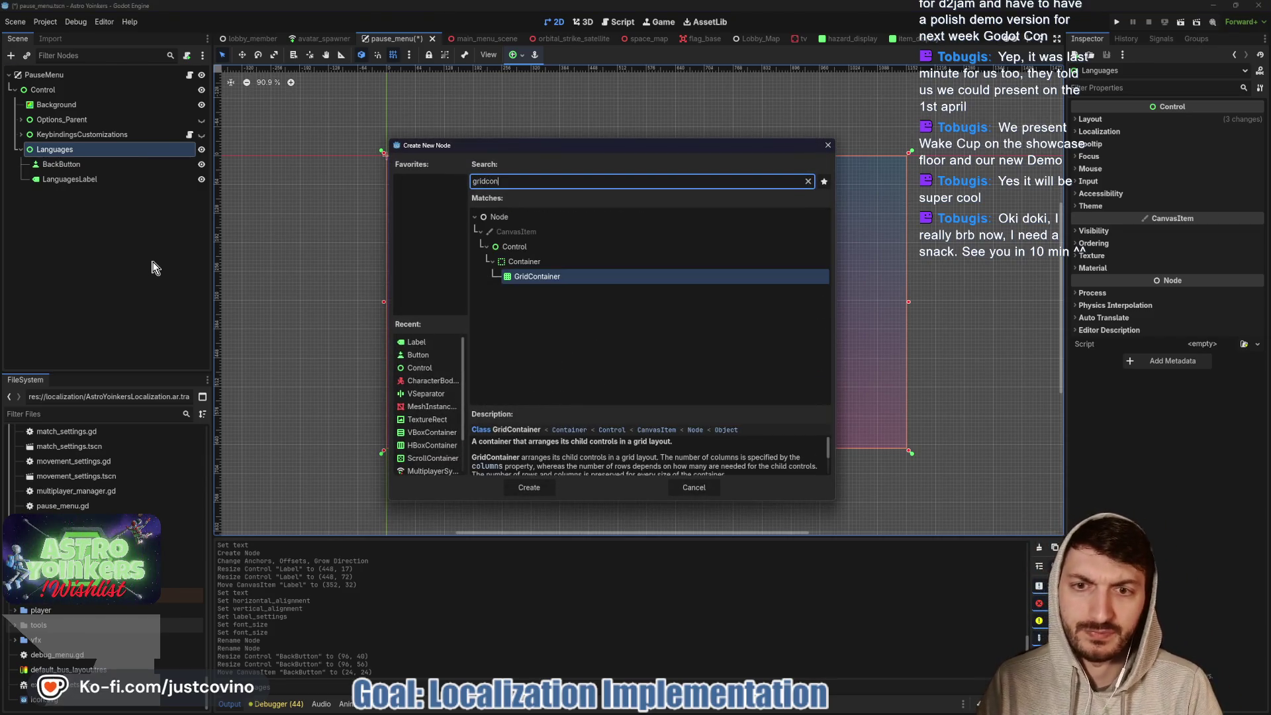
key("Return")
left_click(514, 55)
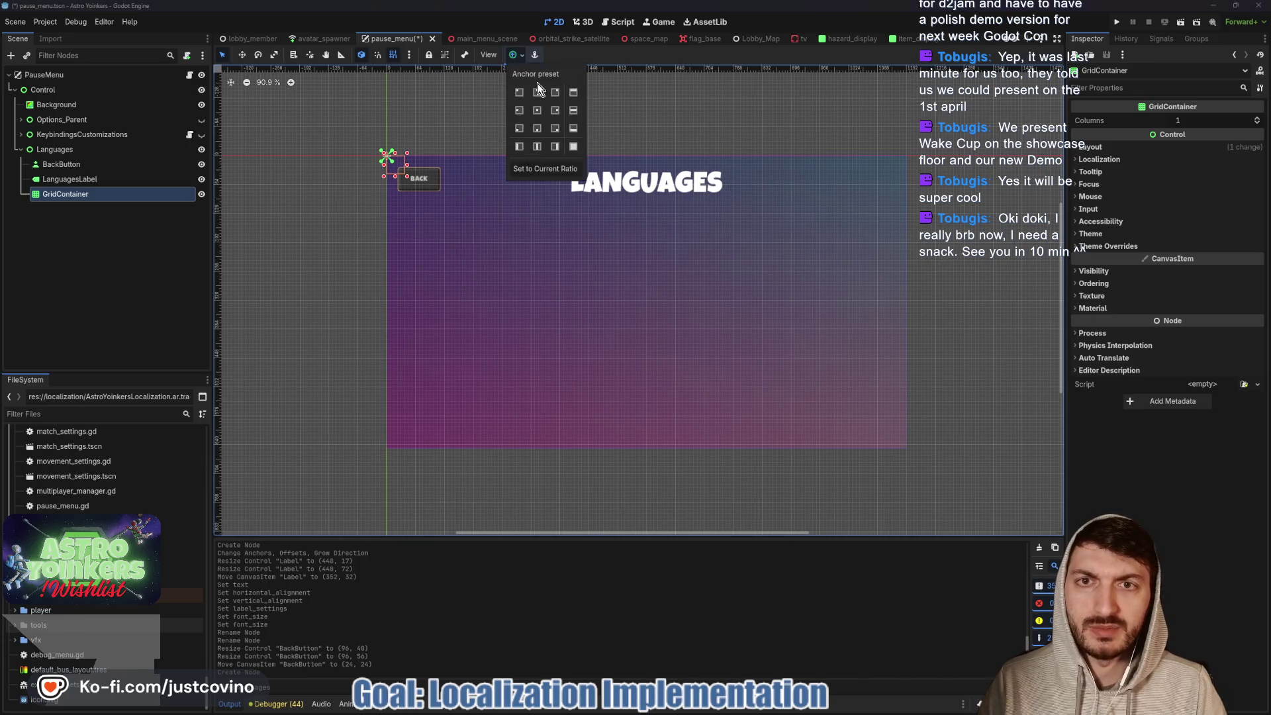
left_click(537, 110)
left_click(518, 59)
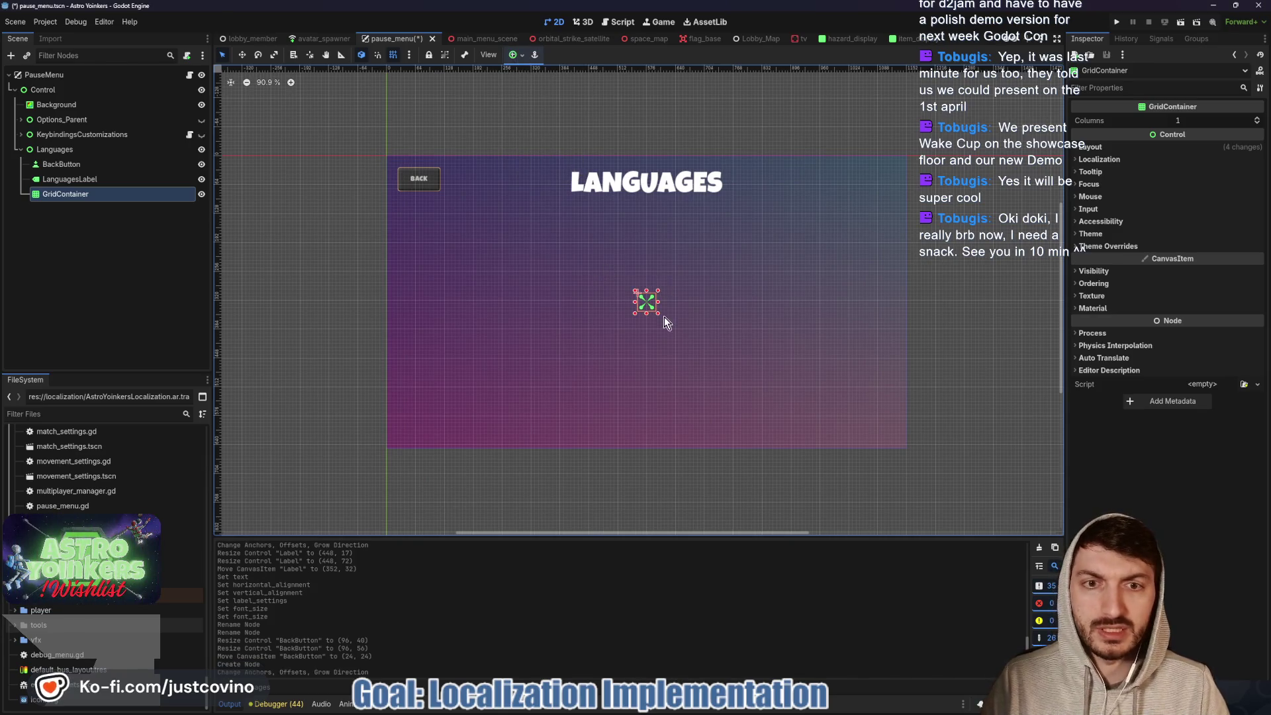
left_click_drag(681, 304, 848, 310)
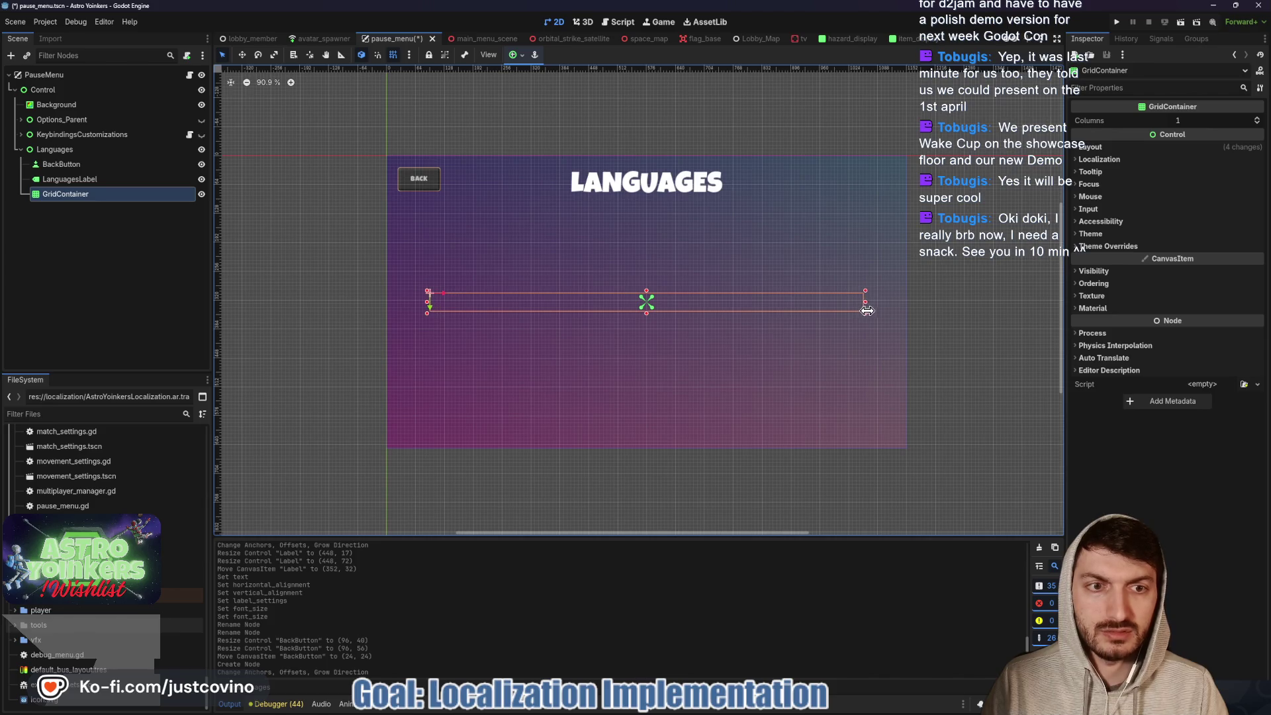
left_click_drag(646, 312, 653, 430)
left_click_drag(647, 291, 646, 215)
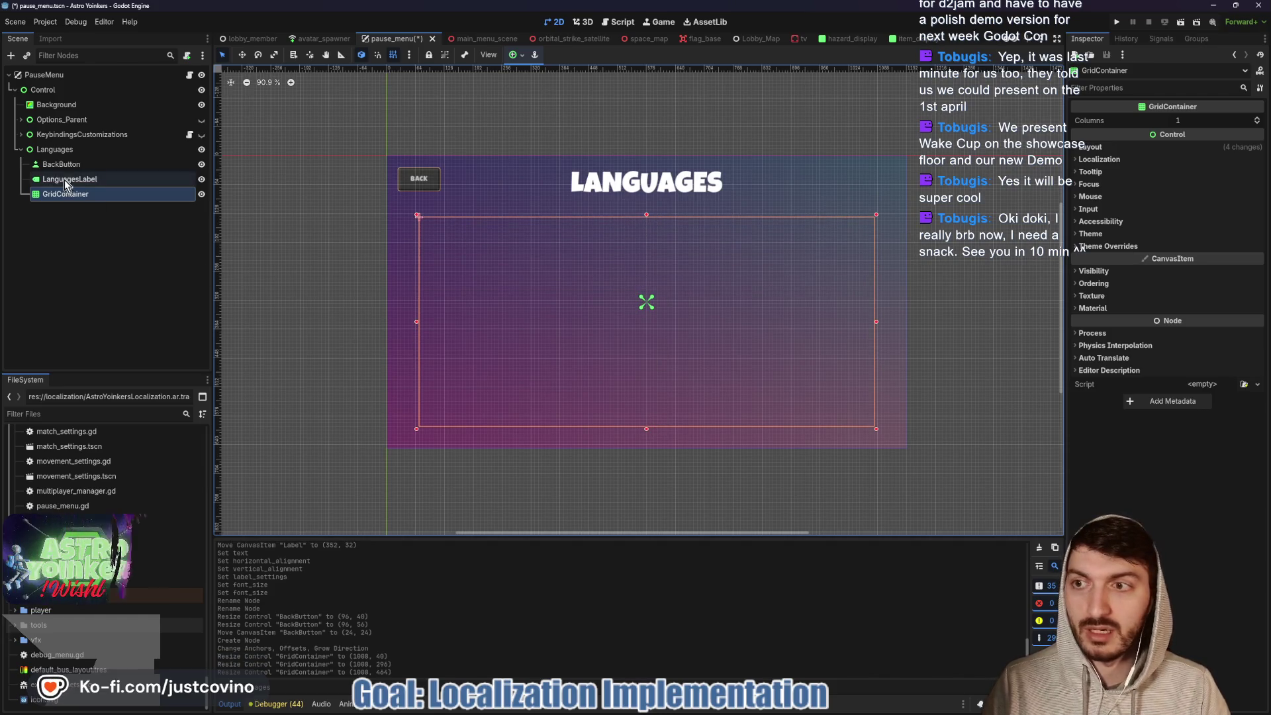
- Set the grid to 4 columns and add a Button inside it
left_click(1203, 119)
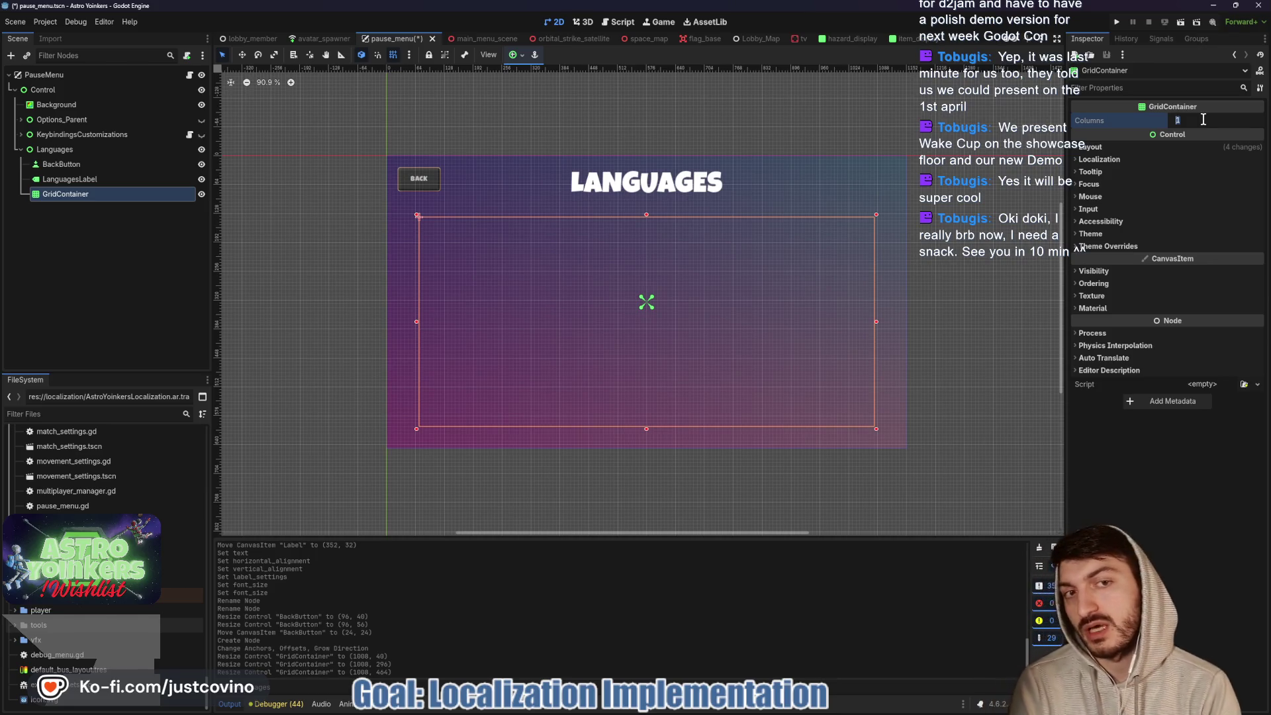
type("4")
key("Return")
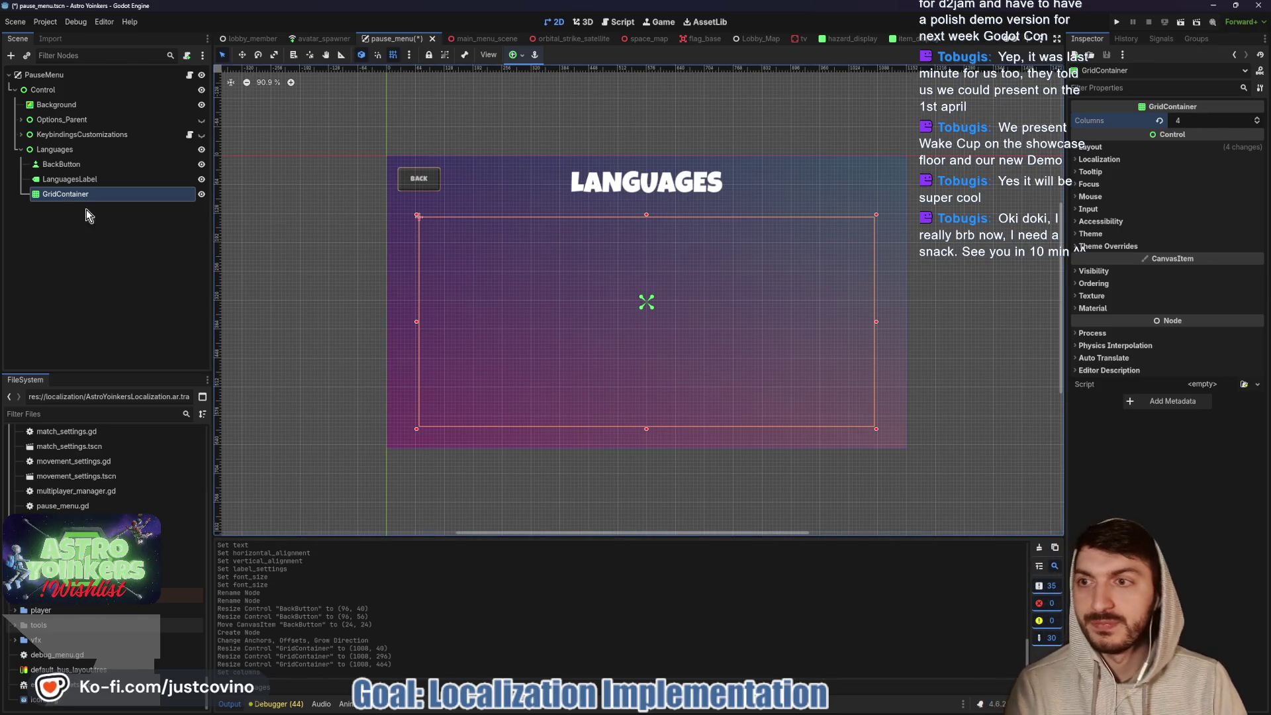
key("ctrl+a")
type("button")
key("Return")
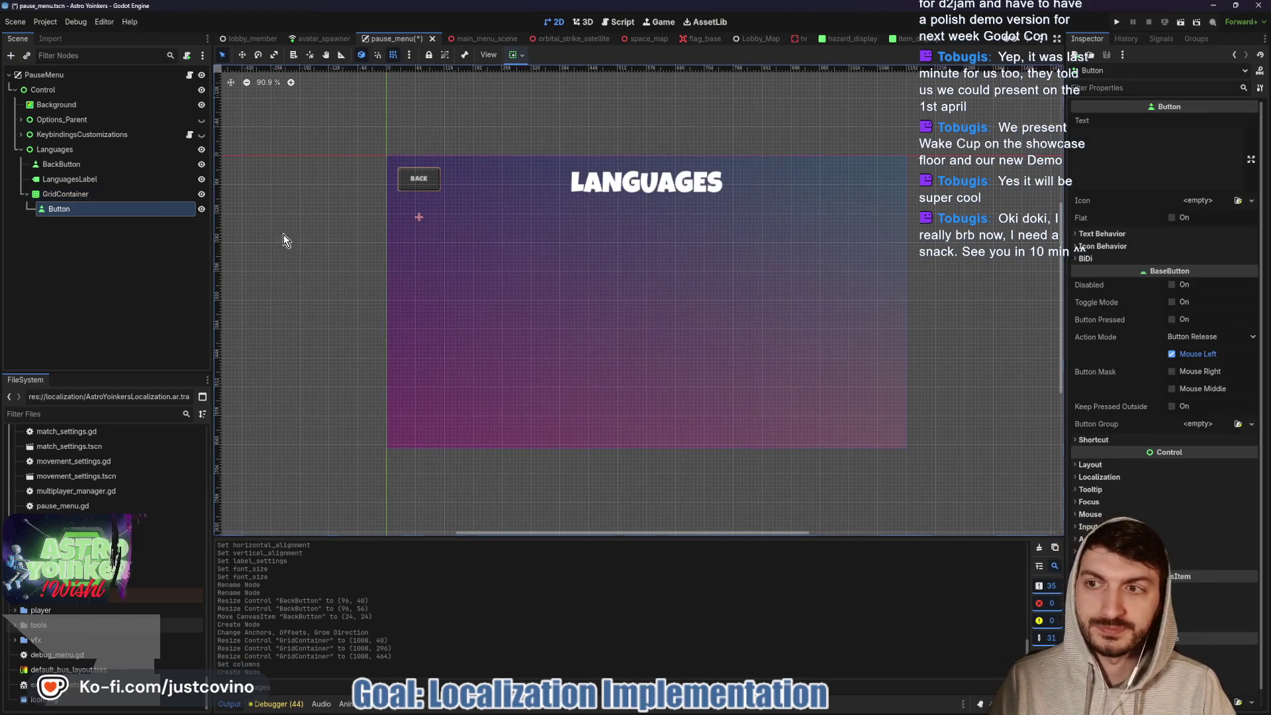
- Set the Button's Custom Minimum Size to 200×100
left_click(1121, 465)
left_click(1188, 516)
type("100")
key("Tab")
type("5")
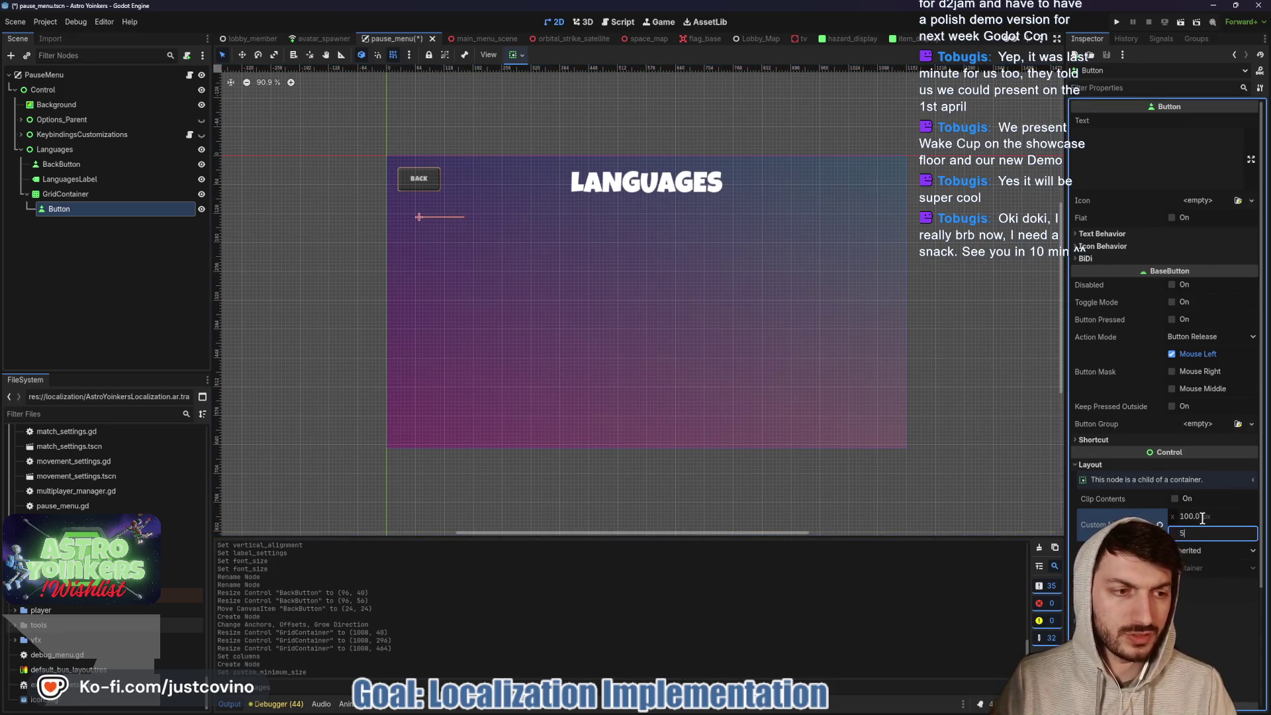
type("0")
key("Return")
left_click(1202, 516)
type("150")
key("Tab")
type("100")
key("Return")
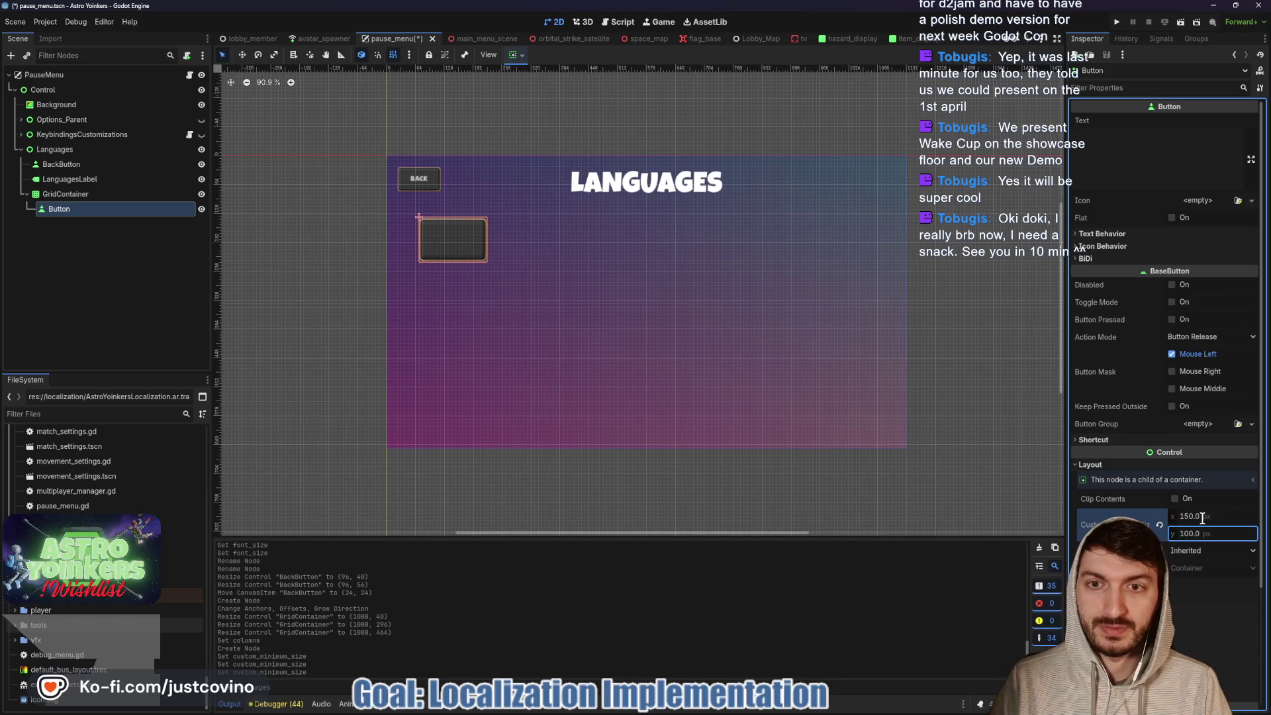
left_click(1202, 516)
type("200")
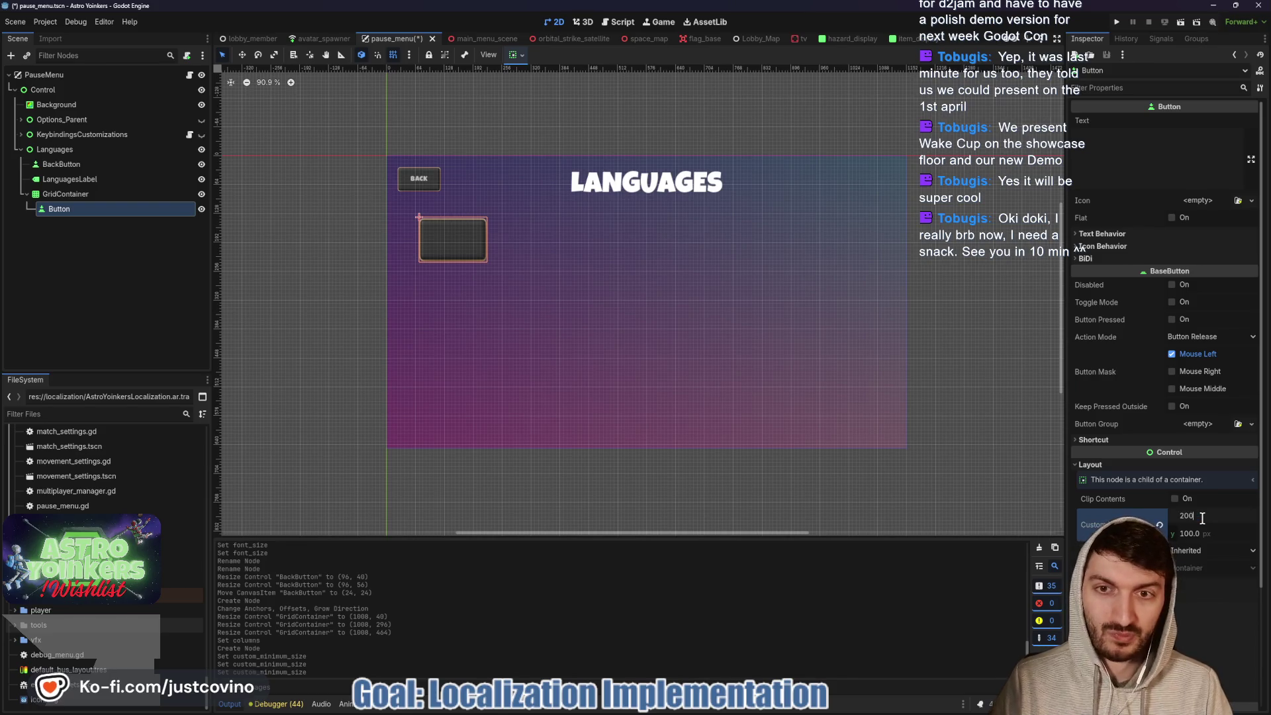
key("Return")
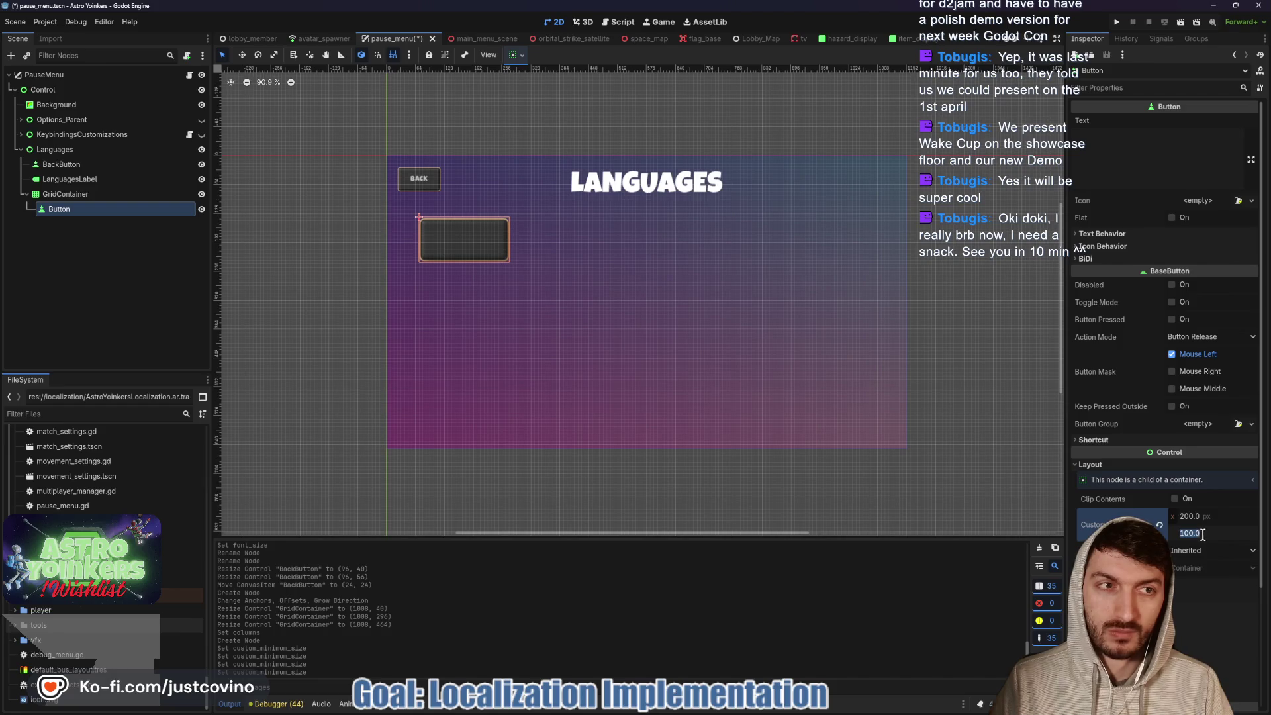
- Duplicate the button into Button2 through Button10
left_click(71, 211)
key("ctrl+d")
key("ctrl+d")
key("ctrl+d")
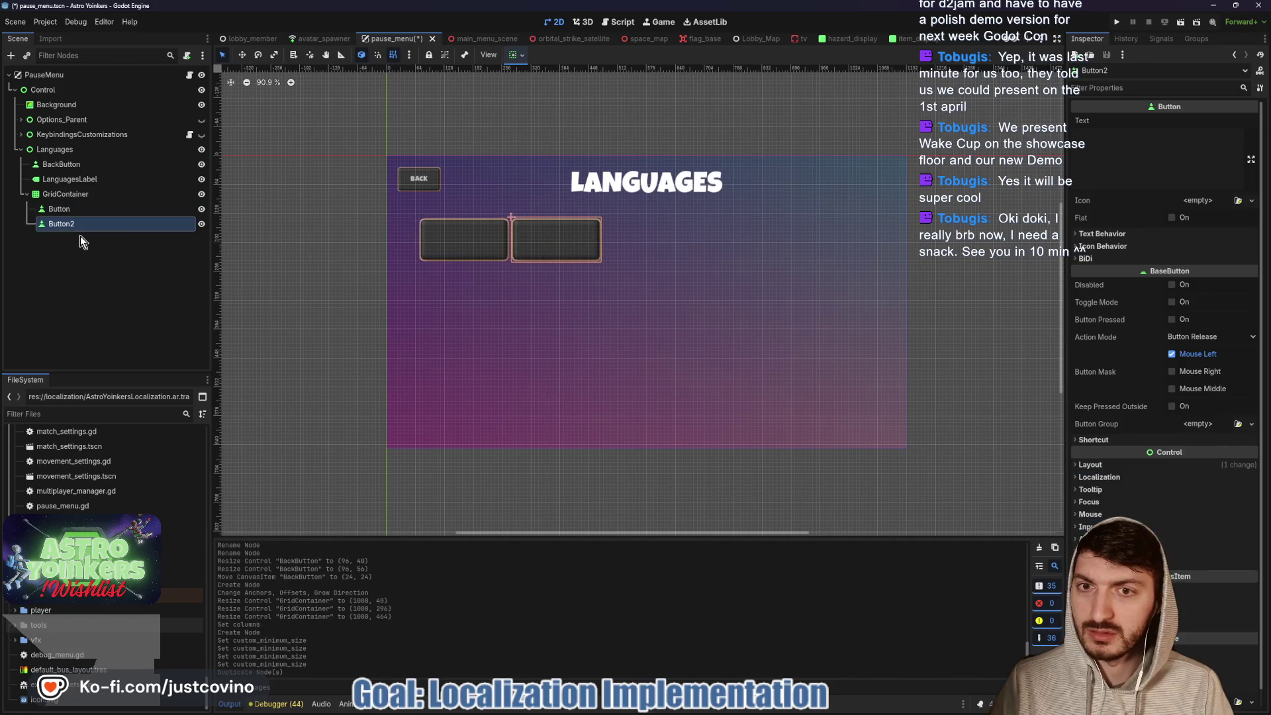
key("ctrl+d")
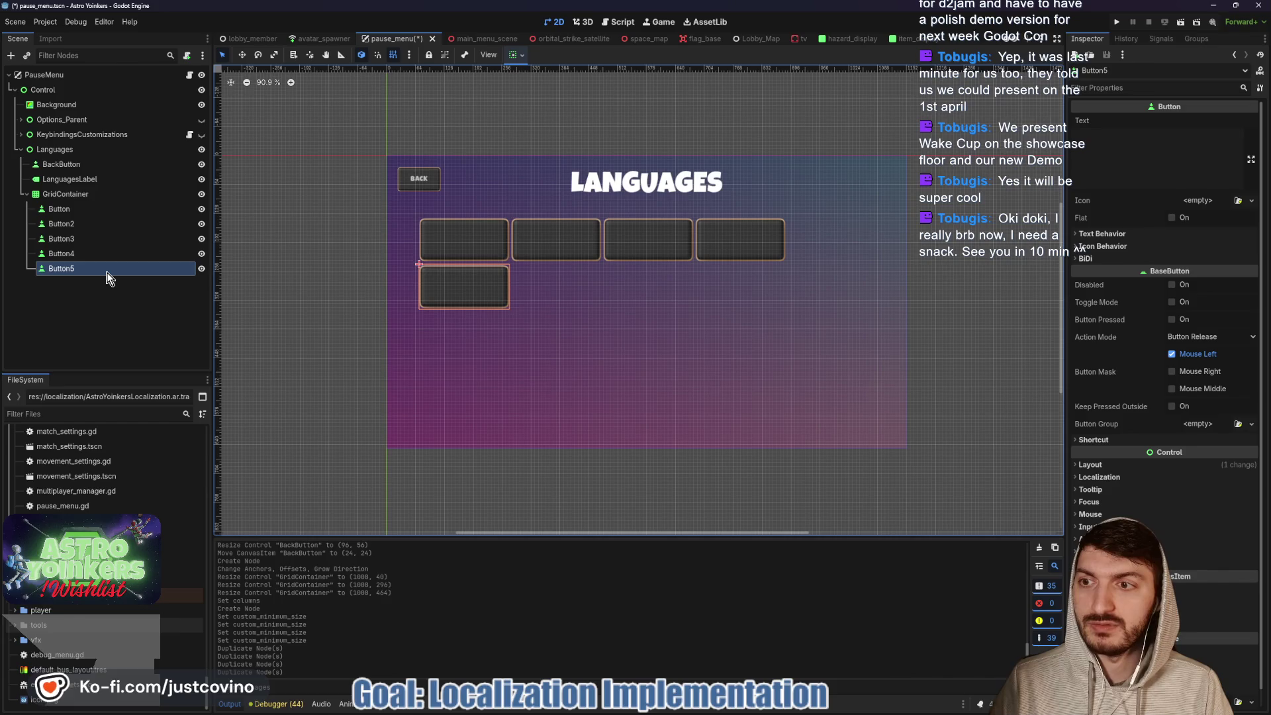
key("ctrl+d")
key("ctrl+d")
key("ctrl+d")
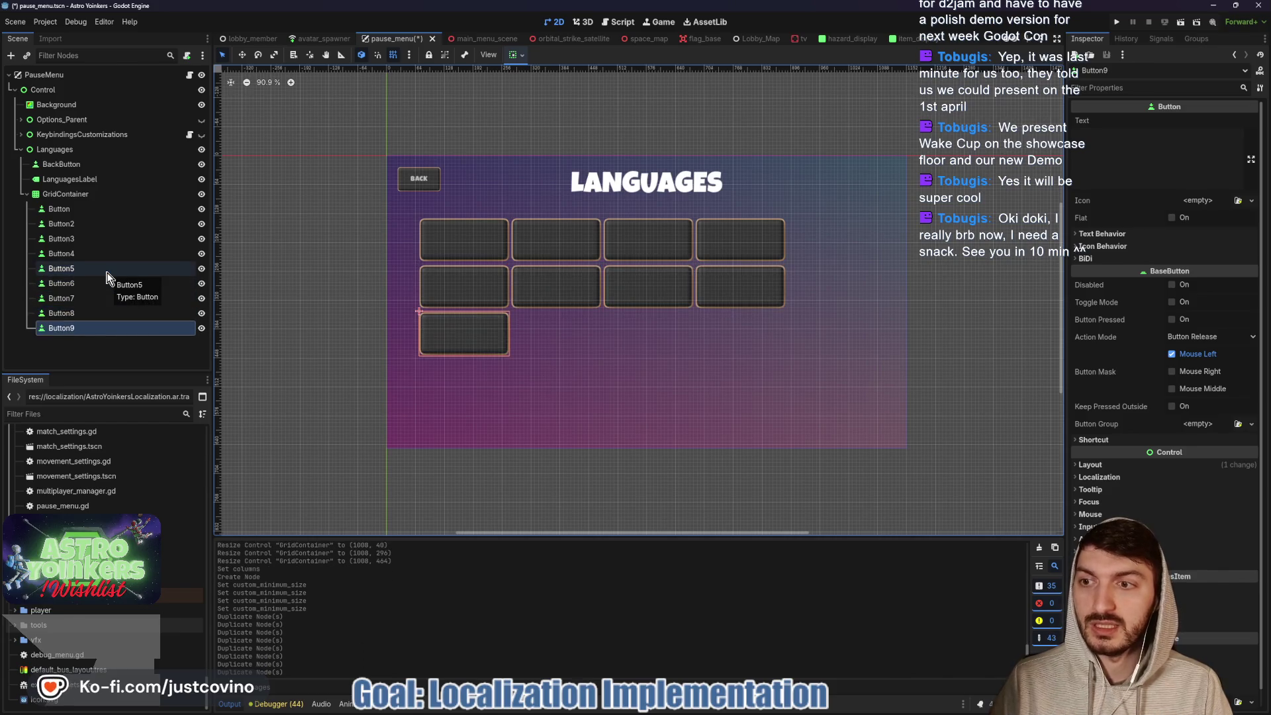
key("ctrl+d")
left_click(129, 194)
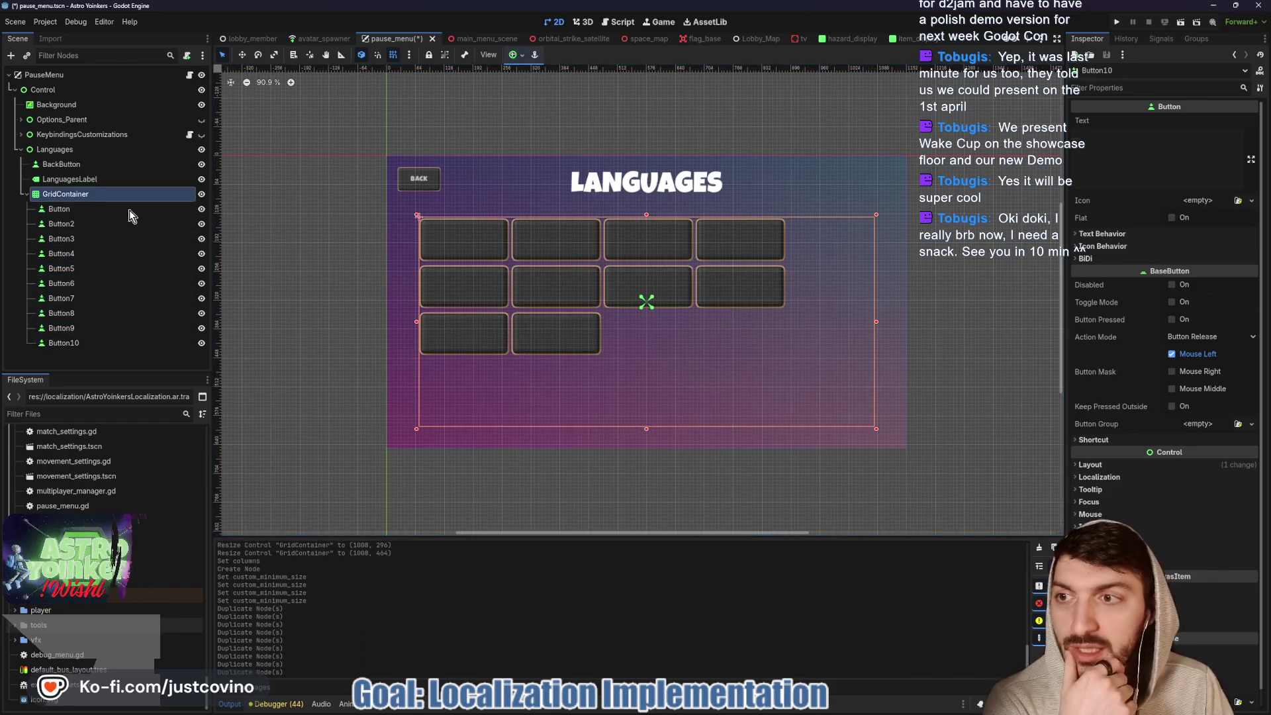
- Set the GridContainer's H Separation theme constant to 69
left_click(1130, 146)
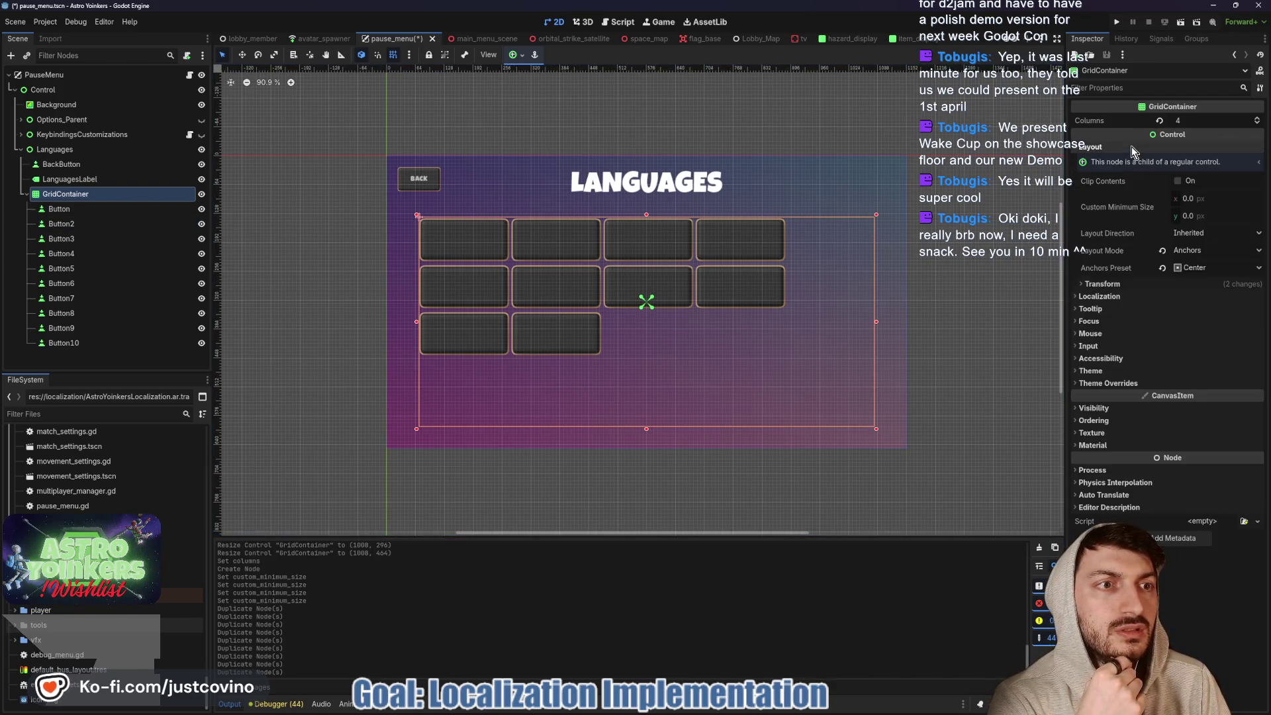
left_click(1102, 284)
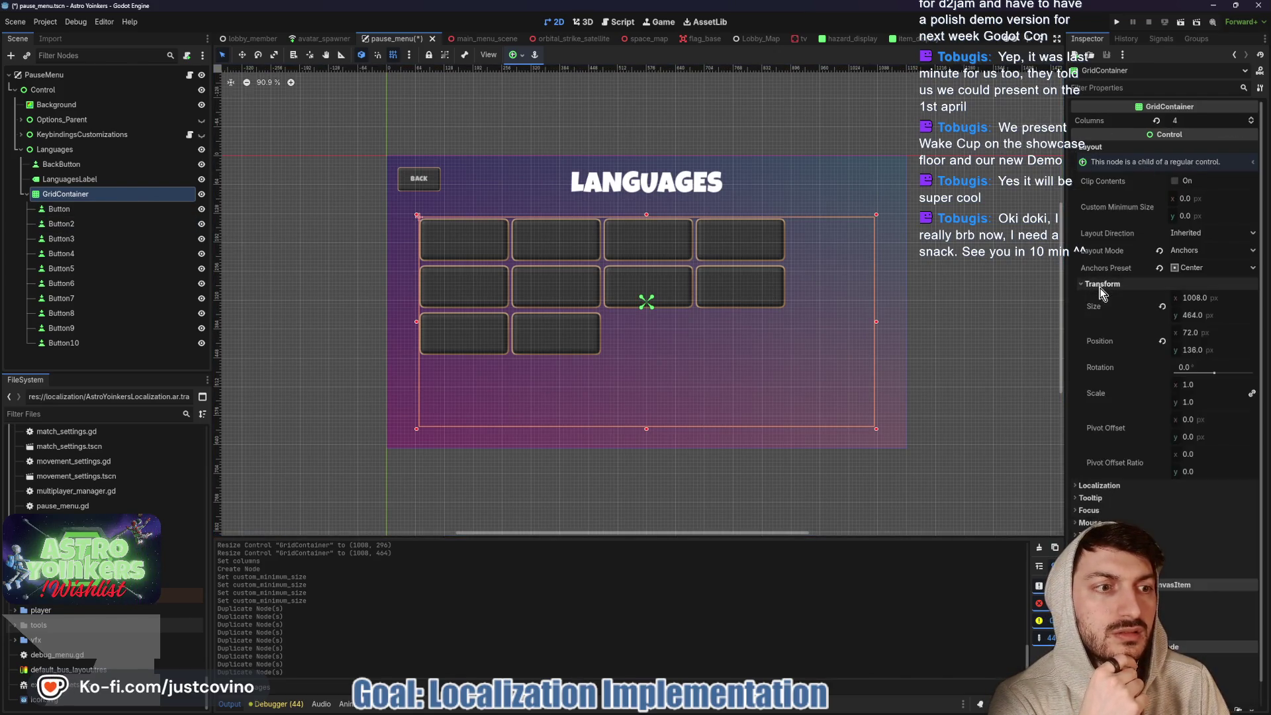
left_click(1102, 283)
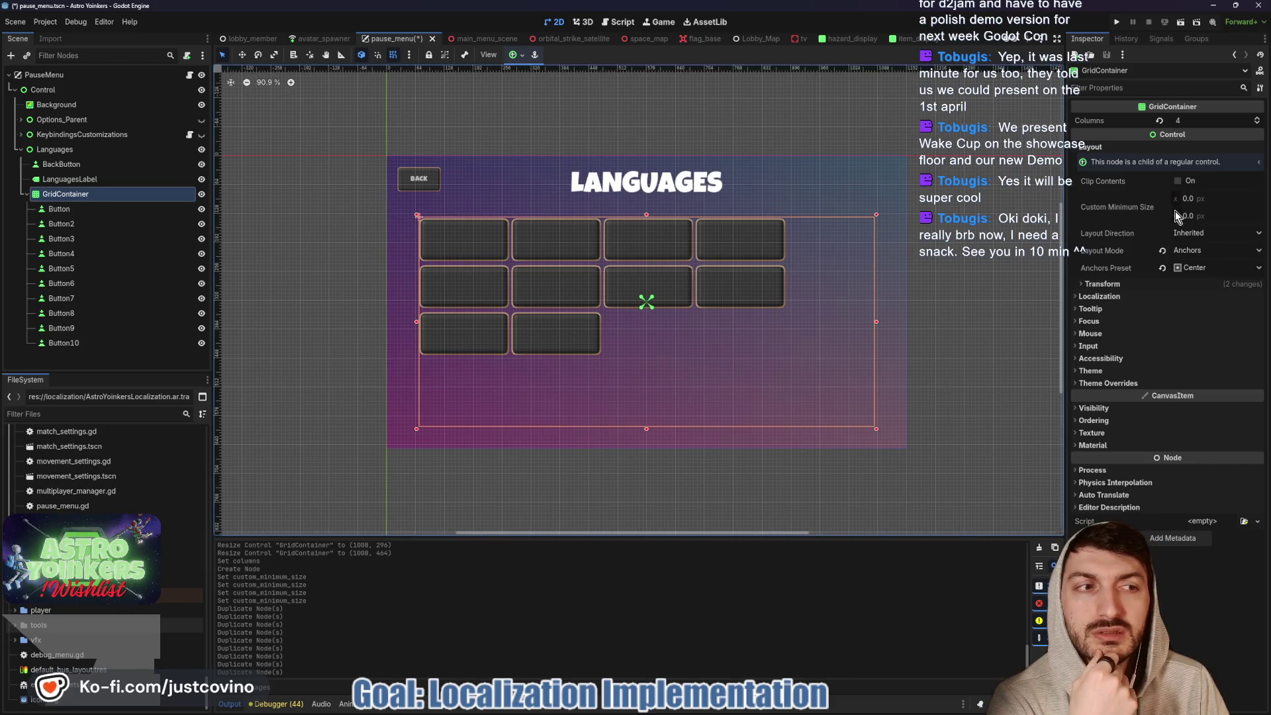
left_click(1107, 382)
left_click(1102, 395)
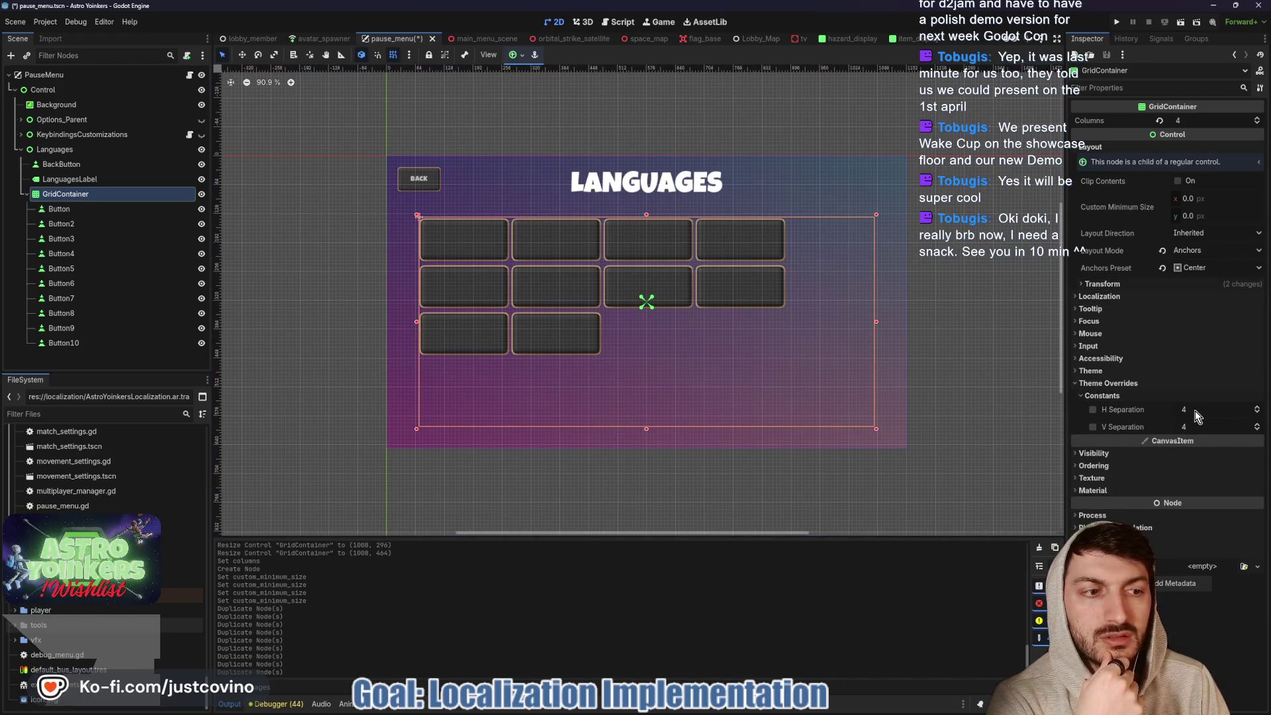
left_click_drag(1194, 408, 1231, 408)
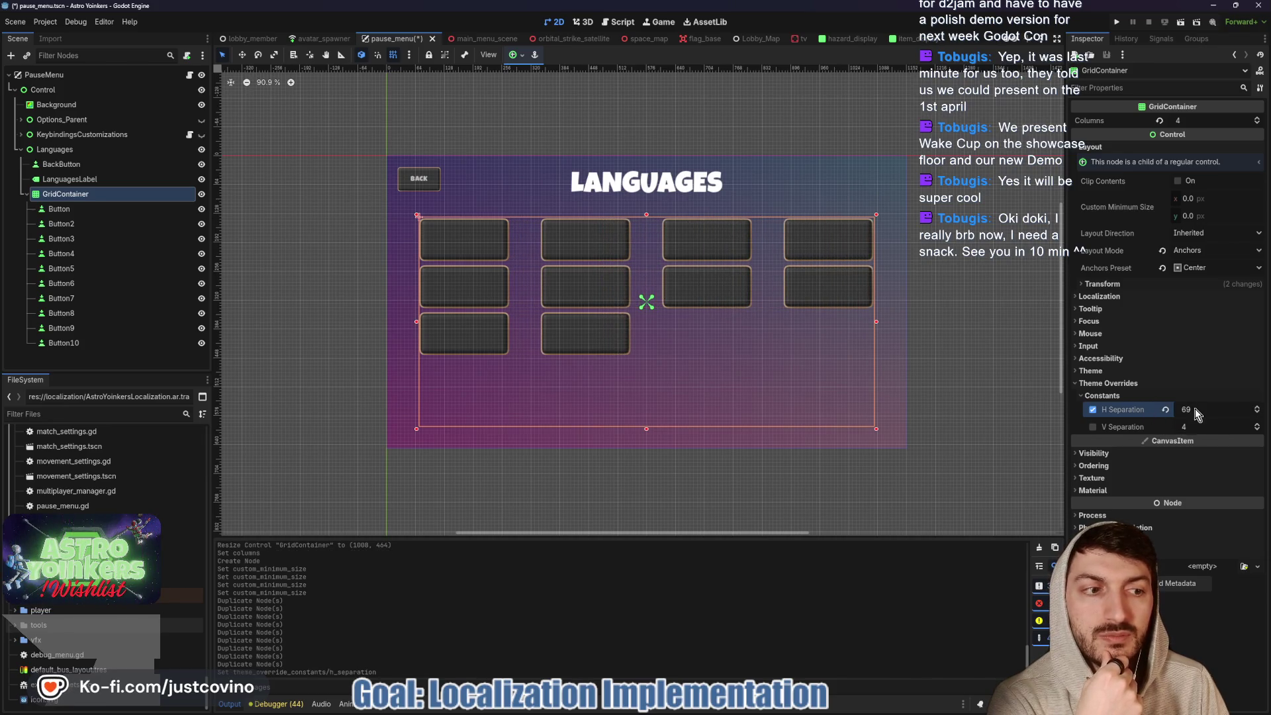
- Set the GridContainer's V Separation theme constant to 69
left_click(1207, 427)
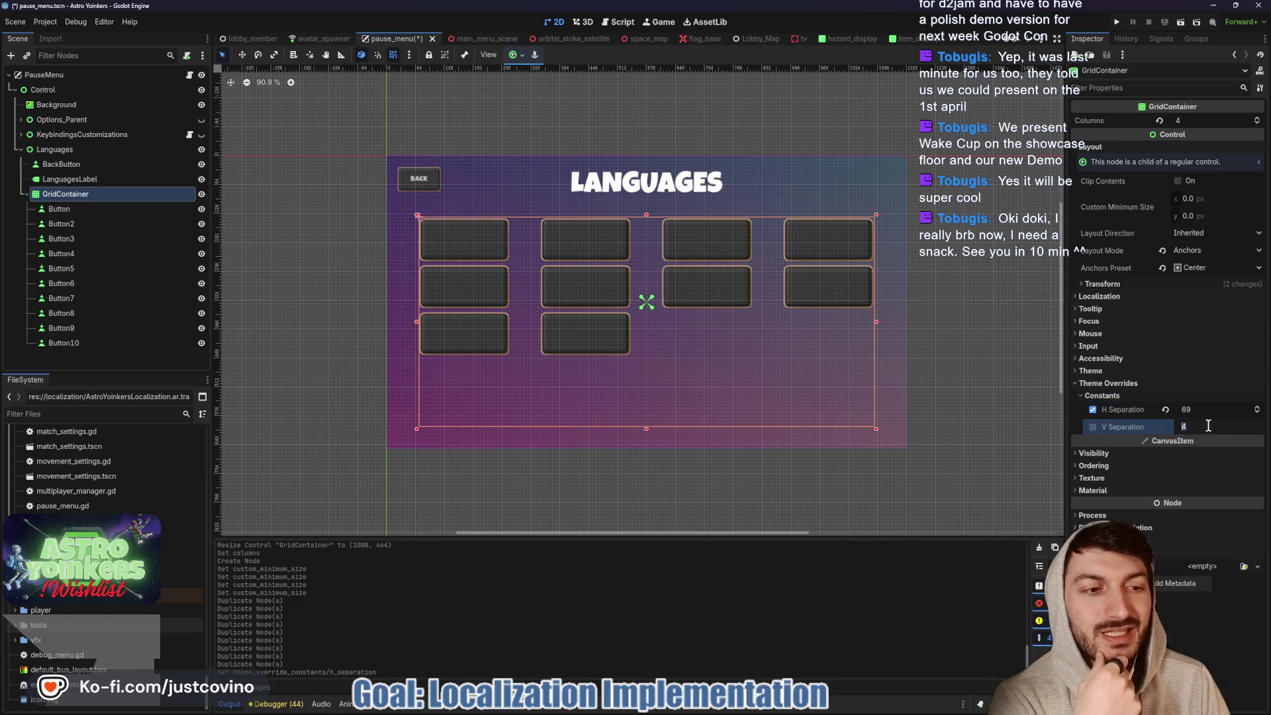
type("10")
key("Return")
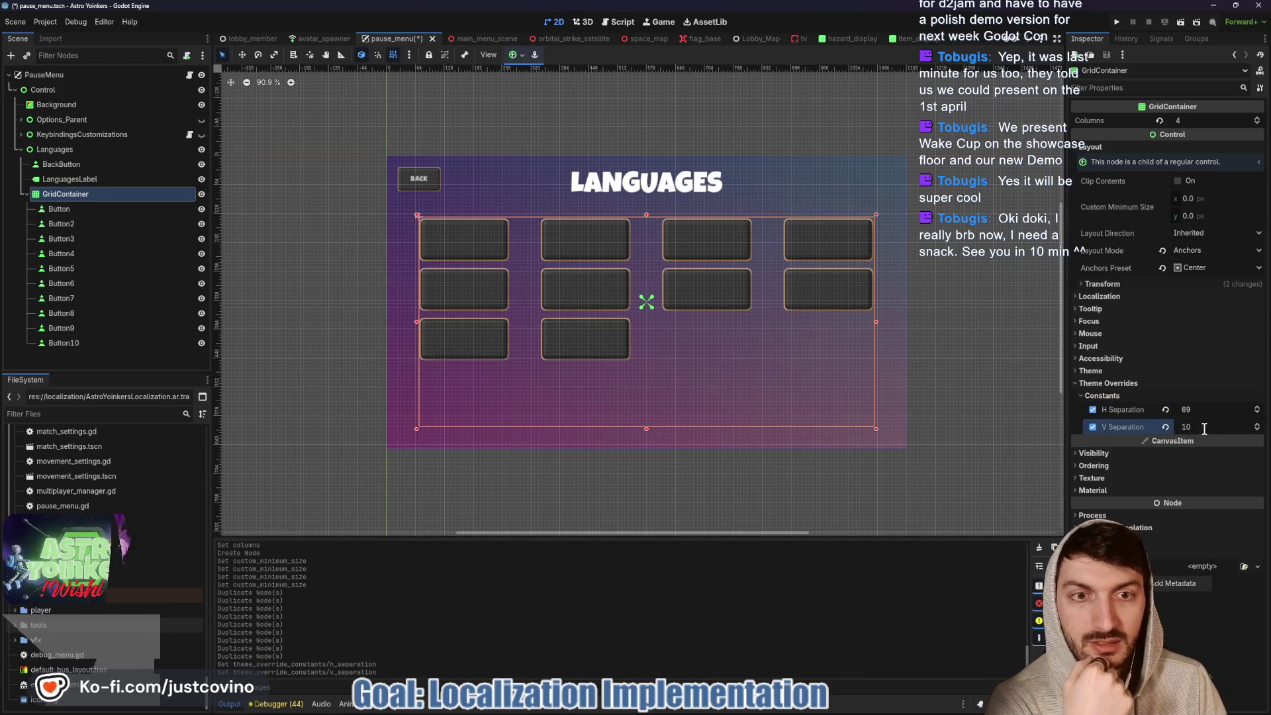
left_click(1196, 428)
type("20")
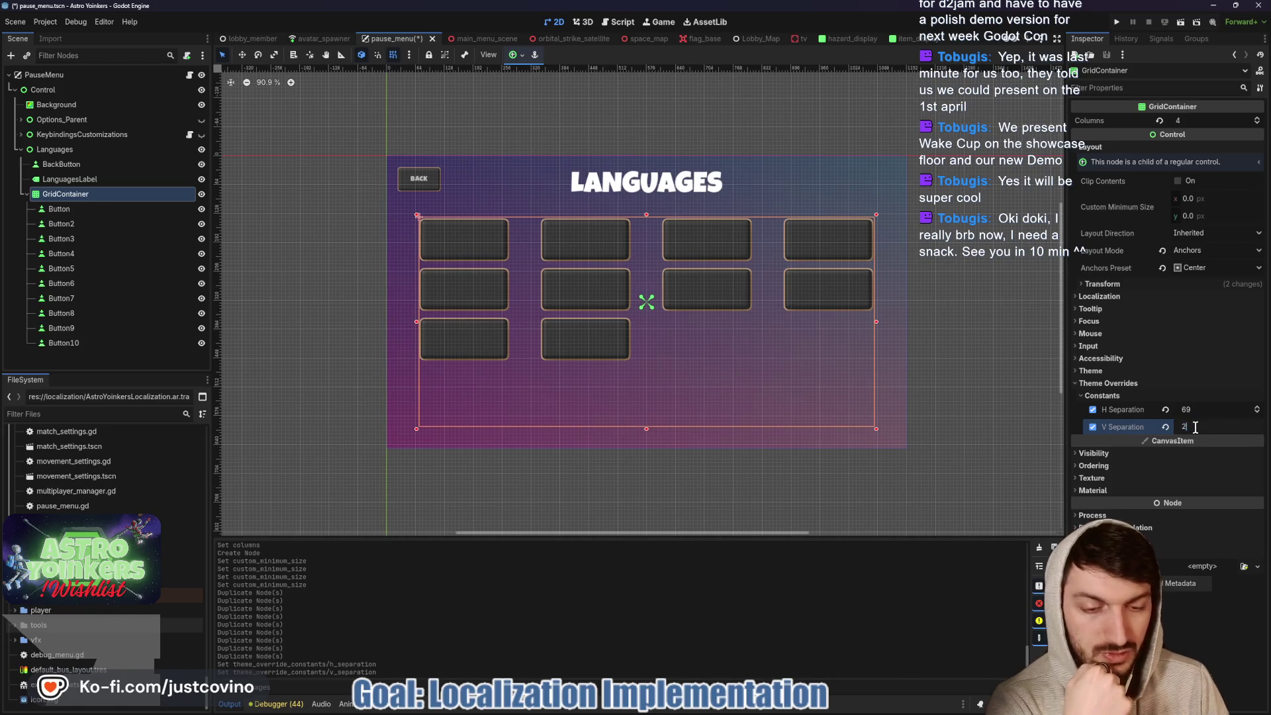
key("Return")
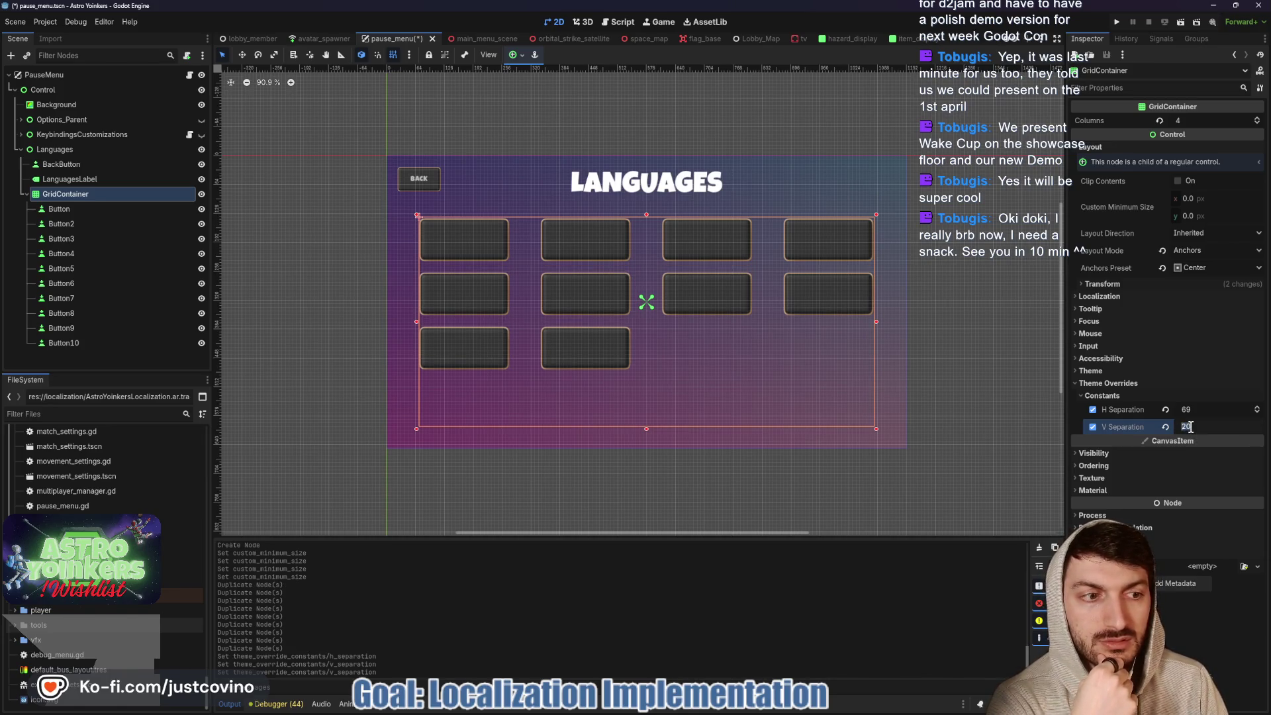
type("30")
key("Return")
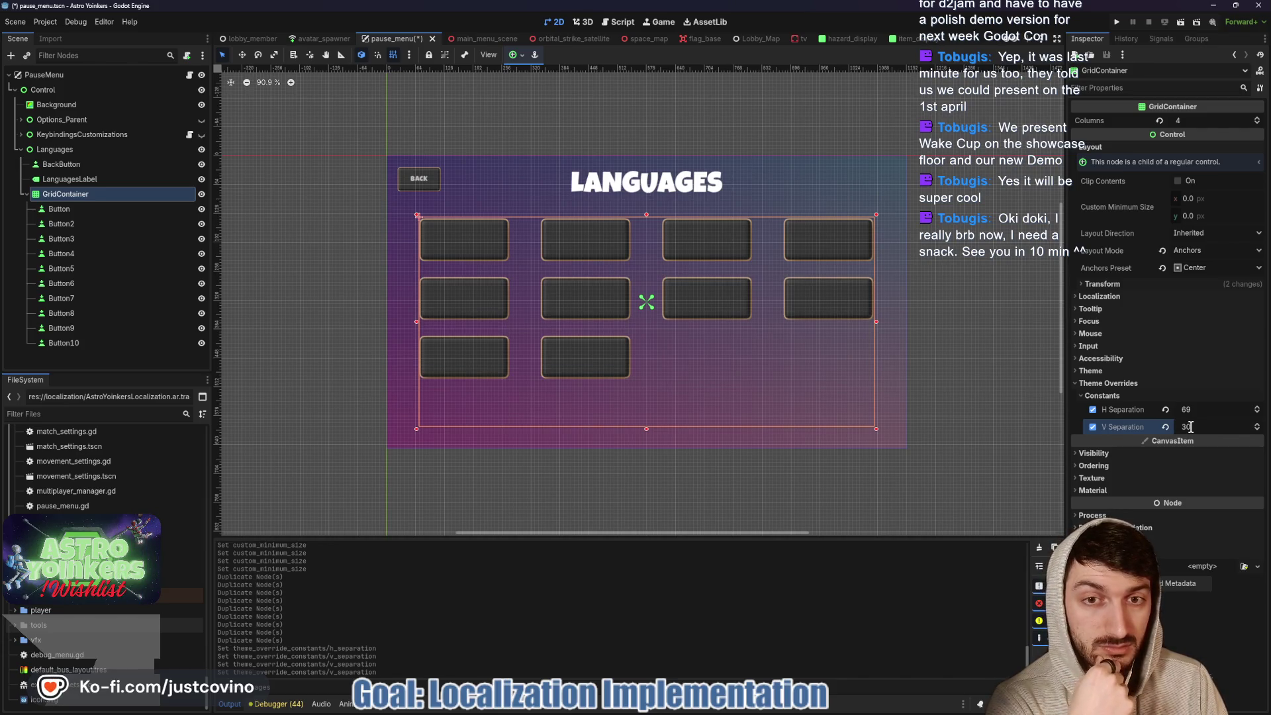
type("69")
key("Return")
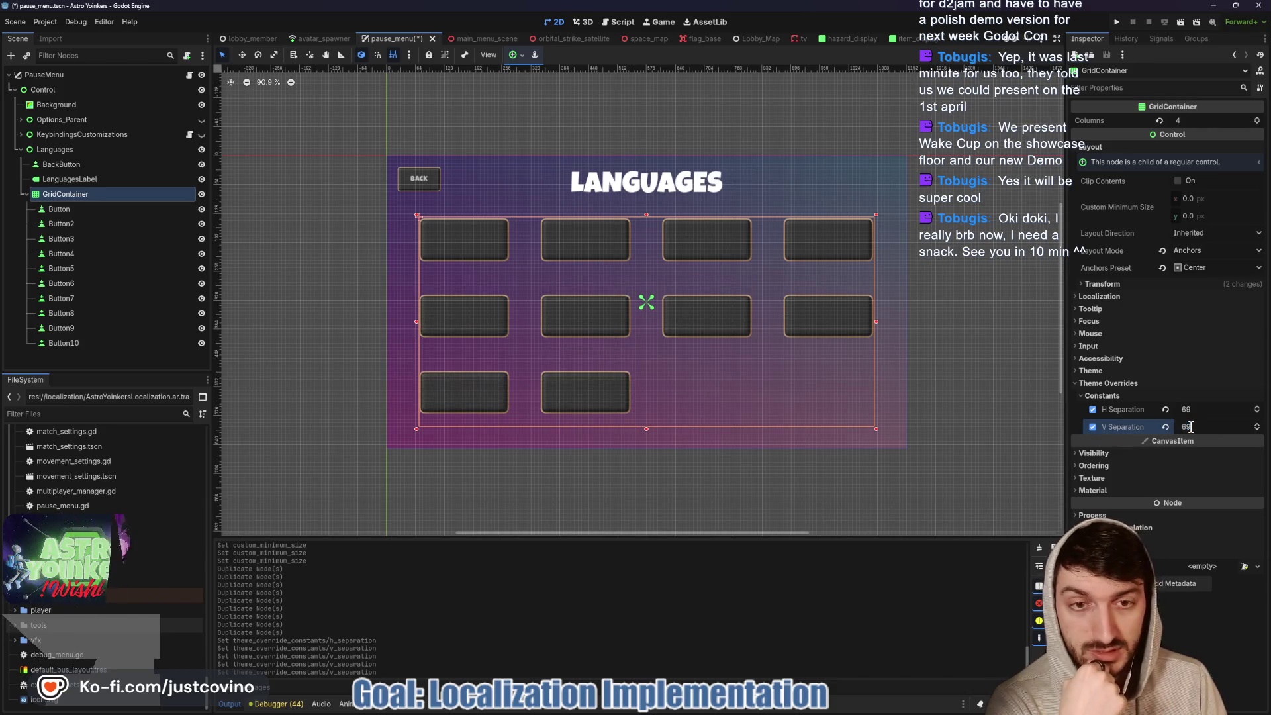
left_click(980, 339)
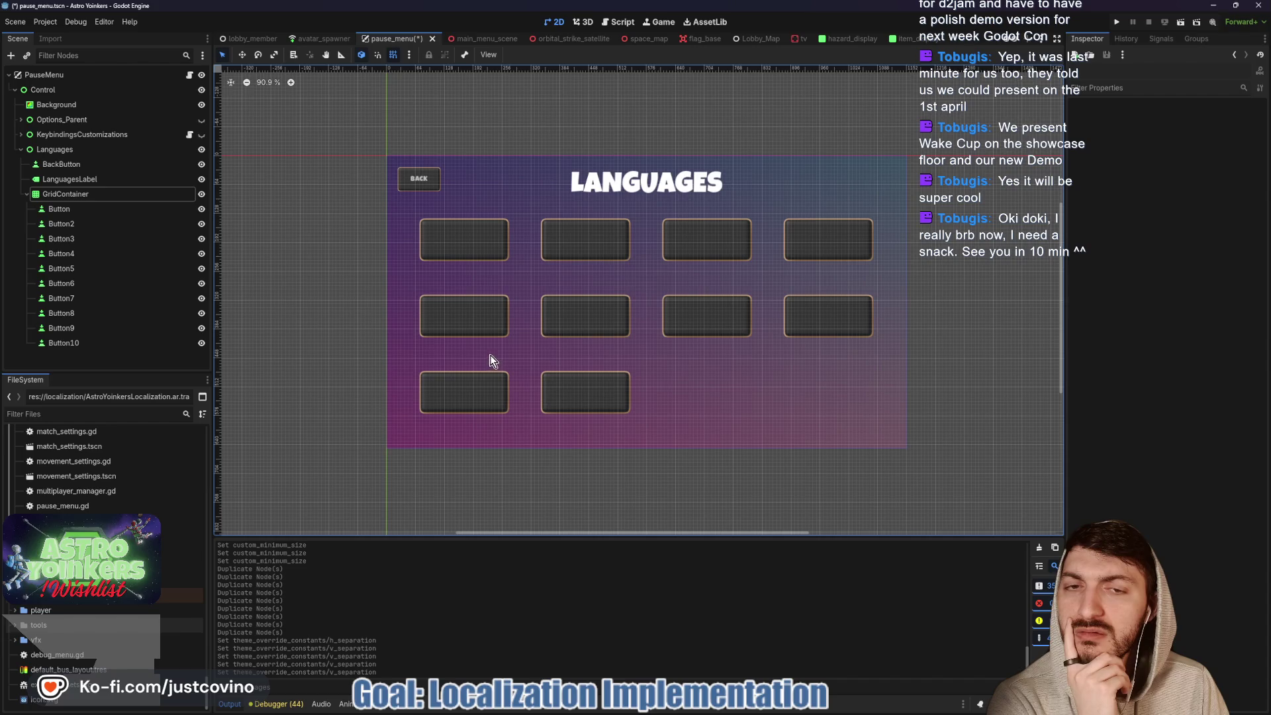
- Try out several Custom Minimum Size values on the BackButton
left_click(96, 180)
left_click(86, 164)
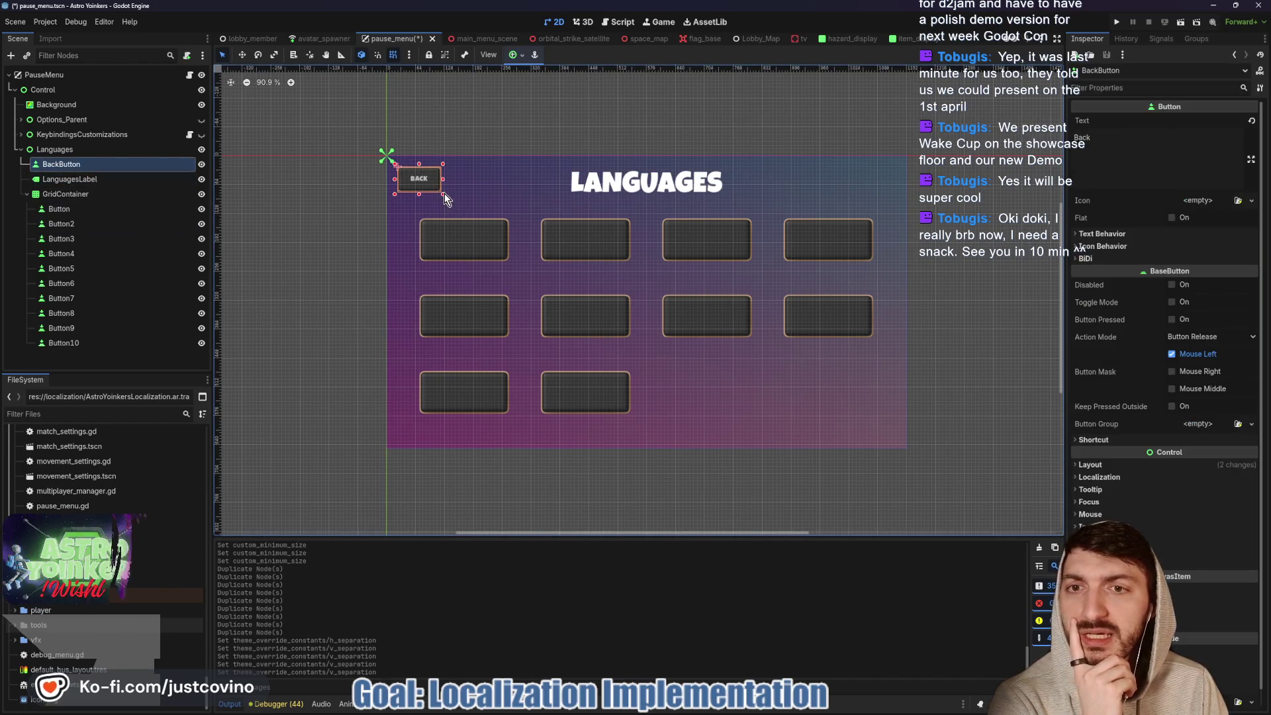
left_click(1091, 465)
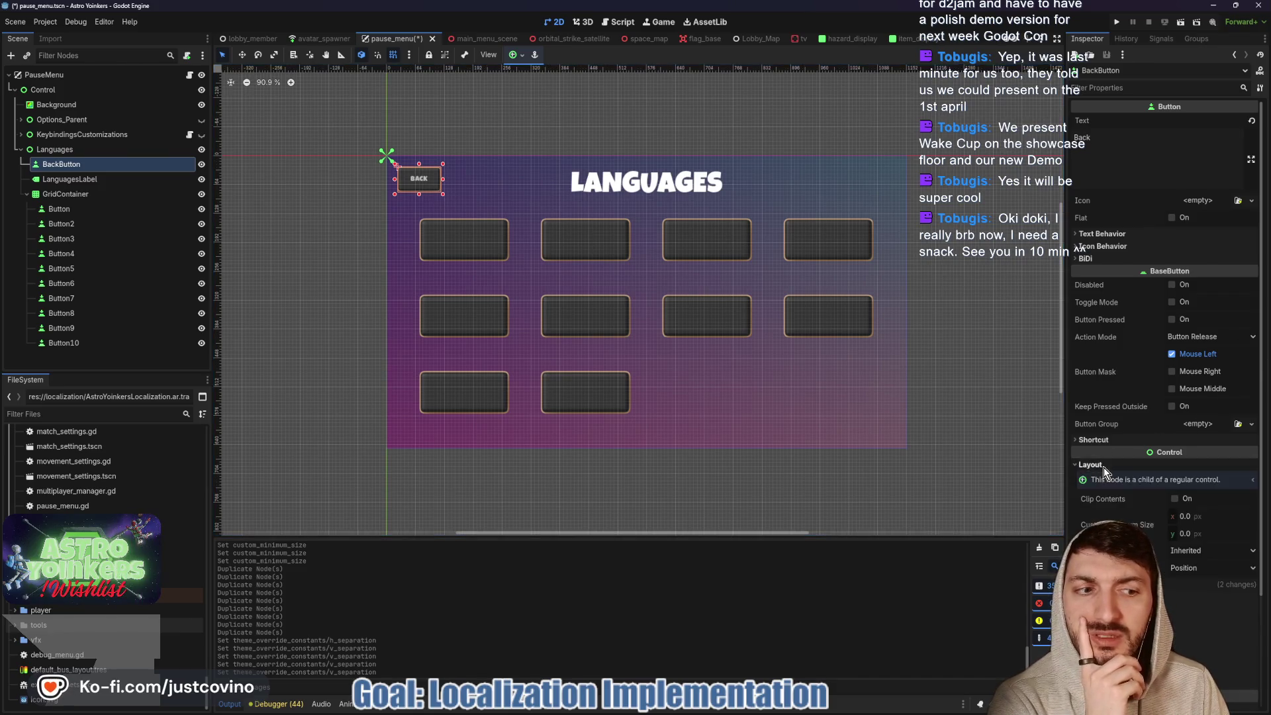
left_click(1192, 515)
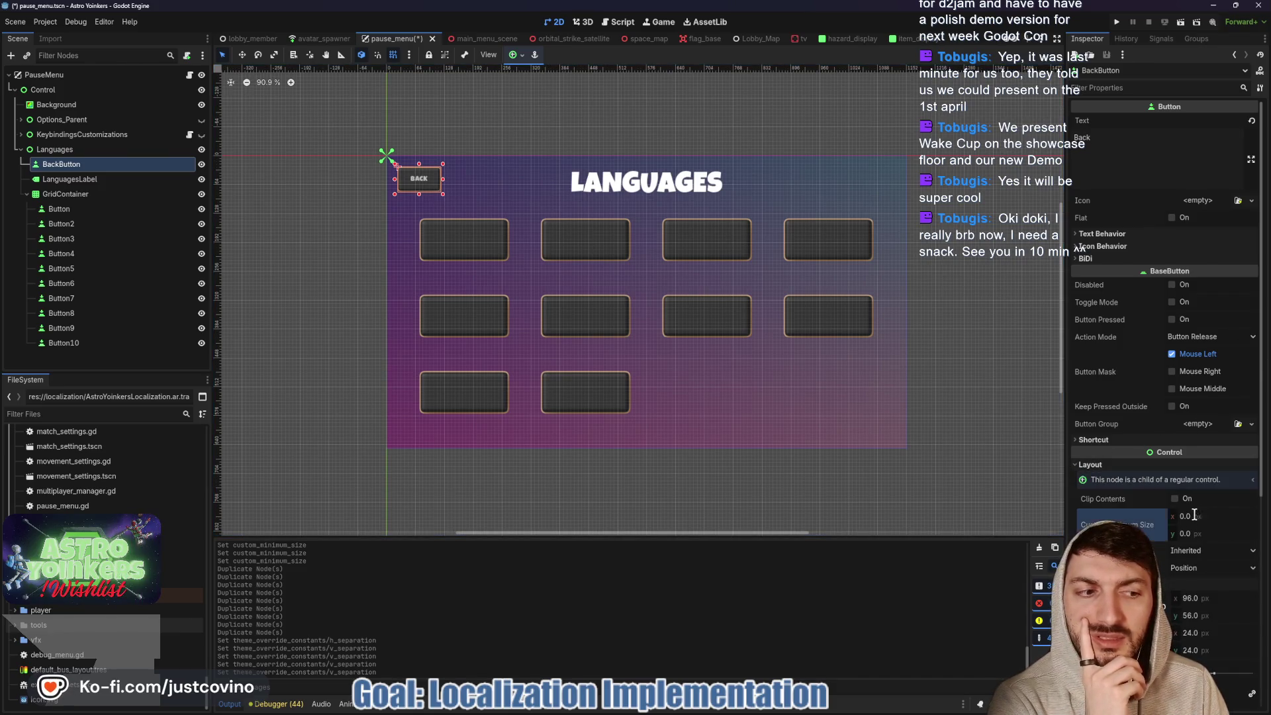
type("100")
key("Return")
left_click(1192, 515)
type("150")
key("Return")
left_click(1191, 533)
type("10")
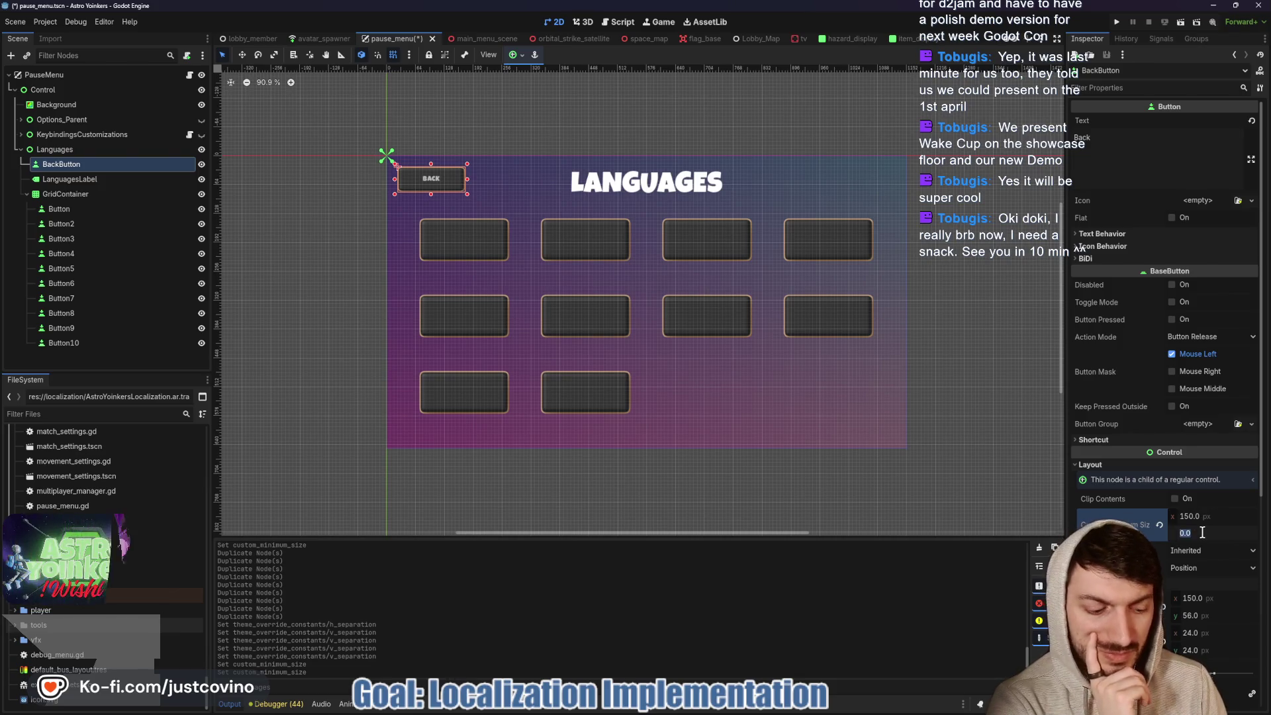
type("0")
key("Return")
left_click(1191, 533)
type("75")
key("Return")
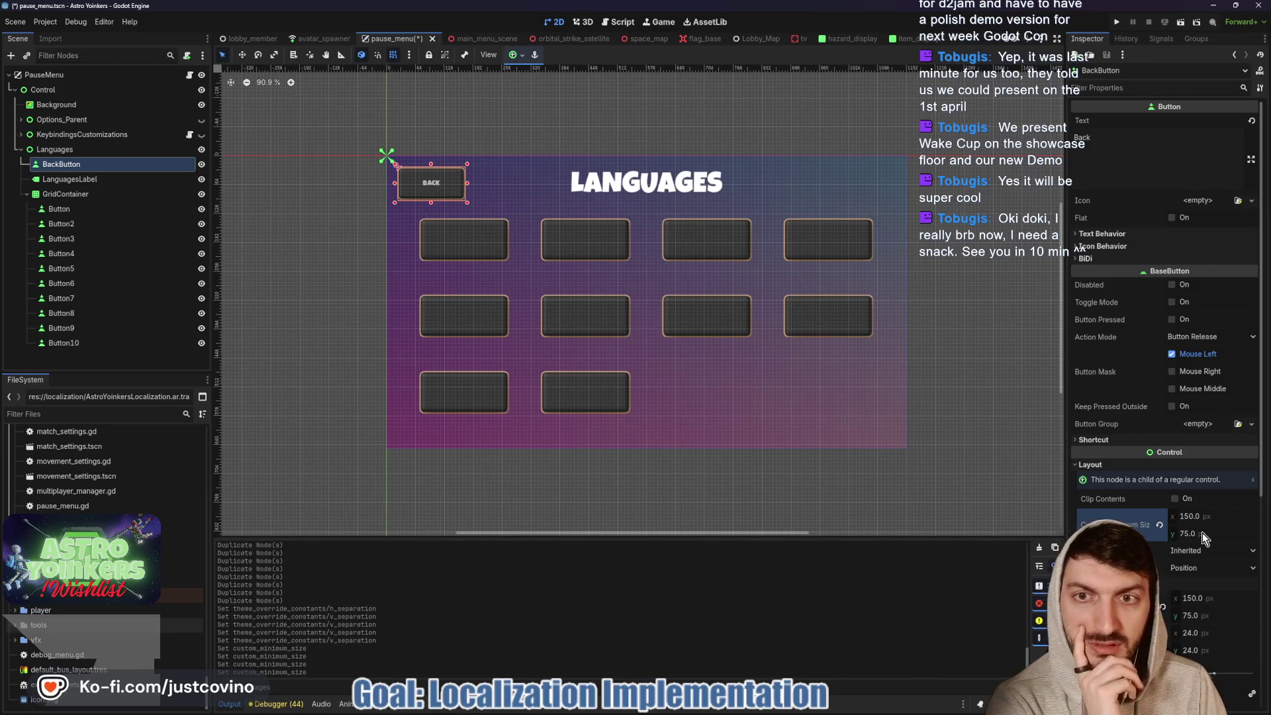
- Set the BackButton's Custom Minimum Size to 100 by 50
left_click(1192, 516)
type("100")
key("Return")
left_click(1191, 533)
type("50")
key("Return")
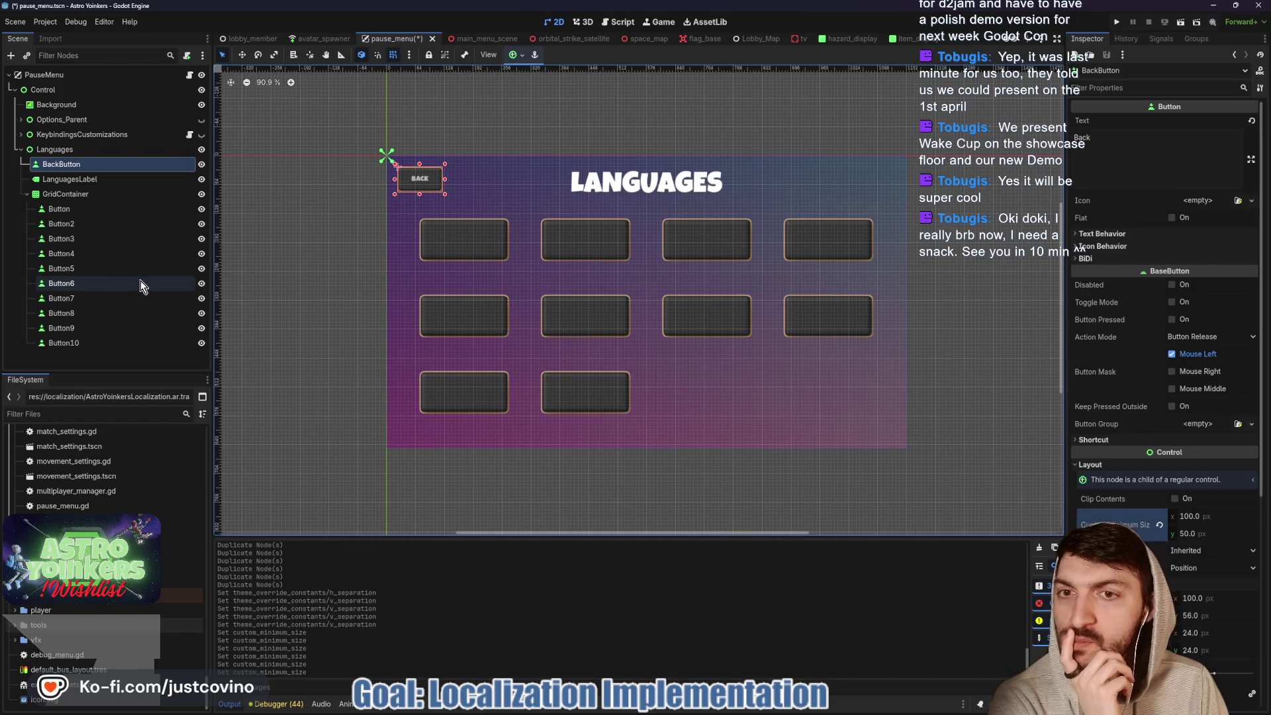
left_click(94, 209)
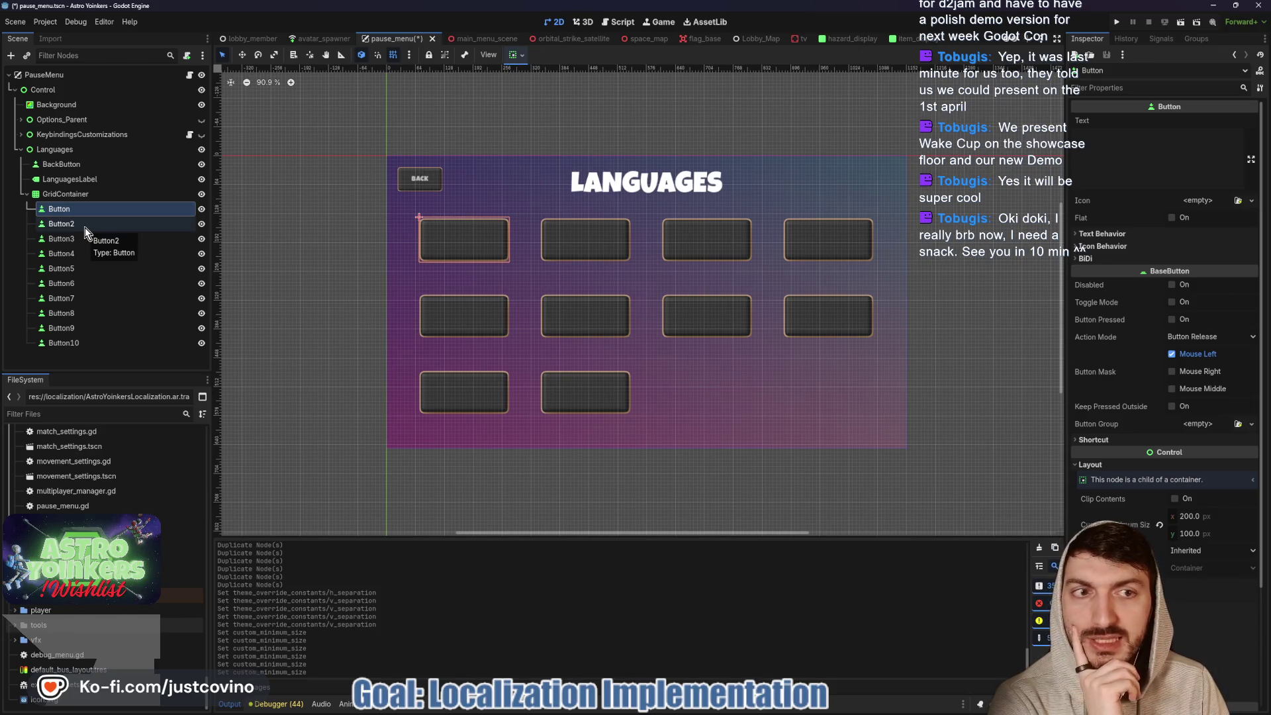
- Set the first grid button's text to ENGLISH
left_click(1118, 163)
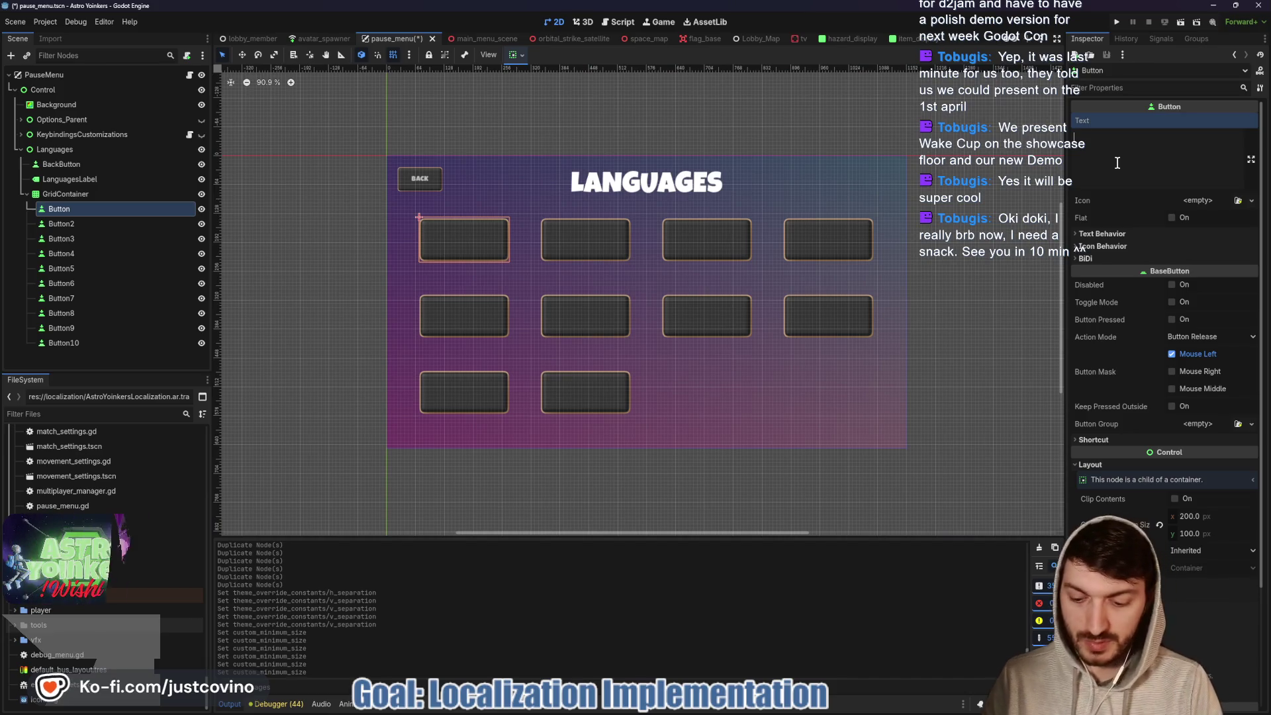
type("ENGLISH")
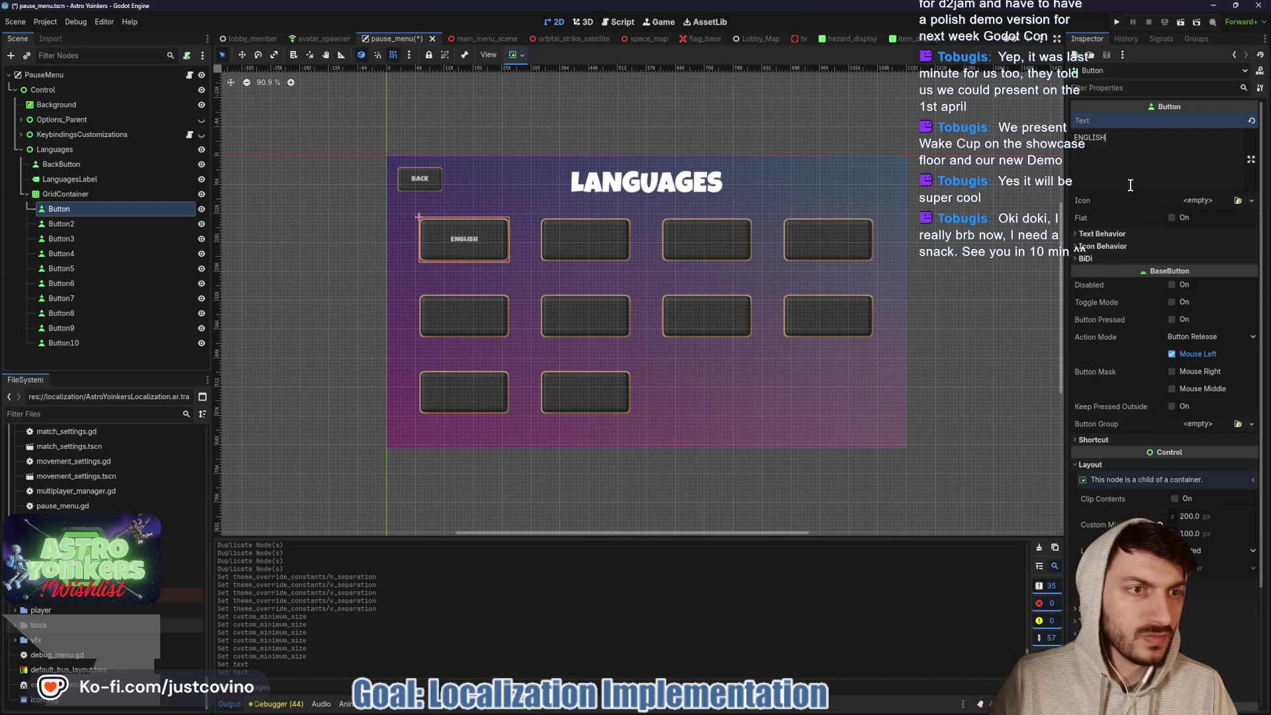
left_click(1102, 232)
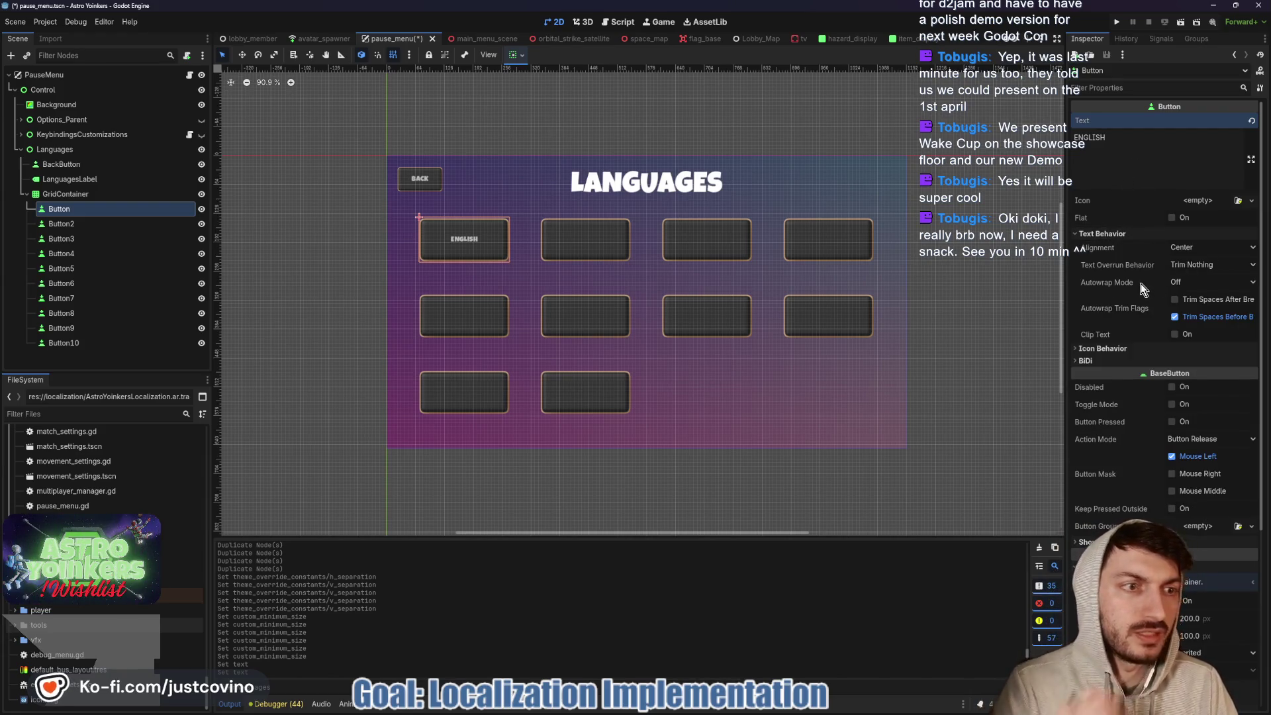
- Delete Button2 through Button10 from the grid
left_click(62, 223)
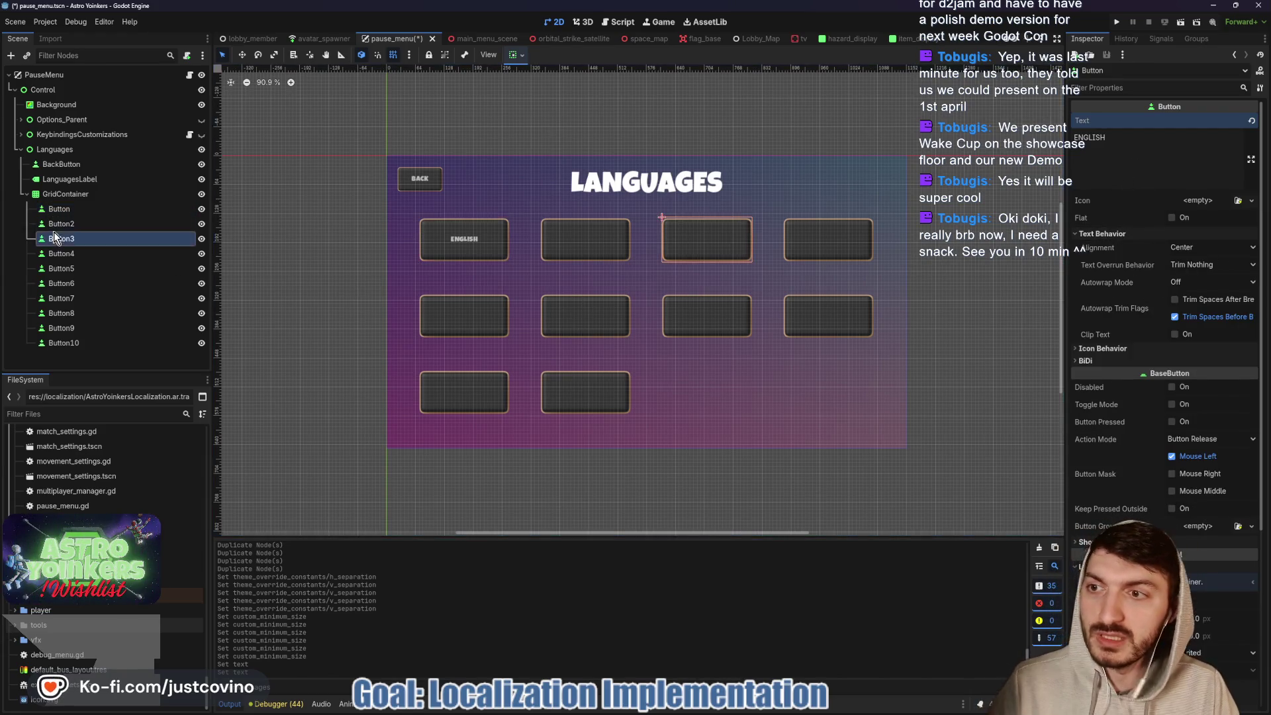
left_click(67, 339, "shift")
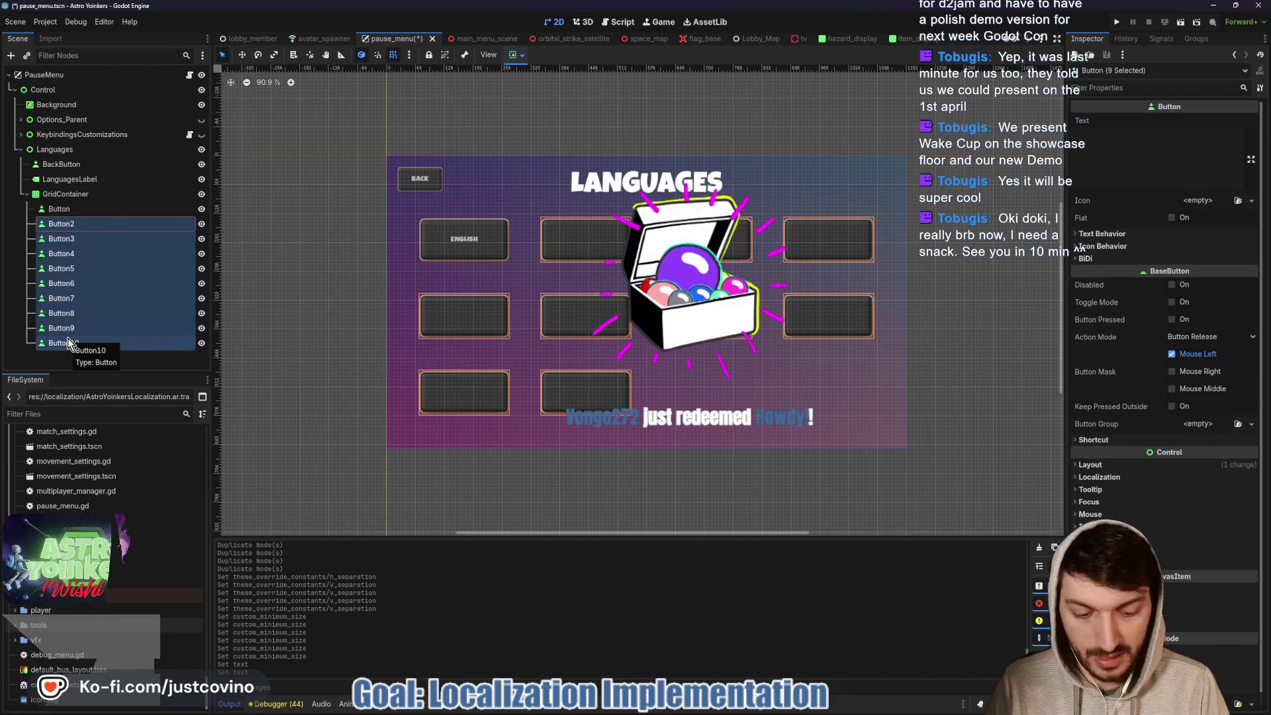
key("Delete")
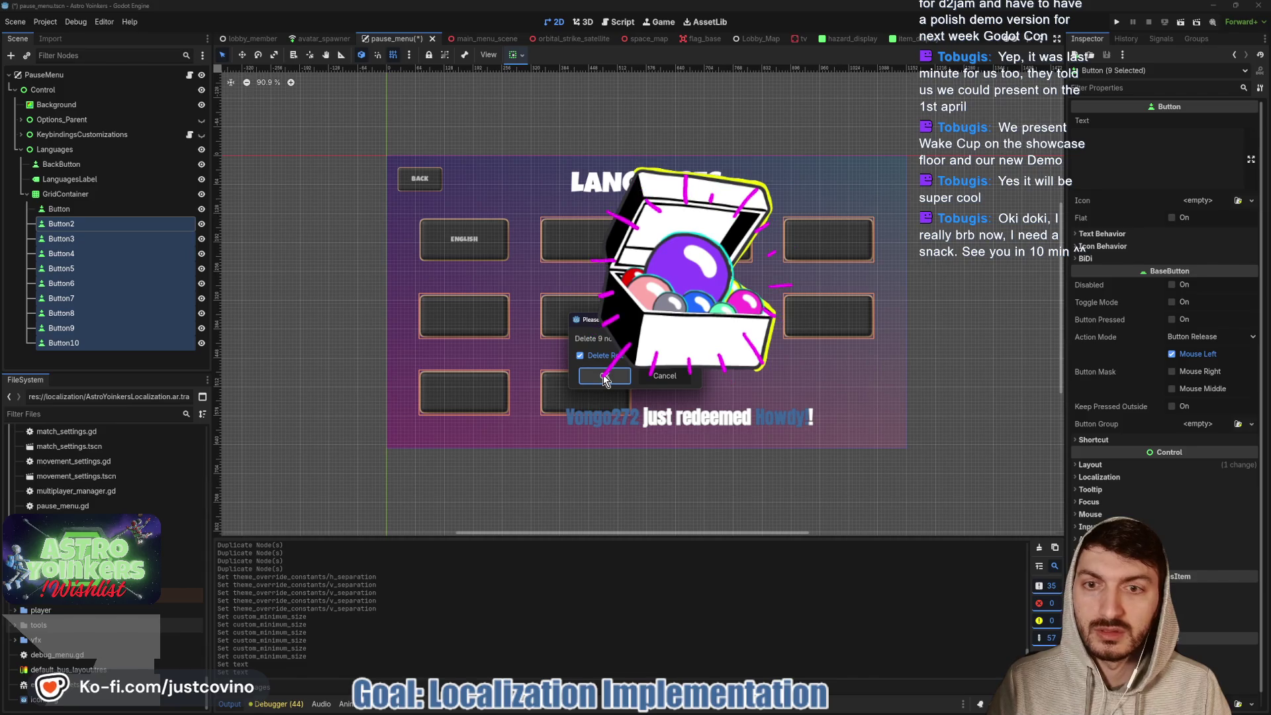
left_click(604, 376)
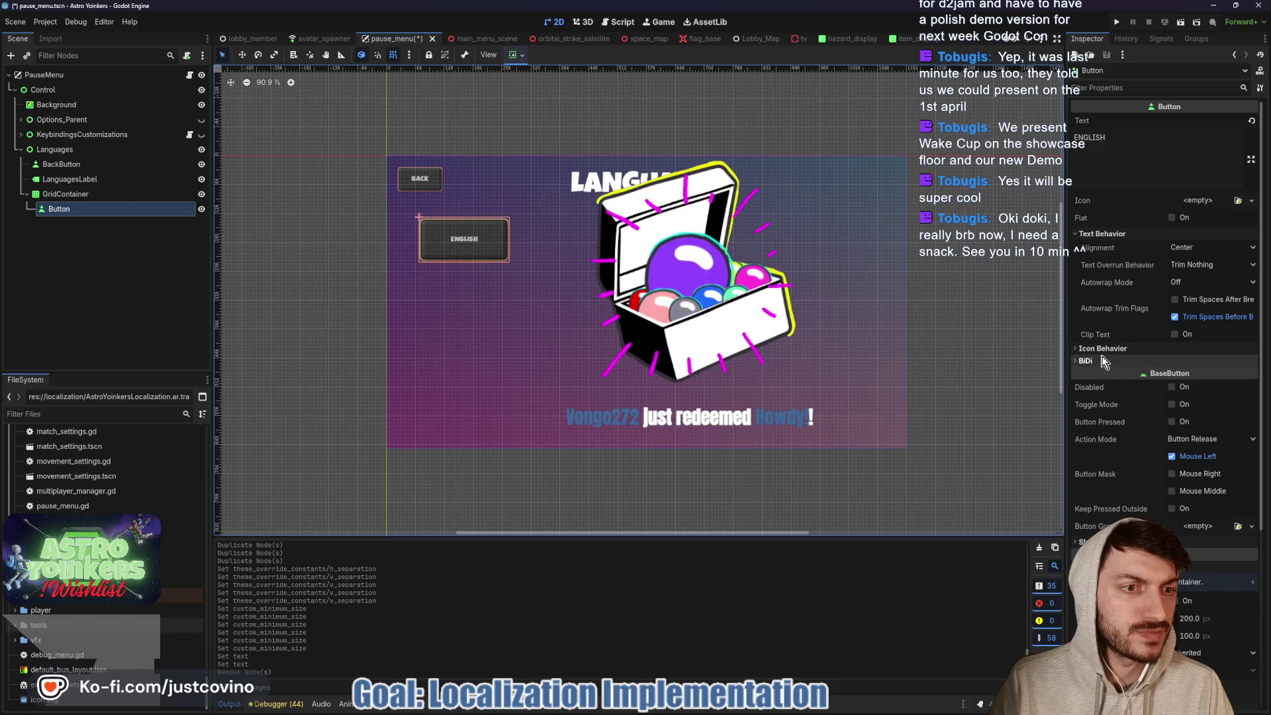
- Give the ENGLISH button font size 30, Toggle Mode, and a new ButtonGroup
scroll(1104, 360, "down", 5)
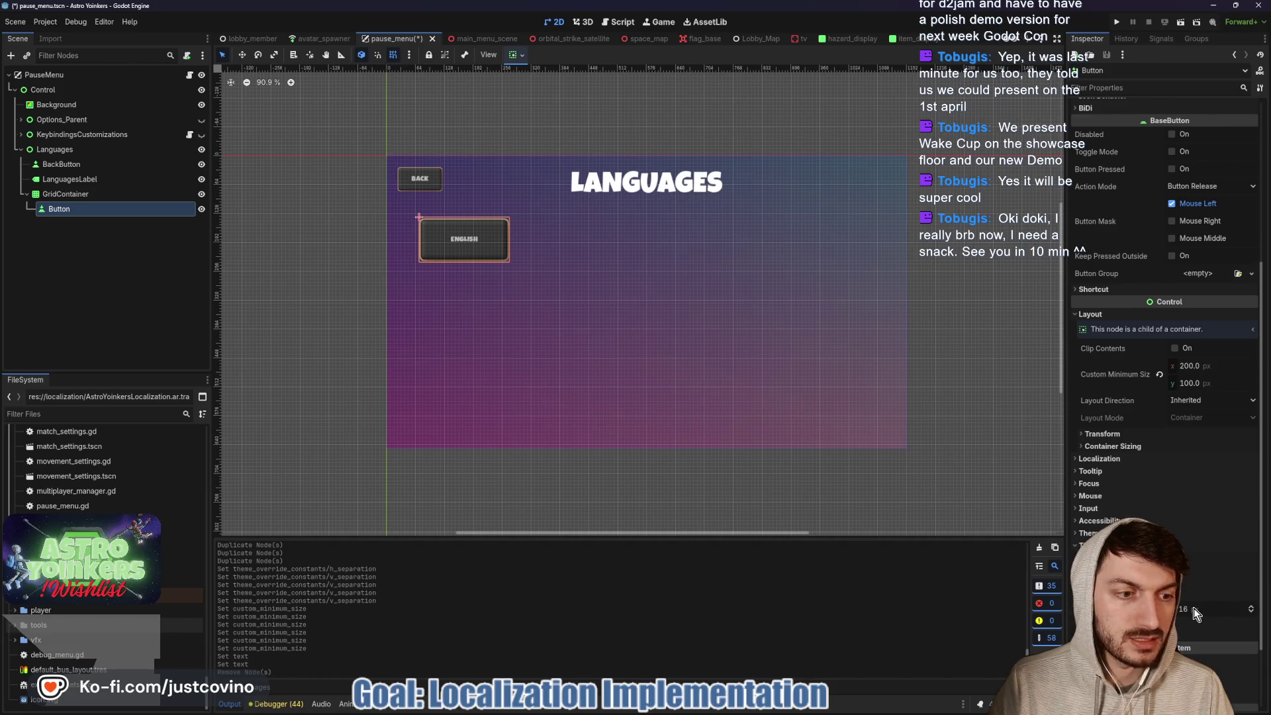
left_click(1193, 607)
type("30")
key("Return")
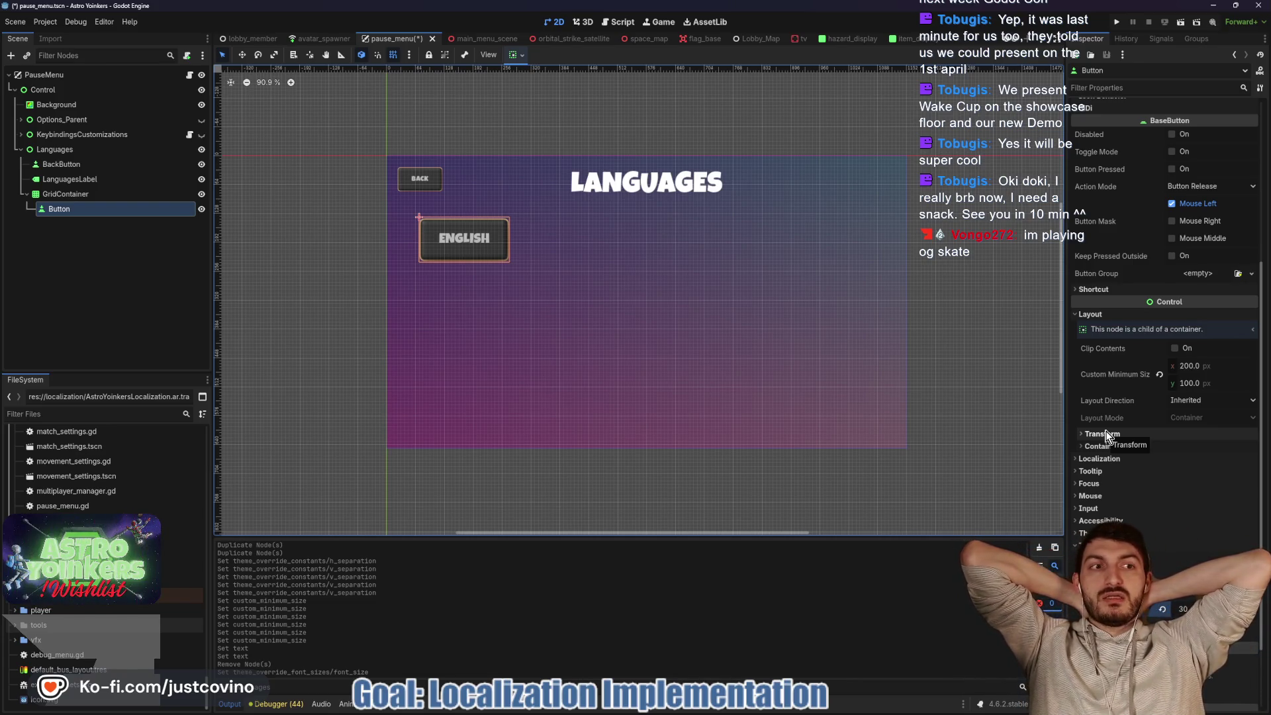
left_click(1170, 152)
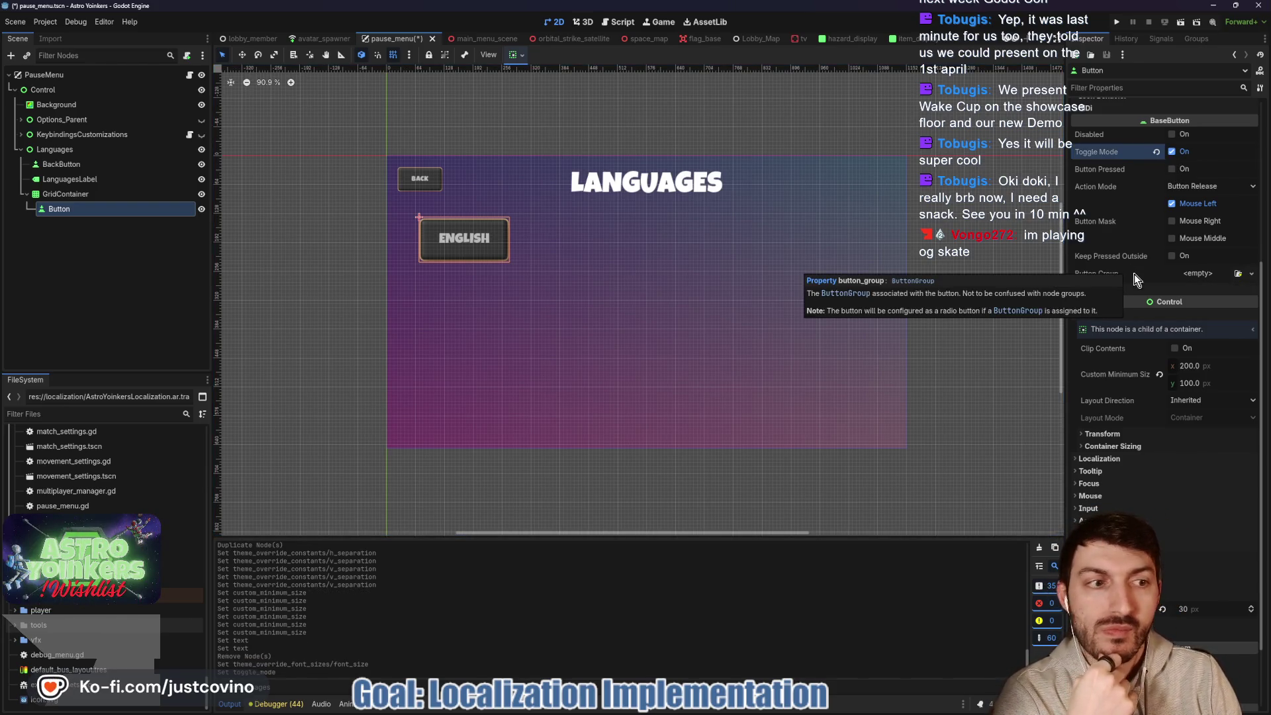
left_click(1193, 276)
left_click(1213, 303)
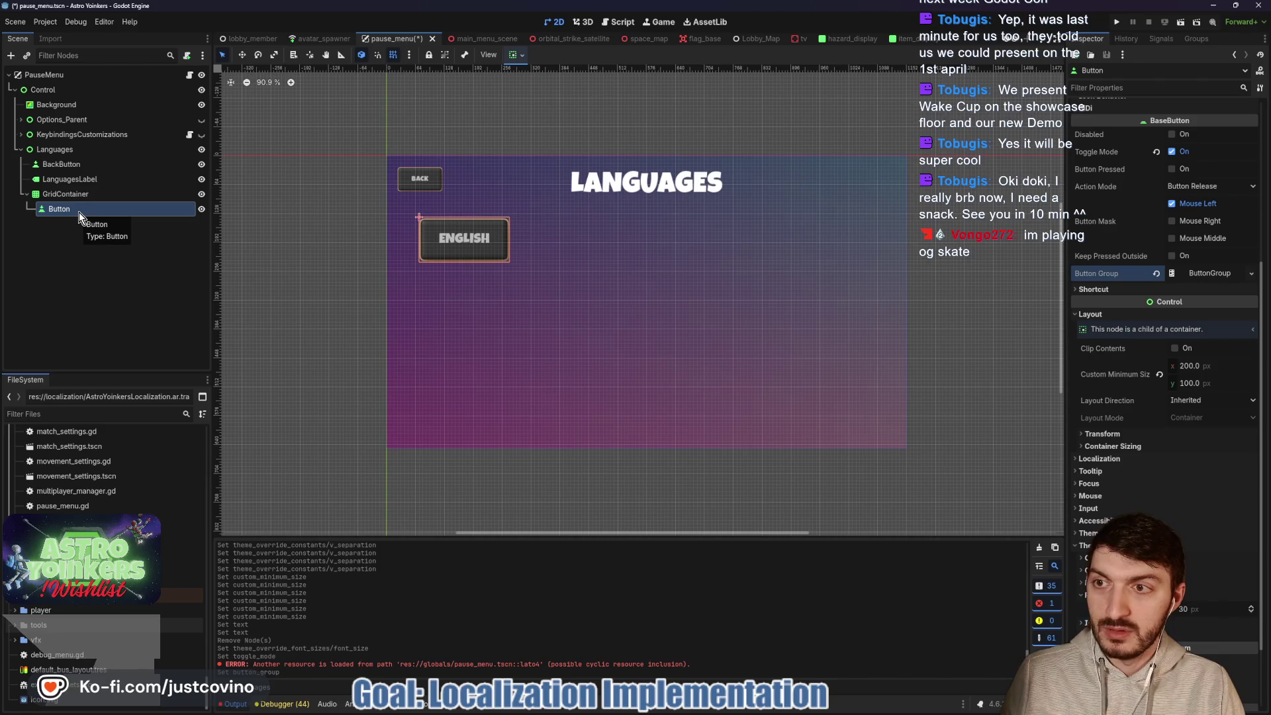
- Duplicate the button to ten and change the second button's text to E
key("ctrl+d")
key("ctrl+d")
key("ctrl+d")
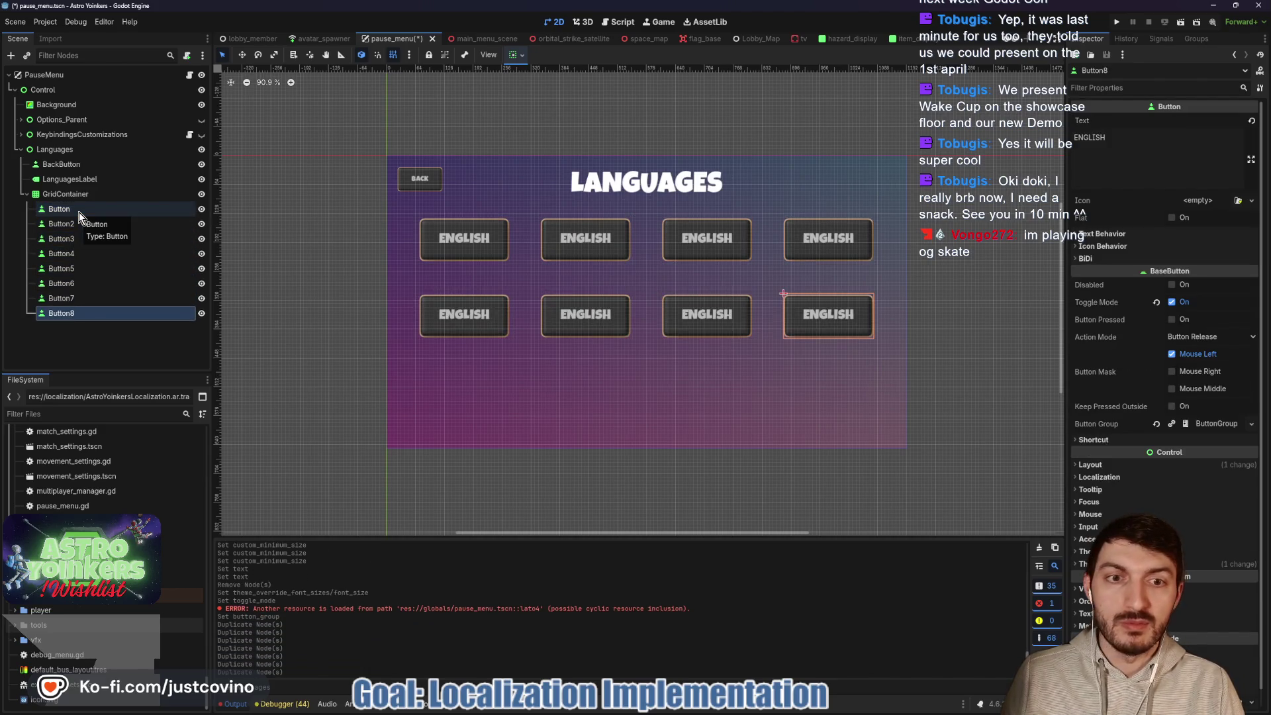
key("ctrl+d")
key("ctrl+d")
left_click(77, 225)
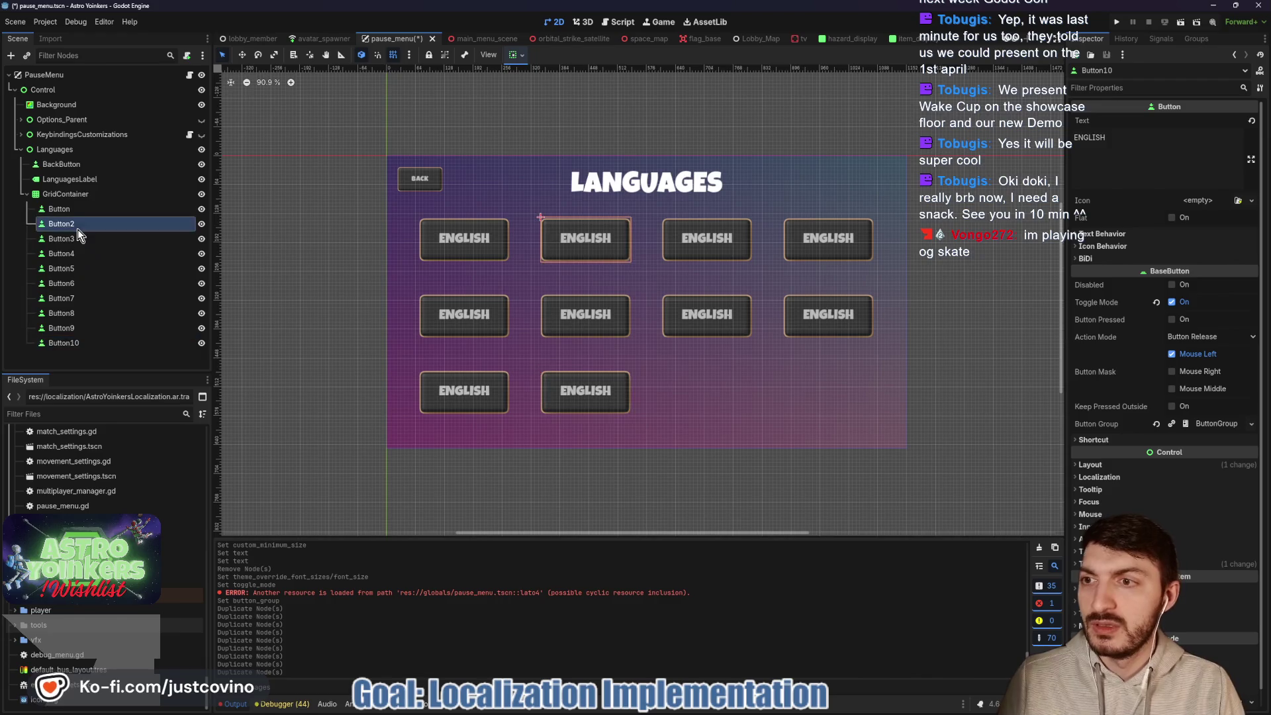
left_click(1122, 135)
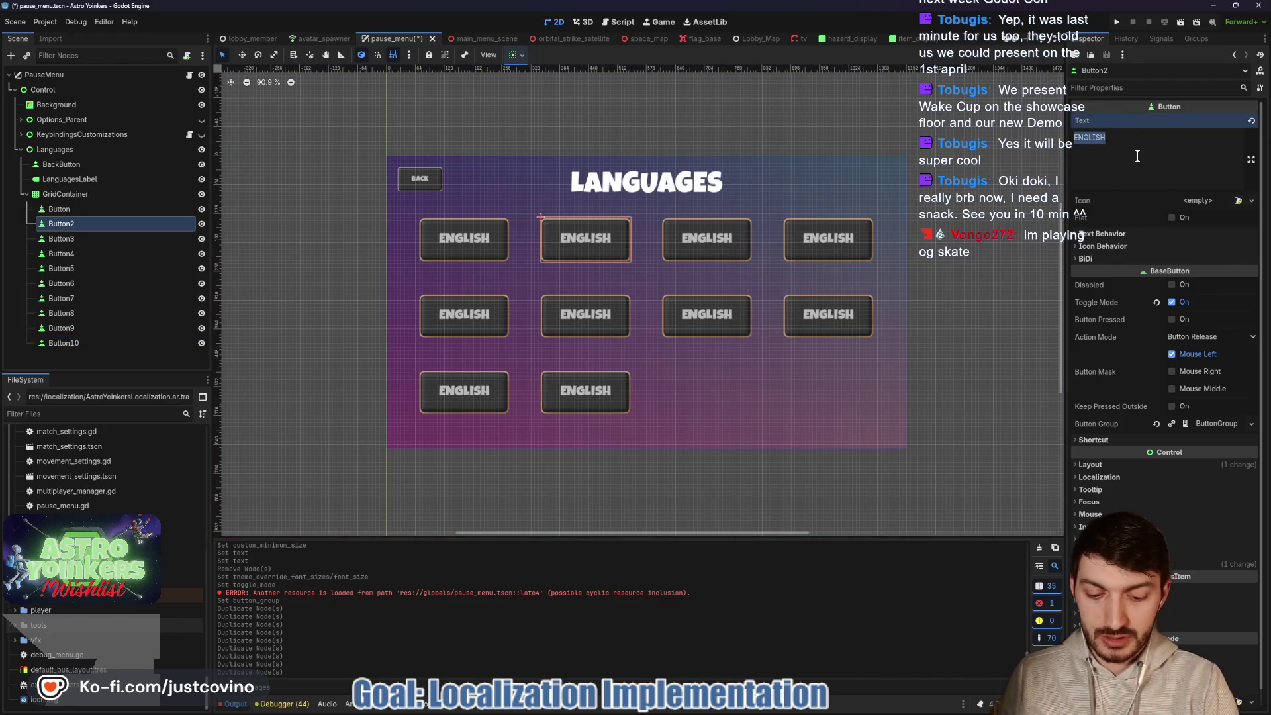
type("E")
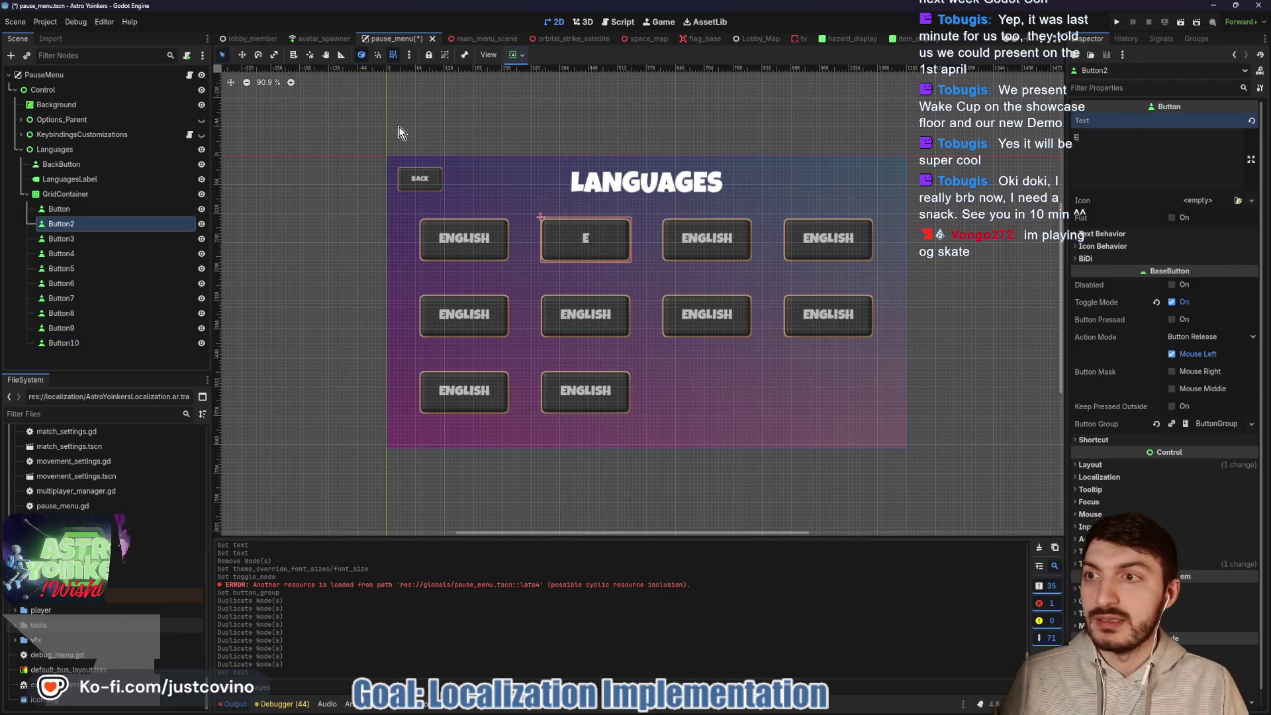
left_click(21, 120)
- Collapse the Options settings nodes and show LANGUAGE_DROPDOWN's list of language items
left_click(27, 253)
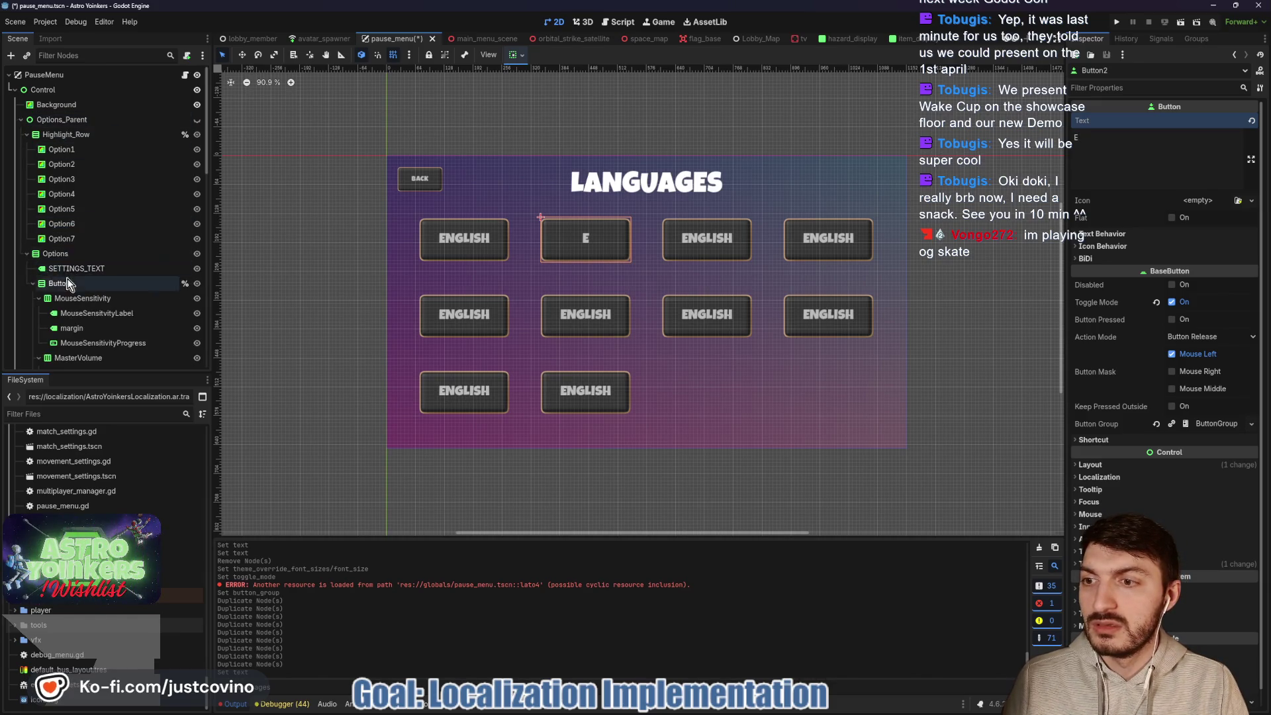
scroll(73, 284, "down", 5)
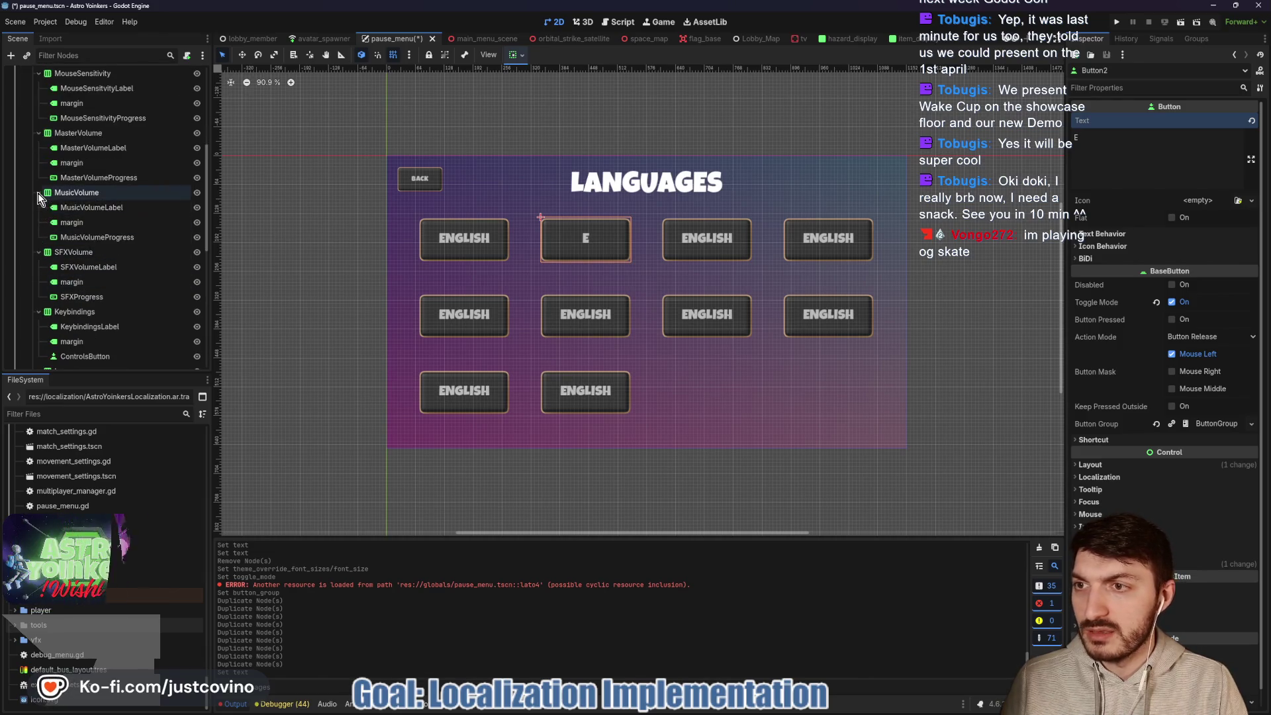
left_click(38, 193)
left_click(38, 133)
left_click(39, 73)
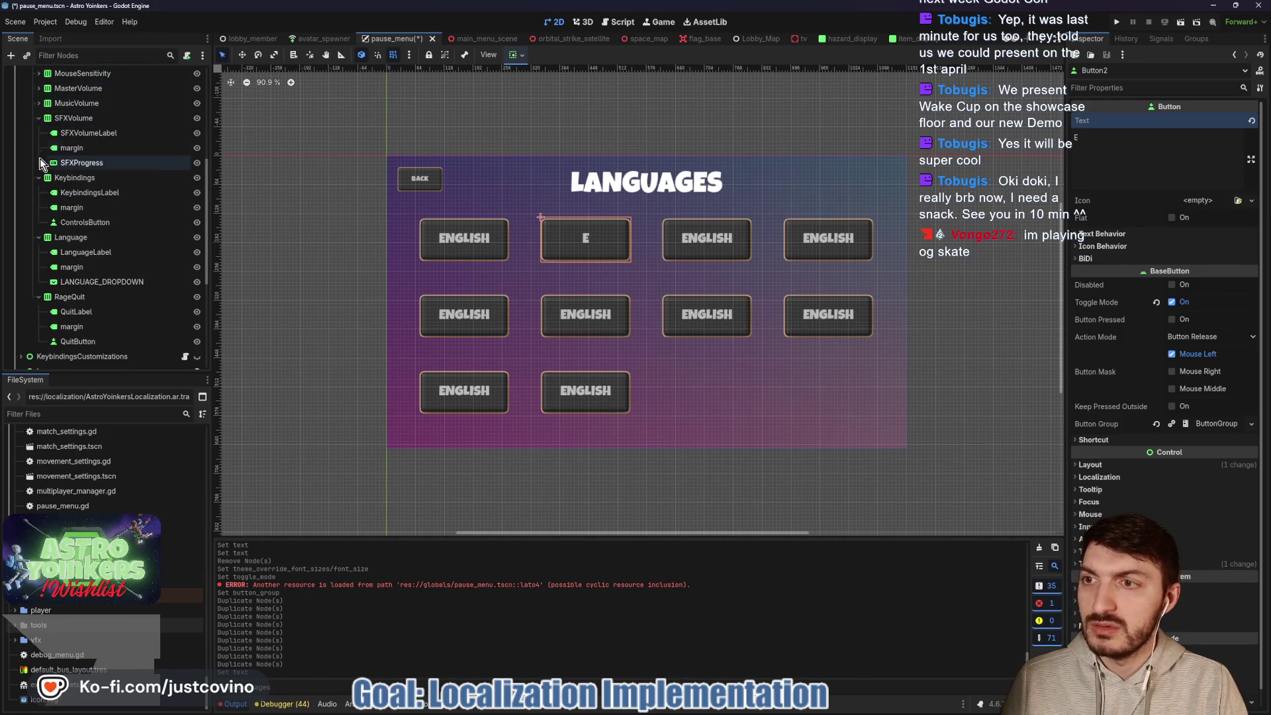
left_click(37, 119)
left_click(38, 133)
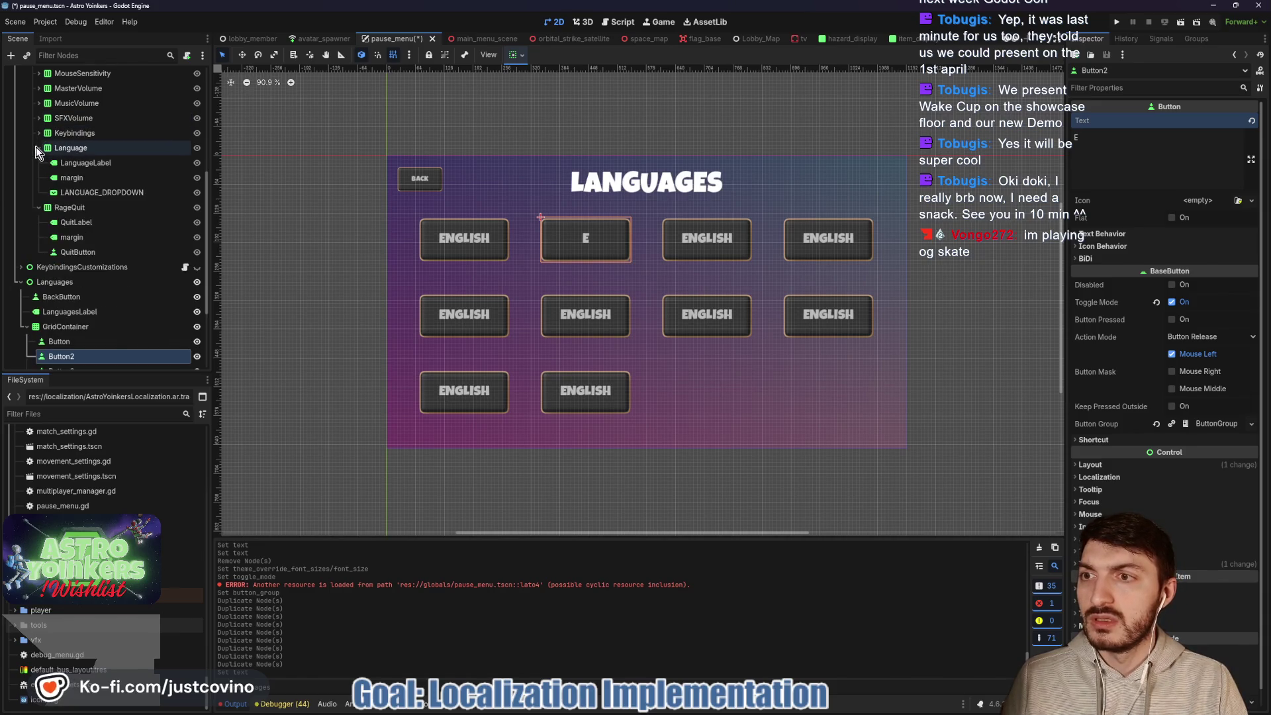
left_click(80, 192)
left_click(38, 207)
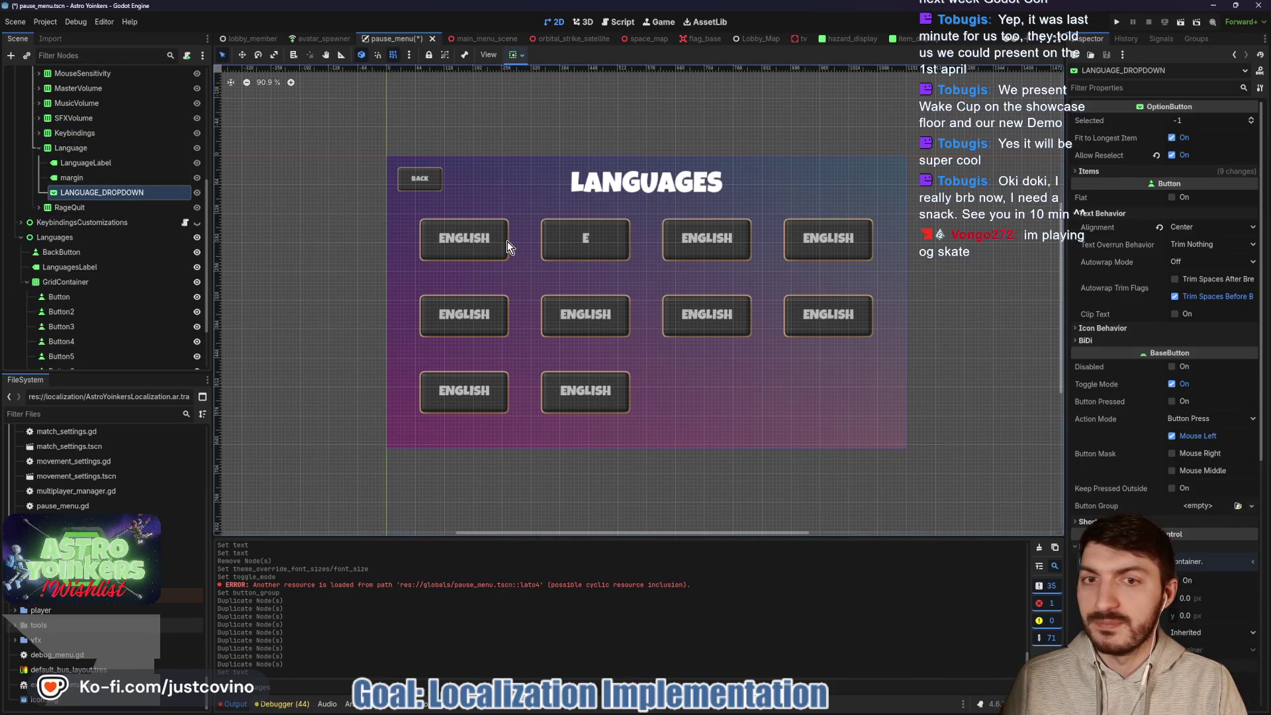
left_click(1148, 169)
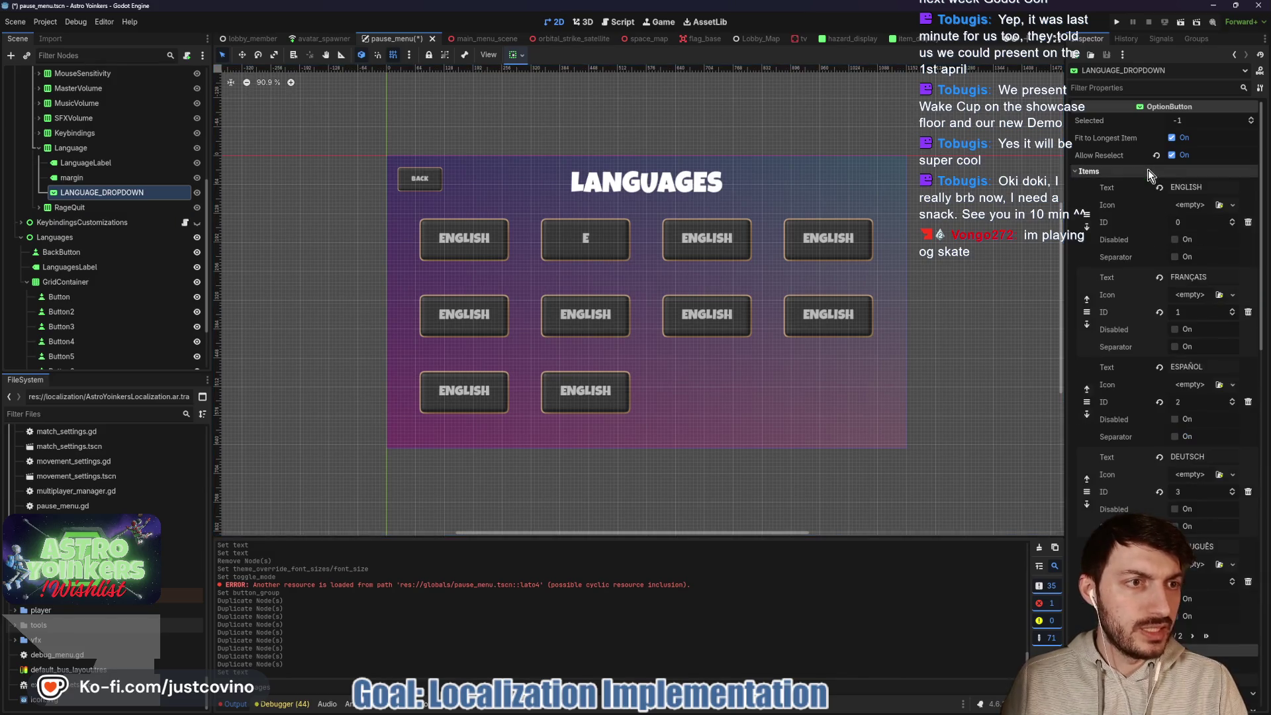
- Copy FRANÇAIS from the dropdown items into the second button's Text
double_click(1219, 277)
key("ctrl+c")
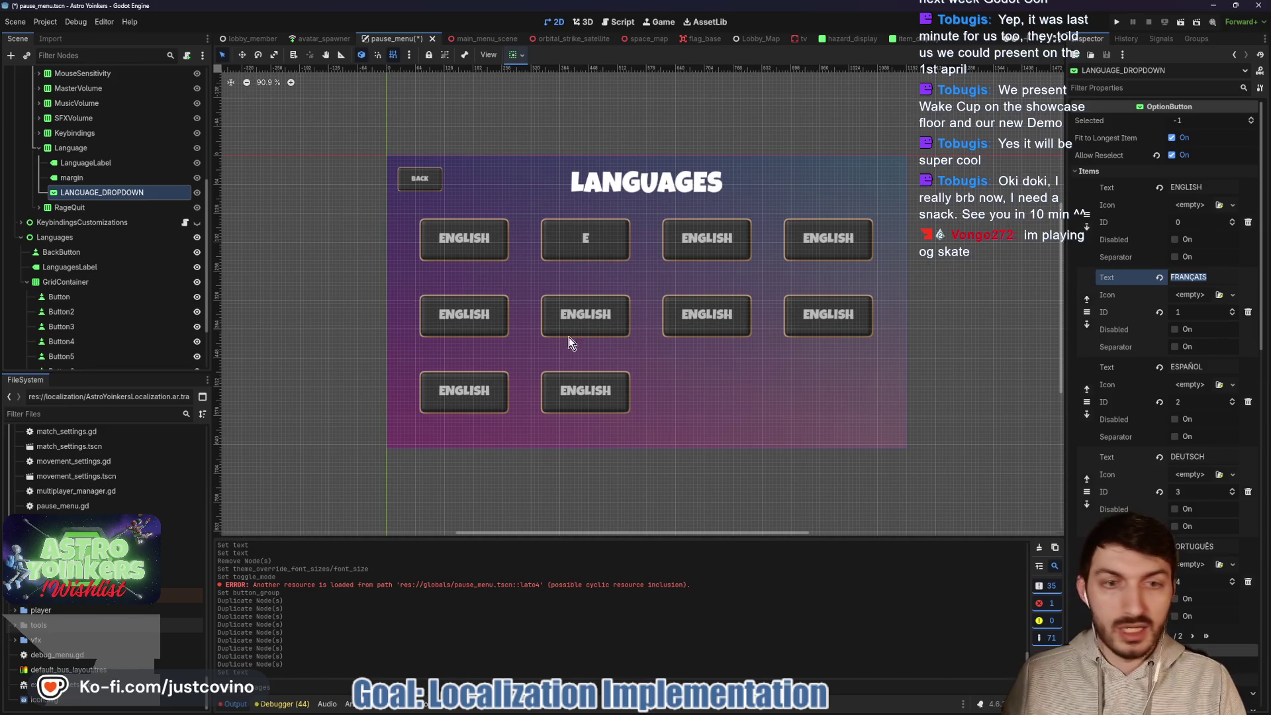
left_click(108, 306)
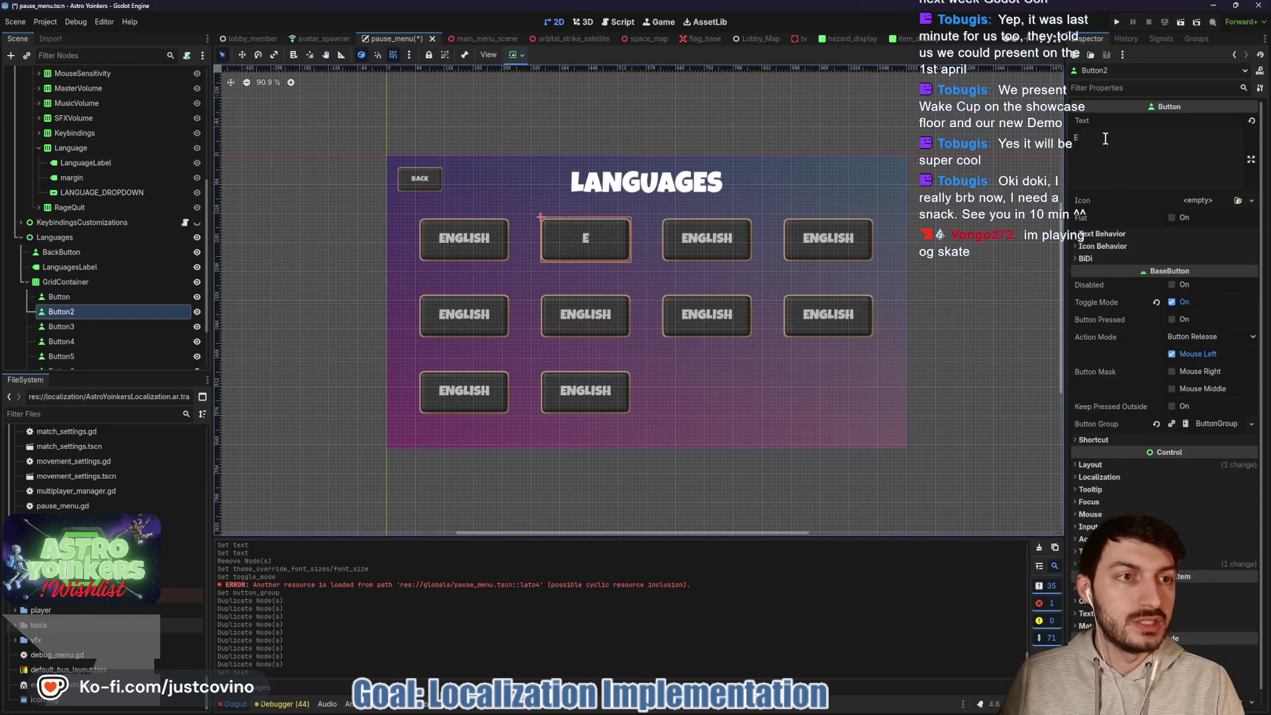
key("BackSpace")
key("ctrl+v")
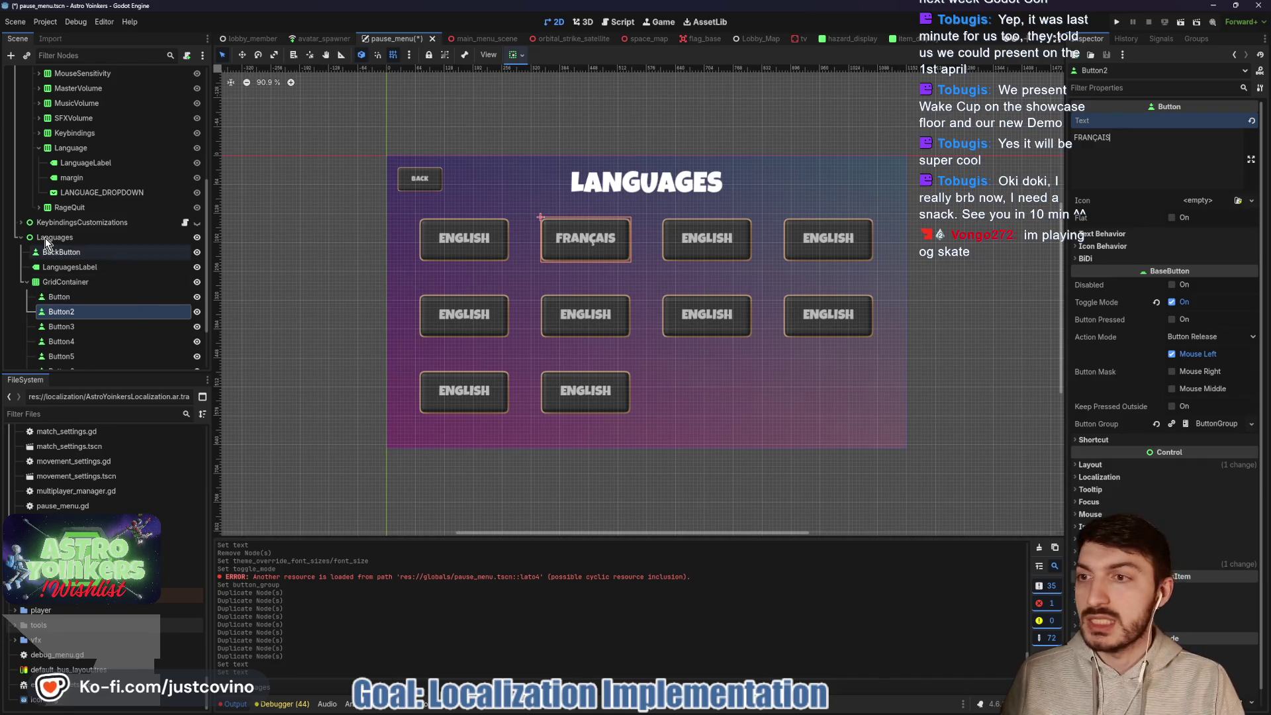
- Rename the first three button nodes English, French and Spanish
double_click(71, 297)
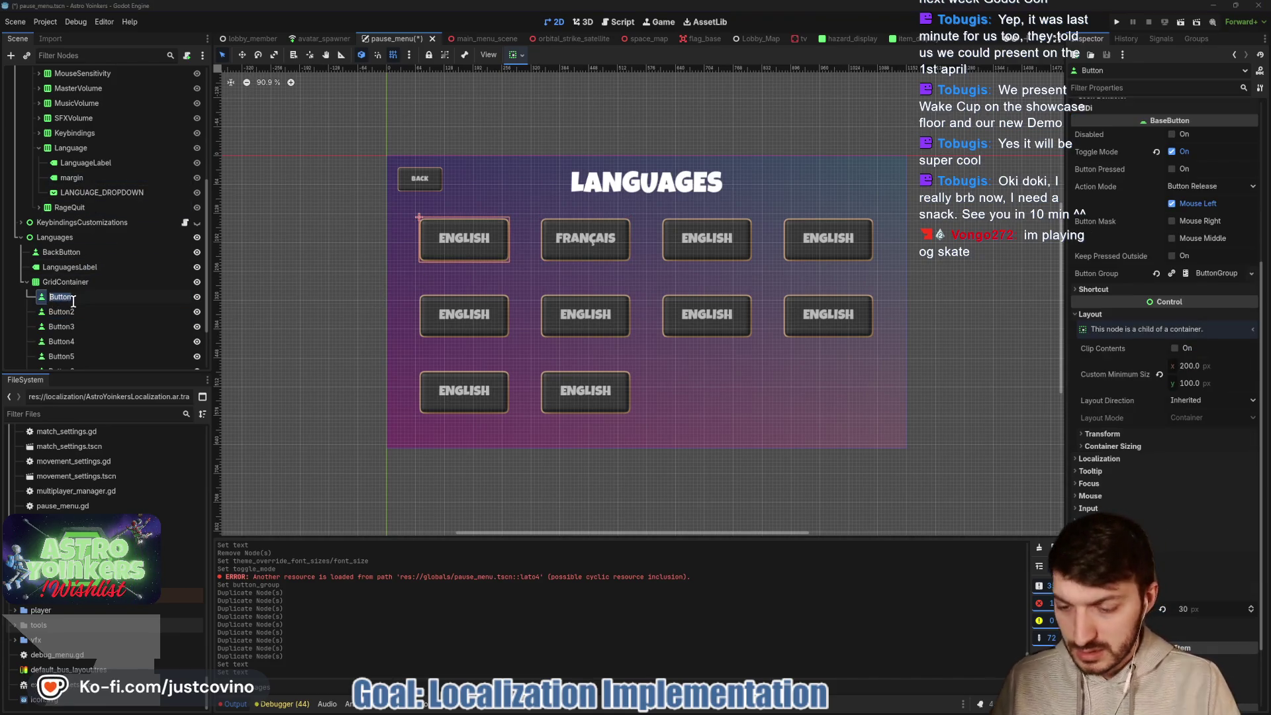
type("English")
key("Return")
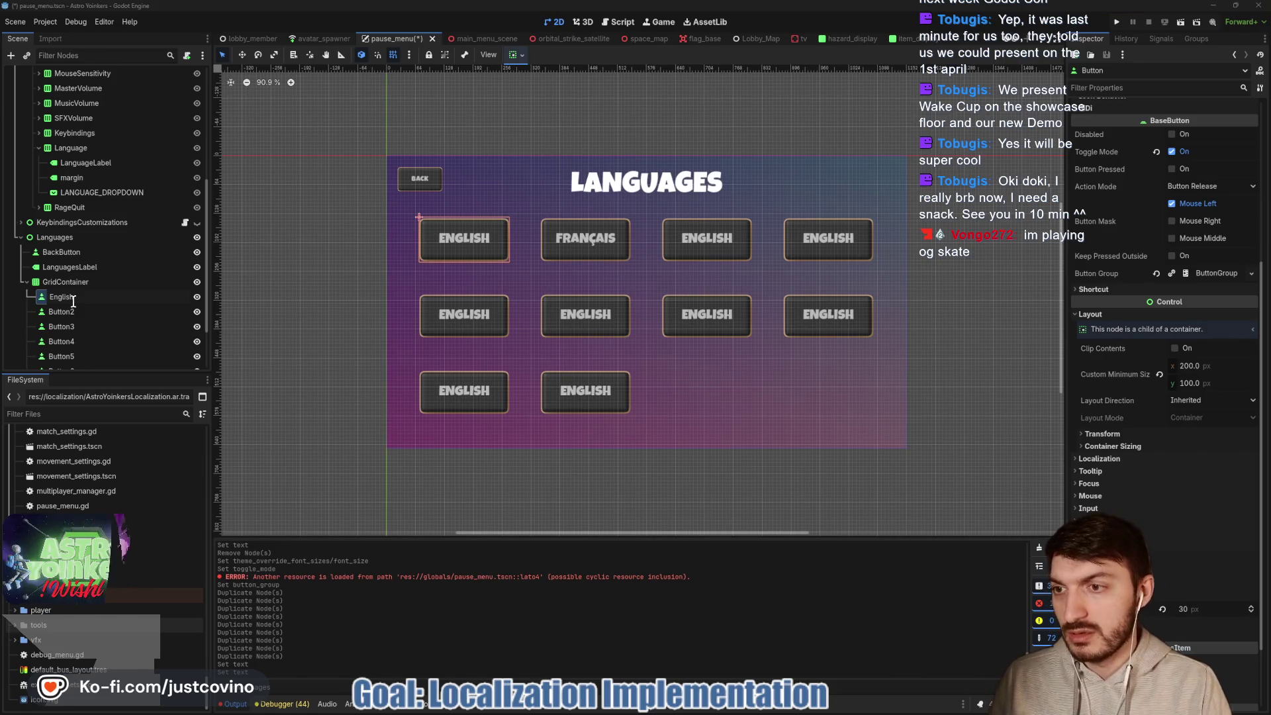
left_click(80, 314)
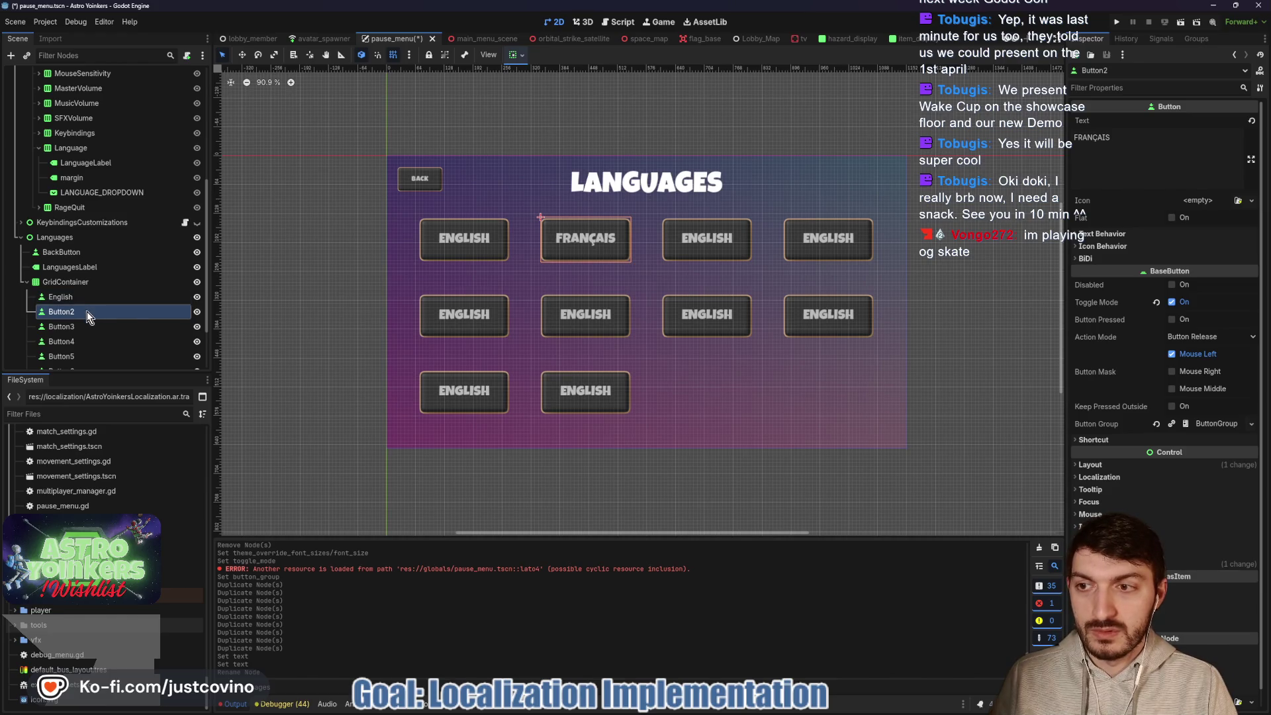
double_click(64, 311)
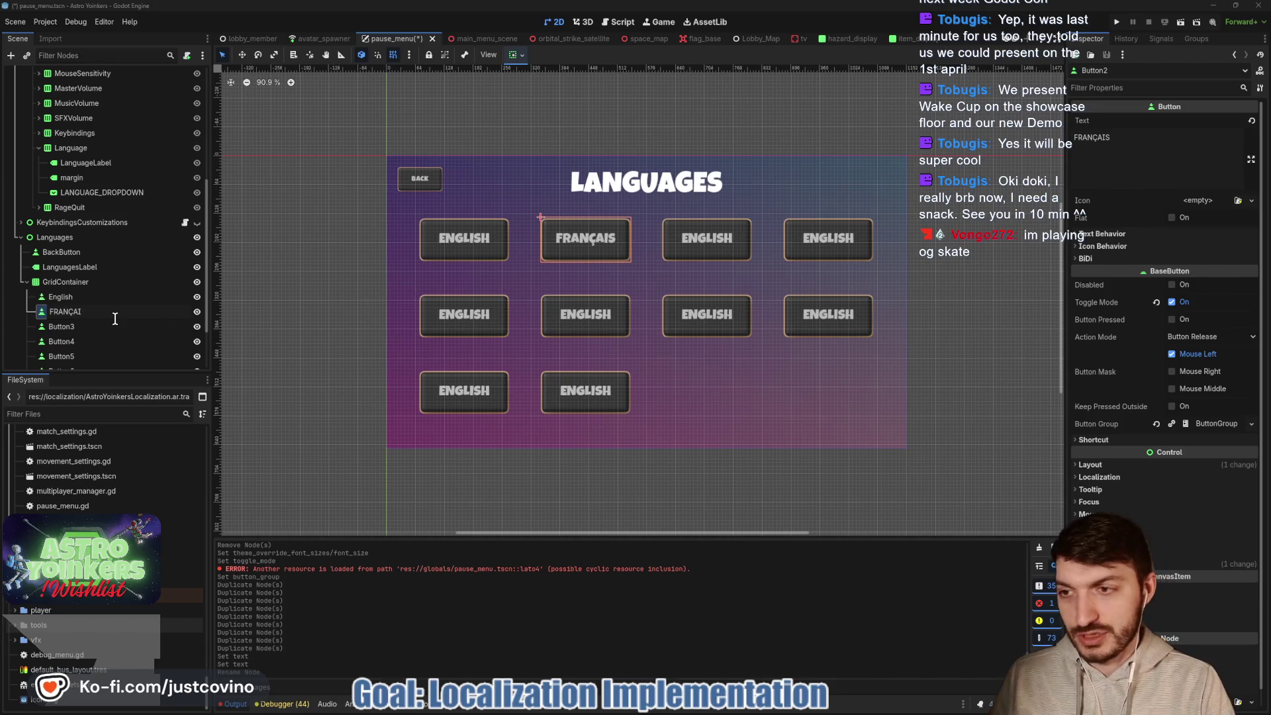
type("rench")
key("Return")
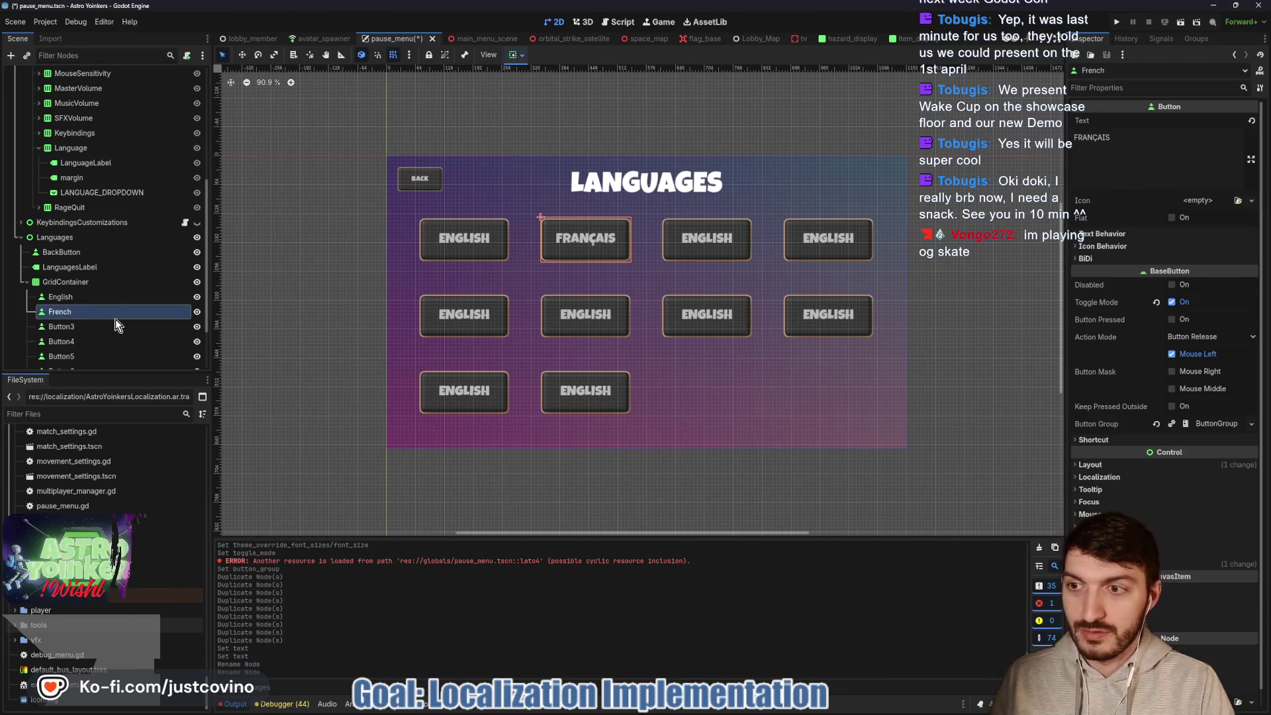
double_click(101, 326)
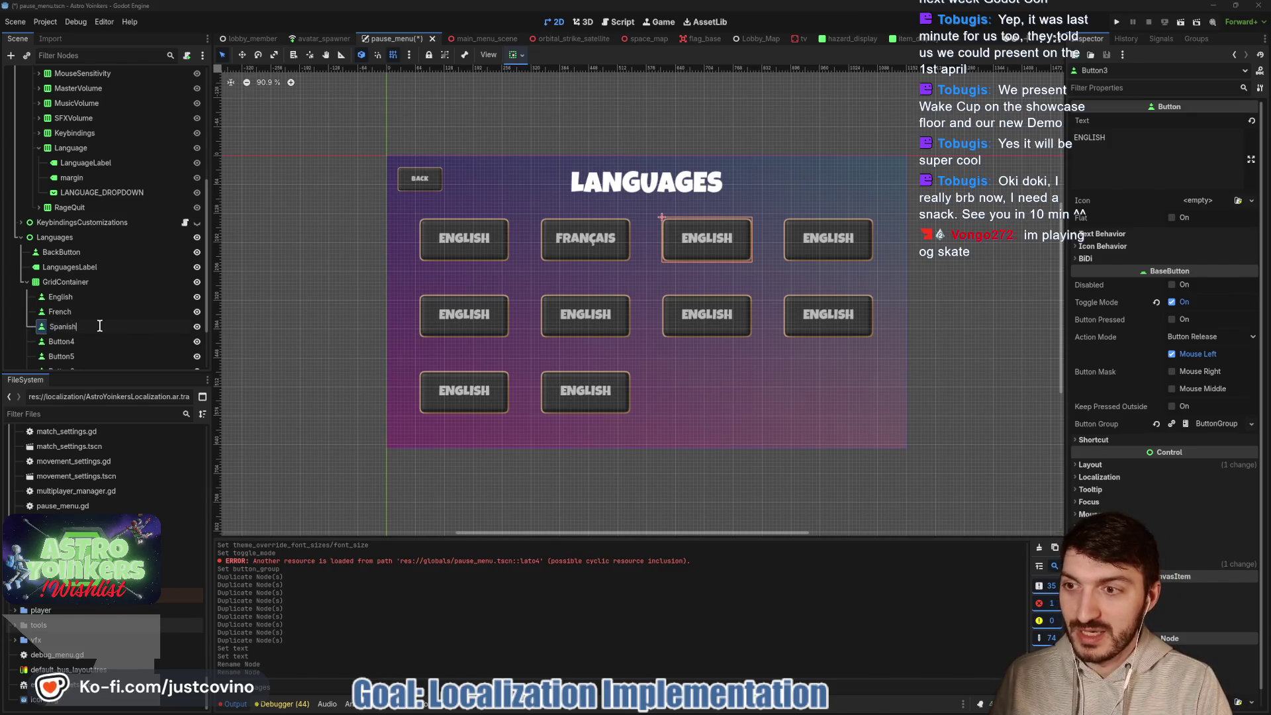
key("Return")
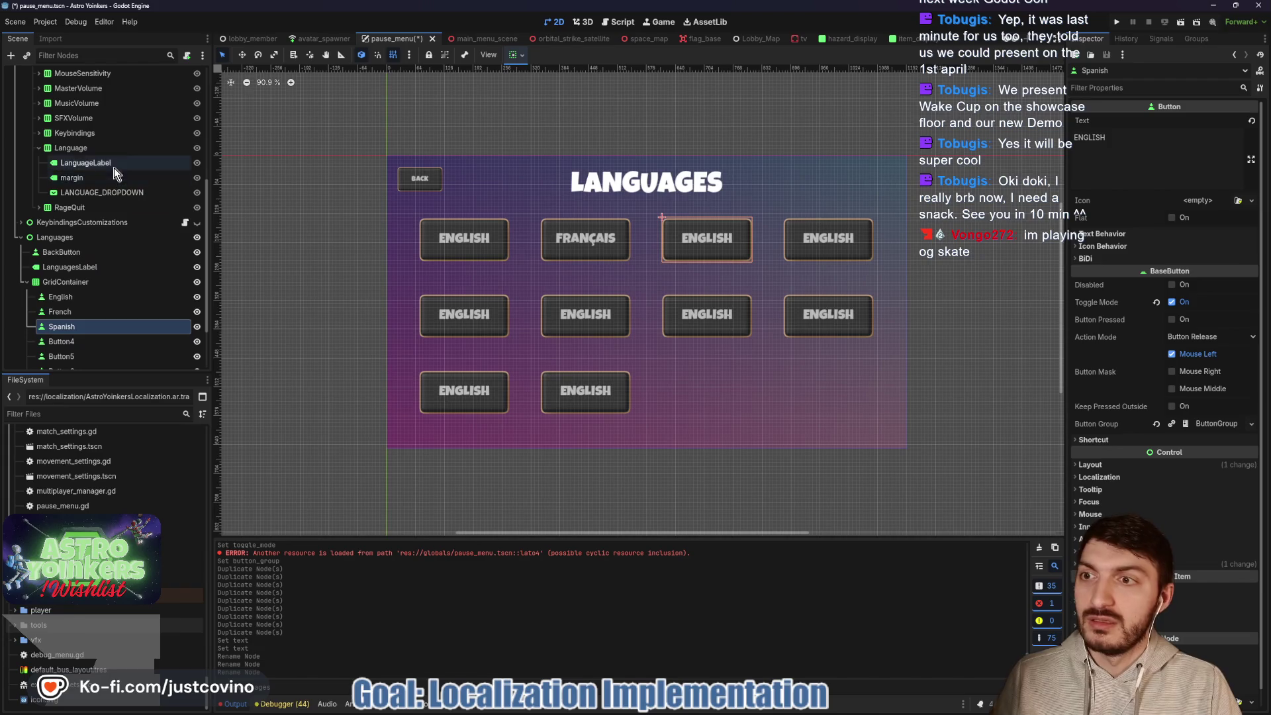
- Remove the ENGLISH and FRANÇAIS entries from LANGUAGE_DROPDOWN's items
left_click(102, 192)
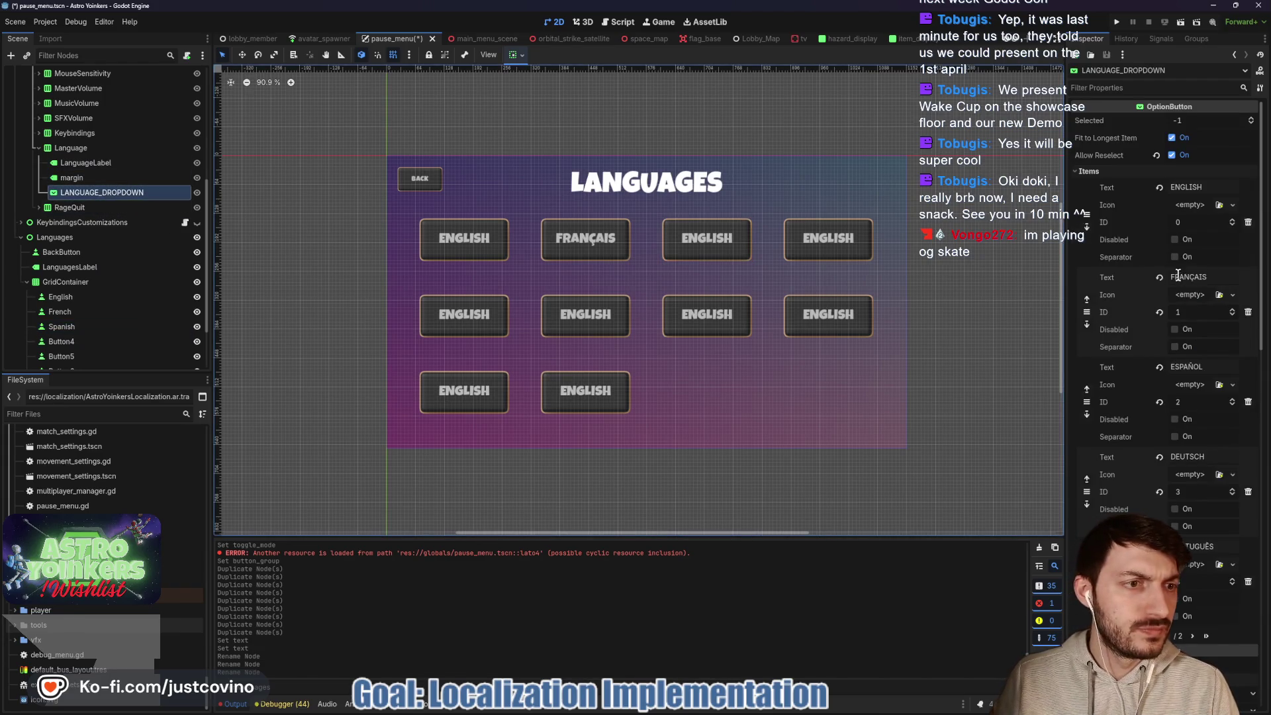
left_click(1248, 223)
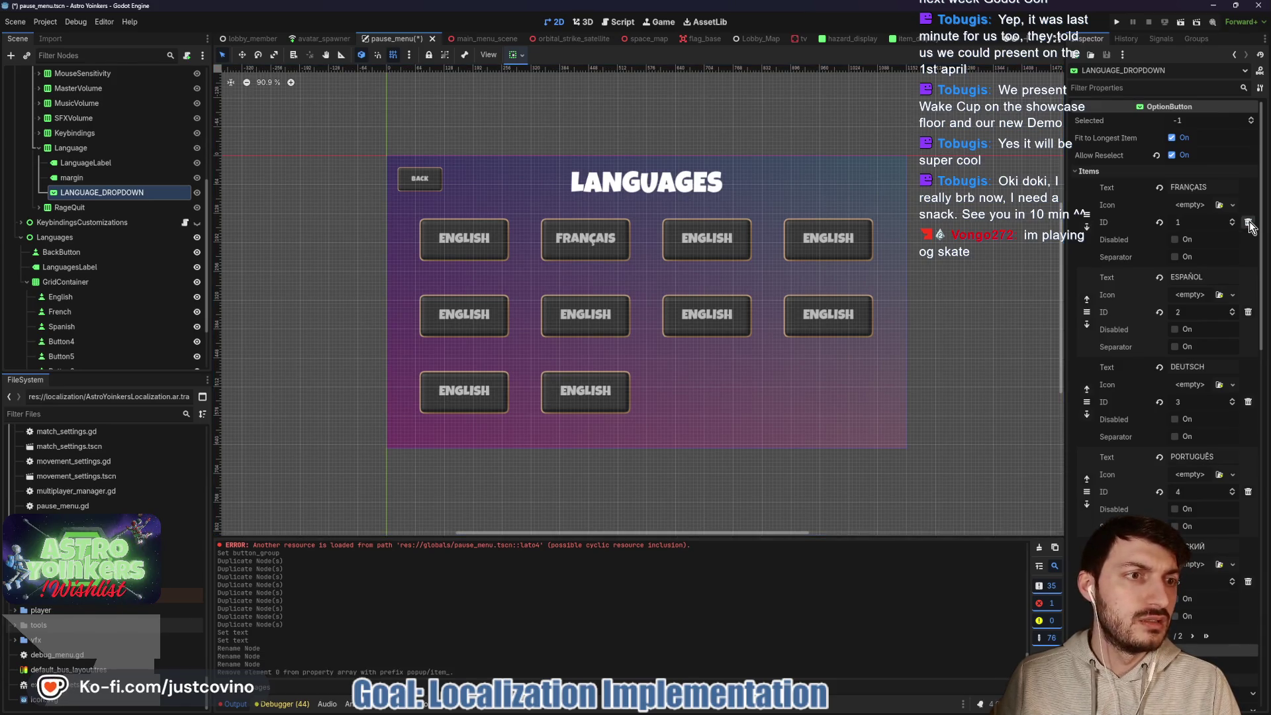
left_click(1248, 223)
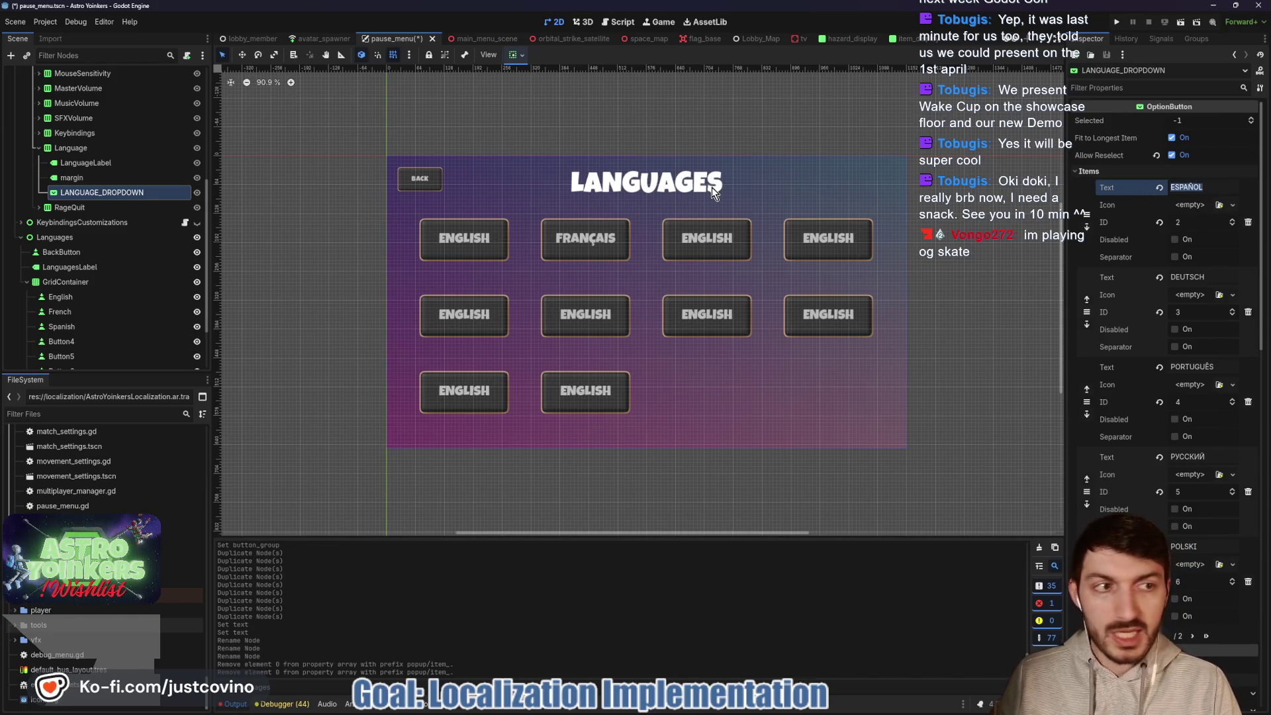
- Set the Spanish button's Text to ESPAÑOL
left_click(61, 326)
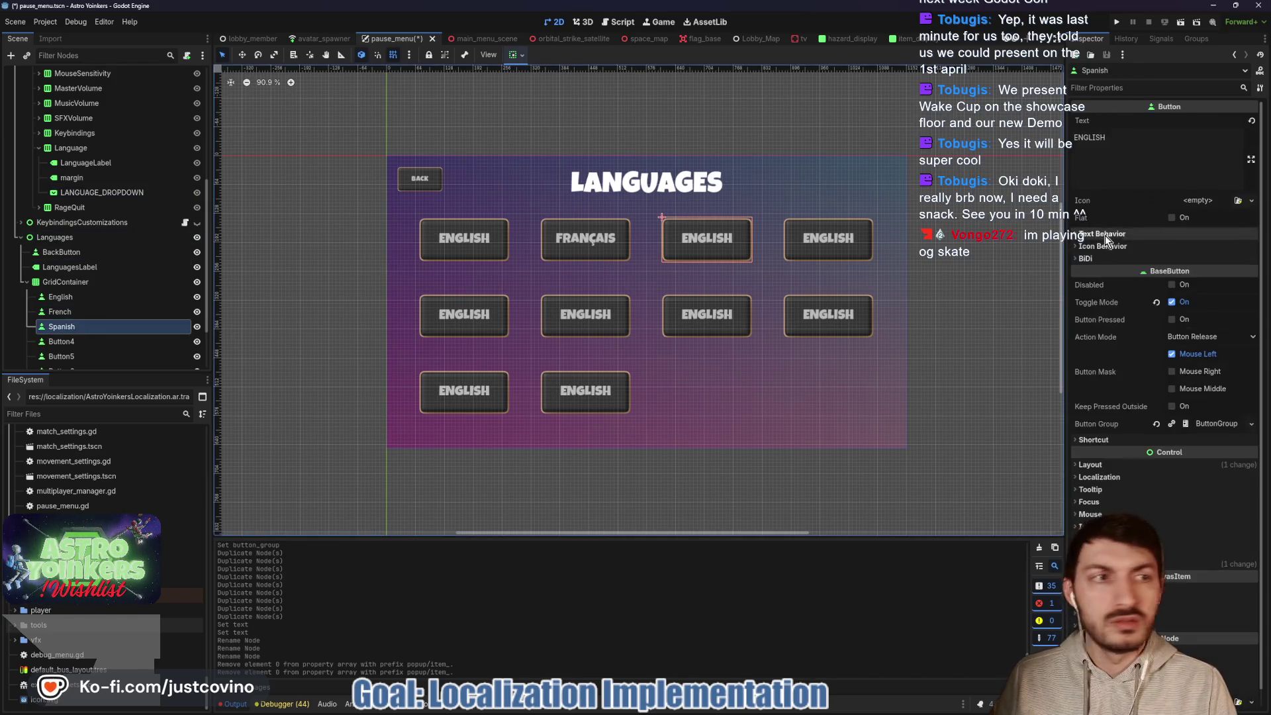
left_click(1148, 153)
type("ESPAÑOL")
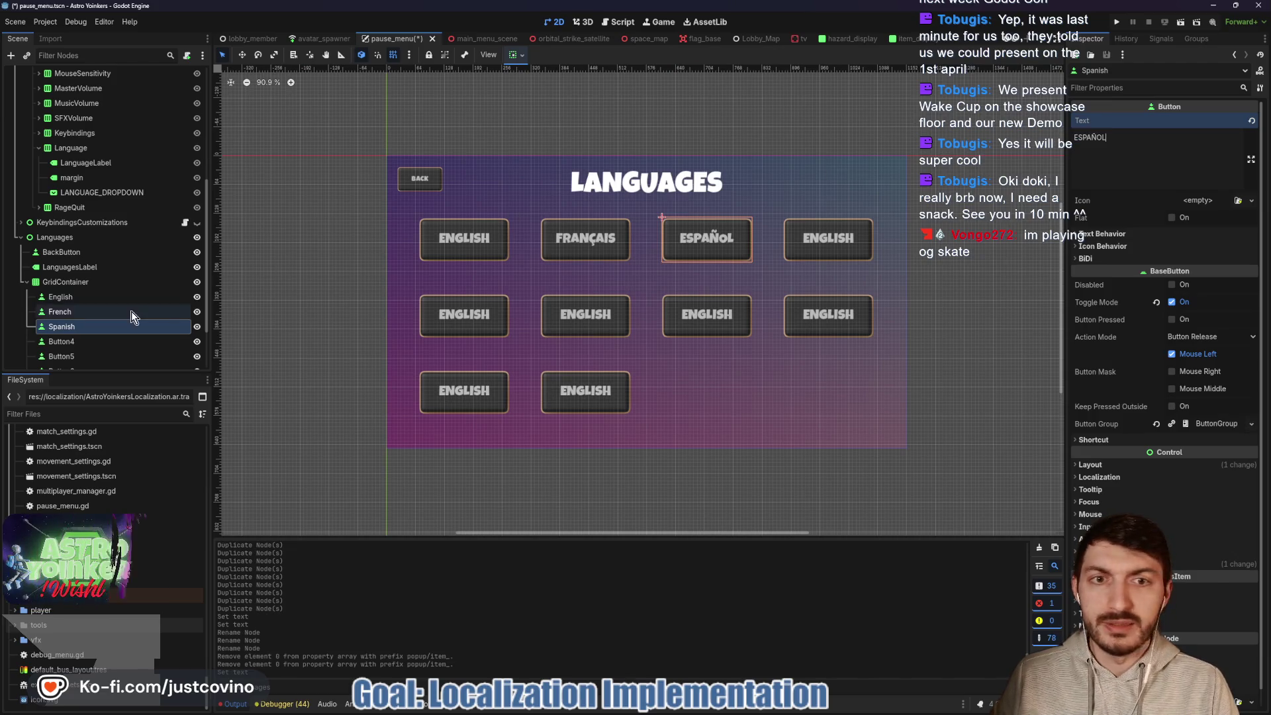
left_click(73, 265)
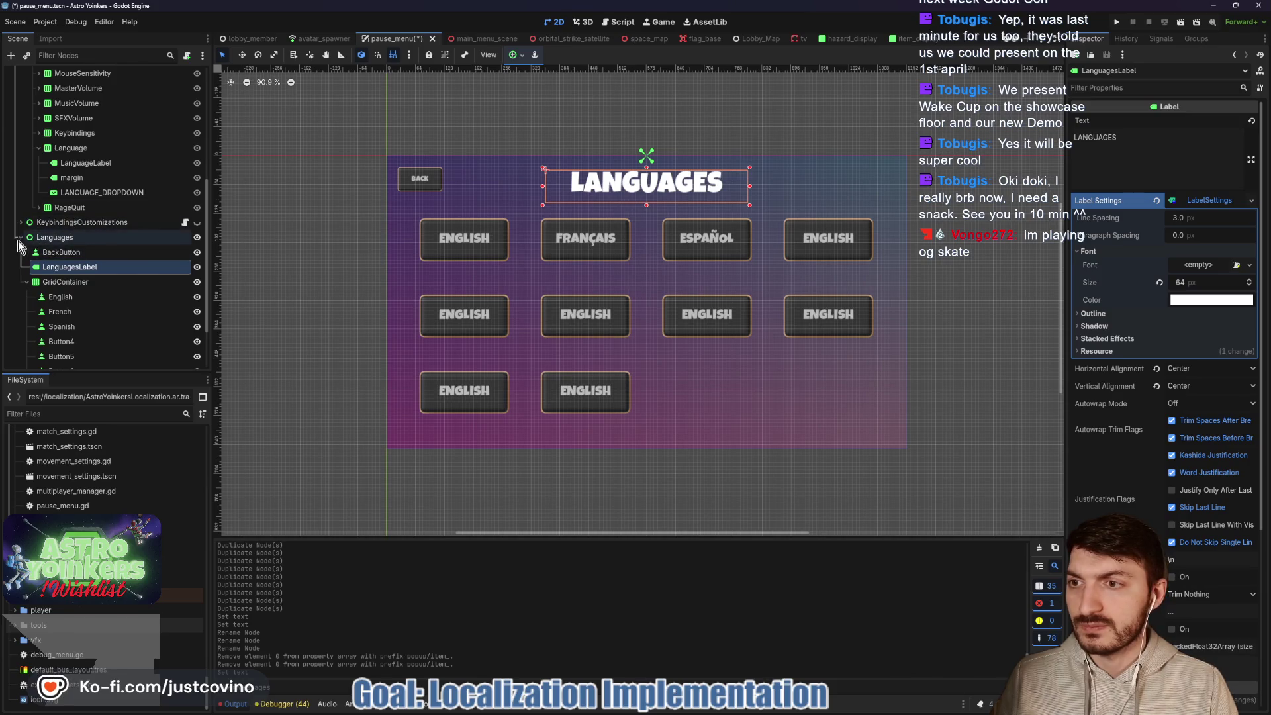
- Name the fourth button German with label DEUTSCH, then remove ESPAÑOL and DEUTSCH from the dropdown
left_click(76, 193)
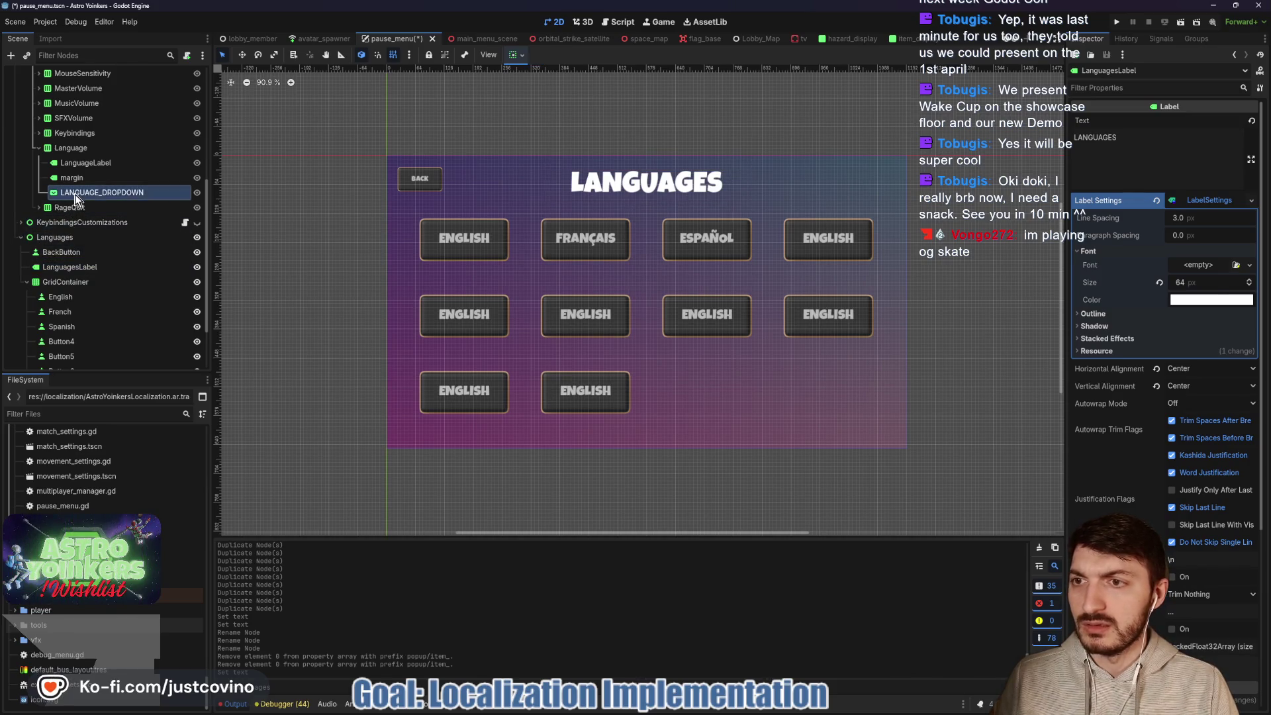
left_click_drag(1215, 278, 1160, 280)
key("ctrl+c")
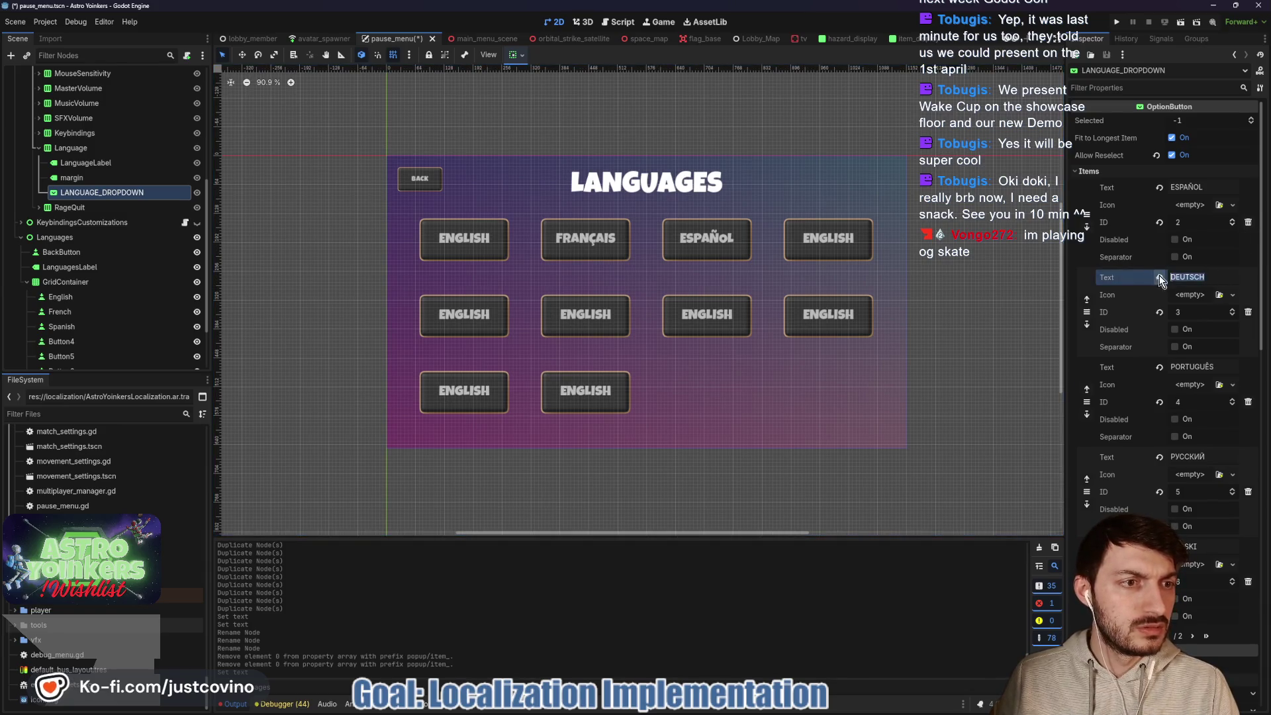
double_click(86, 341)
type("German")
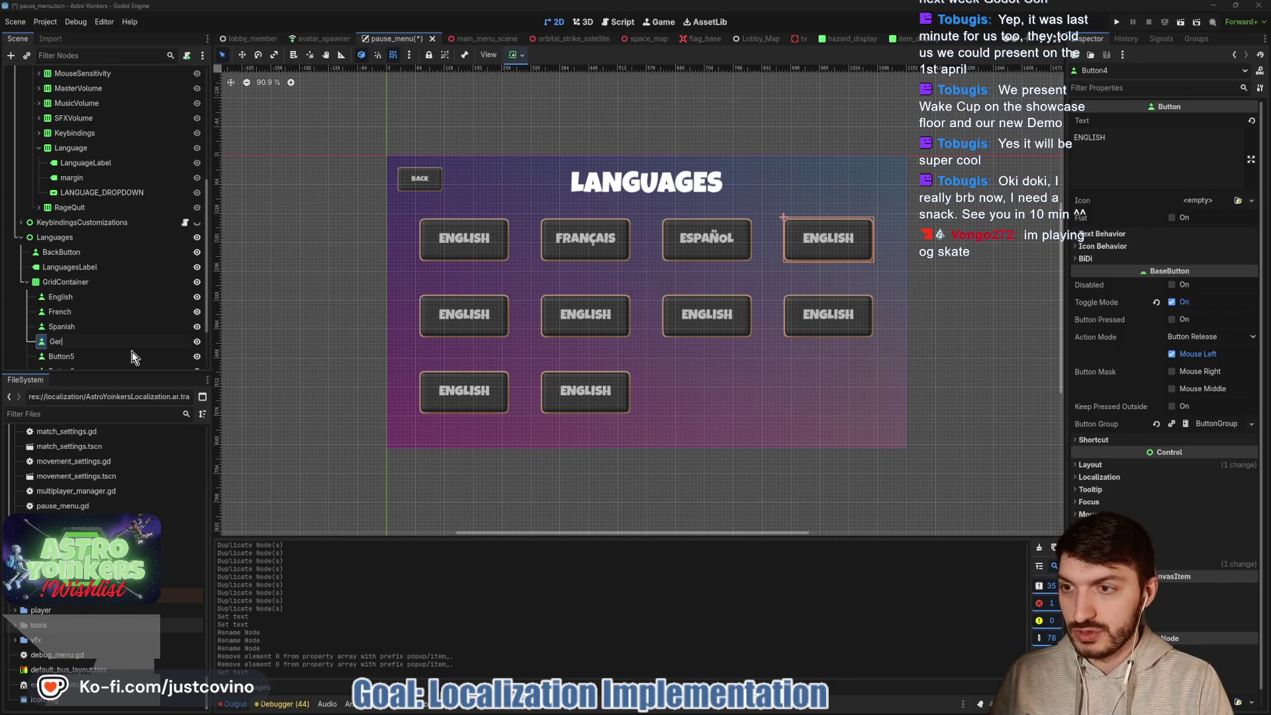
key("Return")
left_click(1147, 161)
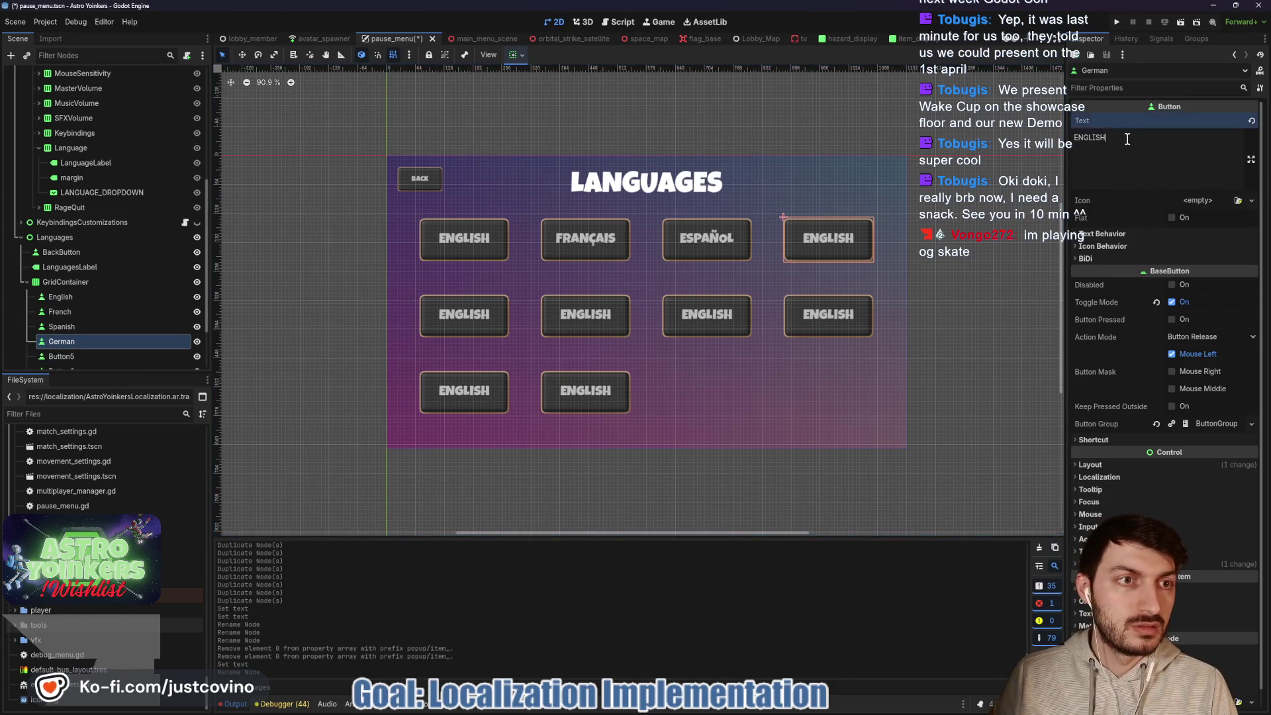
key("ctrl+a")
key("ctrl+v")
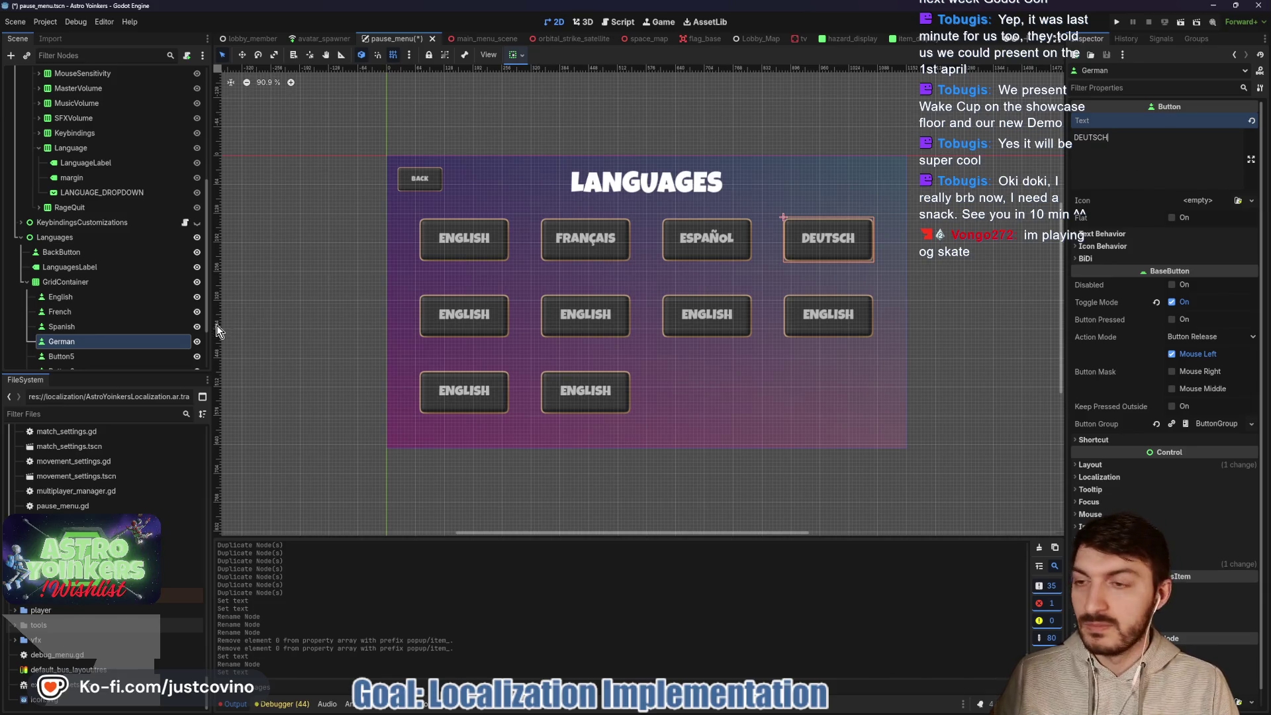
left_click(79, 193)
left_click(1247, 222)
left_click(1247, 223)
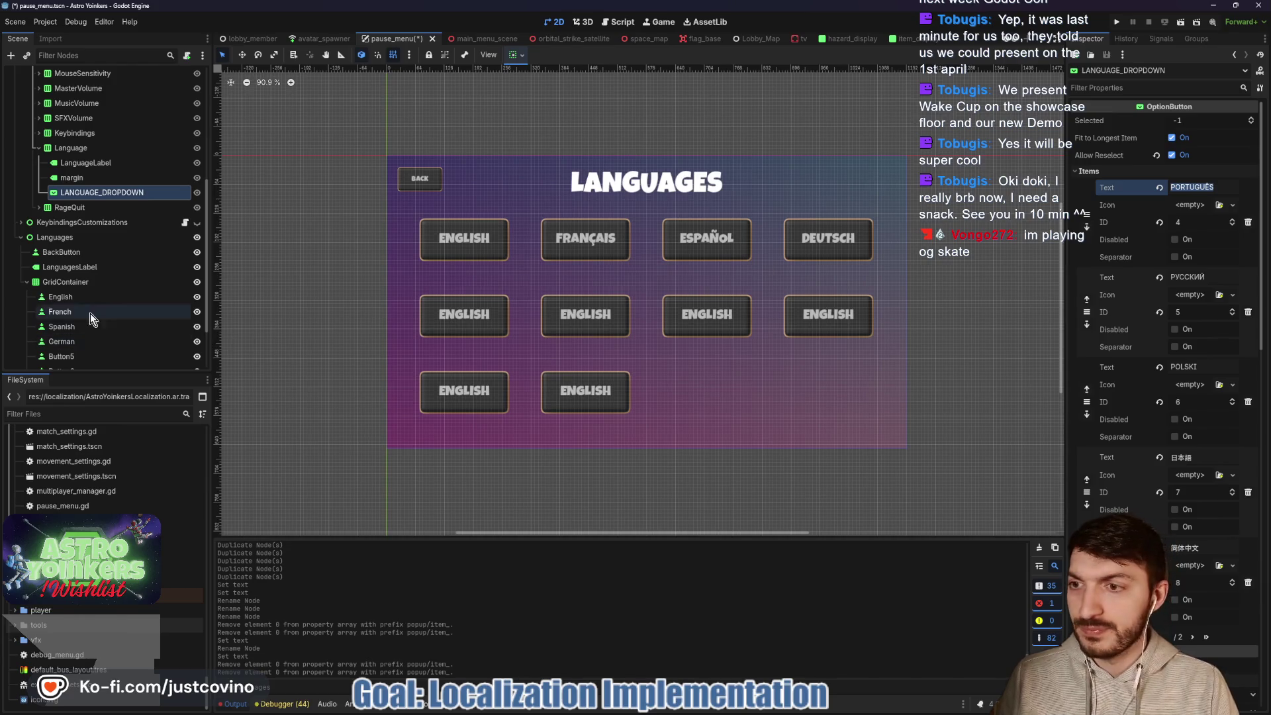
- Name the fifth button Portuguese, checking the translation sheet, and set its Text to PORTUGUÊS
double_click(76, 356)
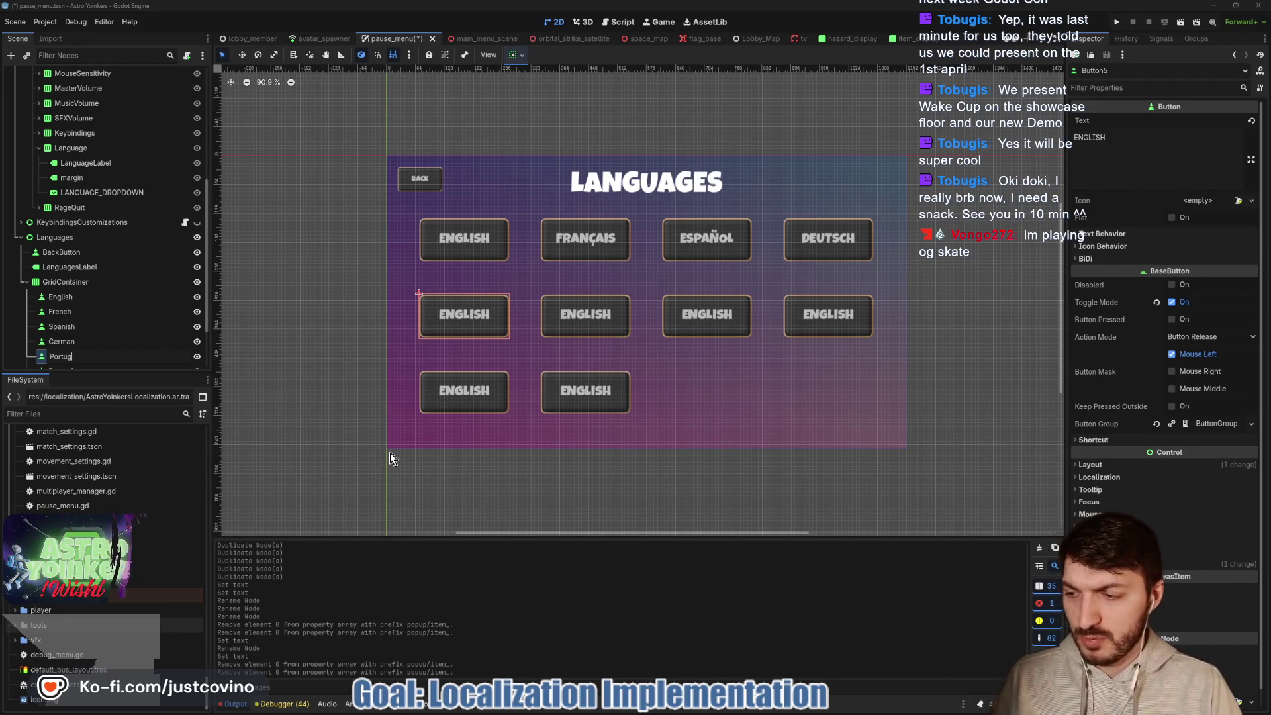
mouse_move(555, 709)
left_click(698, 712)
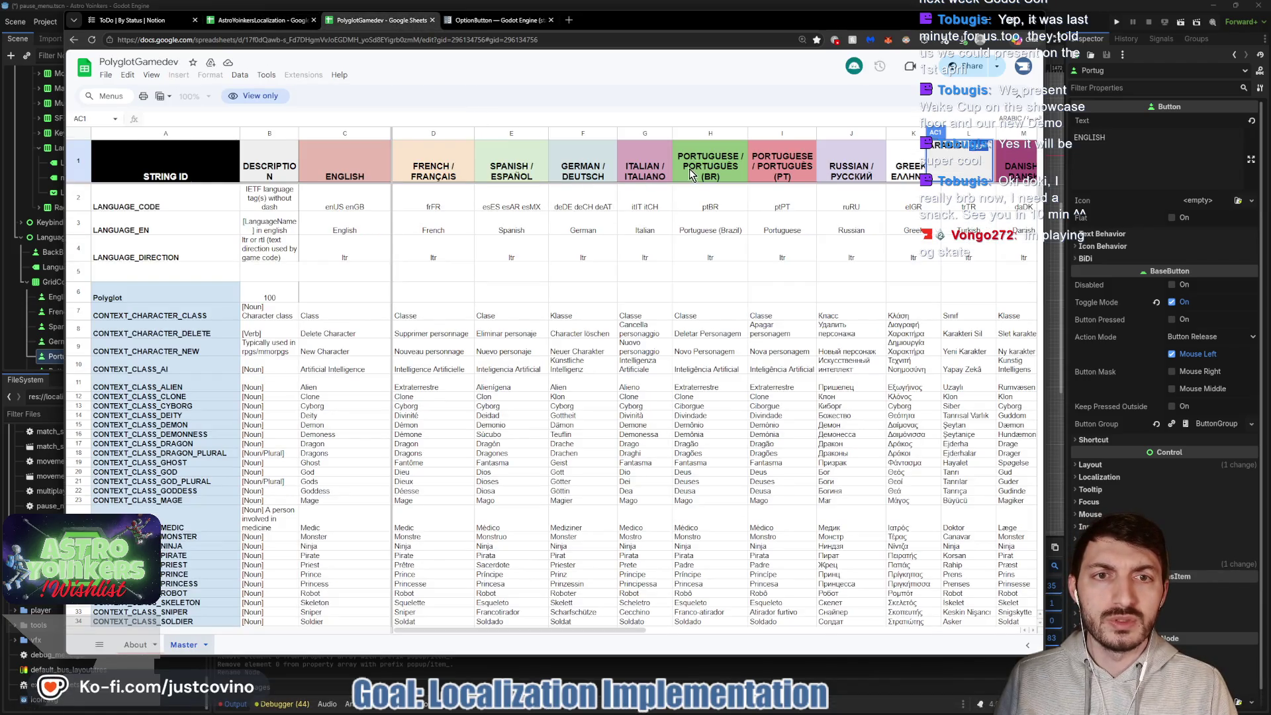
left_click(378, 673)
left_click(80, 358)
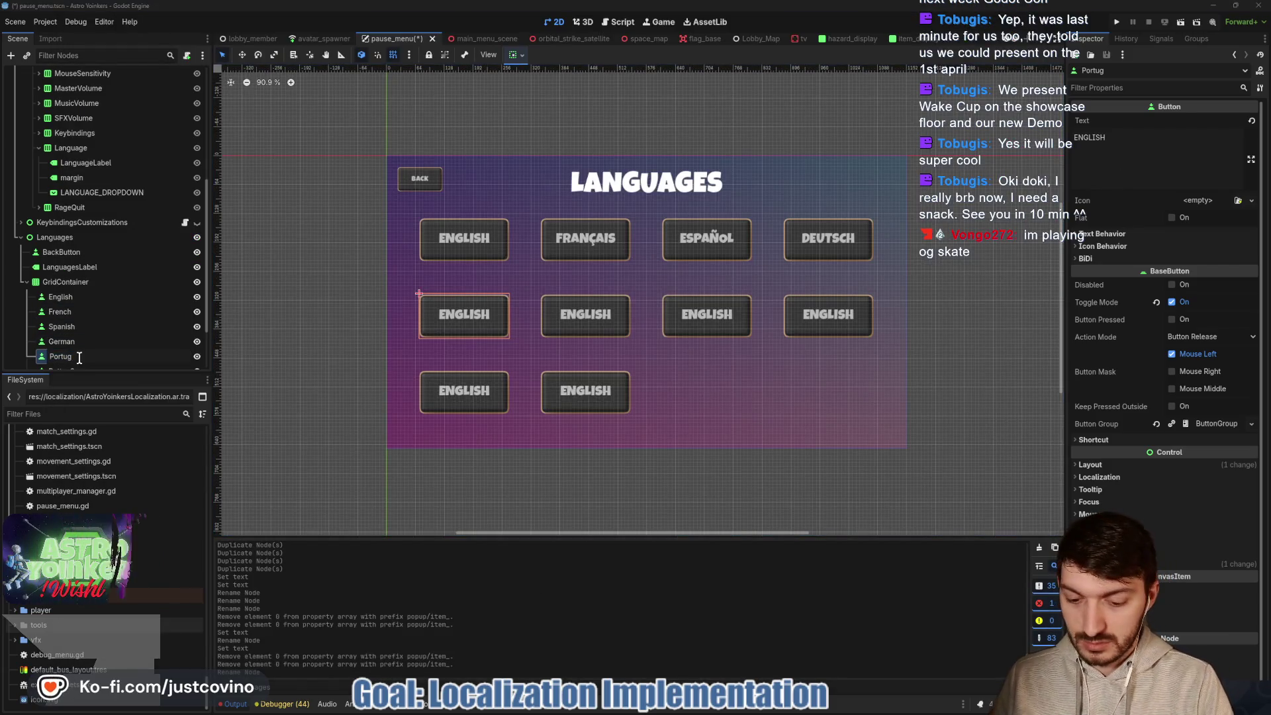
type("uese")
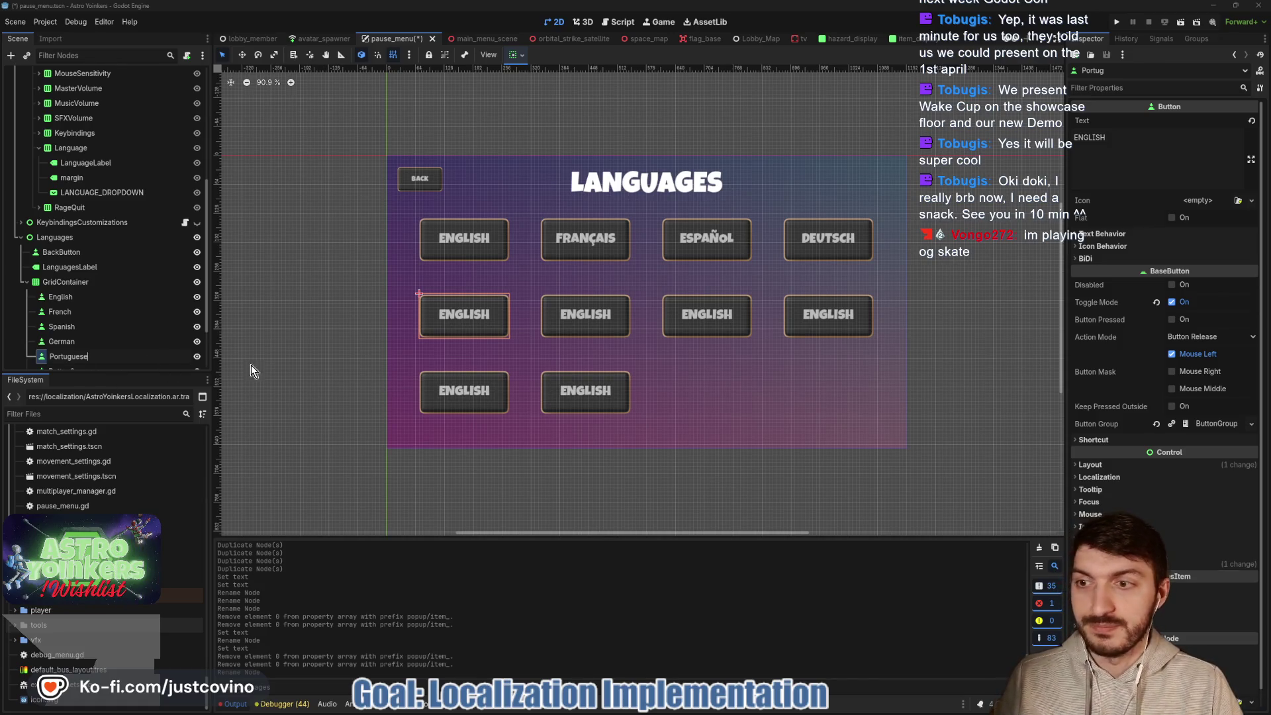
key("Return")
left_click_drag(1133, 137, 1073, 136)
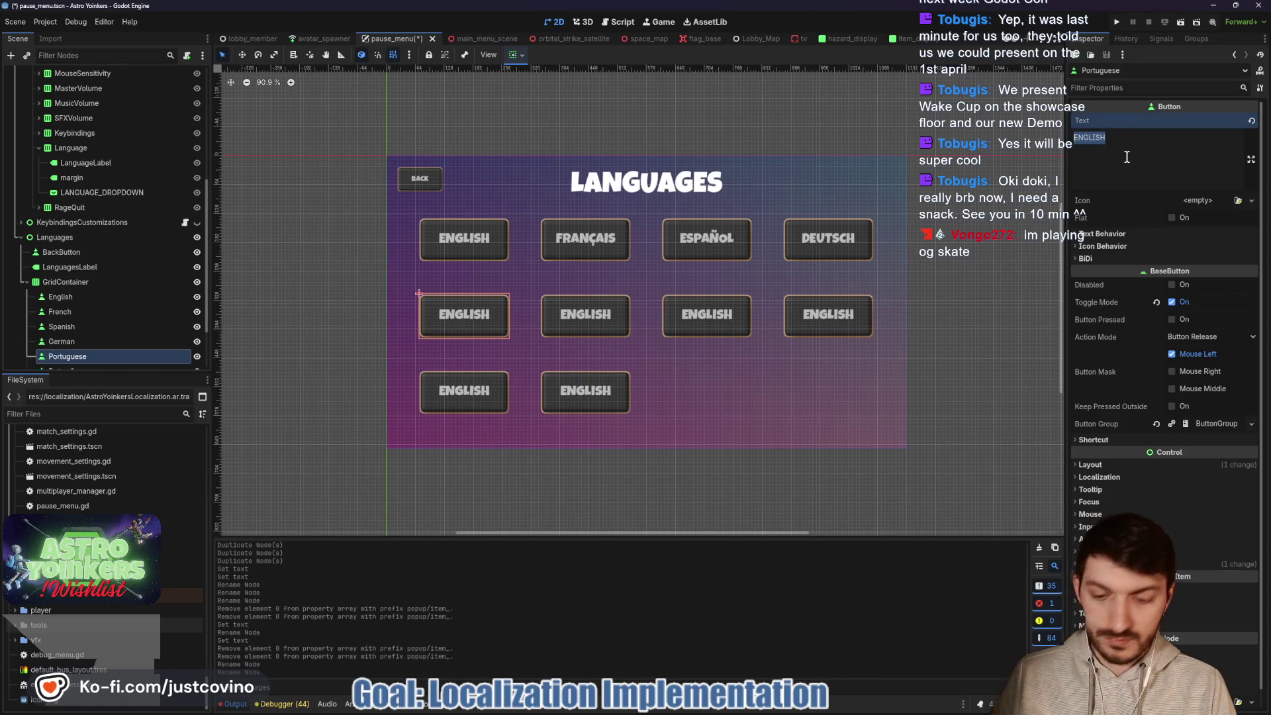
type("PORTUGUÊS")
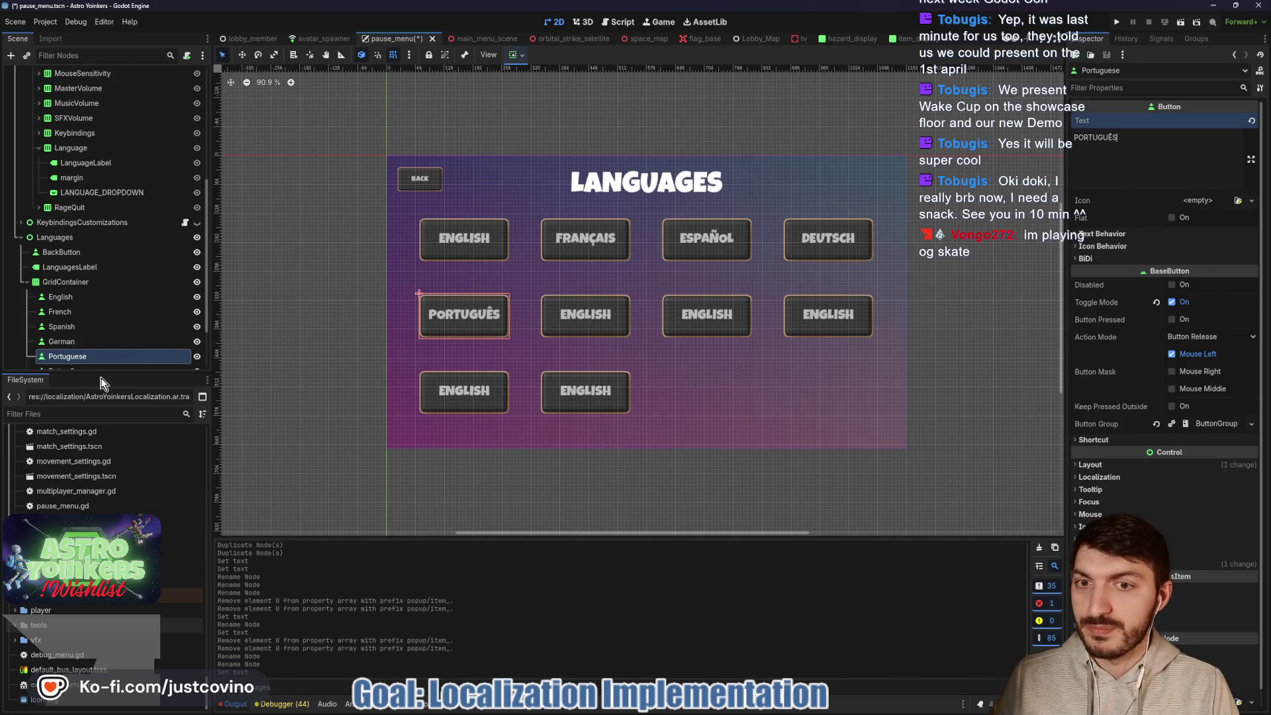
- Name the sixth button Russian and paste РУССКИЙ from the dropdown items as its Text
scroll(76, 339, "down", 3)
left_click(94, 304)
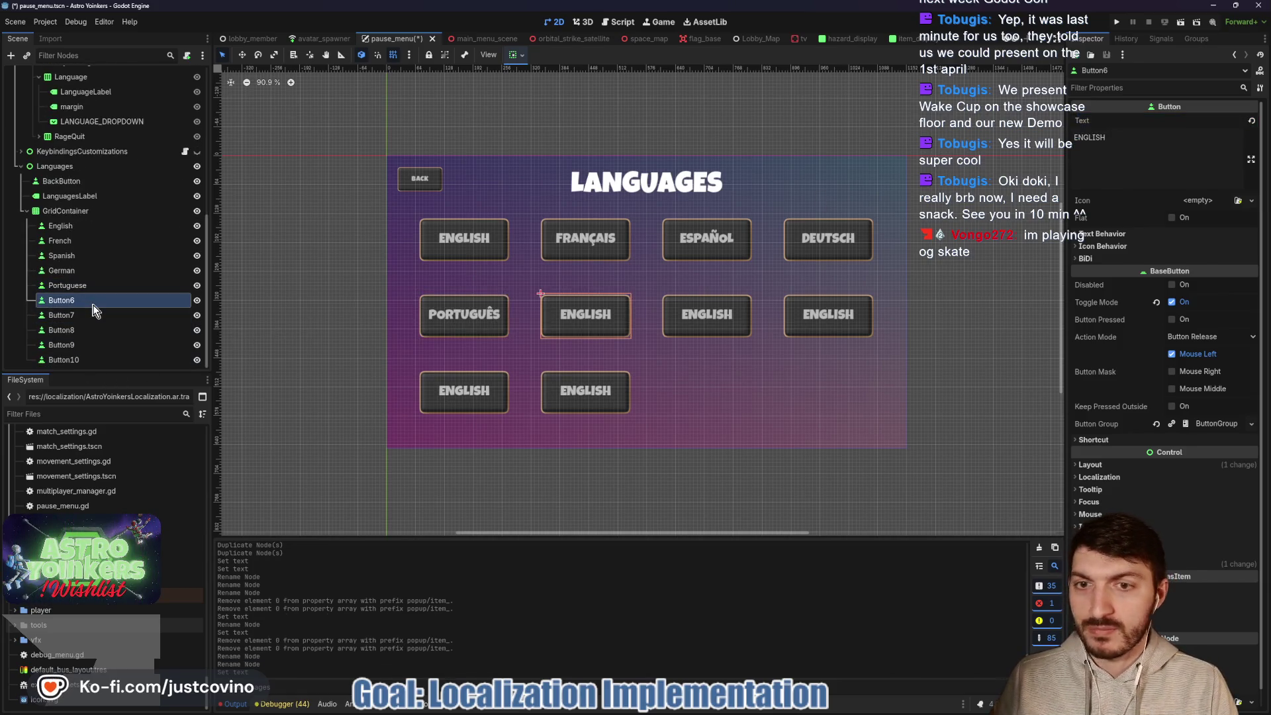
double_click(89, 303)
type("Russian")
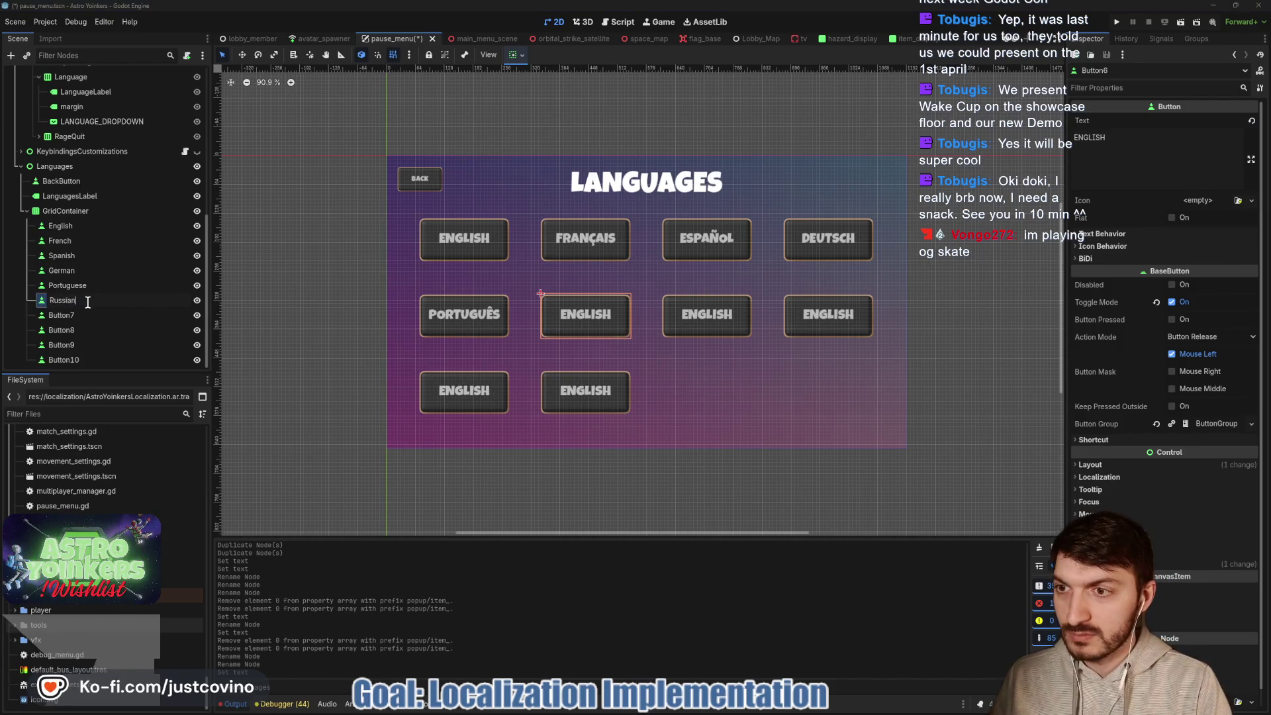
key("Return")
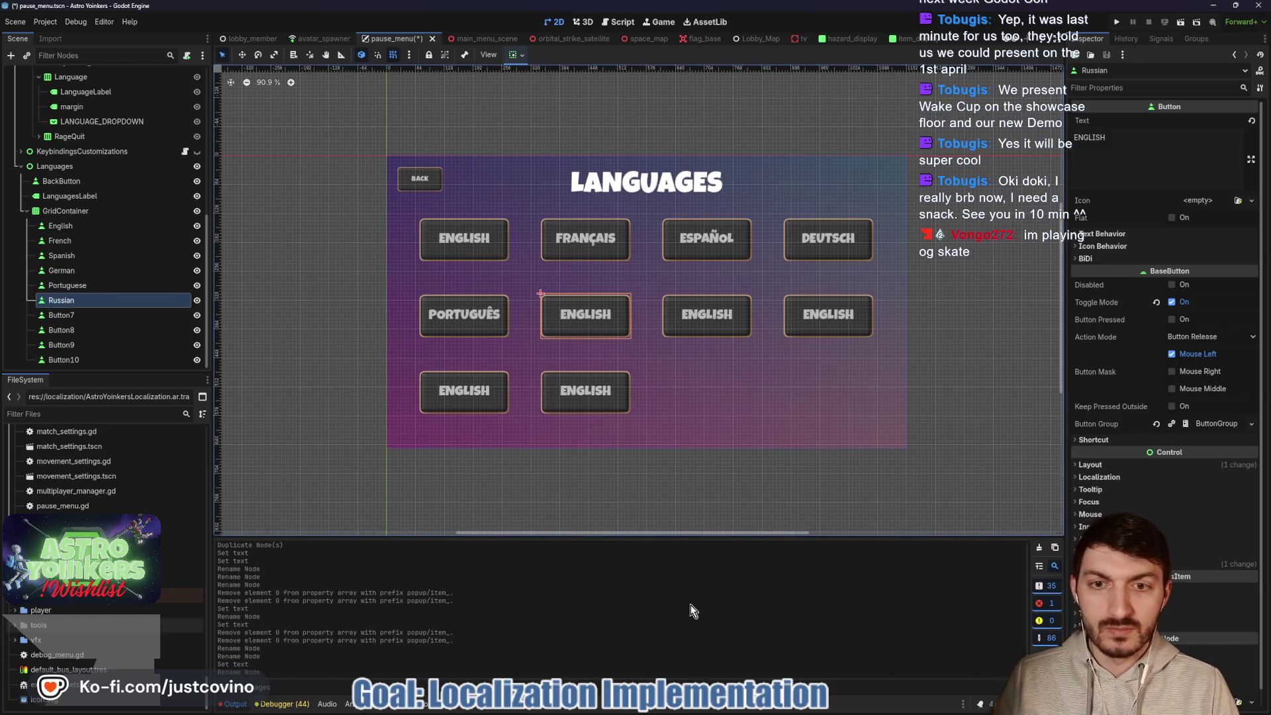
left_click(705, 712)
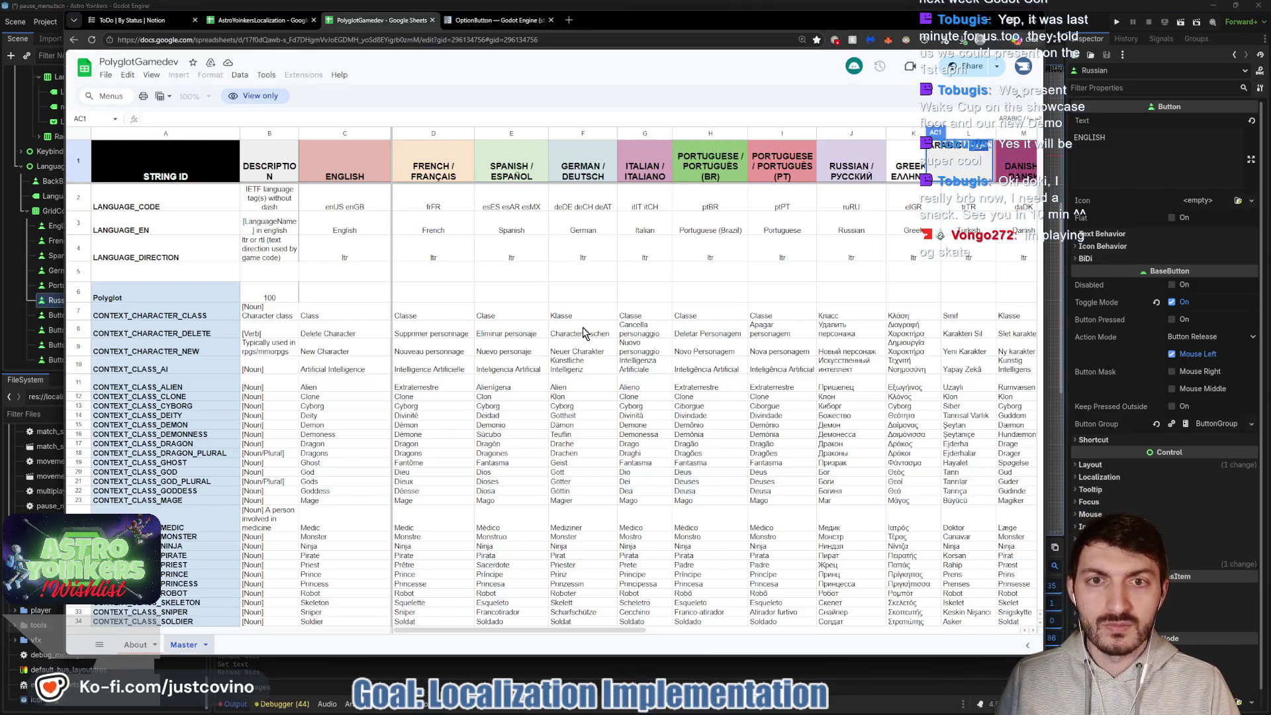
left_click(287, 24)
left_click(980, 26)
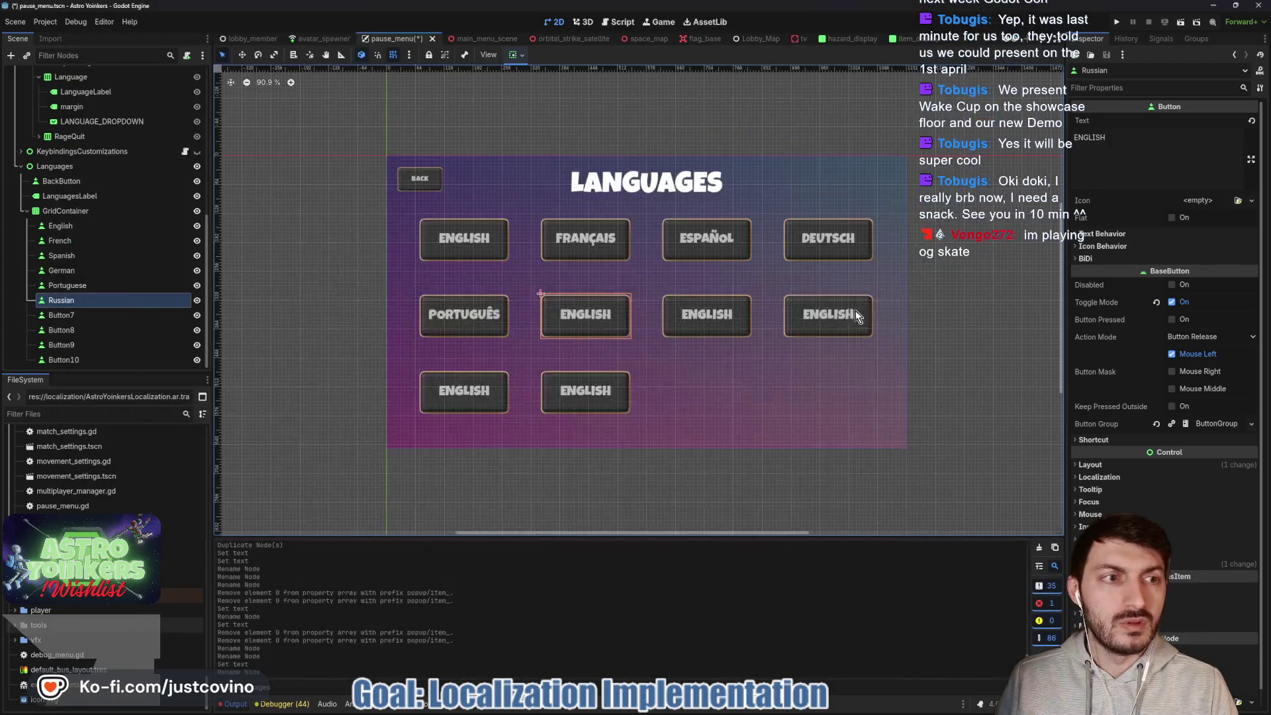
left_click(66, 121)
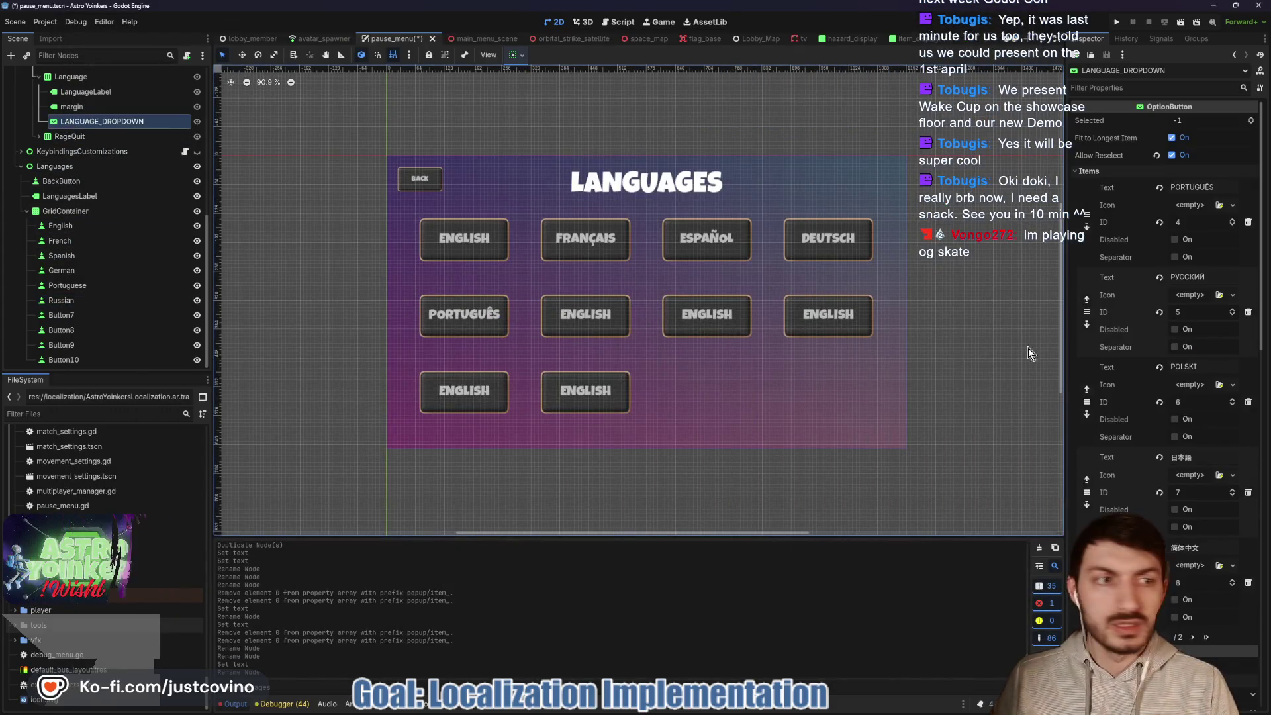
left_click(1214, 277)
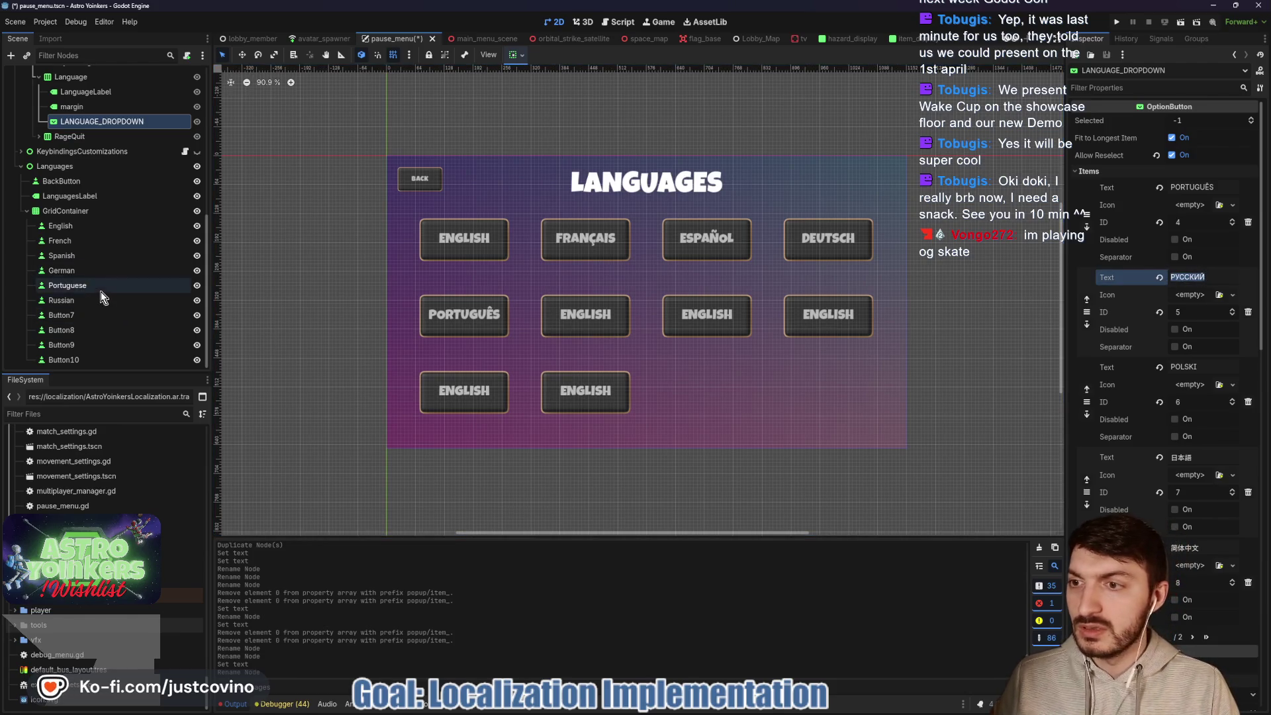
left_click(66, 300)
left_click(1159, 145)
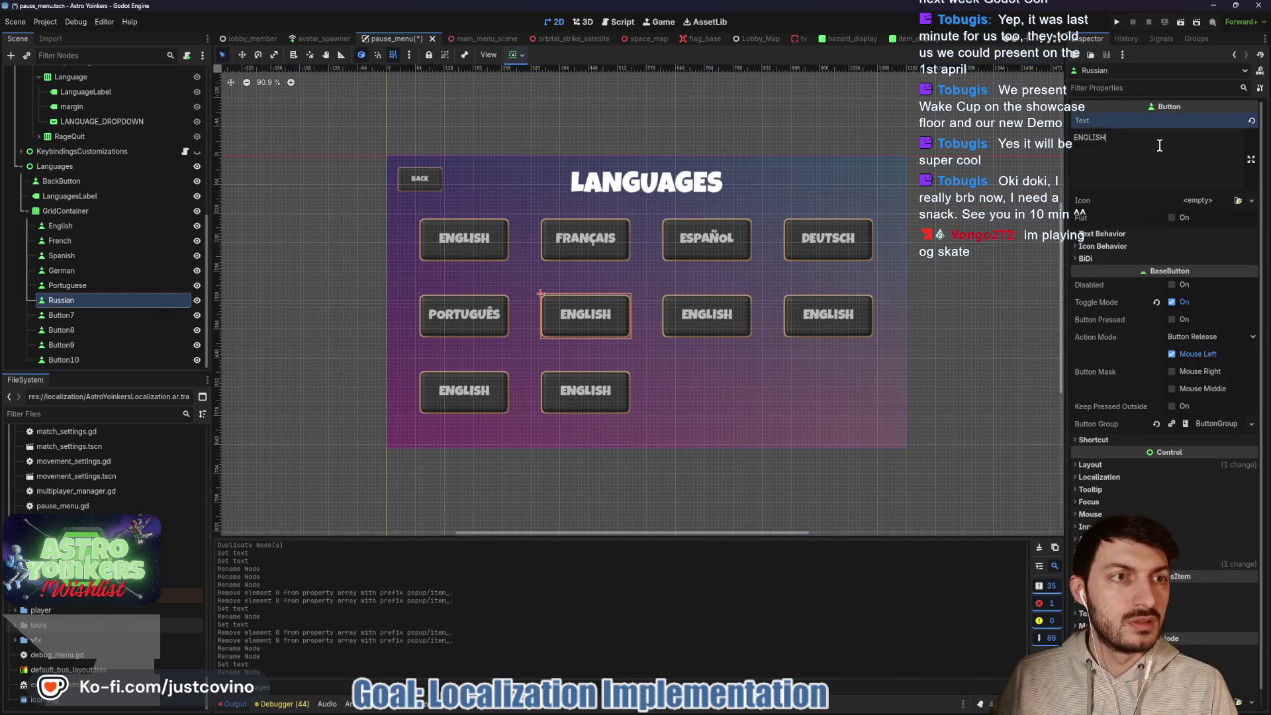
type("РУССКИЙ")
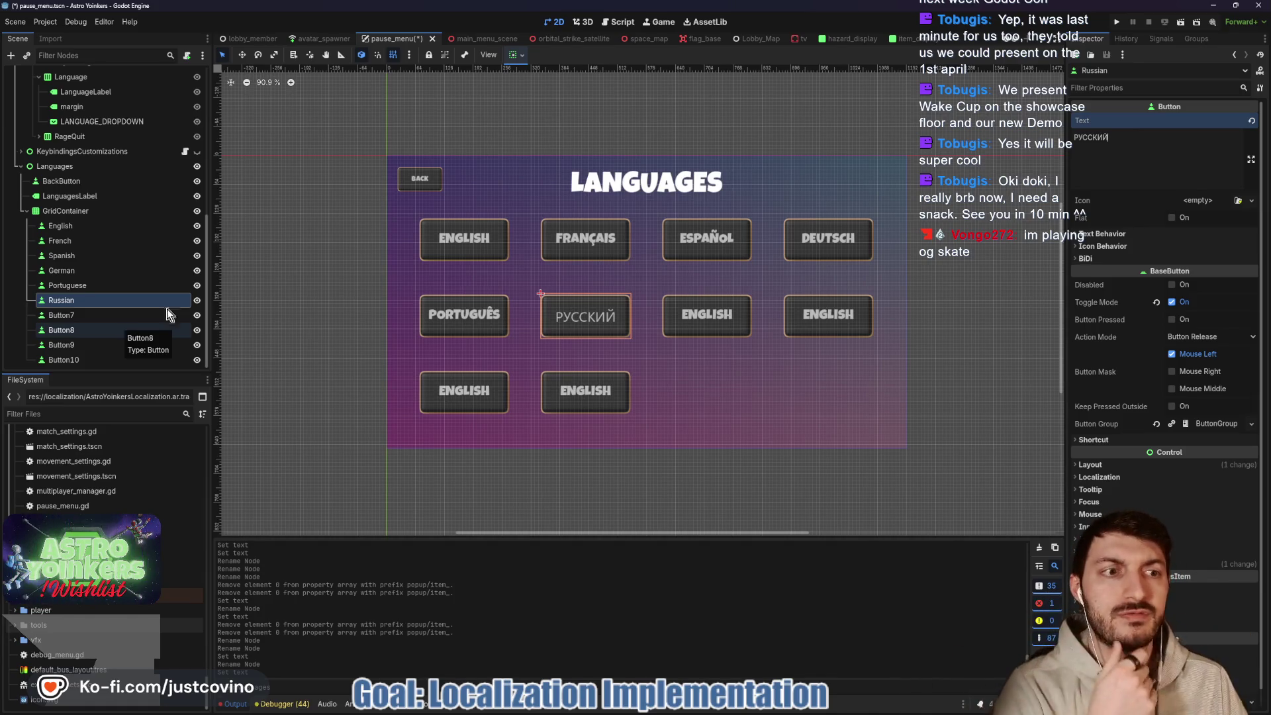
- Rename the seventh button node Polish and set its Text to Polski
left_click(1098, 235)
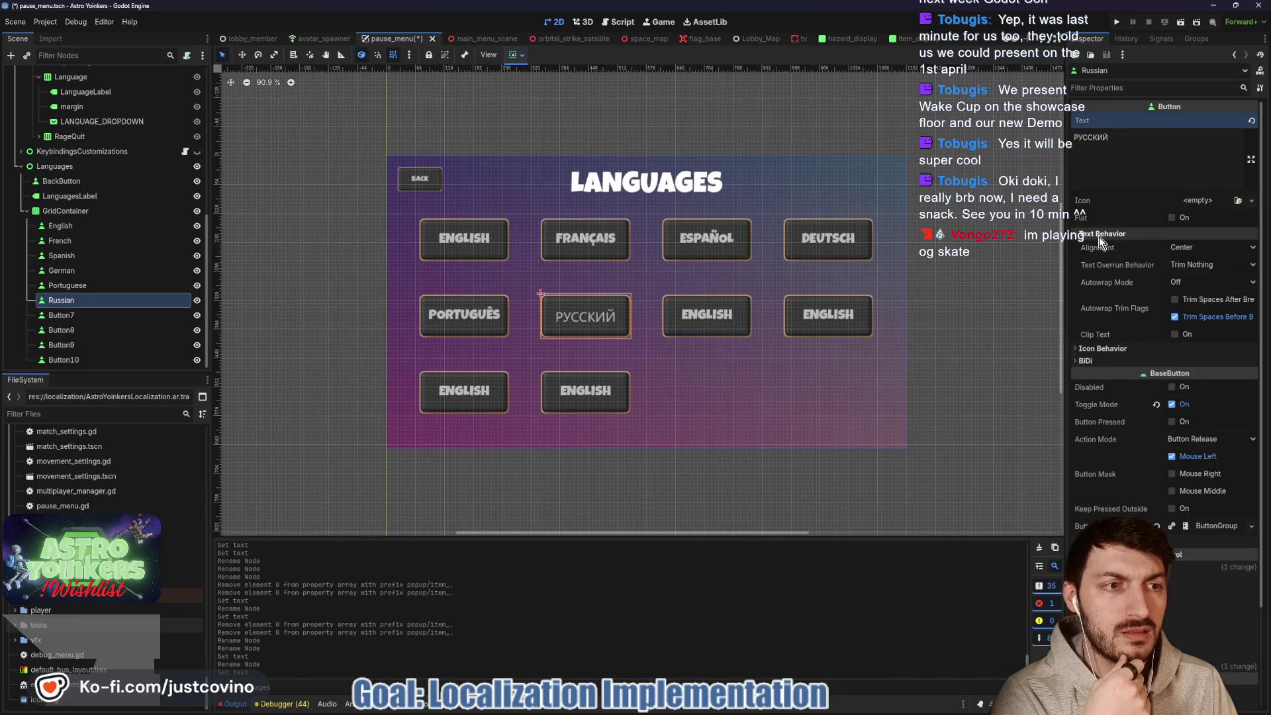
left_click(1098, 235)
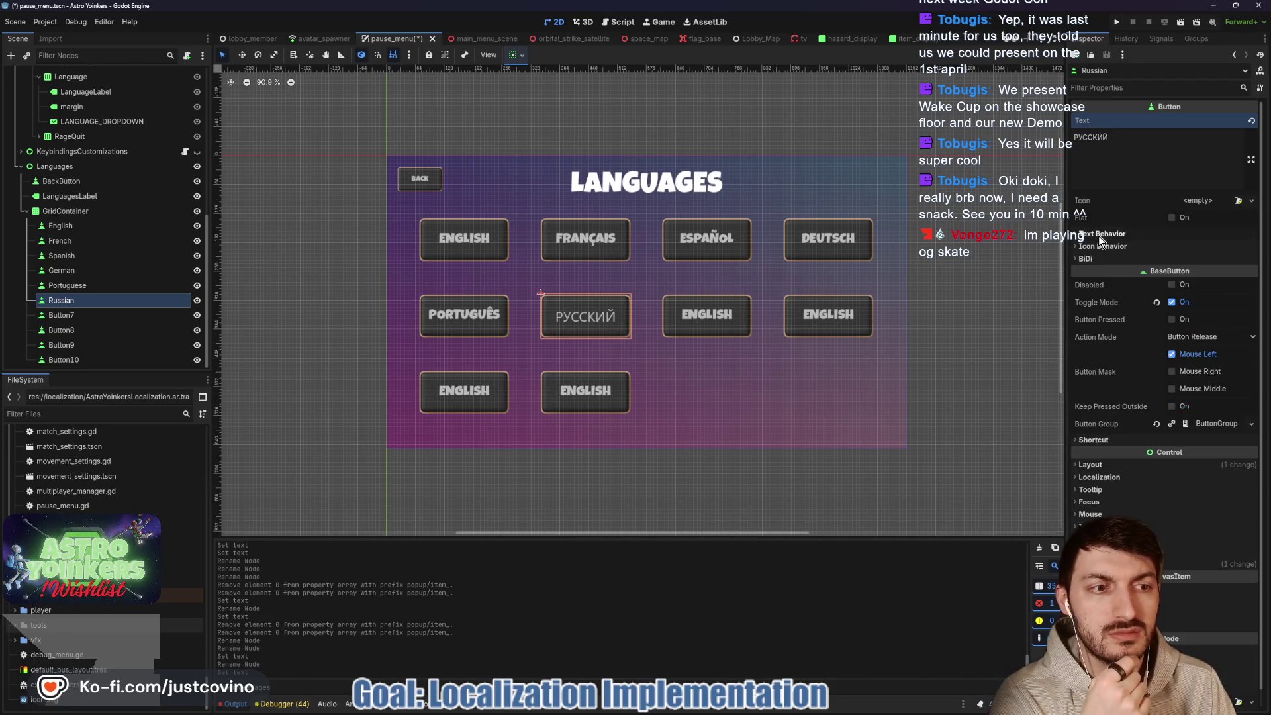
double_click(66, 315)
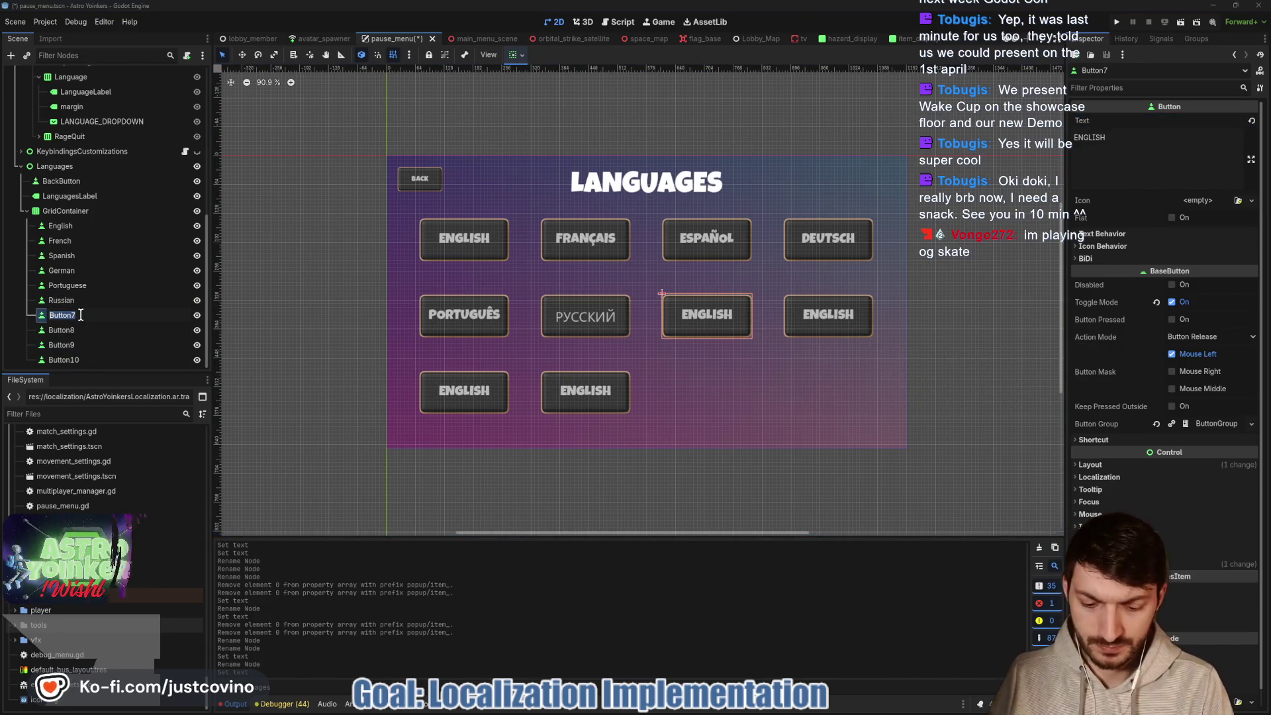
type("Polish")
key("Return")
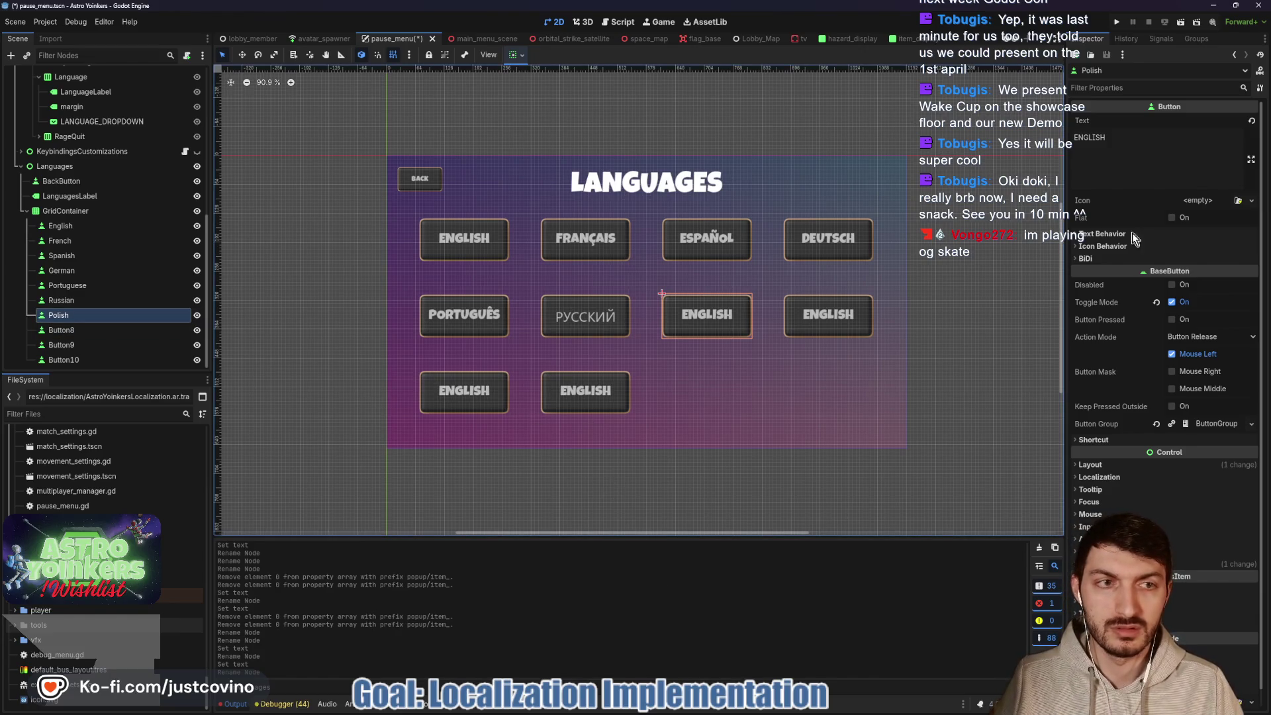
left_click(1168, 172)
key("ctrl+a")
type("Polski")
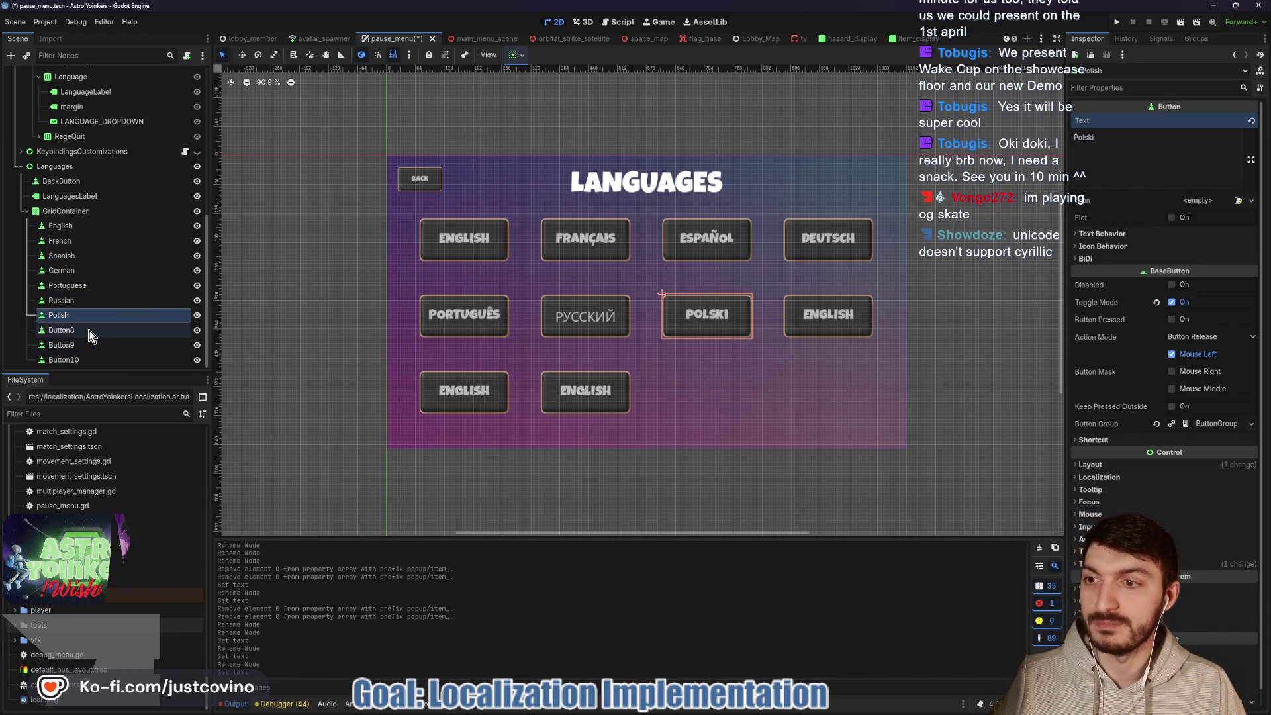
- Remove the PORTUGUÊS, РУССКИЙ and POLSKI entries from LANGUAGE_DROPDOWN's items
left_click(695, 712)
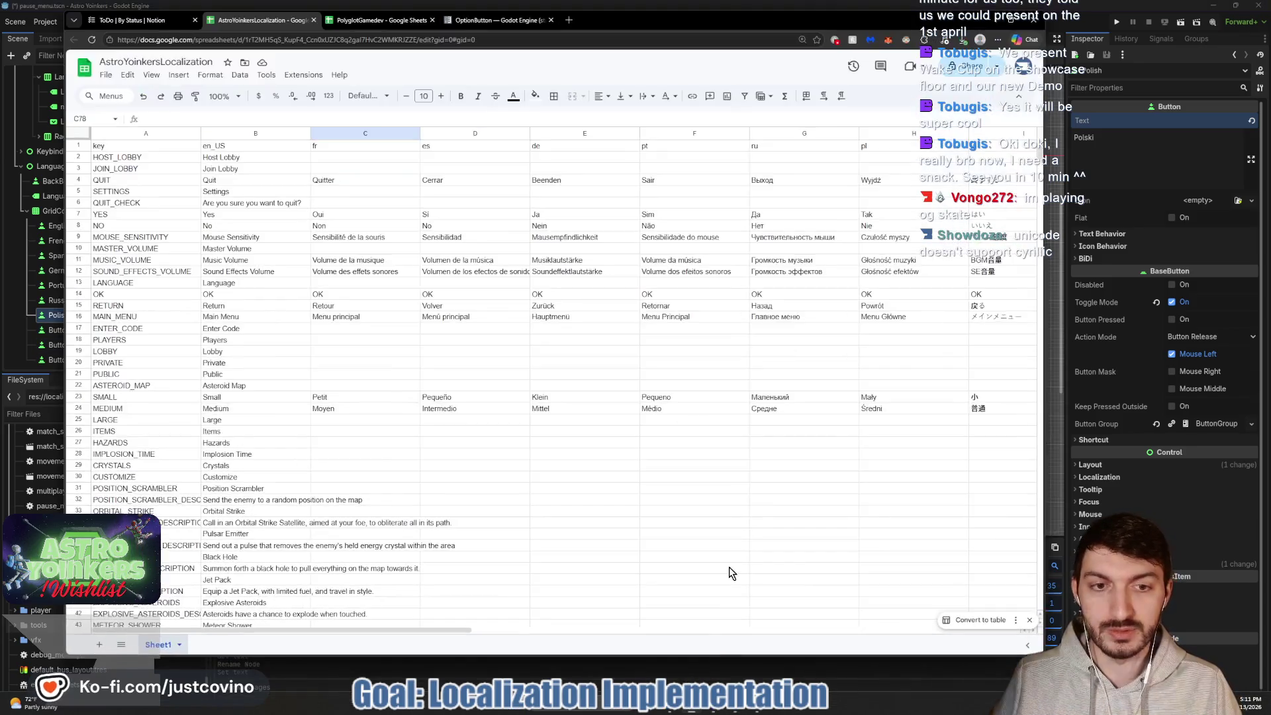
left_click(998, 14)
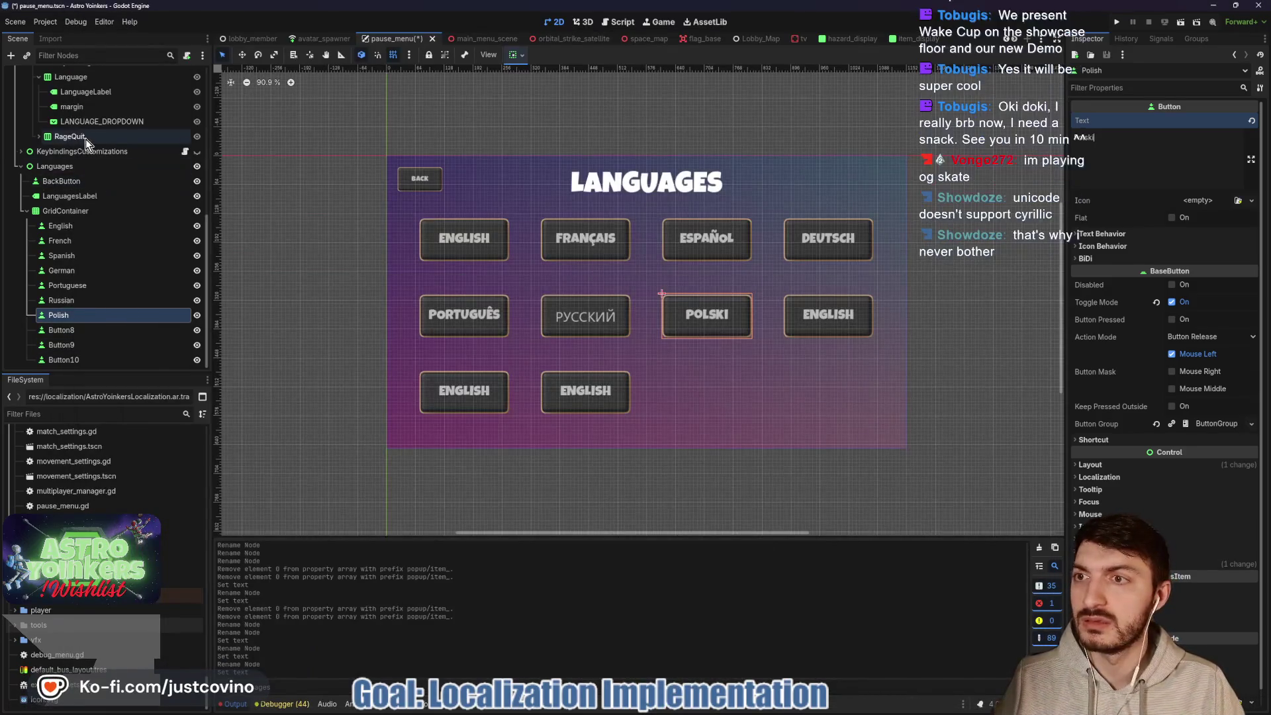
left_click(85, 119)
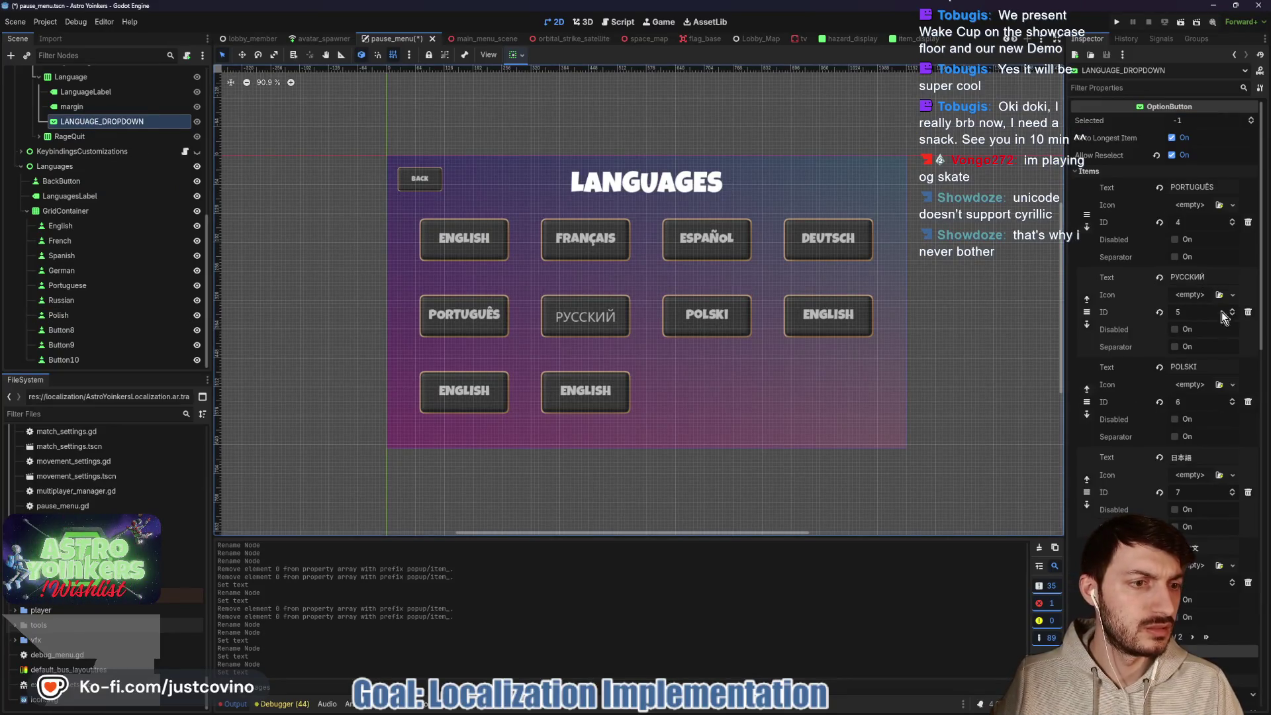
left_click(1249, 223)
left_click(1249, 223)
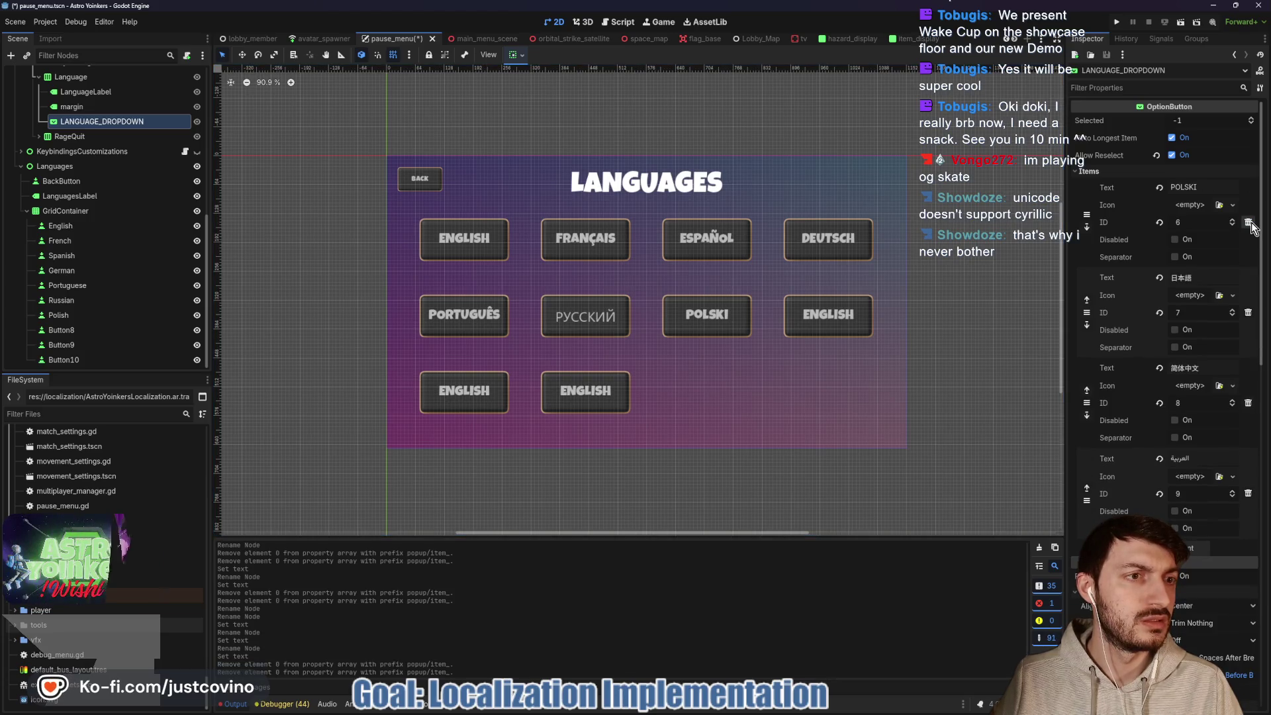
left_click(1249, 223)
- Rename Button8 to Japanese and paste 日本語 from the dropdown as its Text
double_click(1171, 188)
key("ctrl+c")
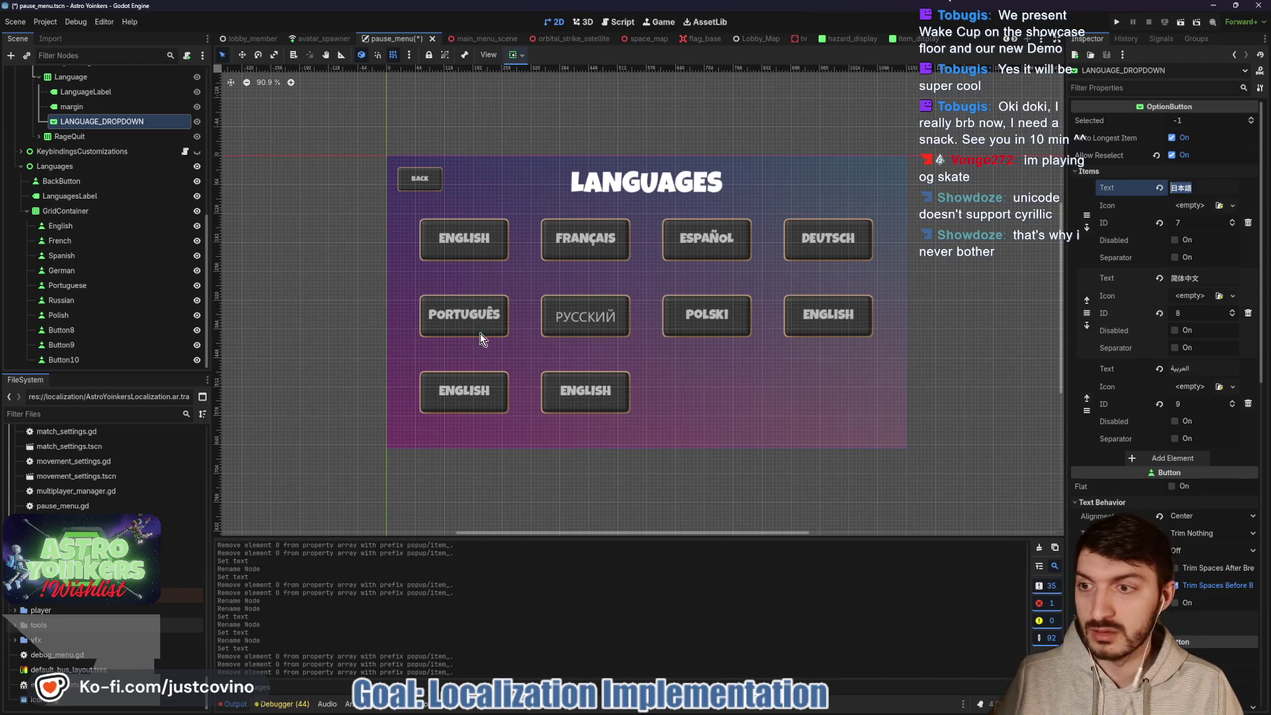
double_click(79, 329)
type("Japanese")
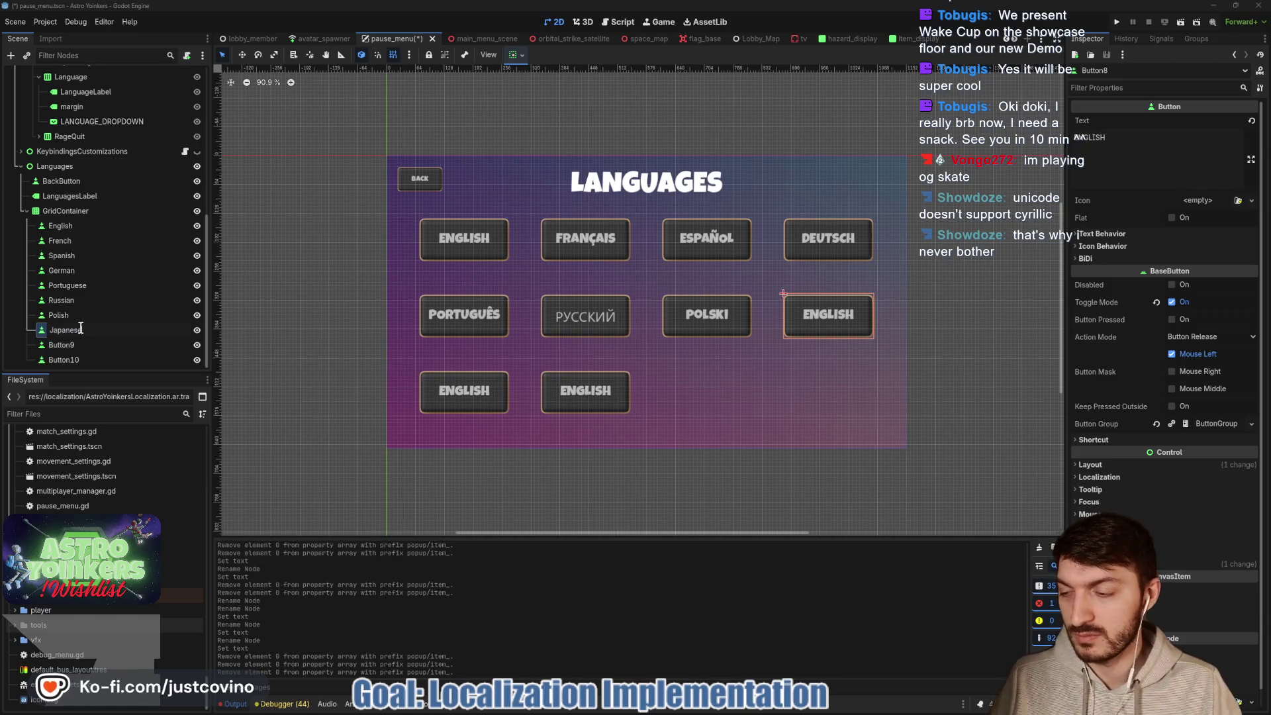
key("Return")
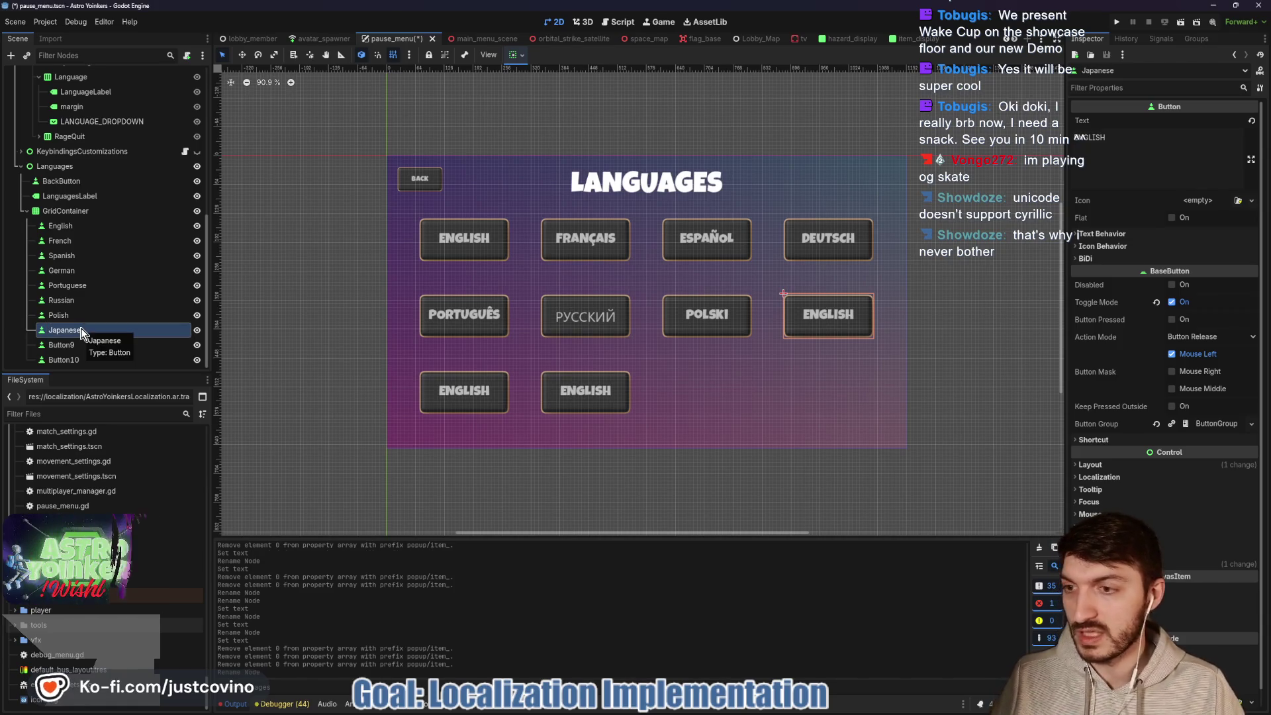
left_click(1130, 137)
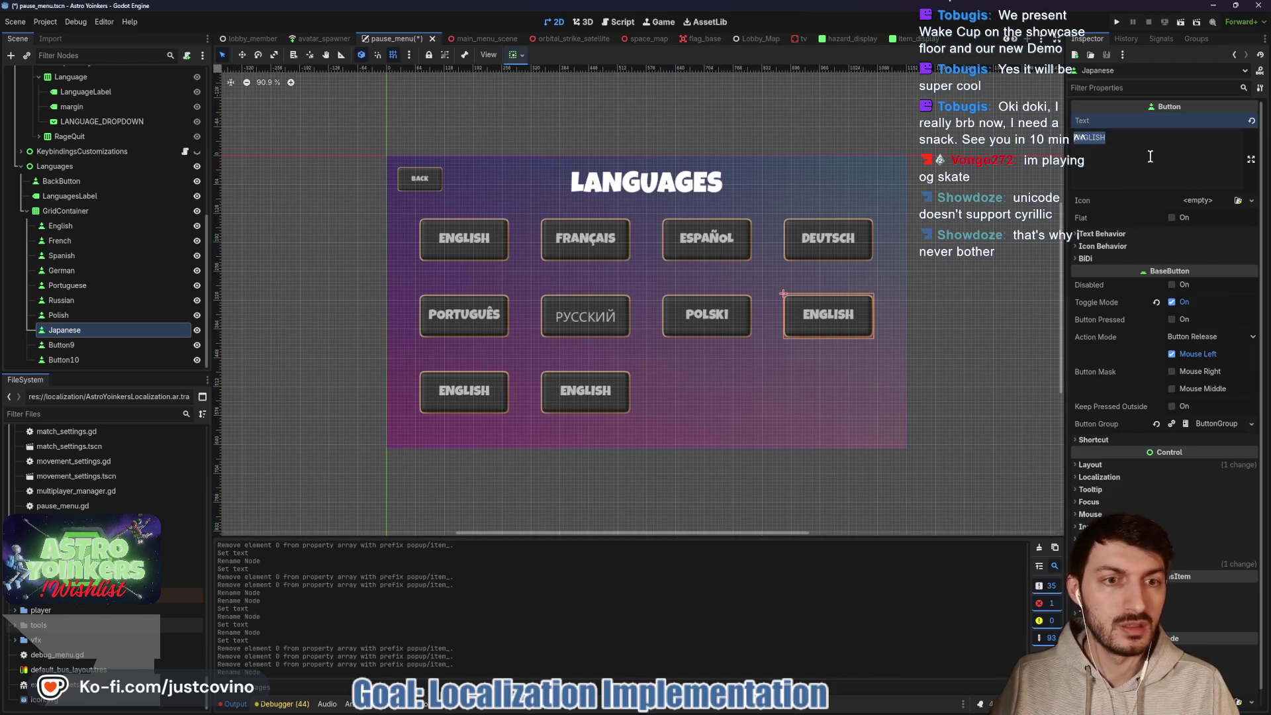
key("ctrl+v")
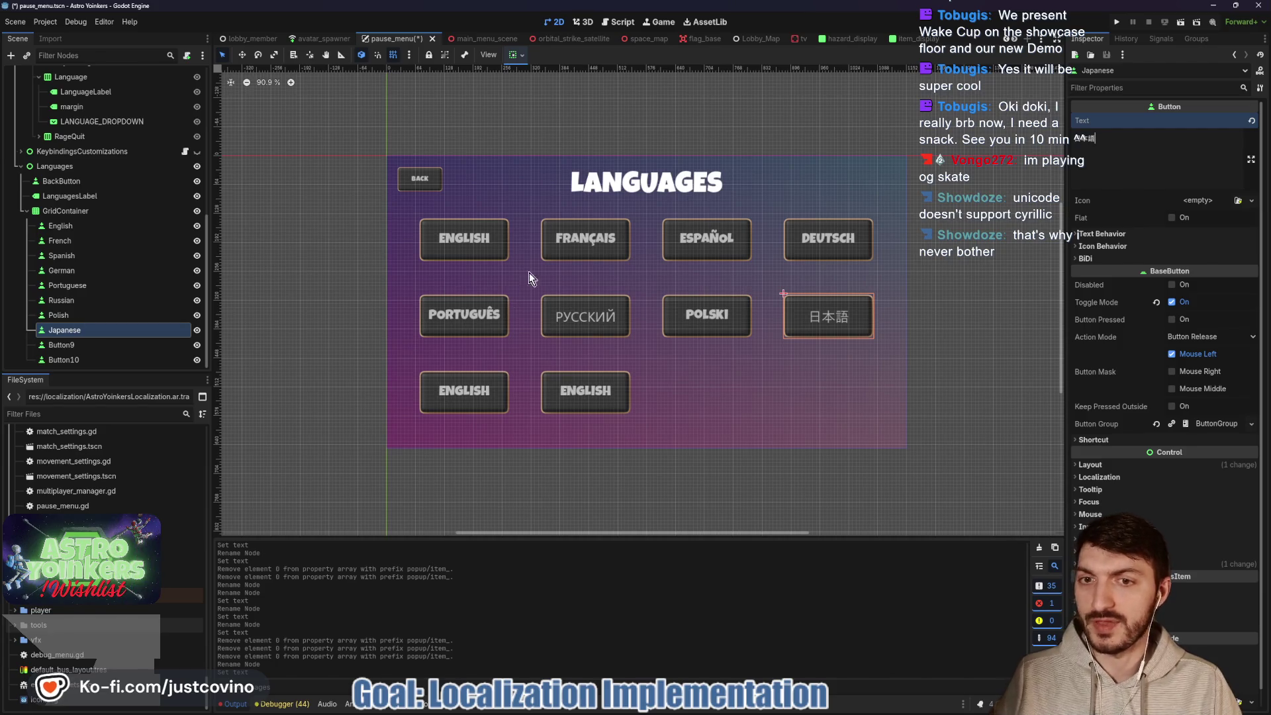
- Rename Button9 to Chinese and Button10 to Arabic
double_click(86, 345)
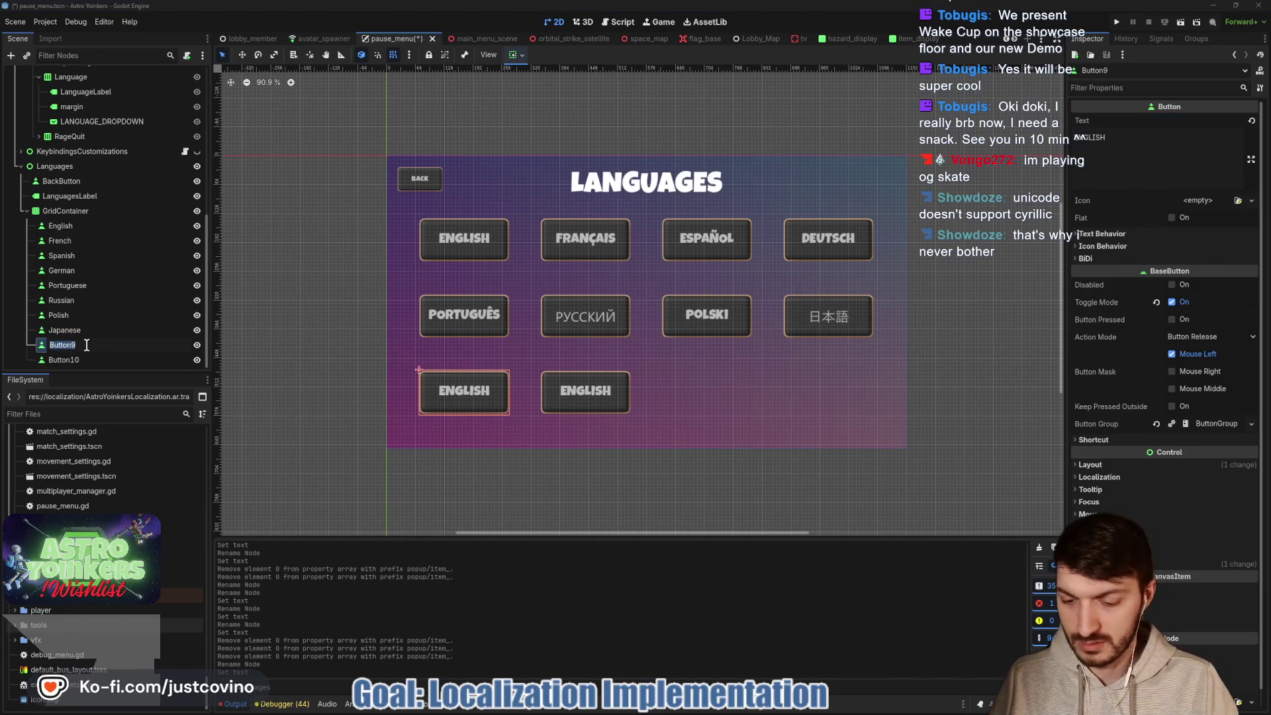
type("Chinese")
key("Return")
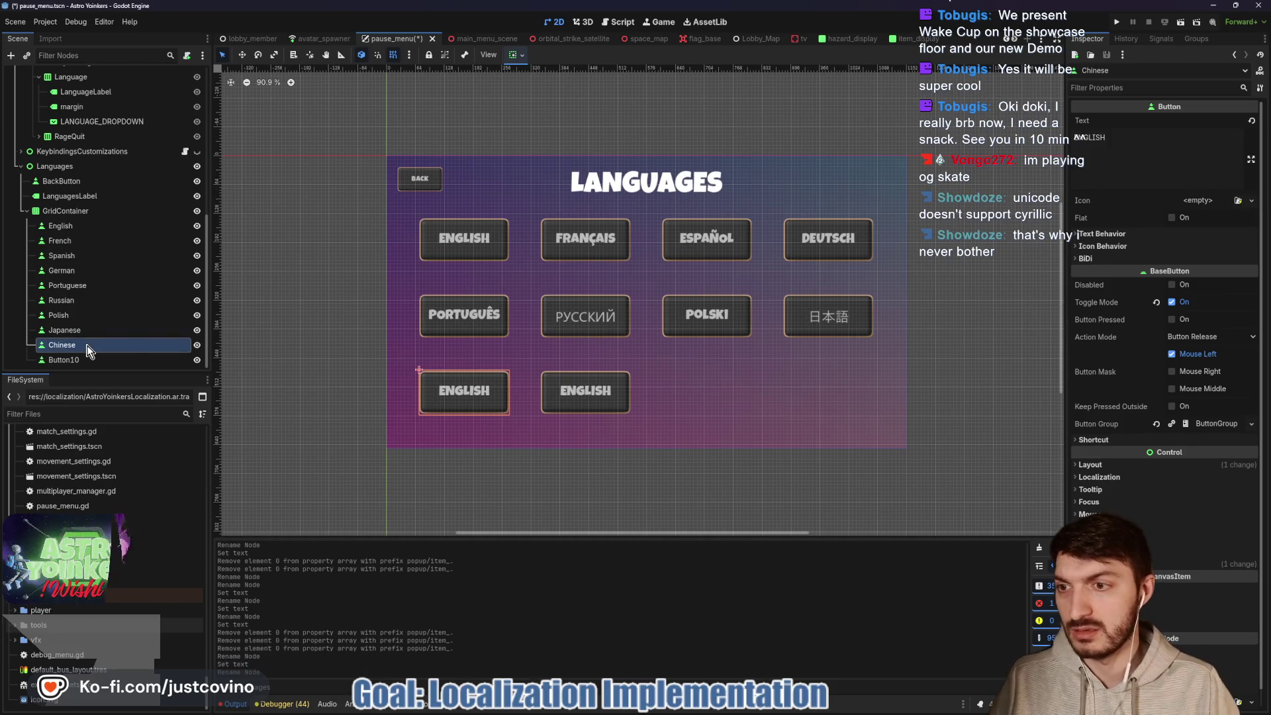
double_click(96, 354)
type("Arabic")
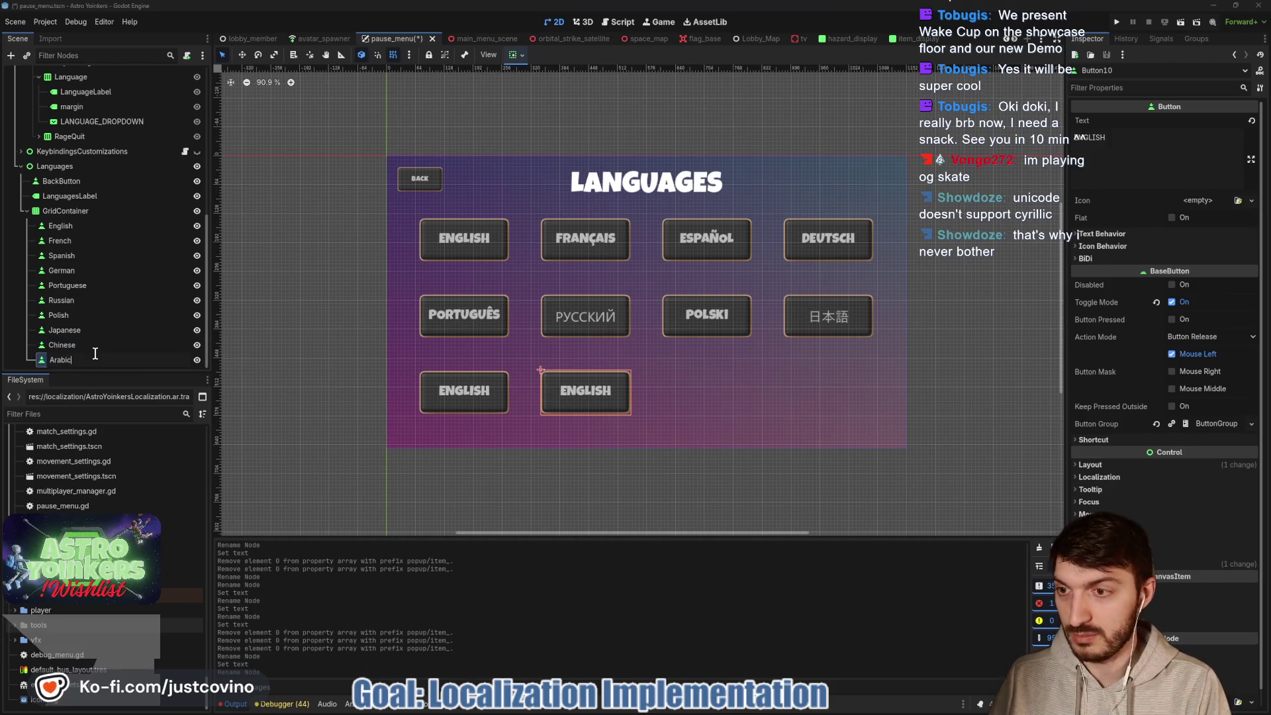
key("Return")
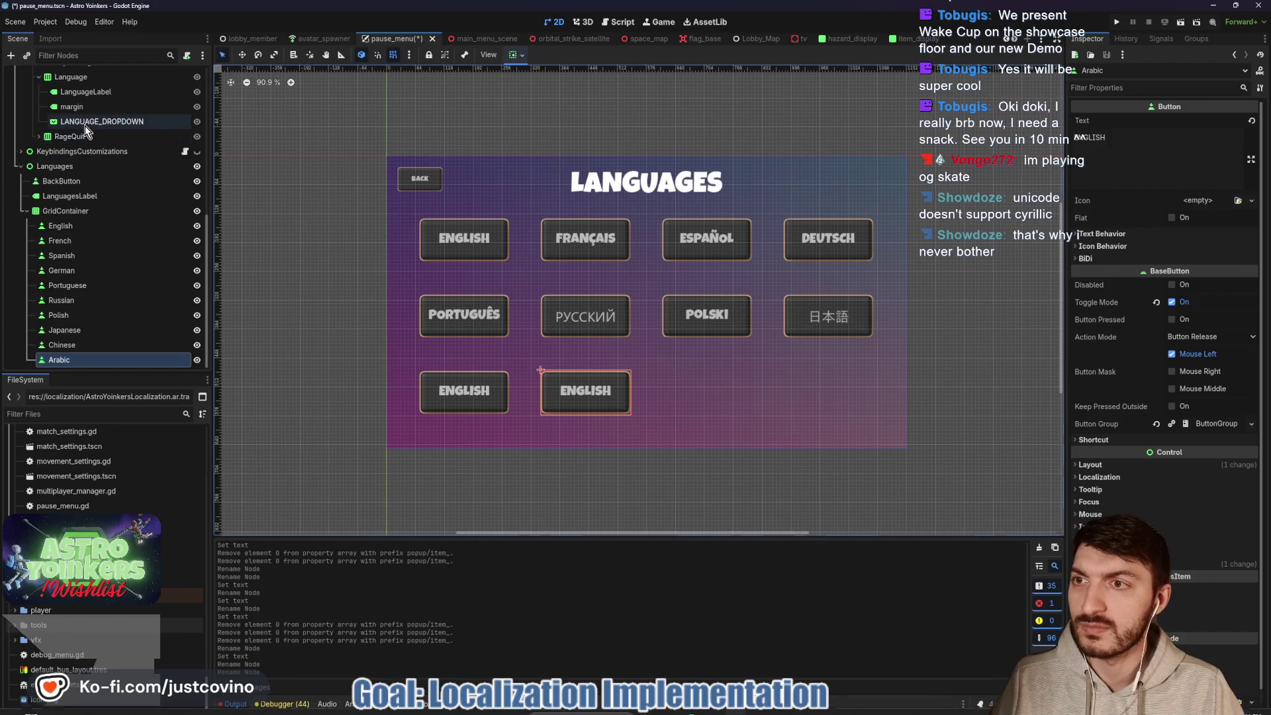
- Copy 简体中文 from the dropdown items into the Chinese button's Text
left_click(132, 122)
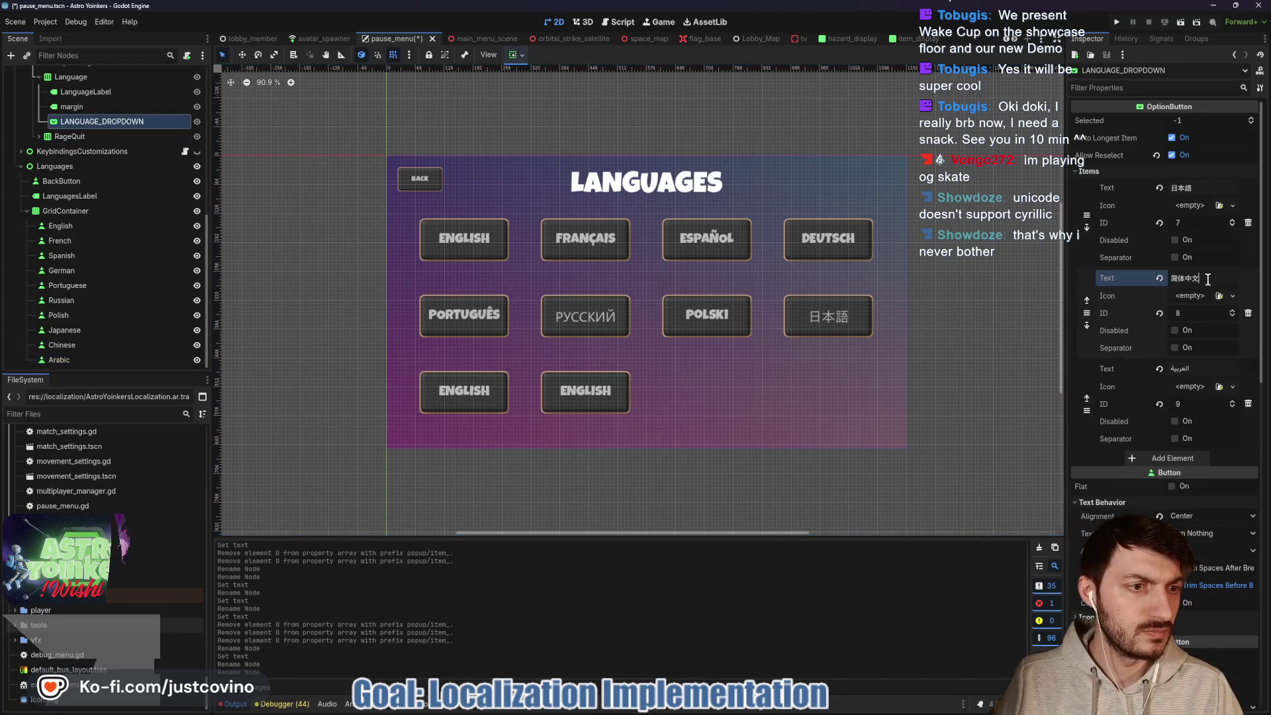
left_click(1153, 284)
left_click(73, 345)
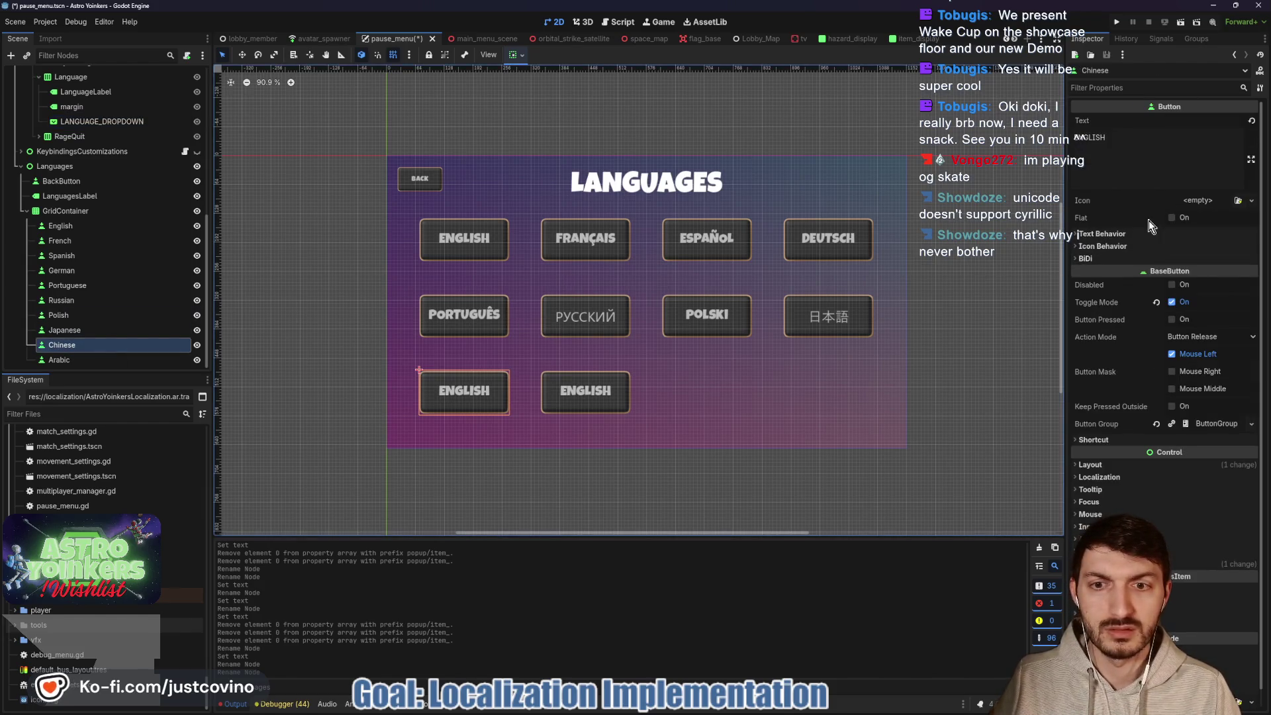
left_click(1148, 154)
key("ctrl+a")
type("简体中文")
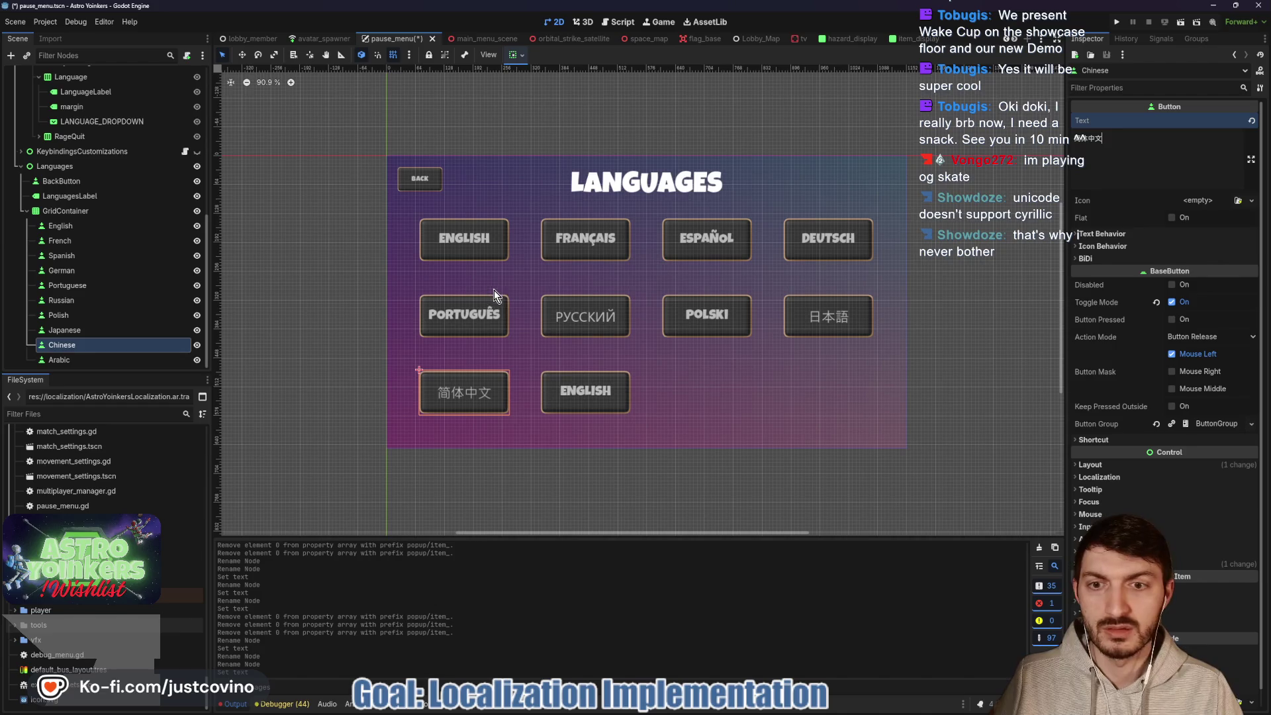
- Copy العربية from the dropdown items into the Arabic button's Text
left_click(63, 360)
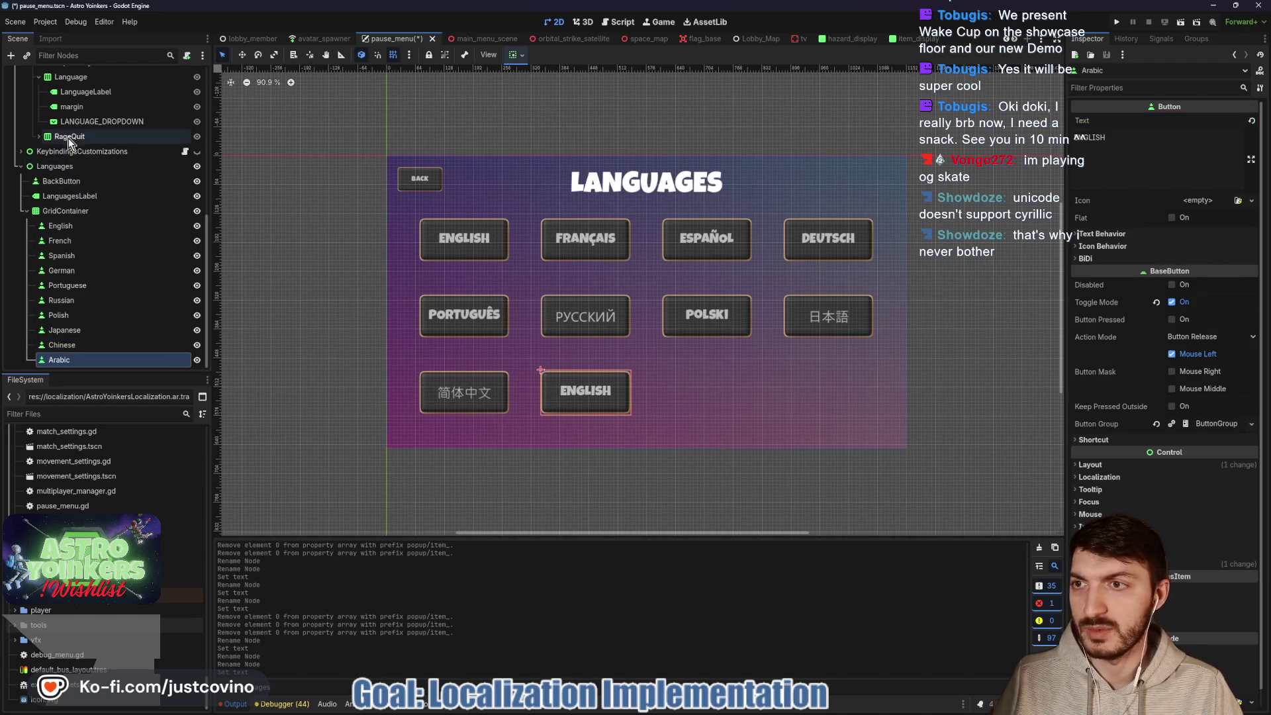
left_click(74, 121)
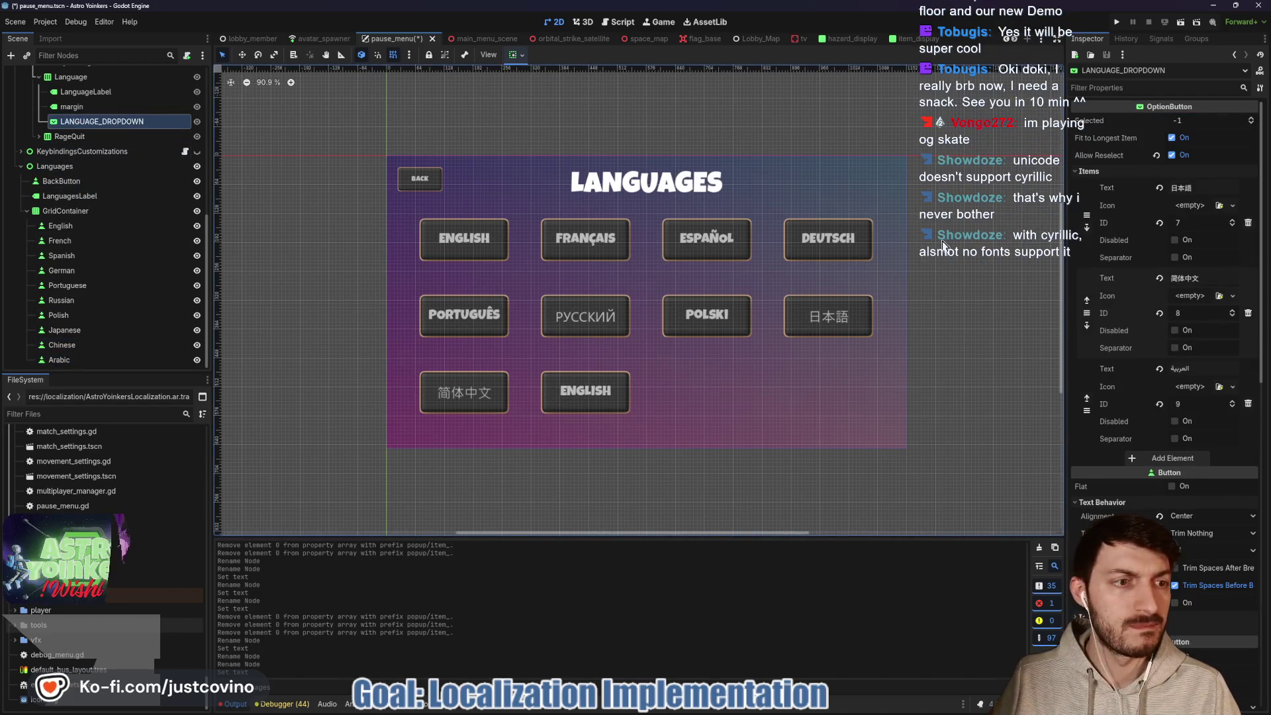
left_click(1206, 369)
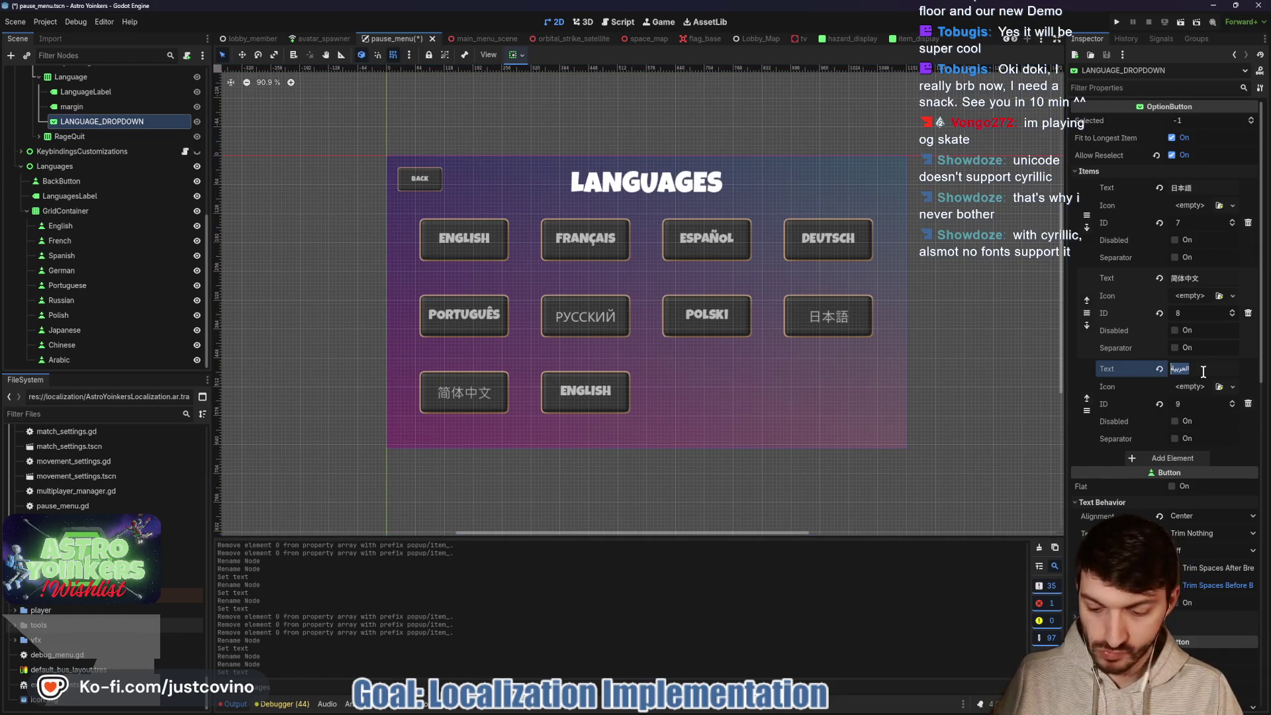
left_click(60, 359)
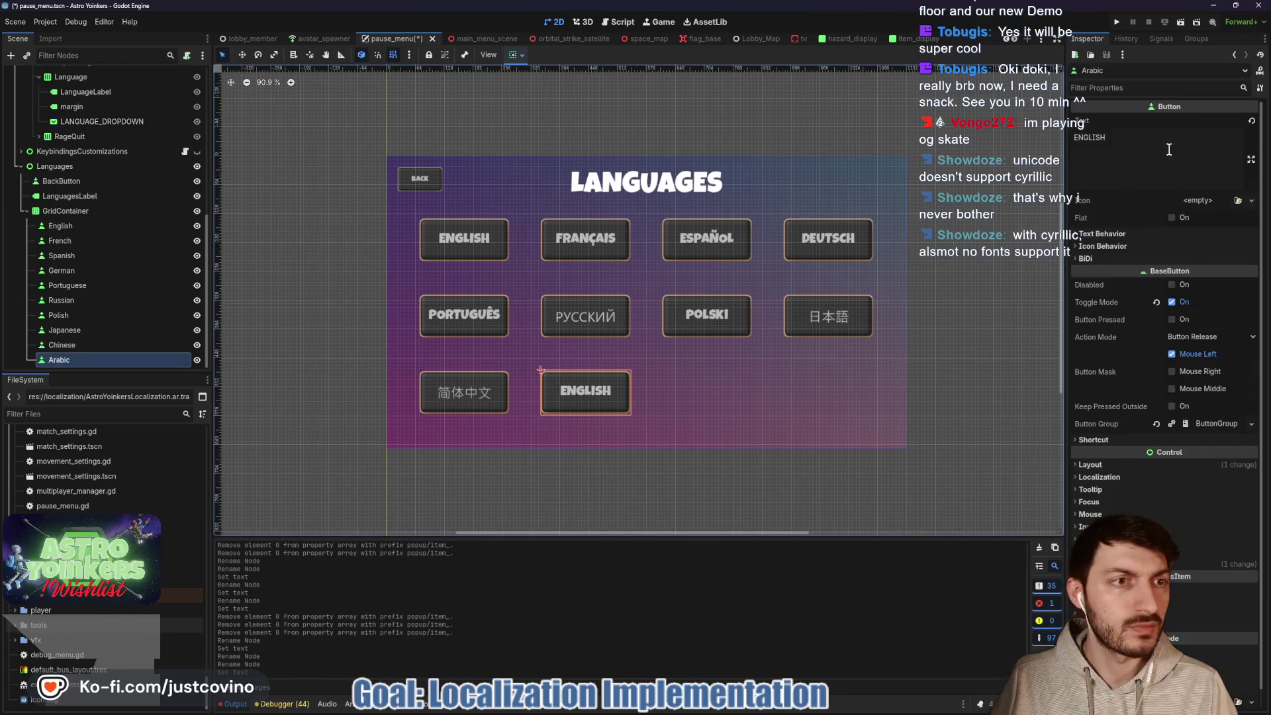
left_click(1120, 182)
key("ctrl+a")
type("العربية")
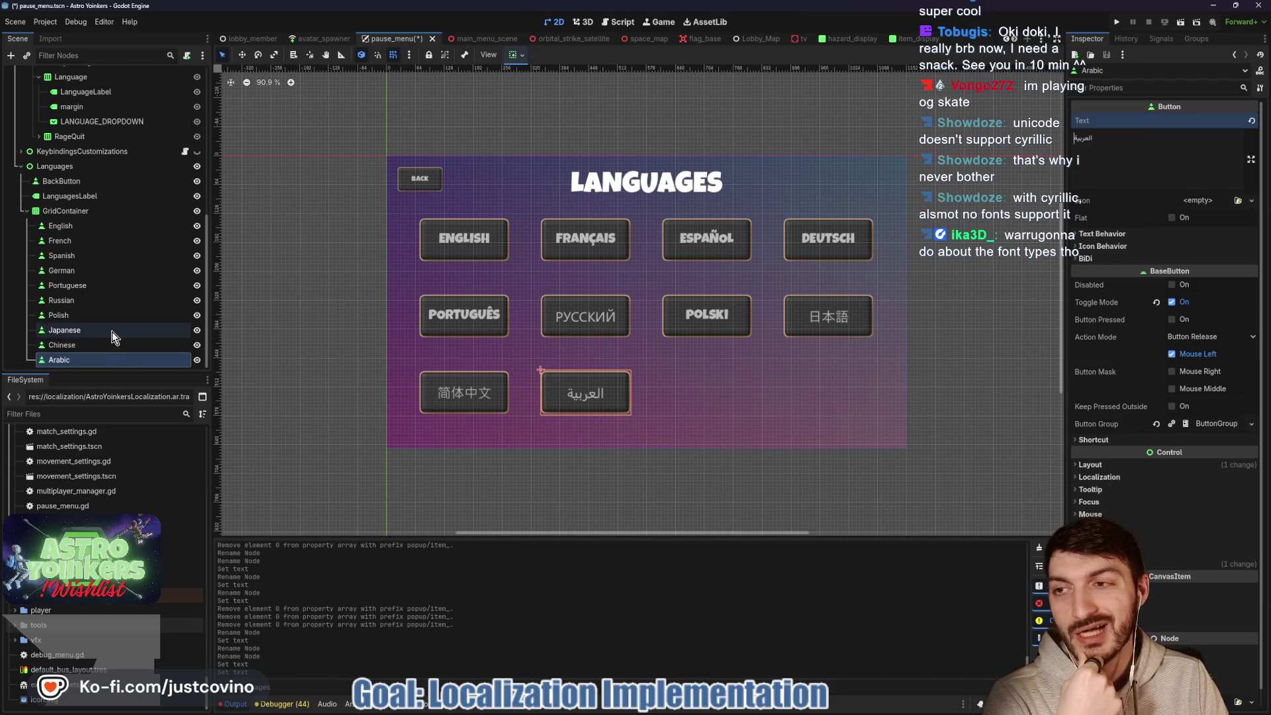
- Delete the last three dropdown entries: 日本語, 简体中文 and العربية
left_click(86, 122)
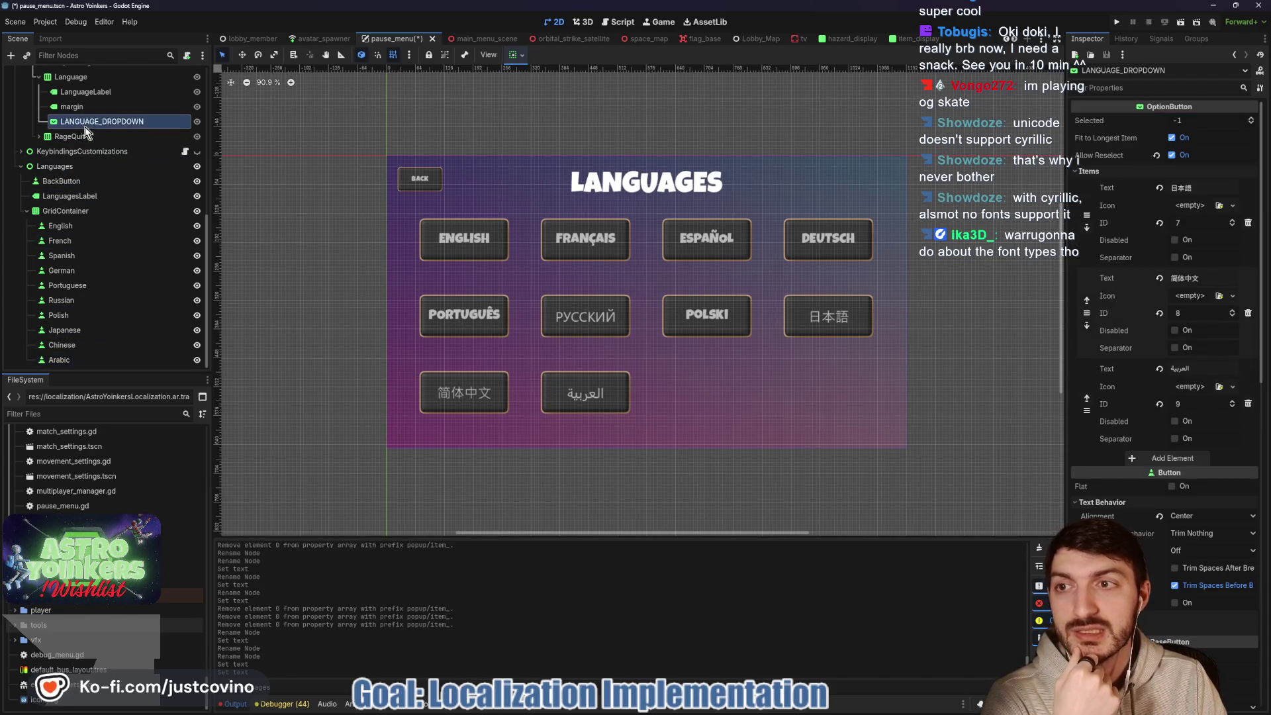
left_click(1248, 223)
left_click(1249, 223)
left_click(1248, 223)
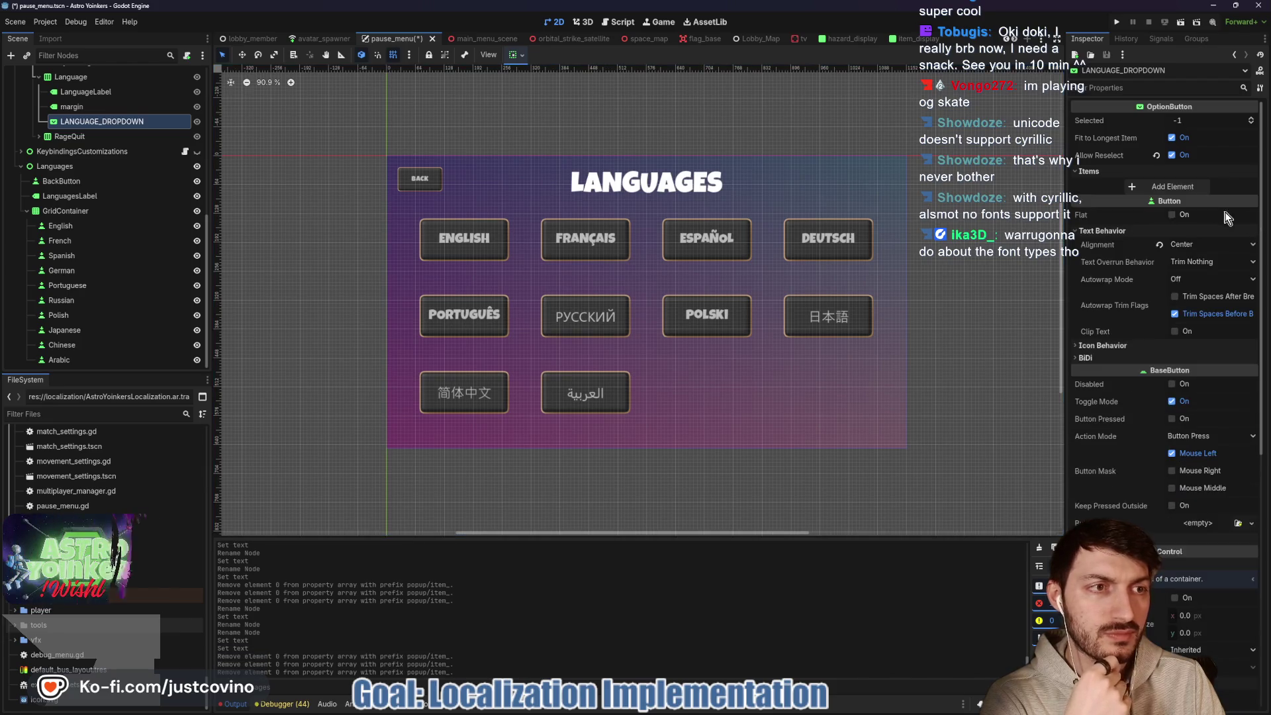